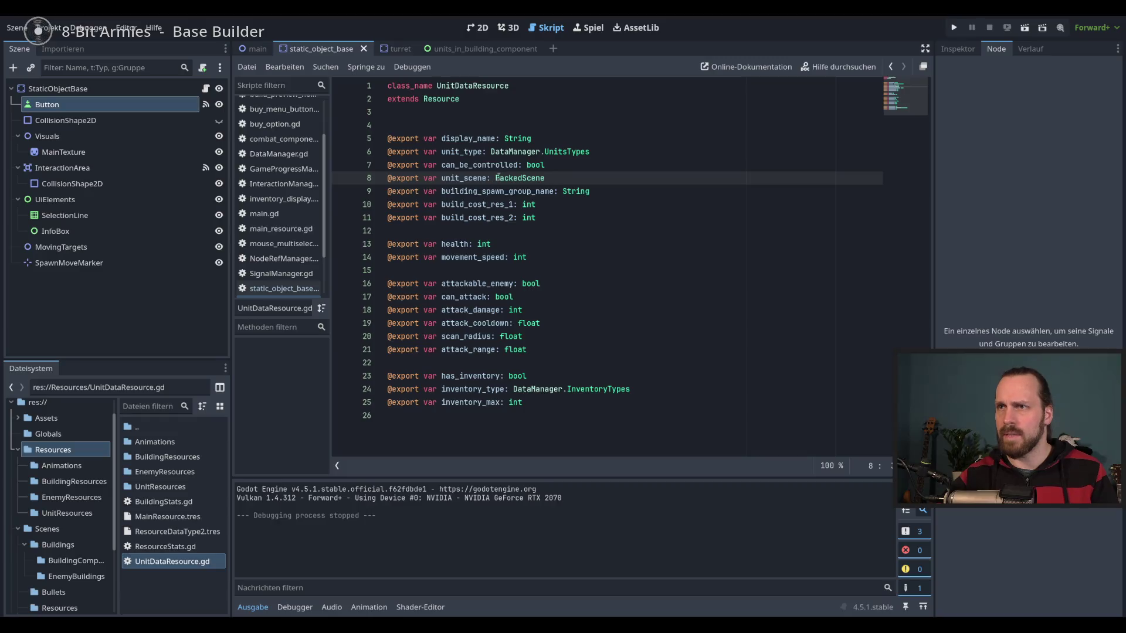
# Browse the FileSystem dock to res://Scenes/Units/ to reach the unit_base.gd script.
pyautogui.doubleClick(517, 138)
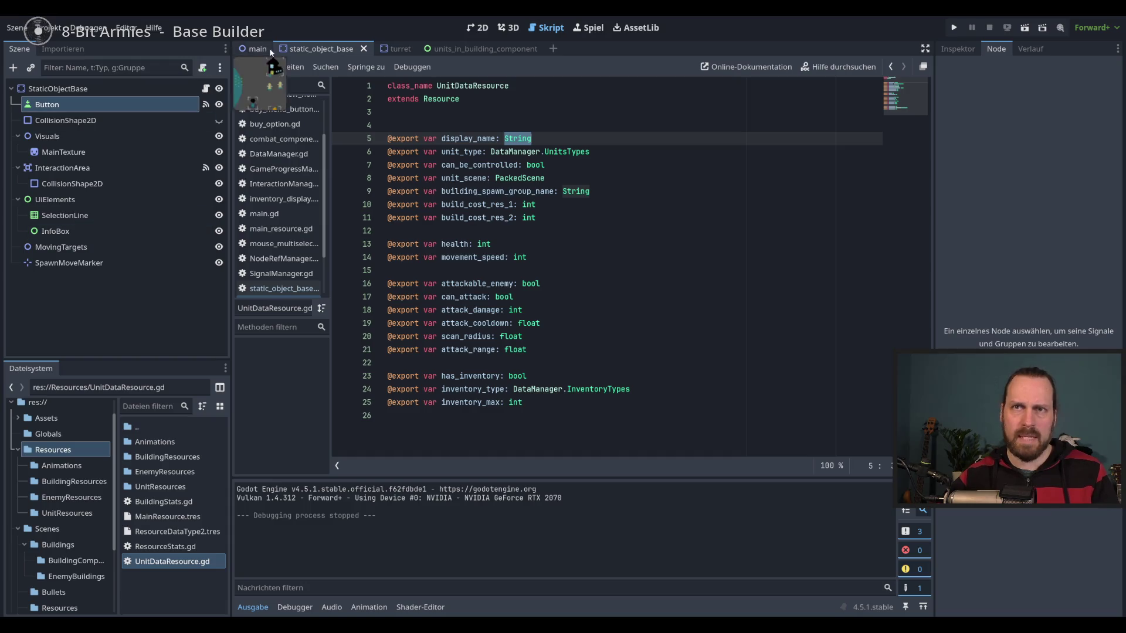
pyautogui.scroll(-1, 88, 516)
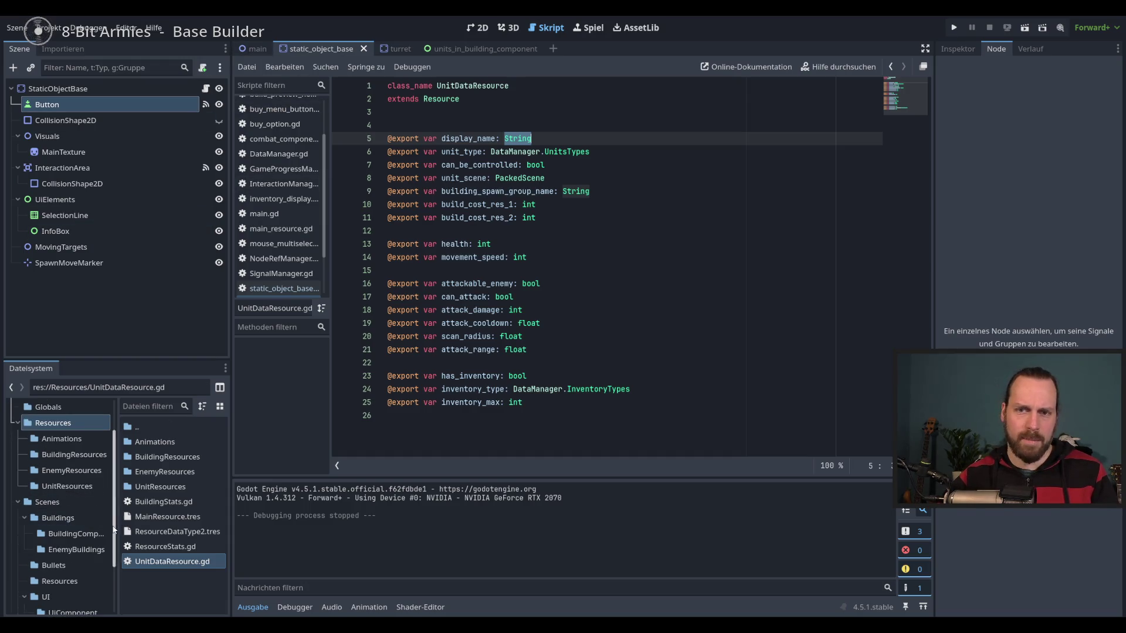
pyautogui.scroll(2, 88, 515)
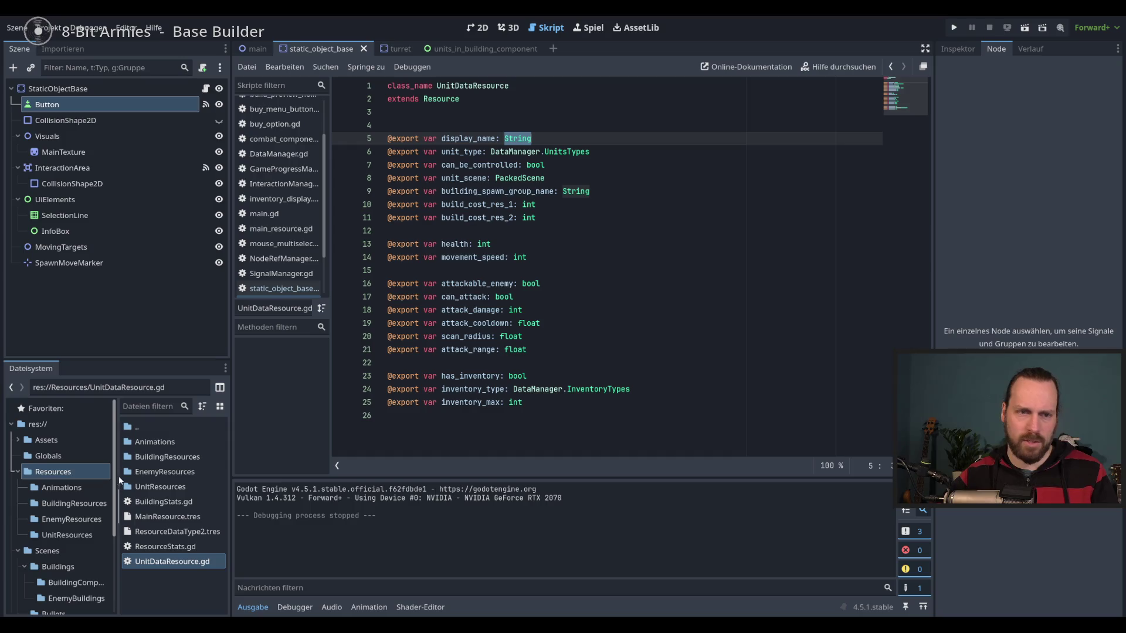
pyautogui.moveTo(117, 478)
pyautogui.mouseDown()
pyautogui.moveTo(117, 579)
pyautogui.moveTo(115, 531)
pyautogui.moveTo(116, 566)
pyautogui.mouseUp()
pyautogui.scroll(3, 115, 520)
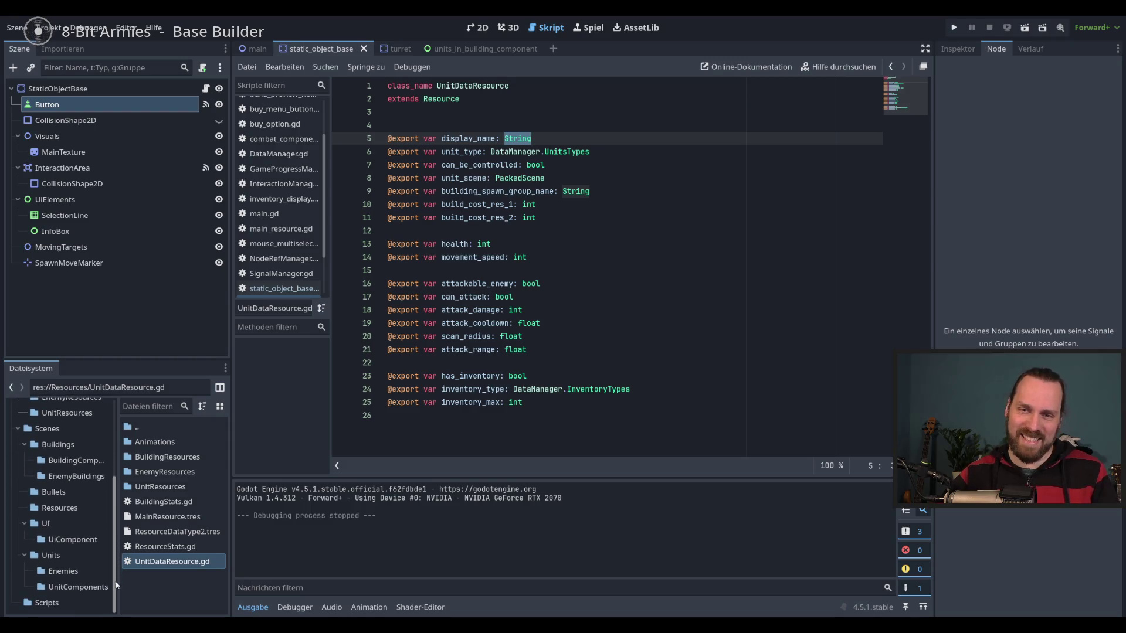
pyautogui.click(59, 555)
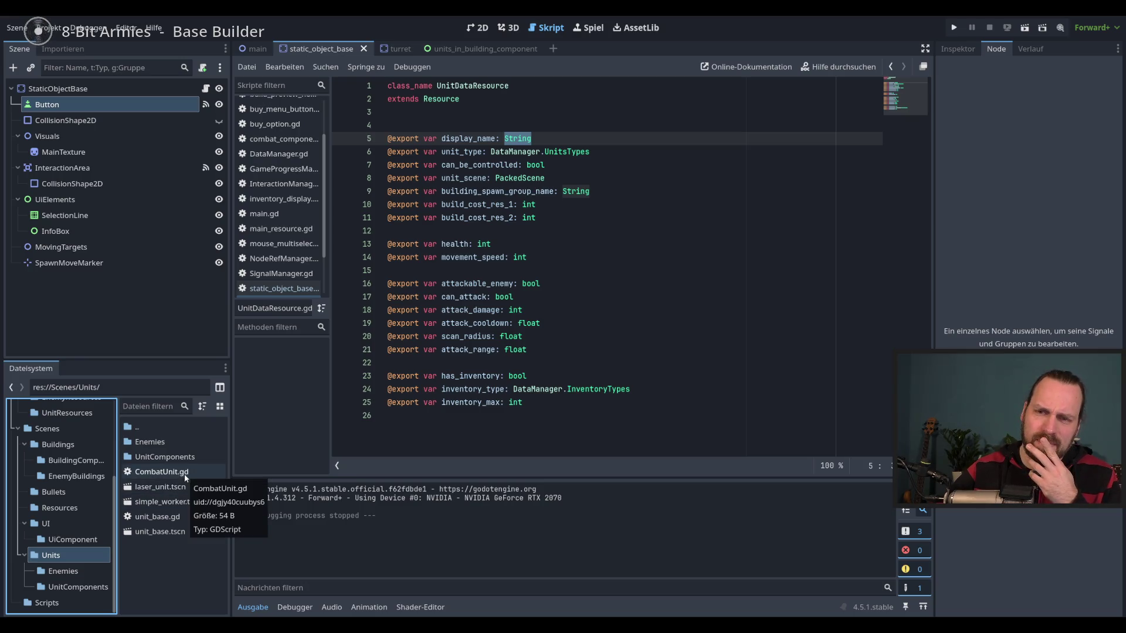
# Open unit_base.gd and select the whole add_to_group statement on line 54.
pyautogui.doubleClick(157, 517)
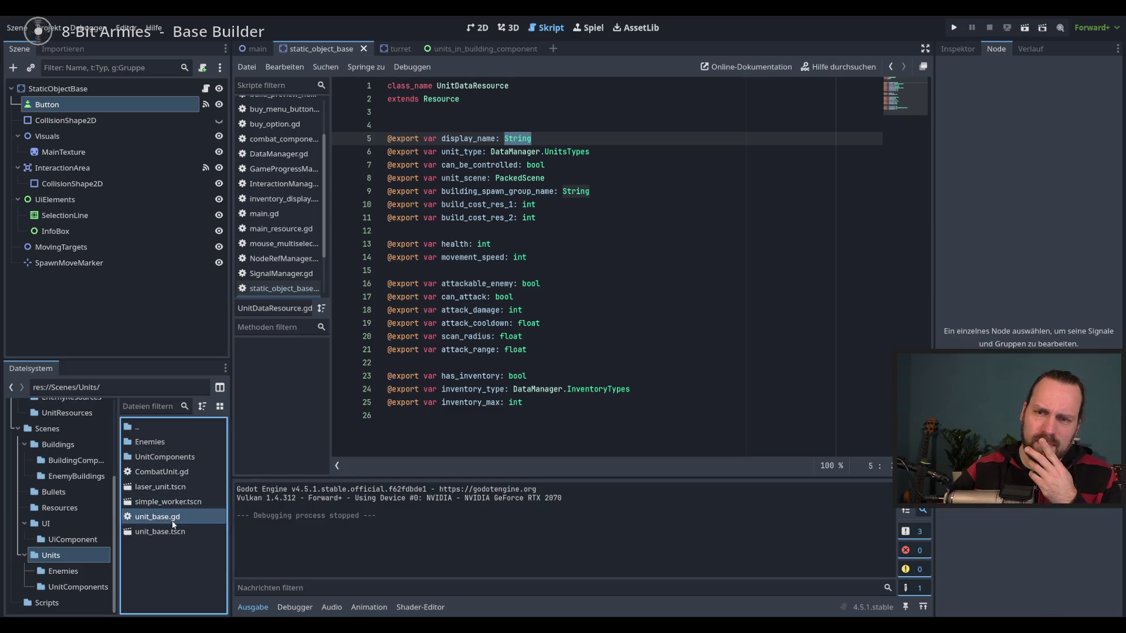
pyautogui.scroll(3, 610, 242)
pyautogui.scroll(20, 611, 241)
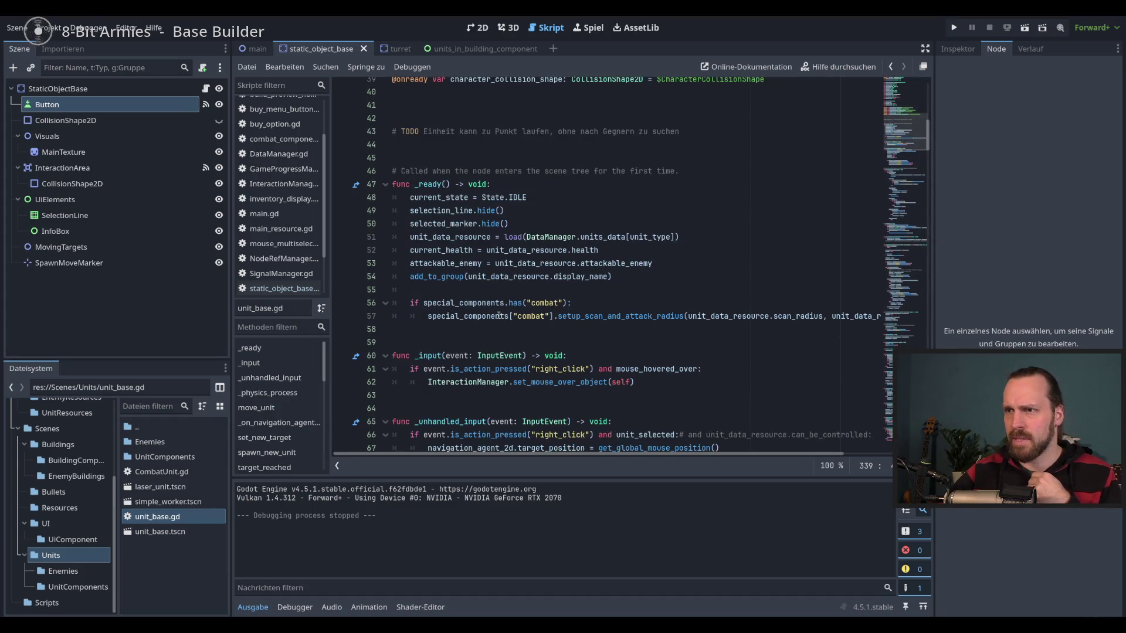
pyautogui.doubleClick(437, 276)
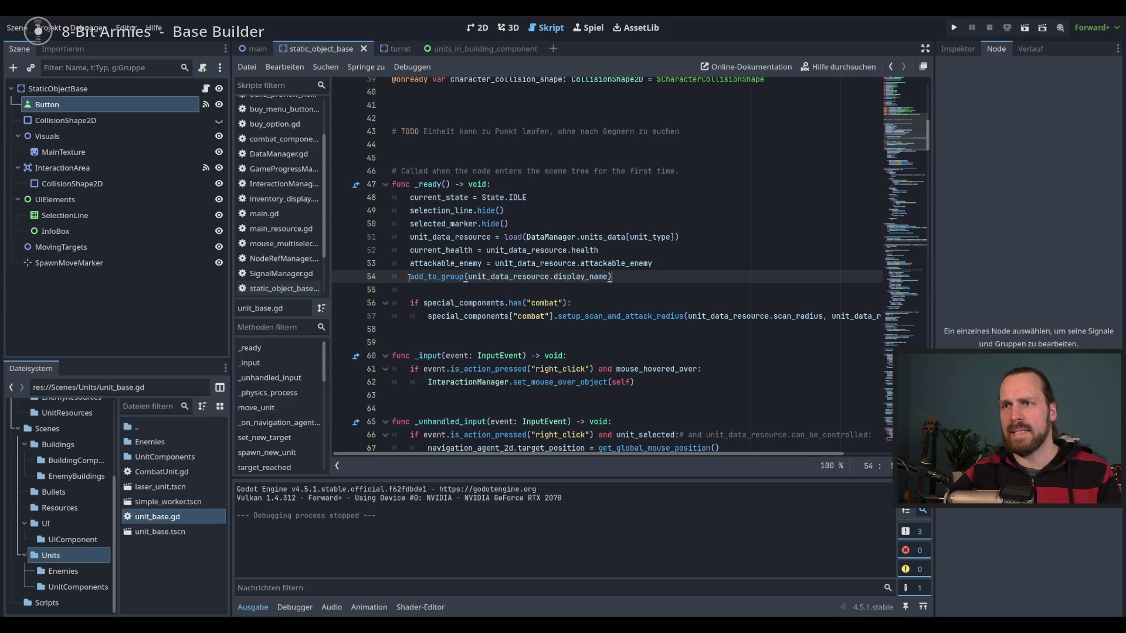
pyautogui.moveTo(409, 276); pyautogui.dragTo(612, 276)
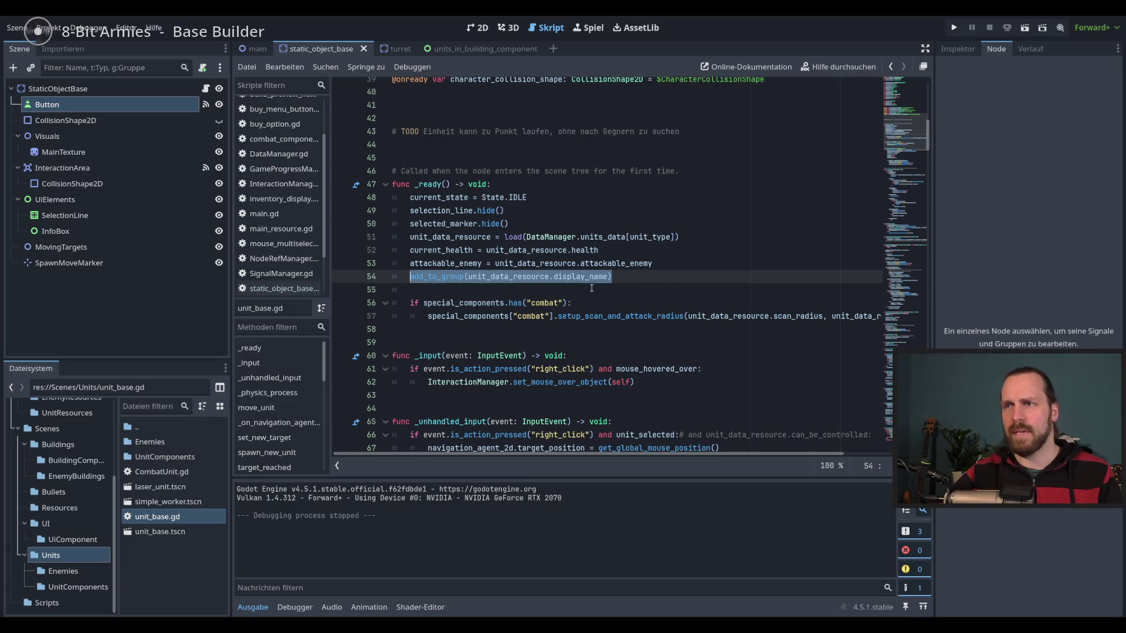
# Review the node's groups and the project's global groups, then go to units_in_building_component.
pyautogui.click(970, 48)
pyautogui.click(996, 48)
pyautogui.click(58, 89)
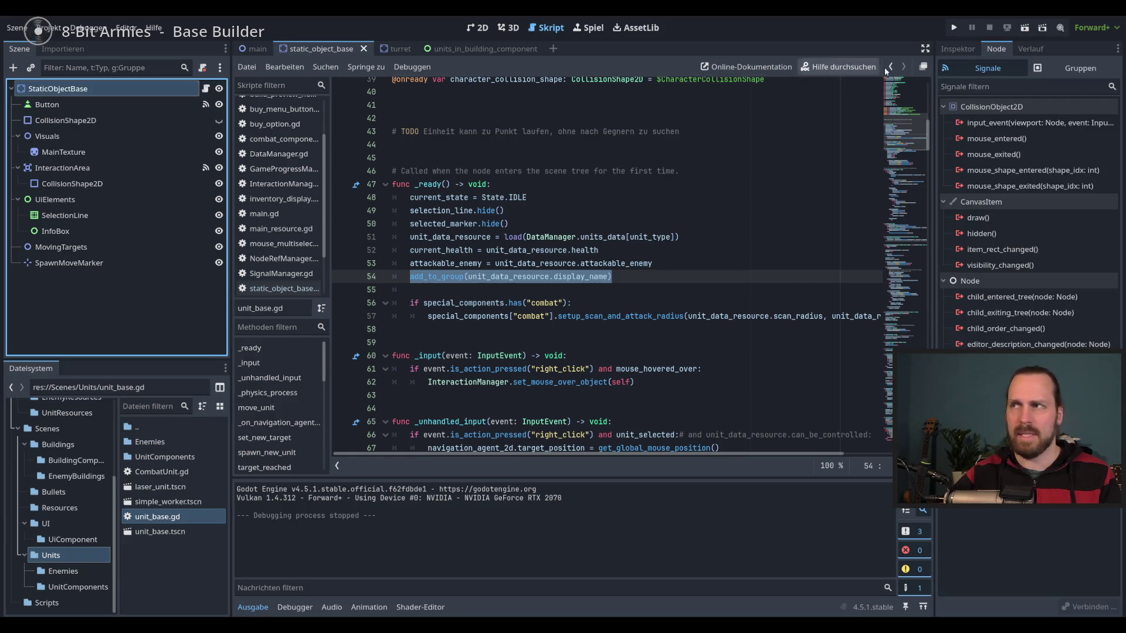
pyautogui.click(1082, 68)
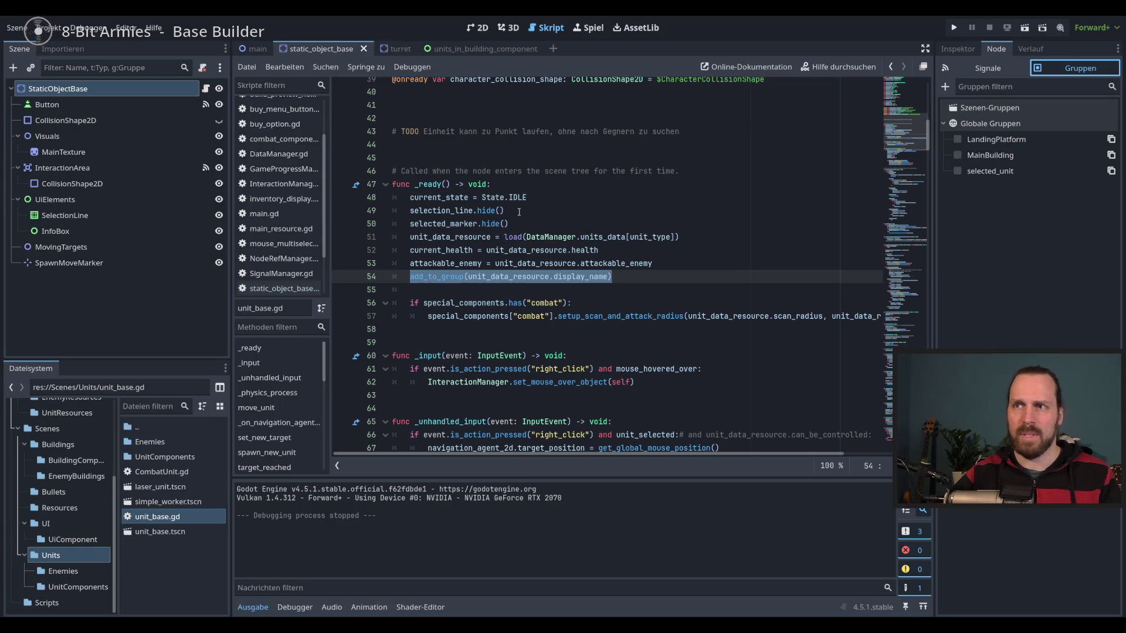
pyautogui.click(675, 278)
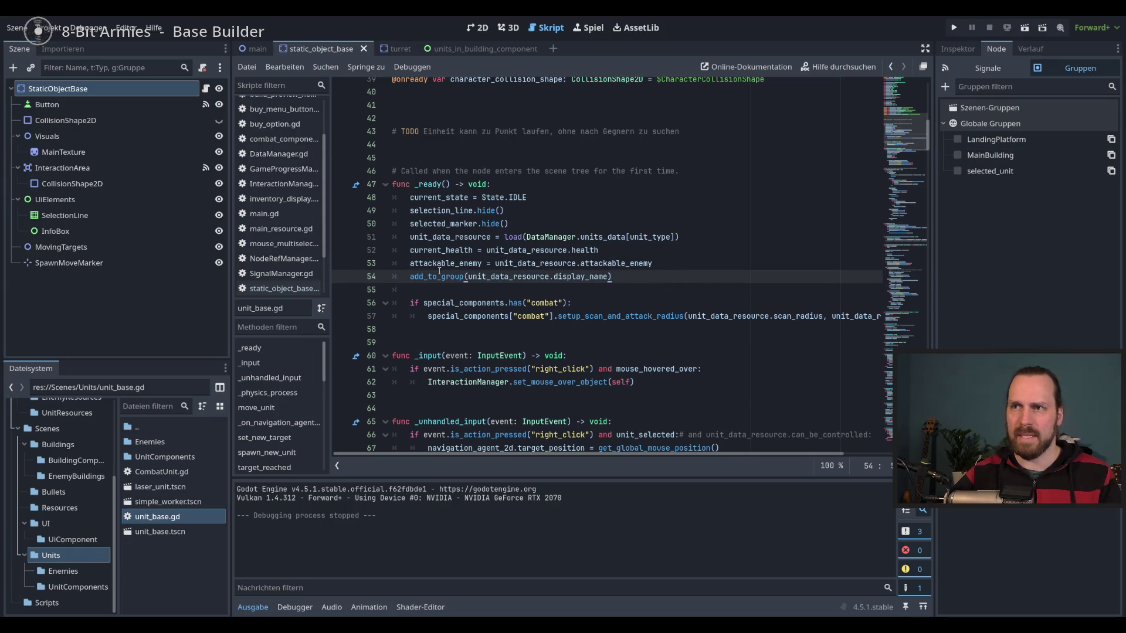
pyautogui.click(490, 51)
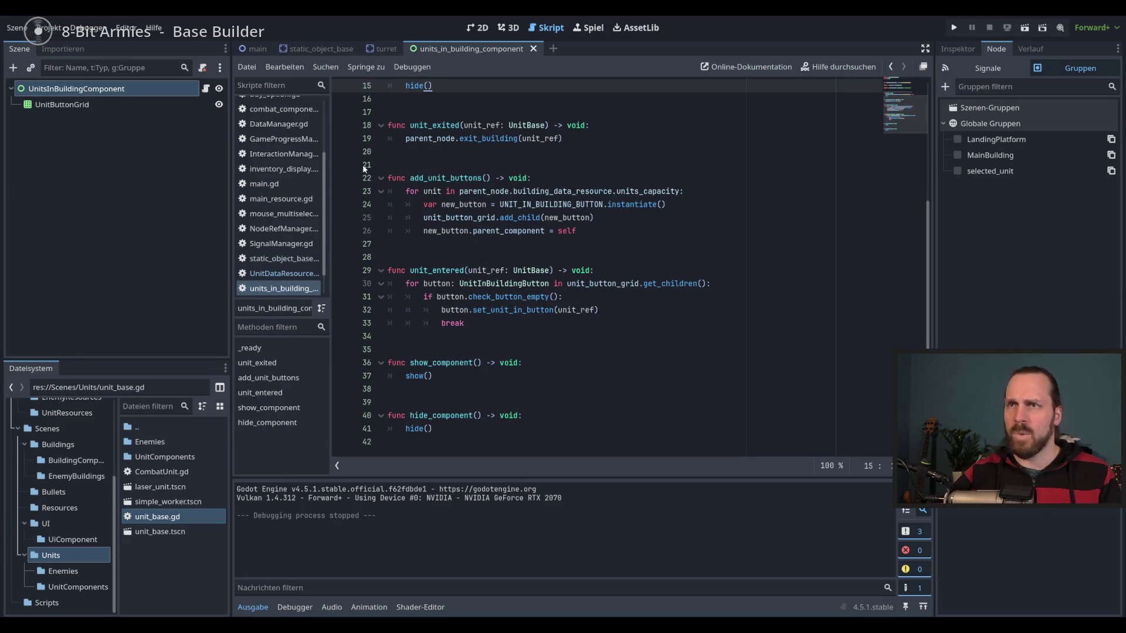
# Paste the add_to_group statement after the resource load line in static_object_base's _ready.
pyautogui.scroll(3, 362, 165)
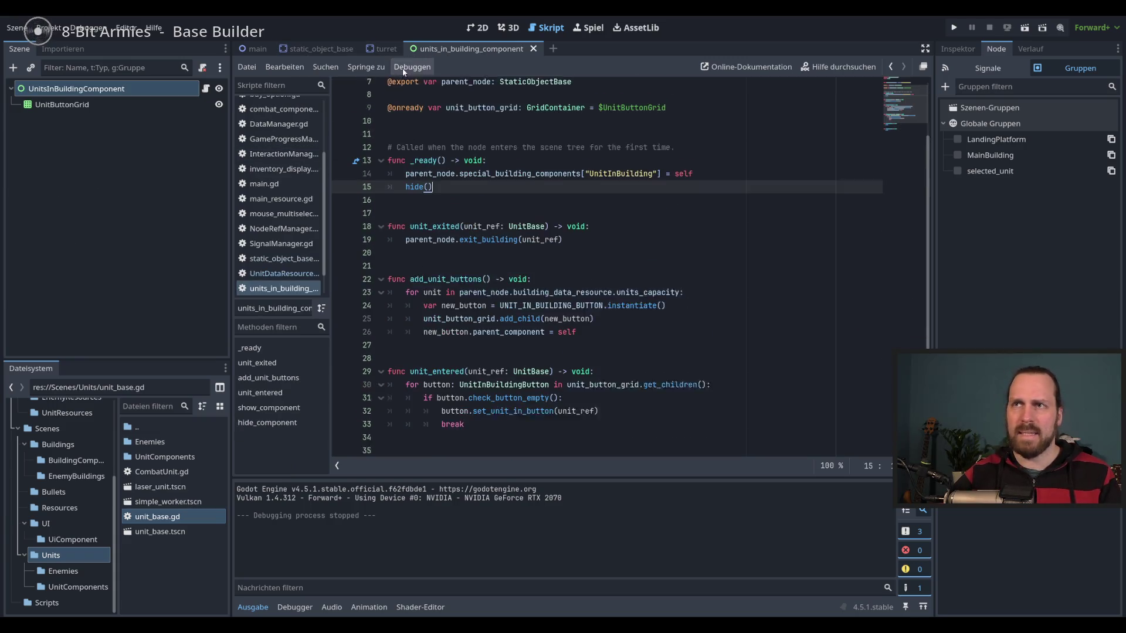
pyautogui.click(326, 50)
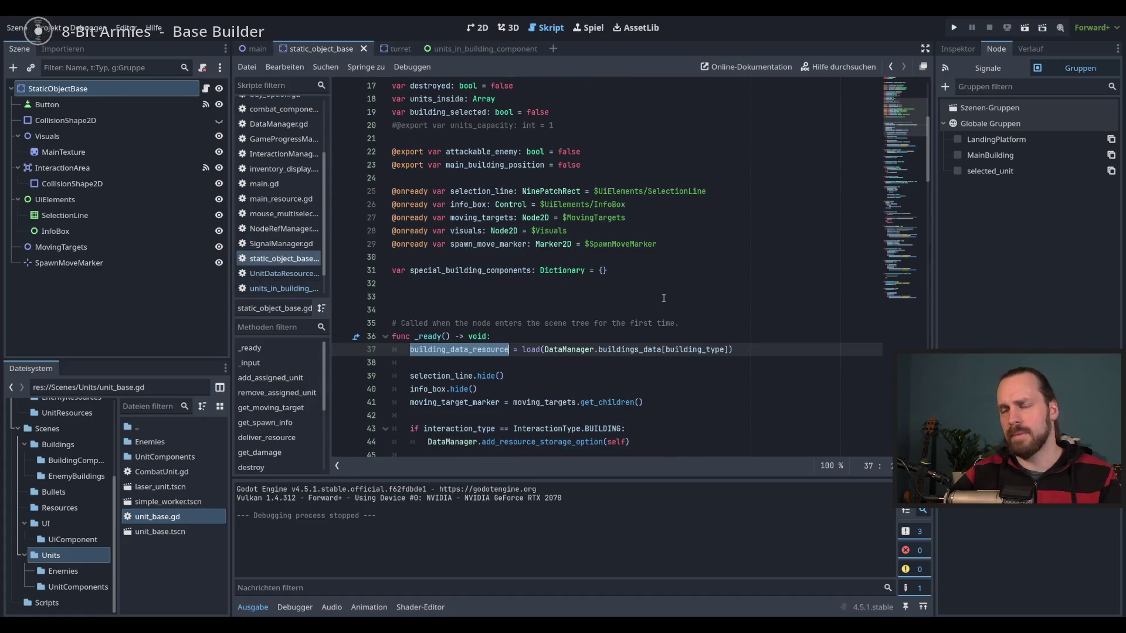
pyautogui.scroll(-3, 665, 311)
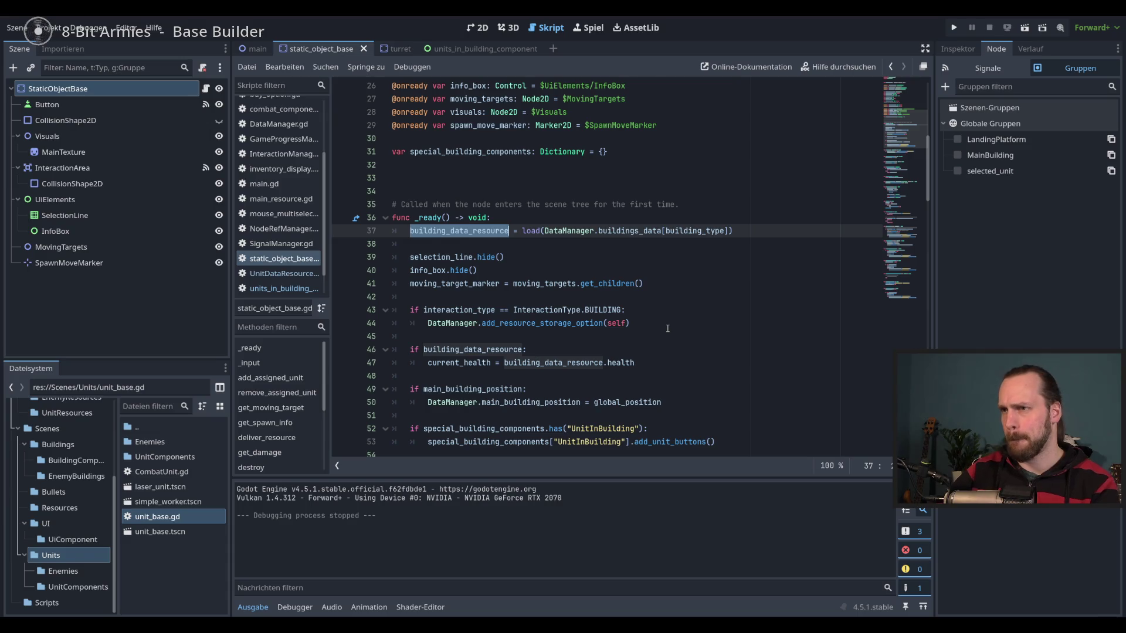
pyautogui.scroll(-3, 667, 328)
pyautogui.scroll(1, 679, 278)
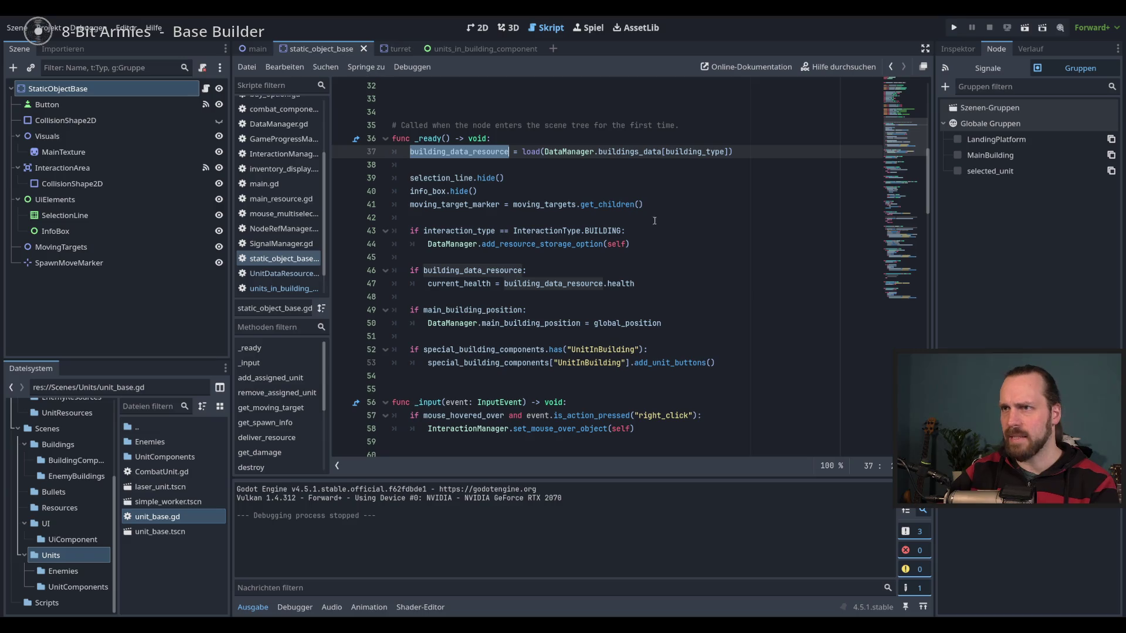
pyautogui.click(476, 167)
pyautogui.hotkey('ctrl', 'v')
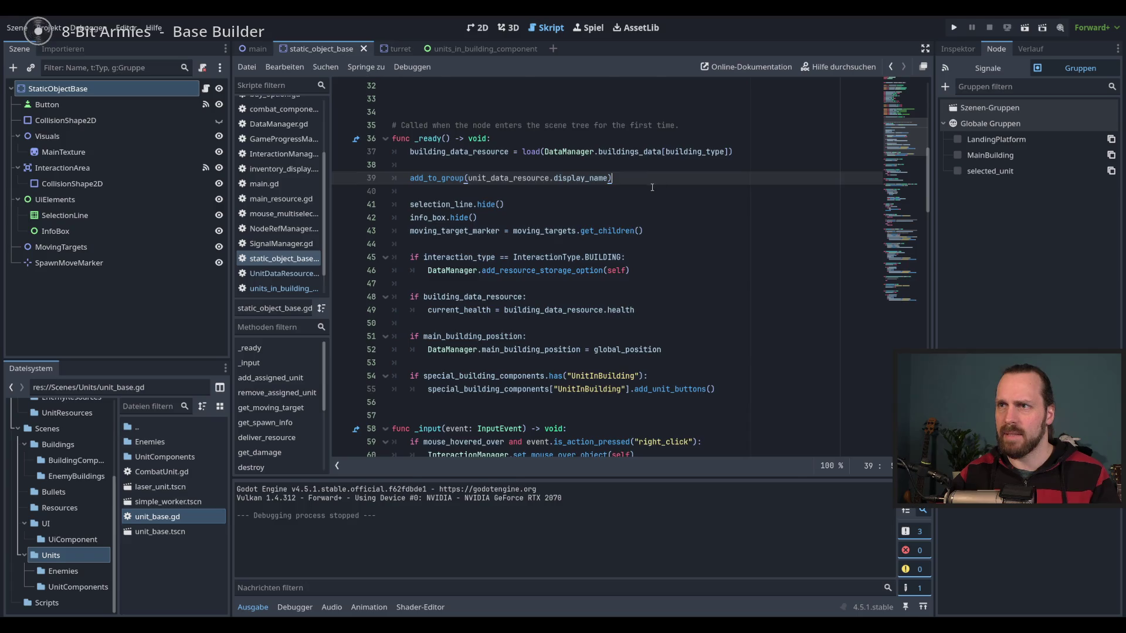
# Replace unit_data_resource with building_data_resource on line 39 and save the script.
pyautogui.scroll(2, 554, 256)
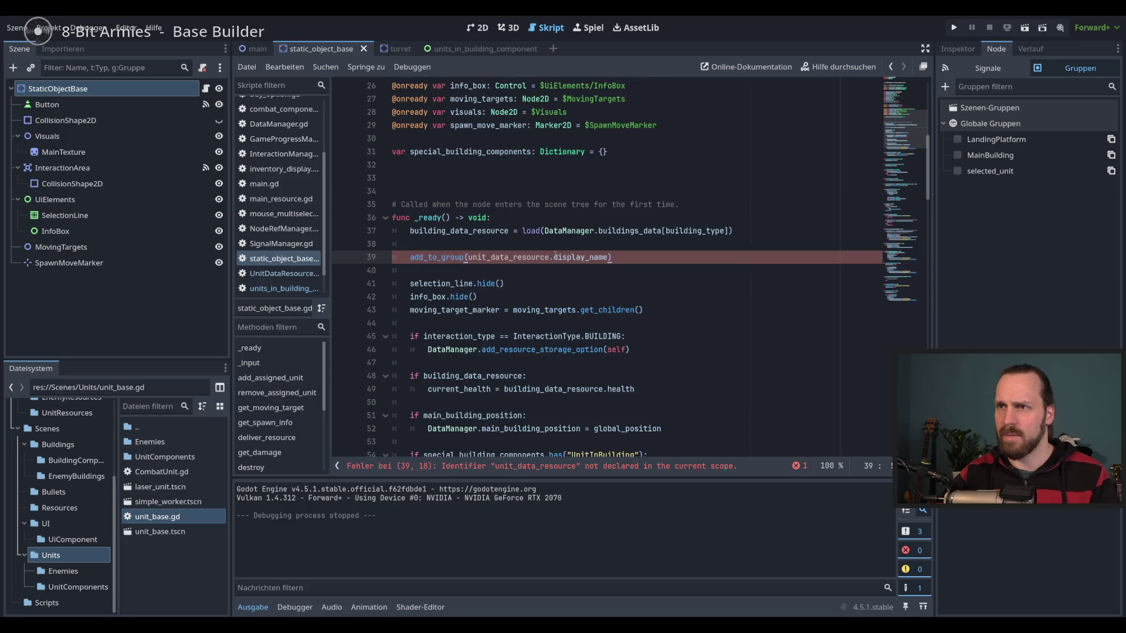
pyautogui.doubleClick(504, 256)
pyautogui.write('build')
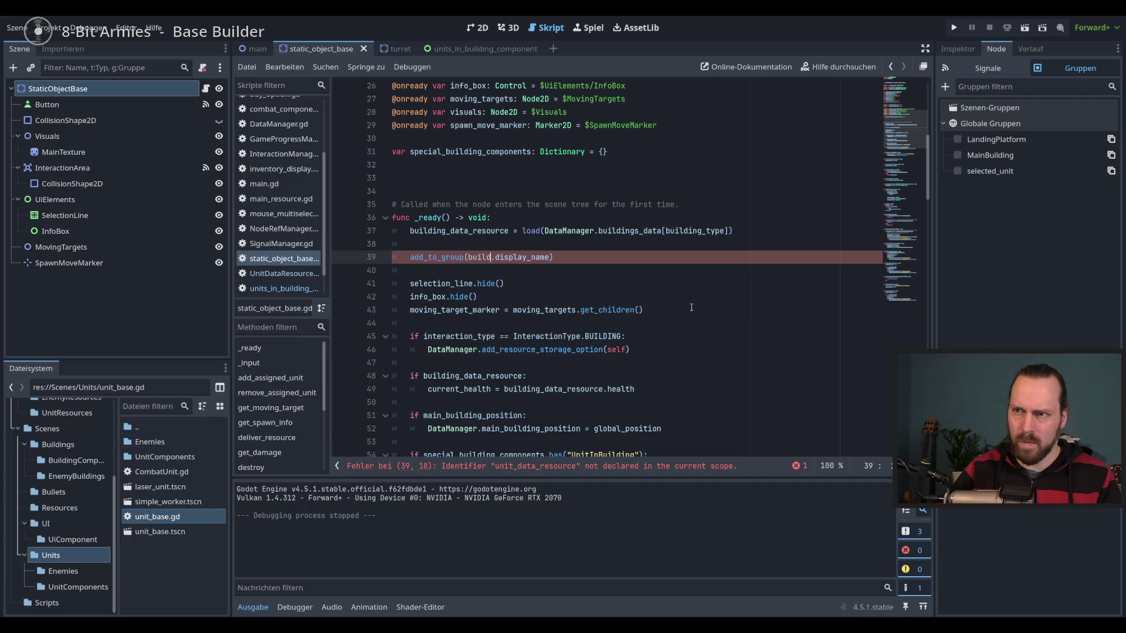
pyautogui.press('Return')
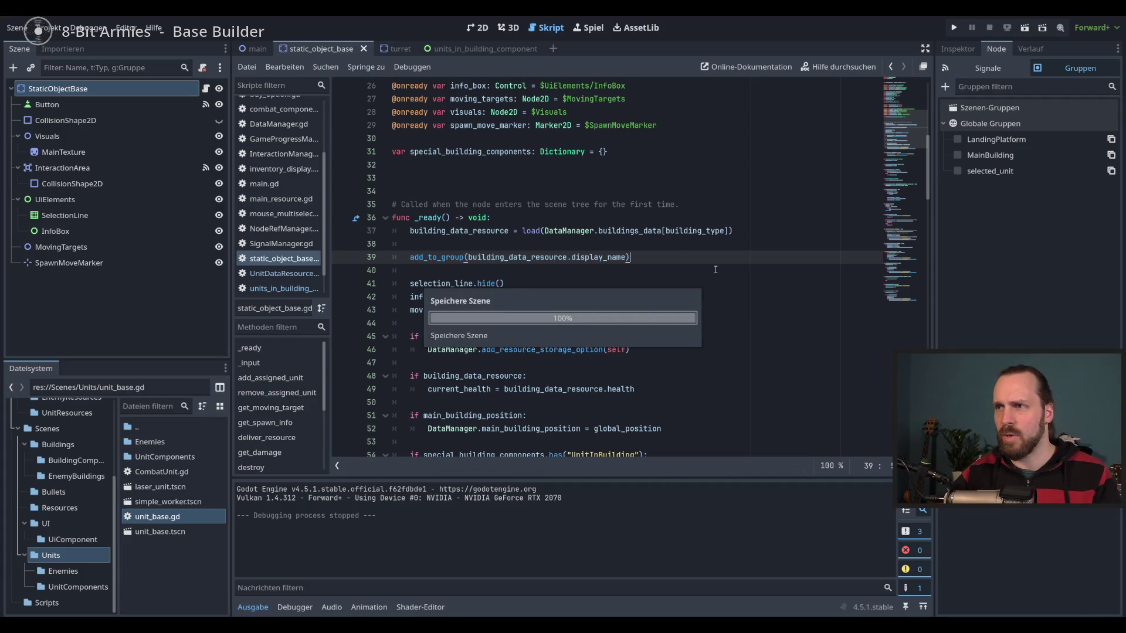
pyautogui.press('Down')
pyautogui.press('Down')
pyautogui.press('Up')
pyautogui.press('Up')
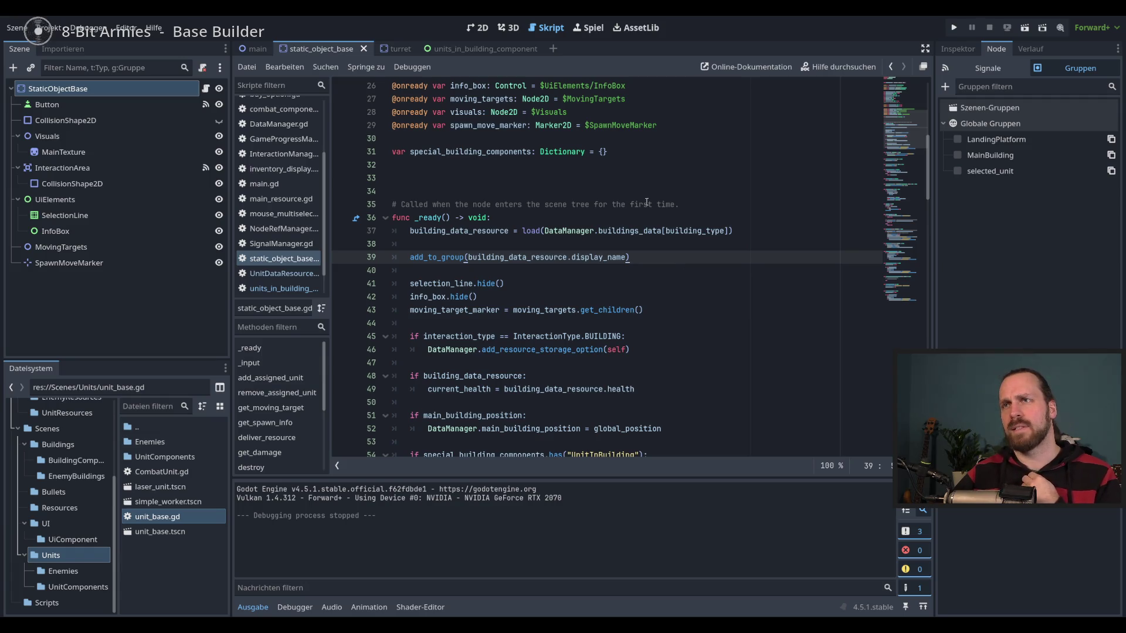
# Scroll through the static_object_base script and the FileSystem dock toward the Globals folder.
pyautogui.scroll(-4, 530, 235)
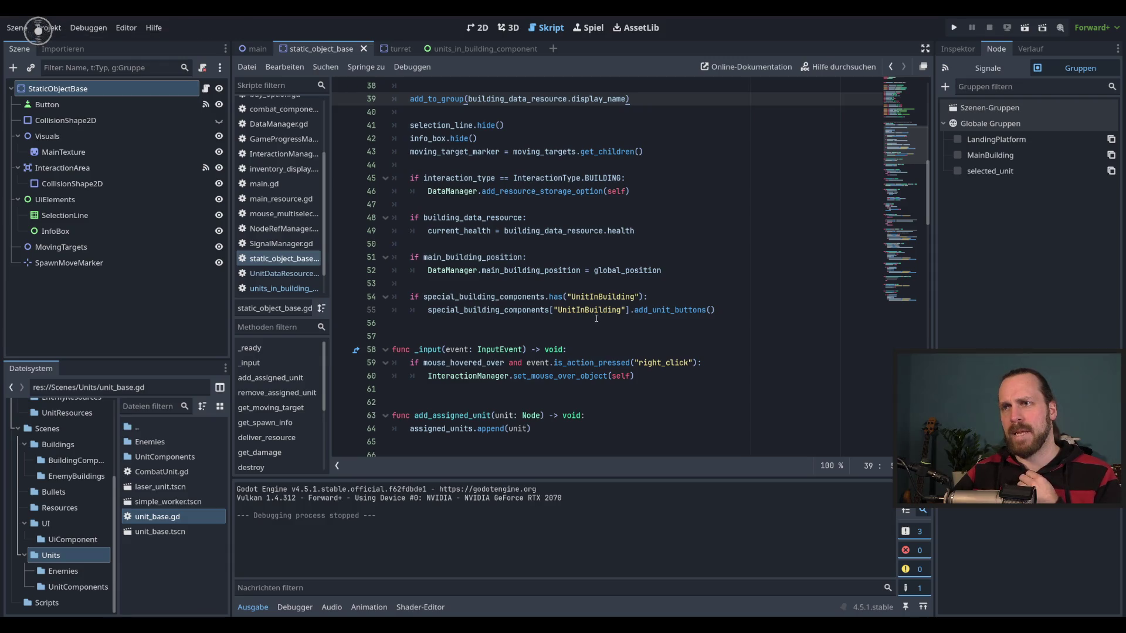
pyautogui.scroll(-3, 596, 319)
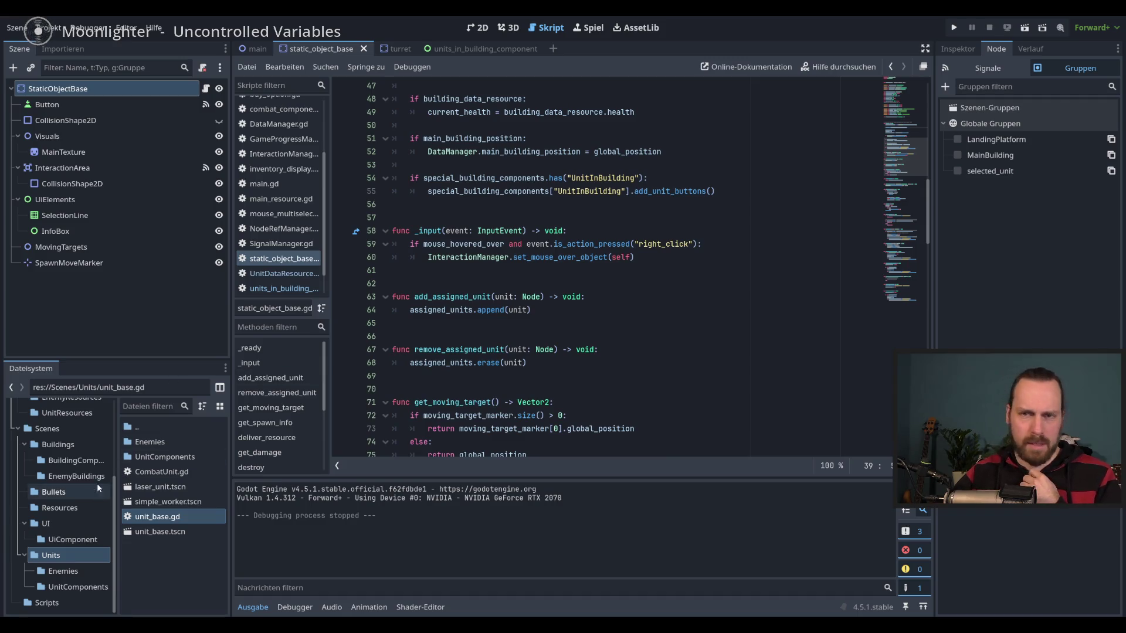
pyautogui.scroll(4, 97, 483)
# Open DataManager.gd from the Globals folder and look at main_building_position on line 39.
pyautogui.click(62, 456)
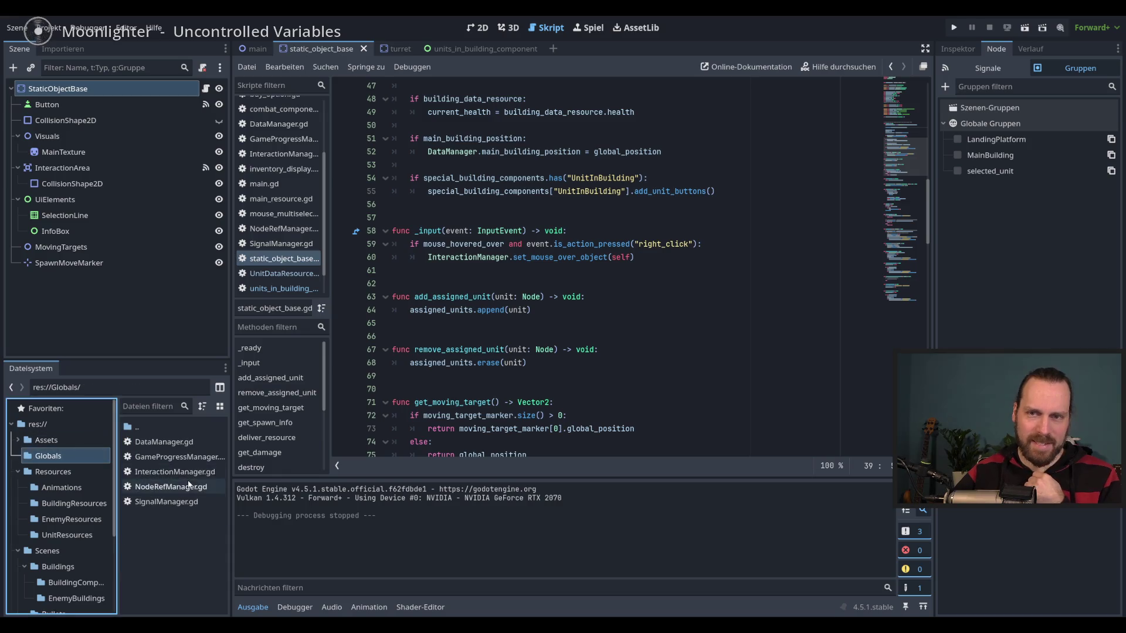
pyautogui.doubleClick(176, 445)
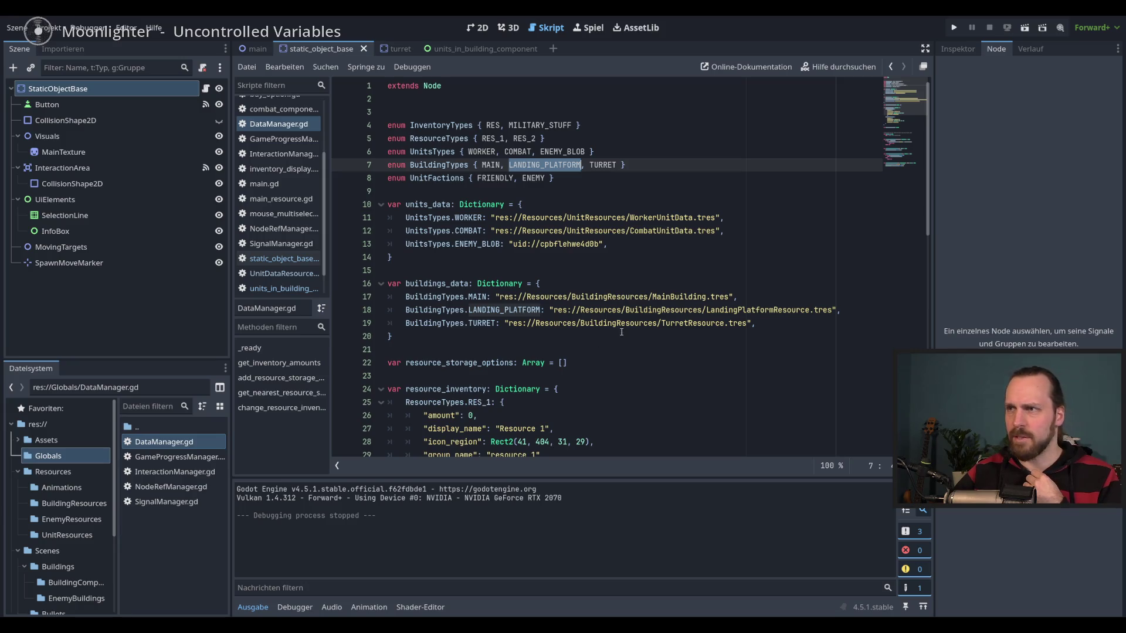
pyautogui.scroll(-2, 624, 335)
pyautogui.scroll(2, 624, 335)
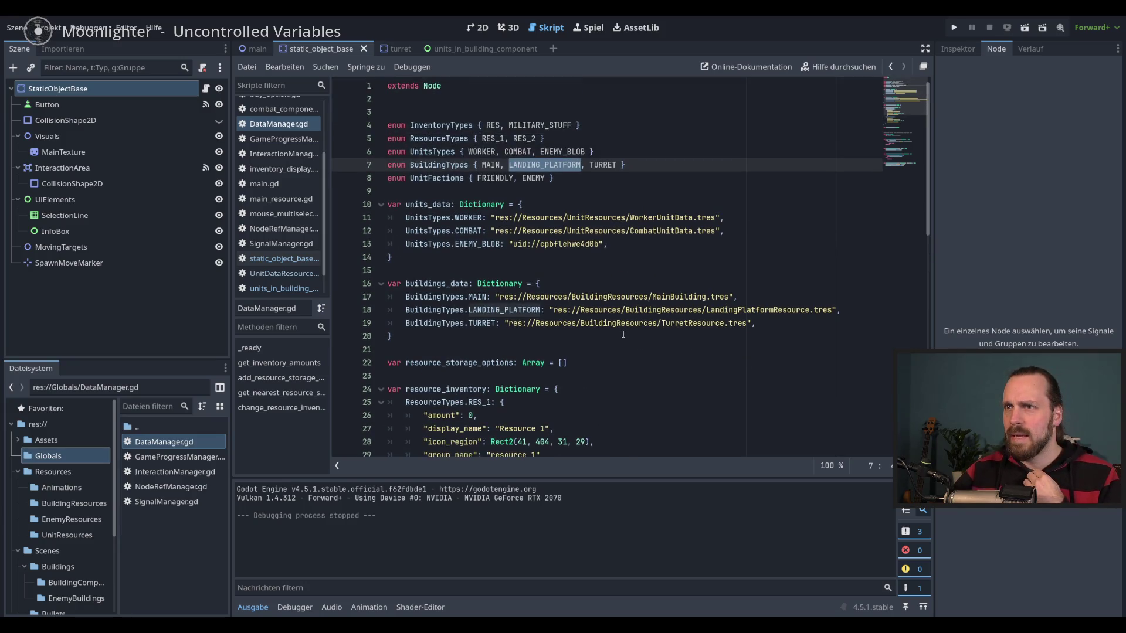
pyautogui.scroll(-8, 623, 334)
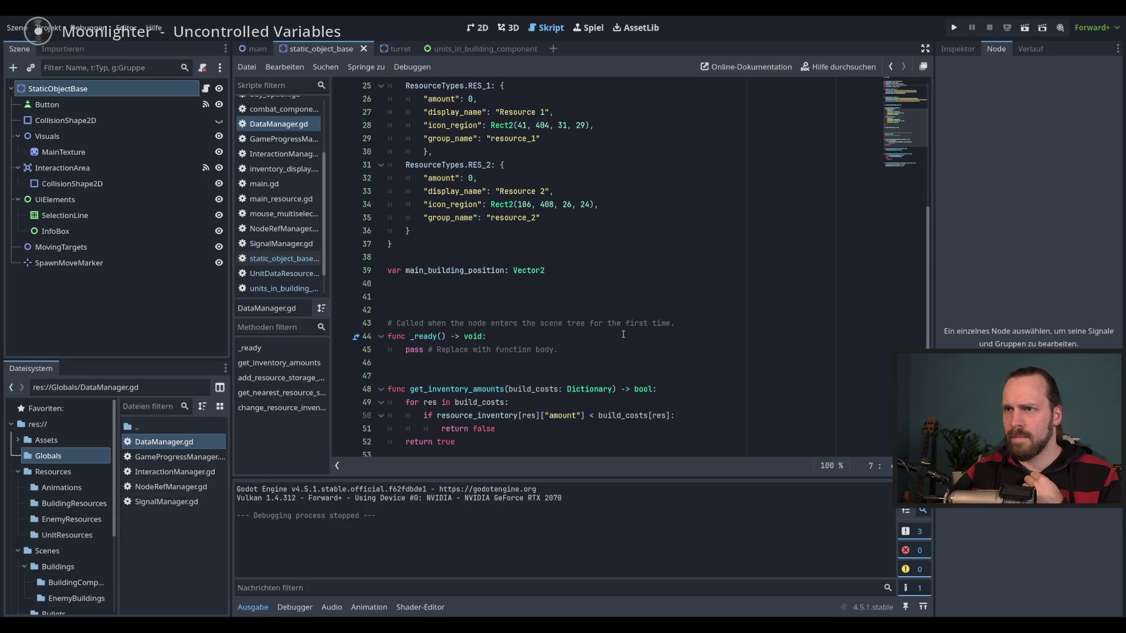
pyautogui.doubleClick(454, 271)
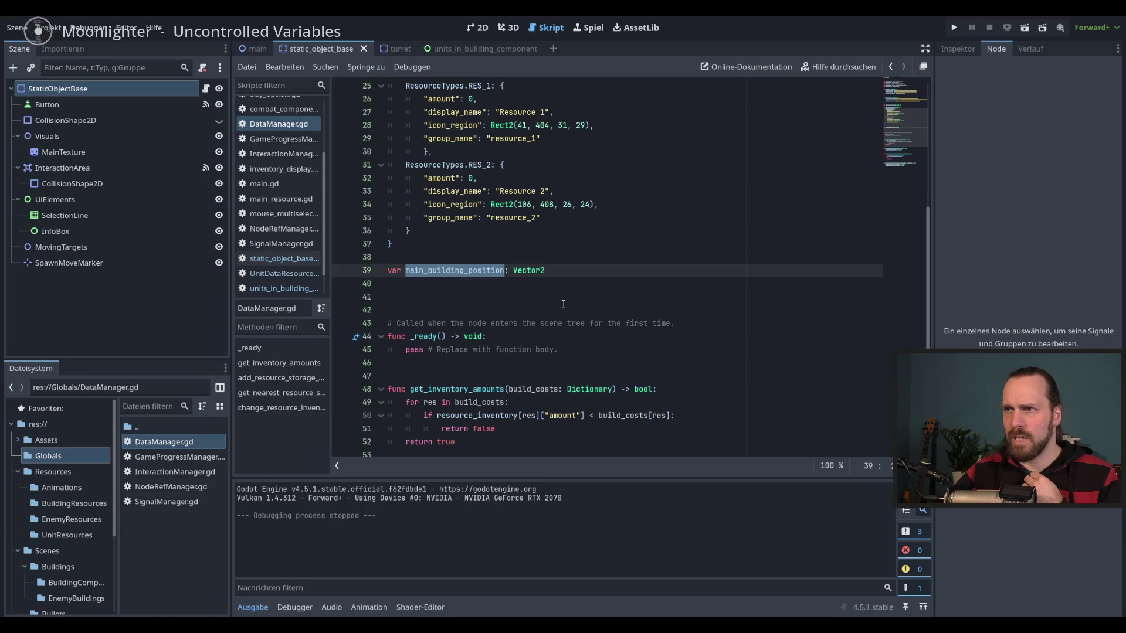
pyautogui.scroll(-4, 563, 304)
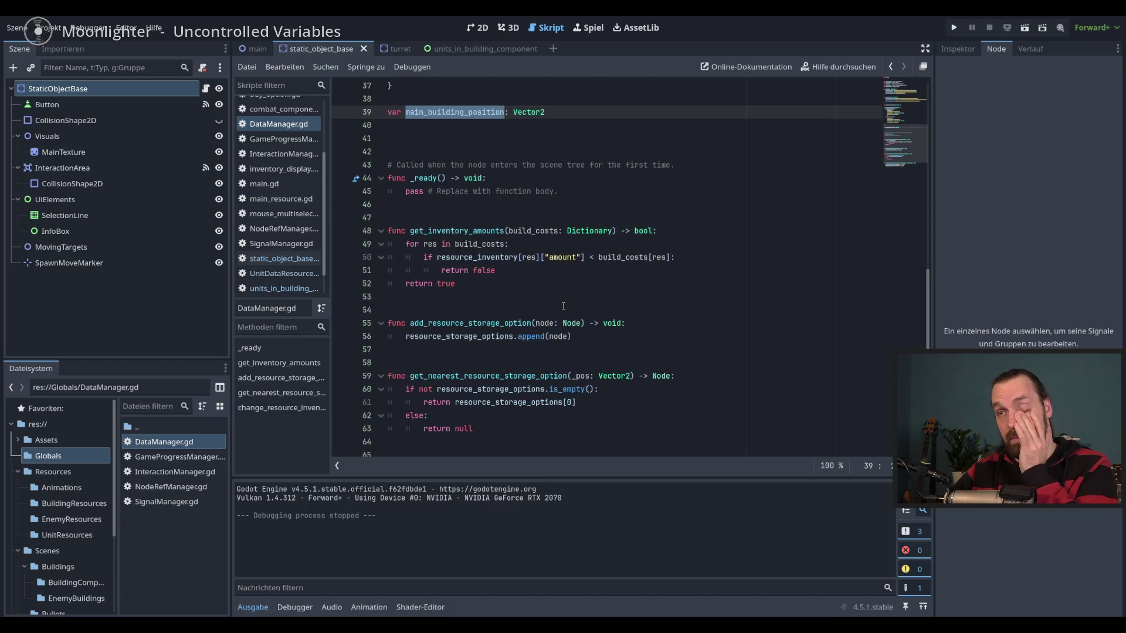
pyautogui.scroll(4, 563, 306)
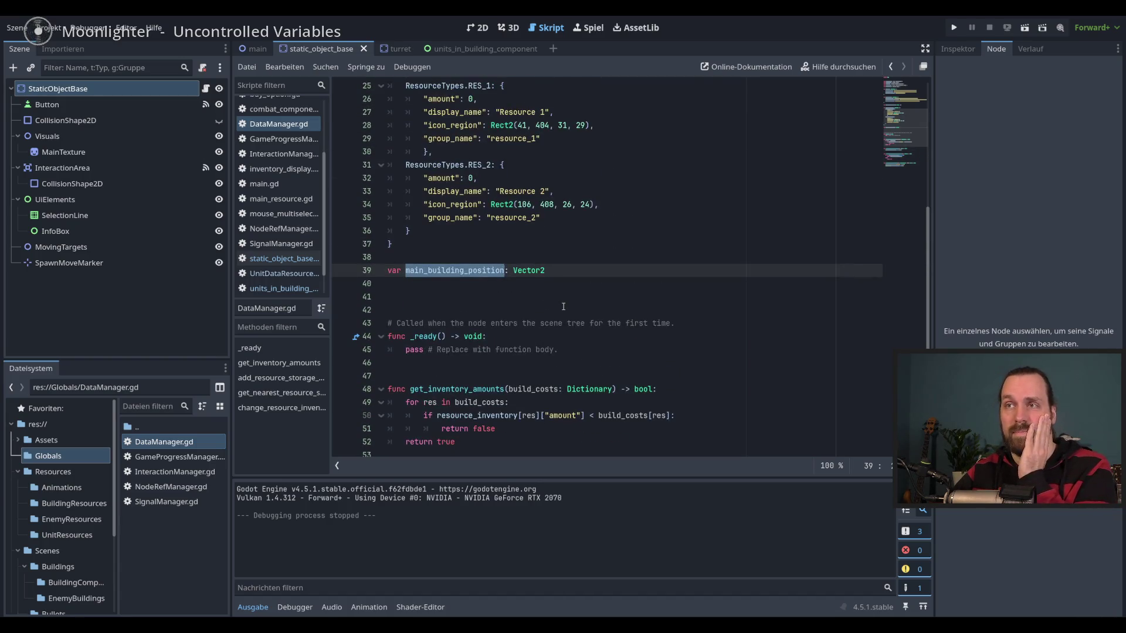
pyautogui.scroll(4, 563, 306)
pyautogui.scroll(3, 563, 306)
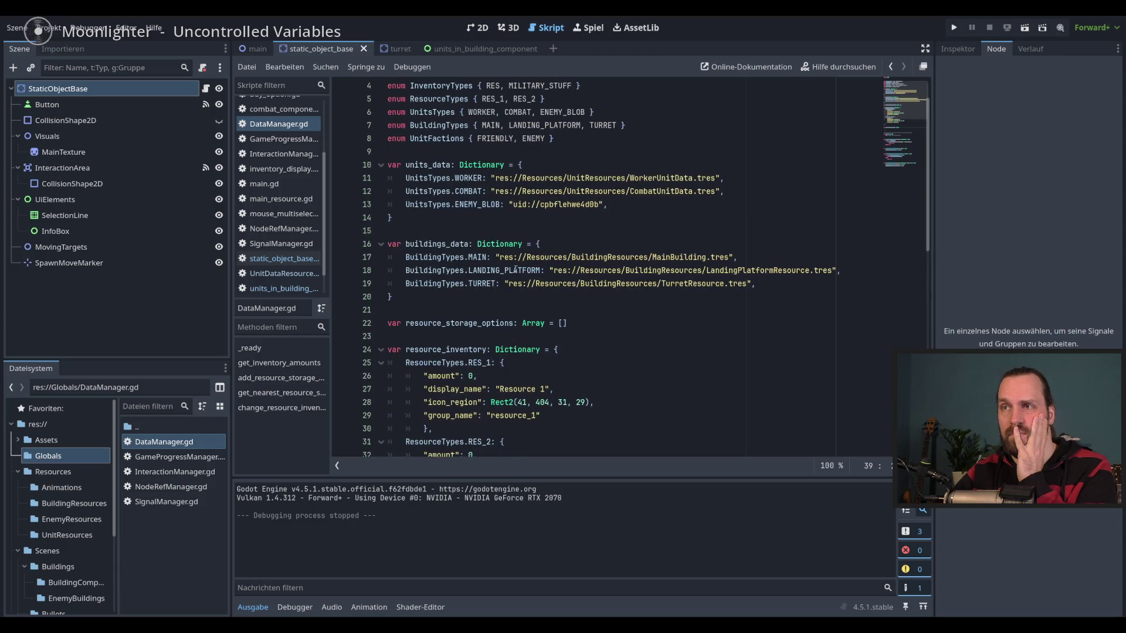
# Highlight the units_data paths on lines 11–13 and buildings_data paths on lines 17–19.
pyautogui.moveTo(441, 180); pyautogui.dragTo(608, 204)
pyautogui.click(608, 204)
pyautogui.click(608, 204)
pyautogui.moveTo(606, 263); pyautogui.dragTo(608, 285)
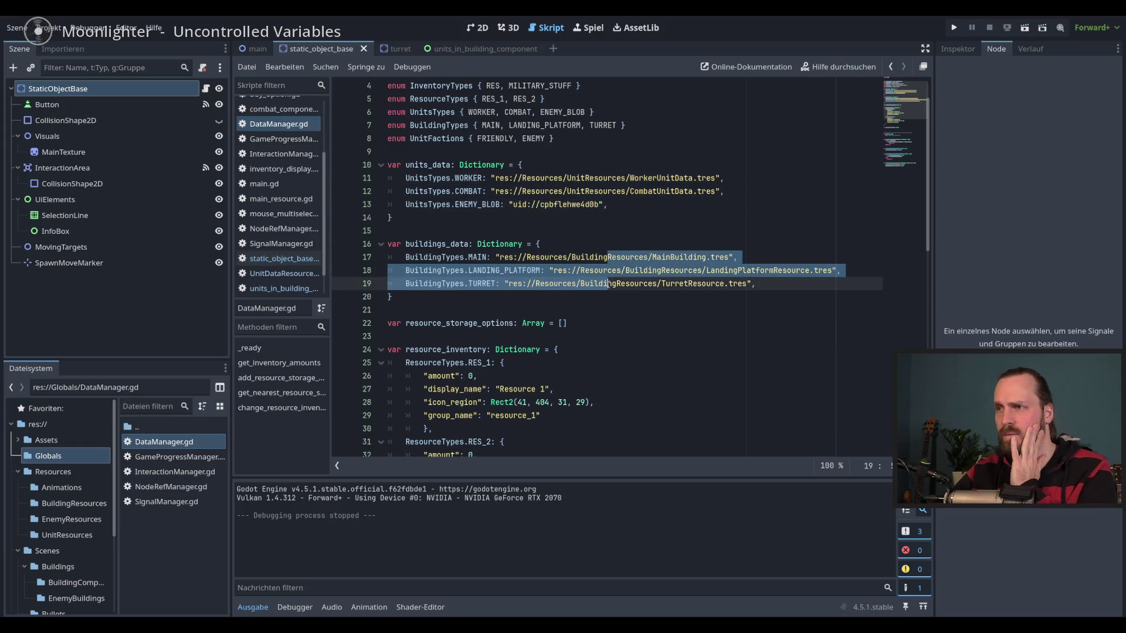
pyautogui.click(610, 297)
pyautogui.scroll(1, 611, 302)
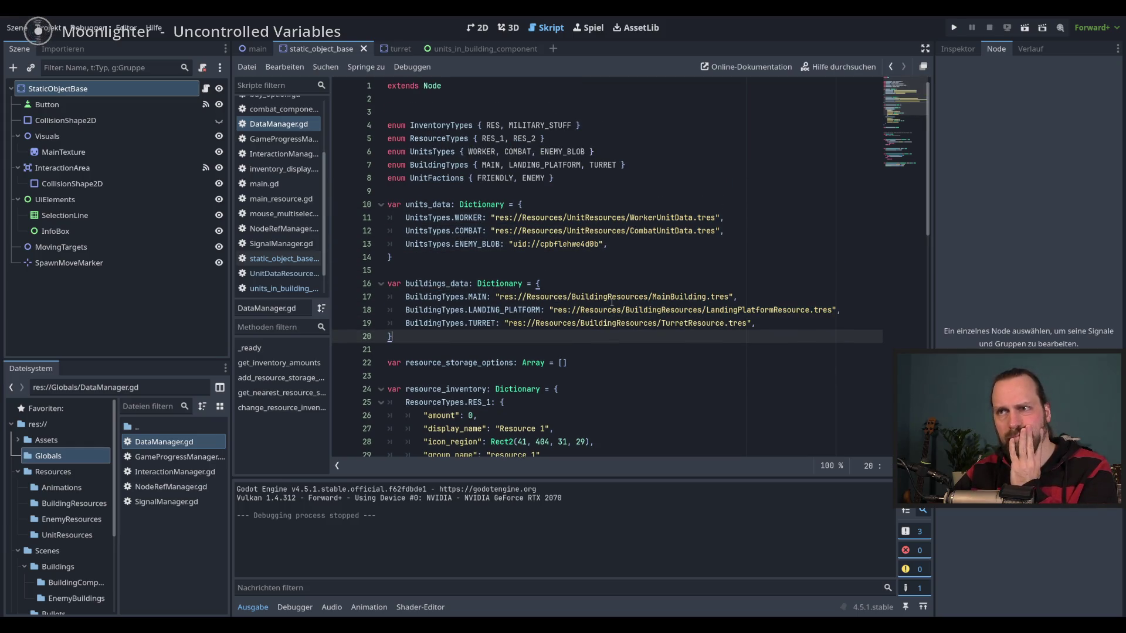
# Review NodeRefManager.gd's manager references, including building_manager_ref and unit_manager_ref.
pyautogui.doubleClick(177, 489)
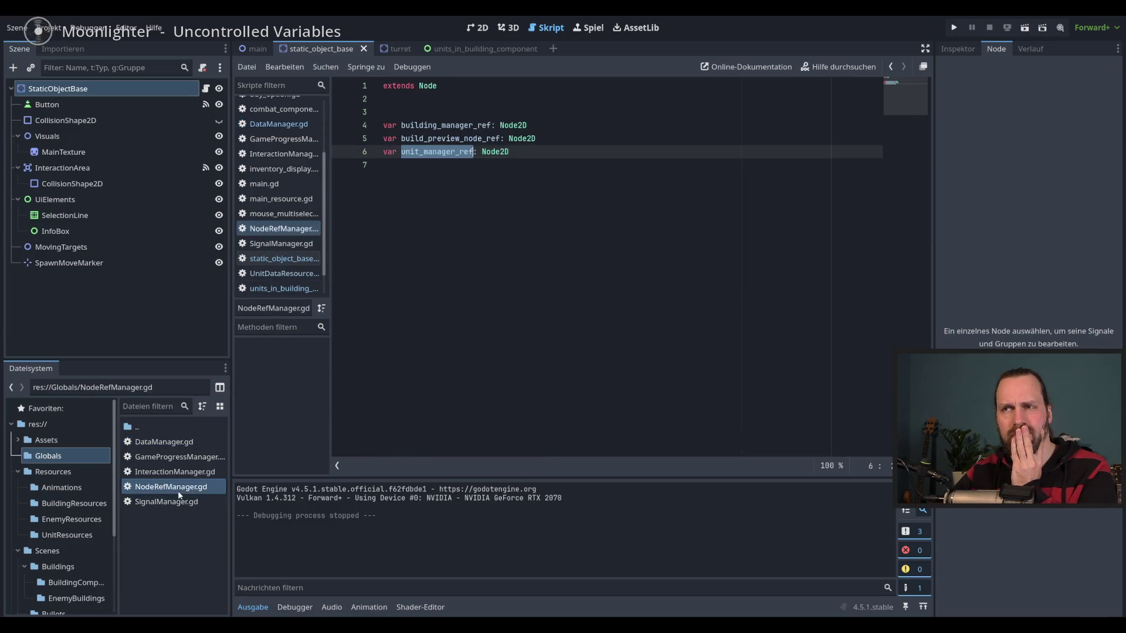
pyautogui.click(580, 152)
pyautogui.click(578, 138)
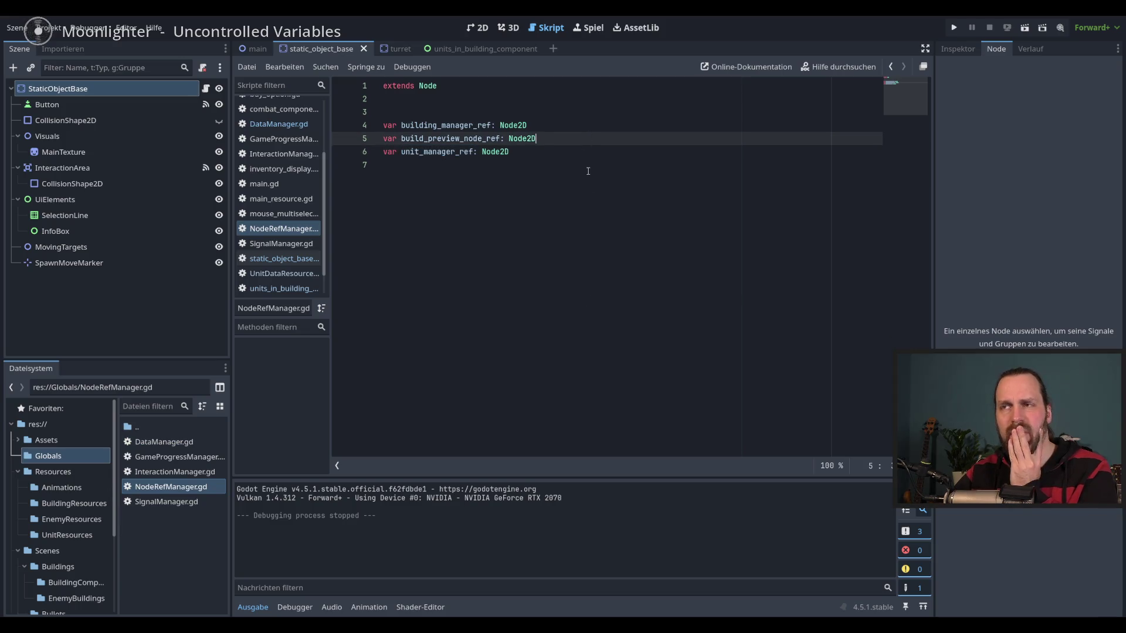
pyautogui.click(577, 150)
pyautogui.click(576, 142)
pyautogui.click(572, 155)
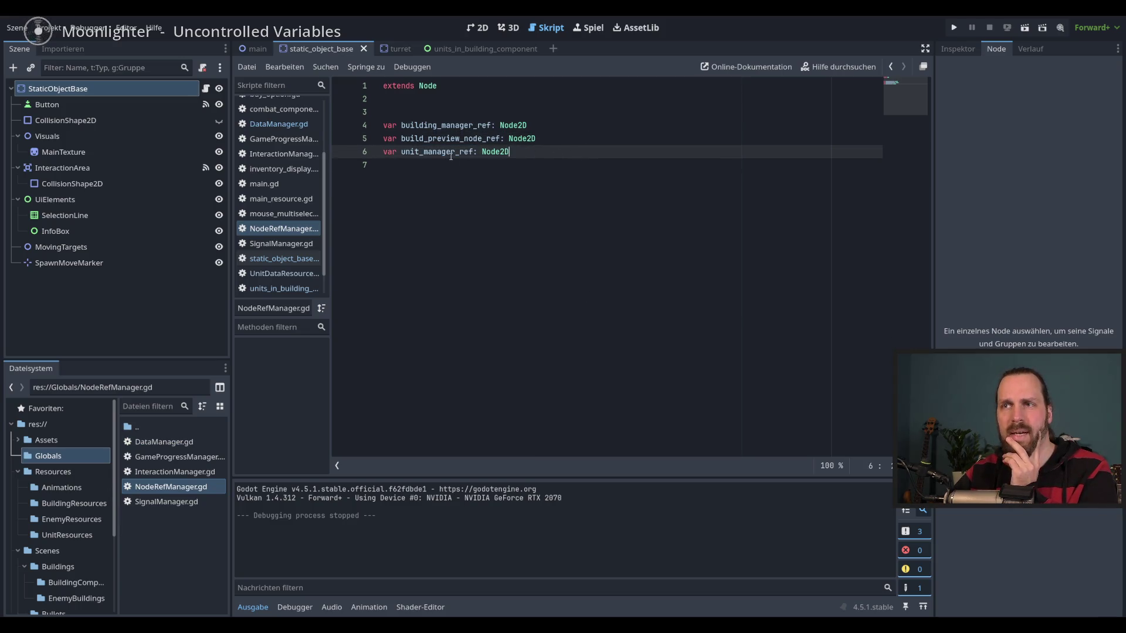
pyautogui.doubleClick(445, 125)
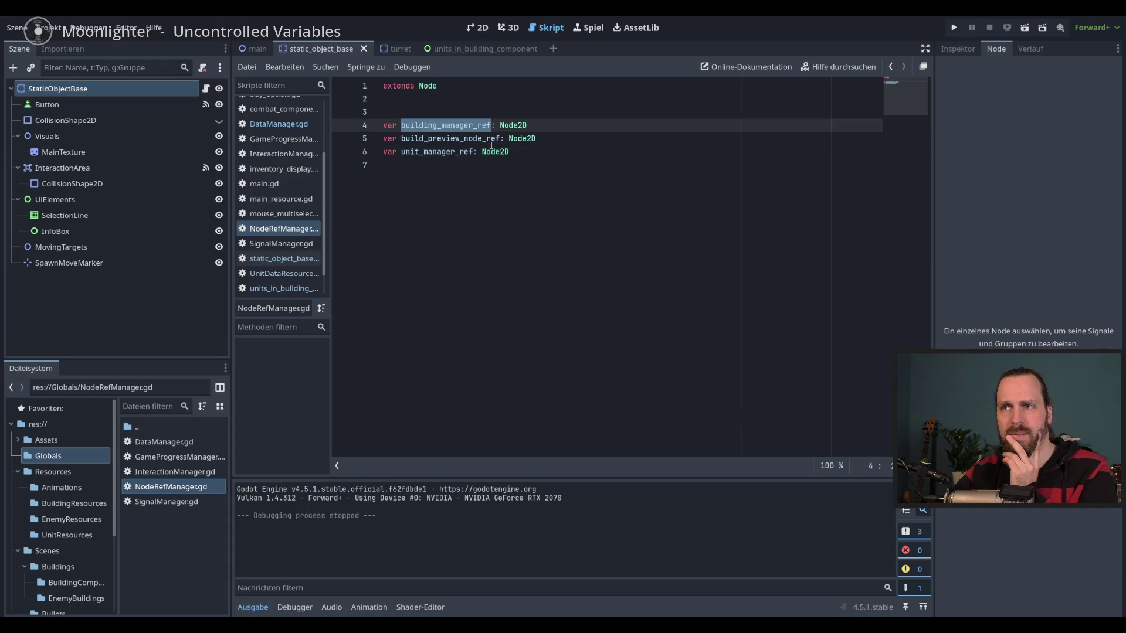
pyautogui.click(459, 139)
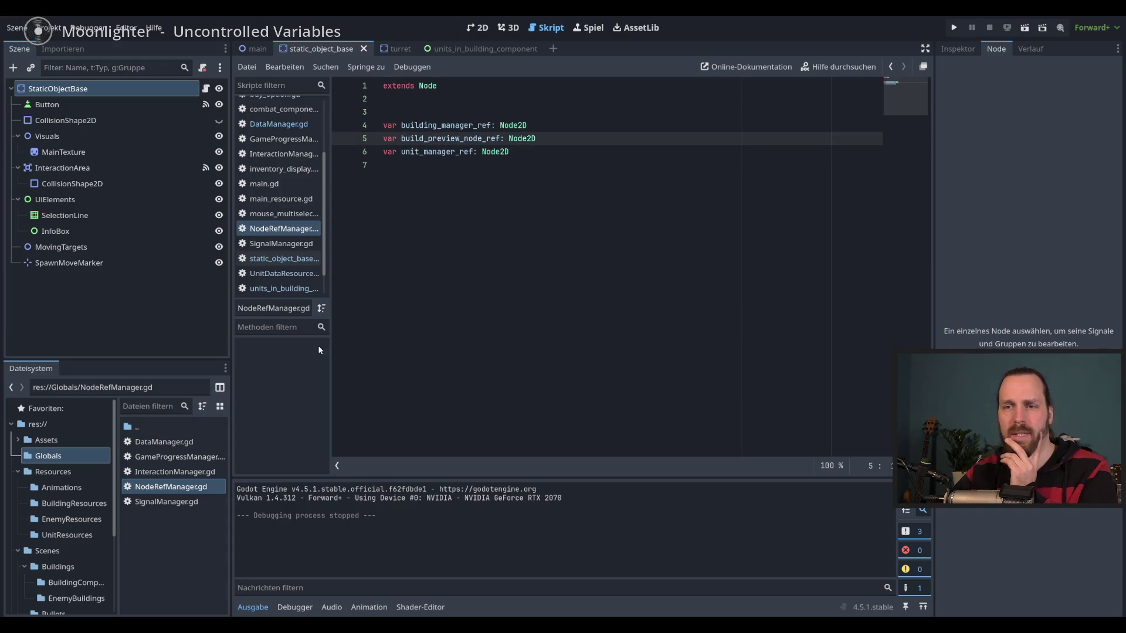
# Look over InteractionManager.gd, then open GameProgressManager.gd and check its unlock dictionaries.
pyautogui.doubleClick(174, 472)
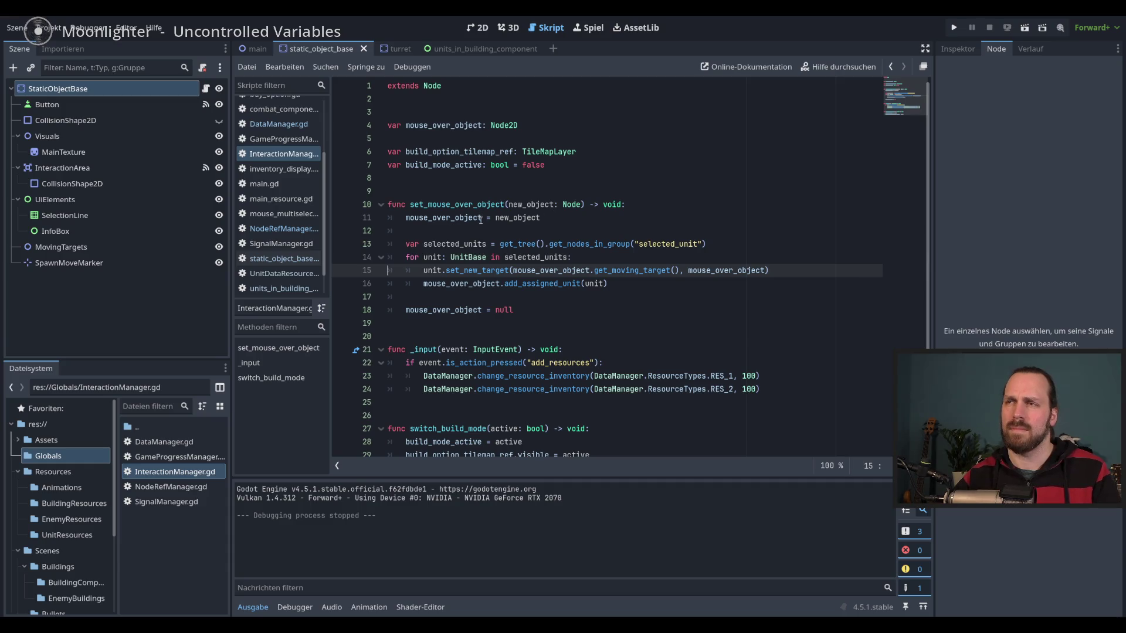
pyautogui.scroll(-1, 481, 221)
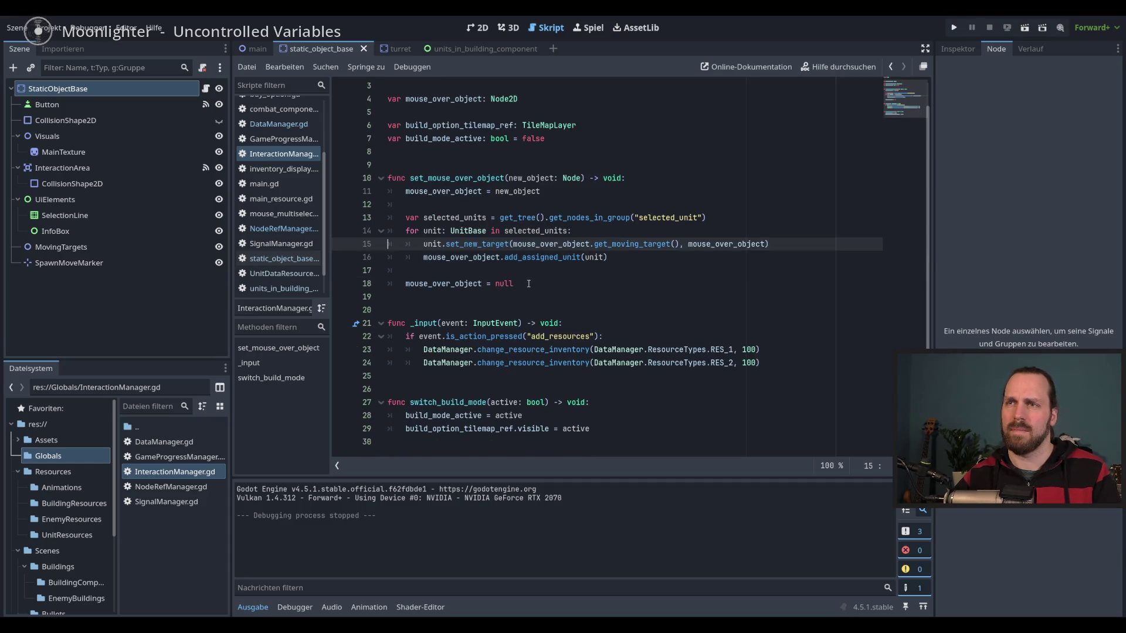
pyautogui.scroll(1, 530, 282)
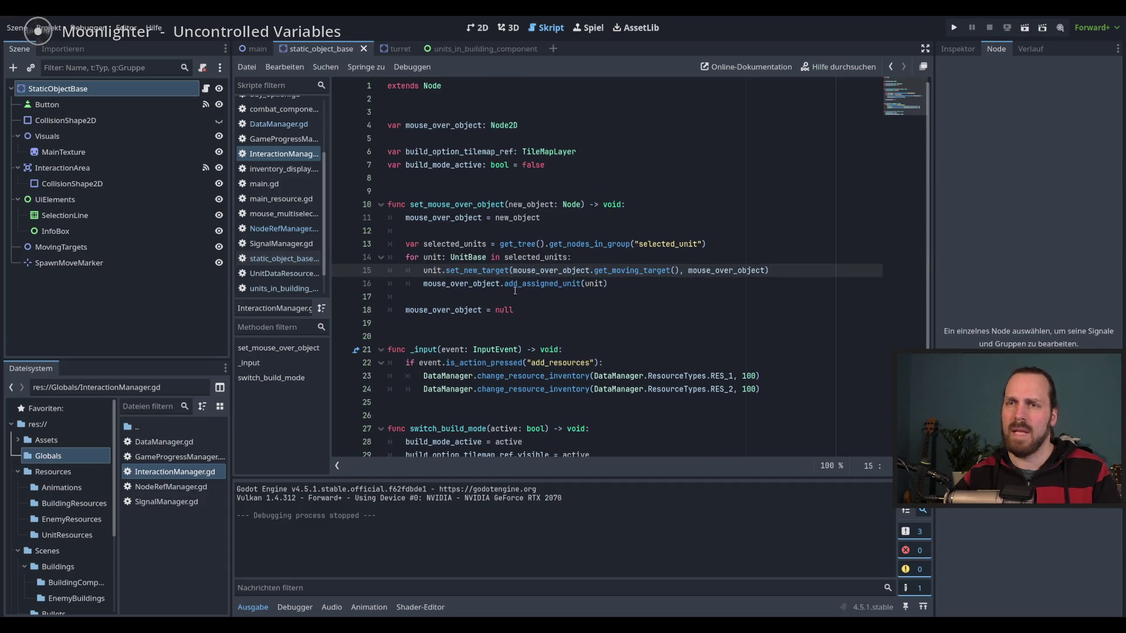
pyautogui.doubleClick(171, 460)
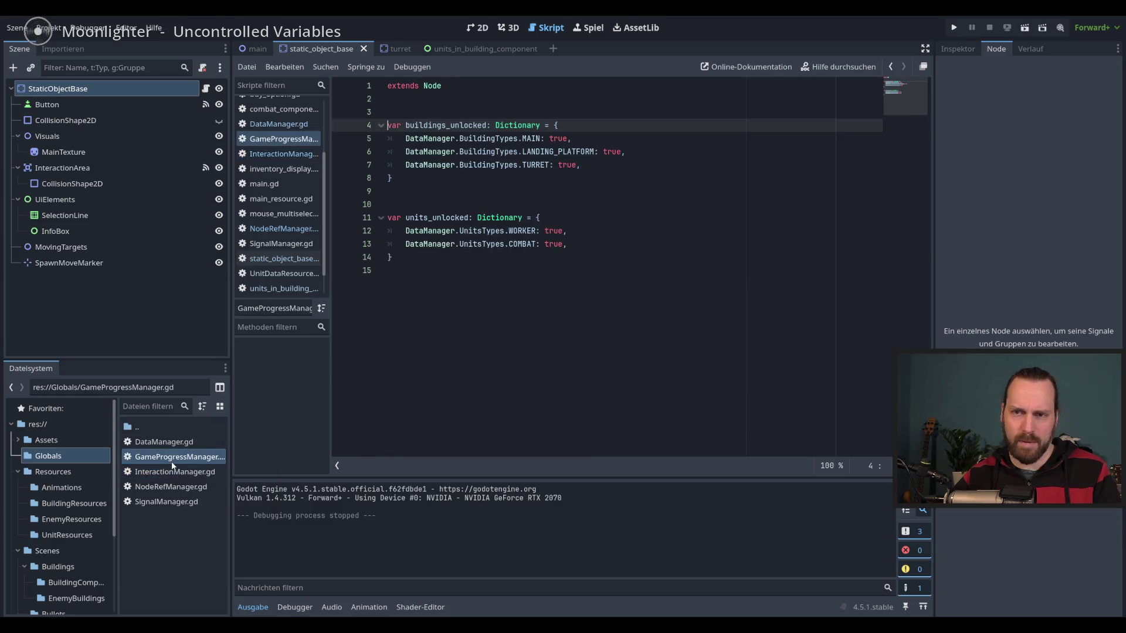
pyautogui.click(620, 239)
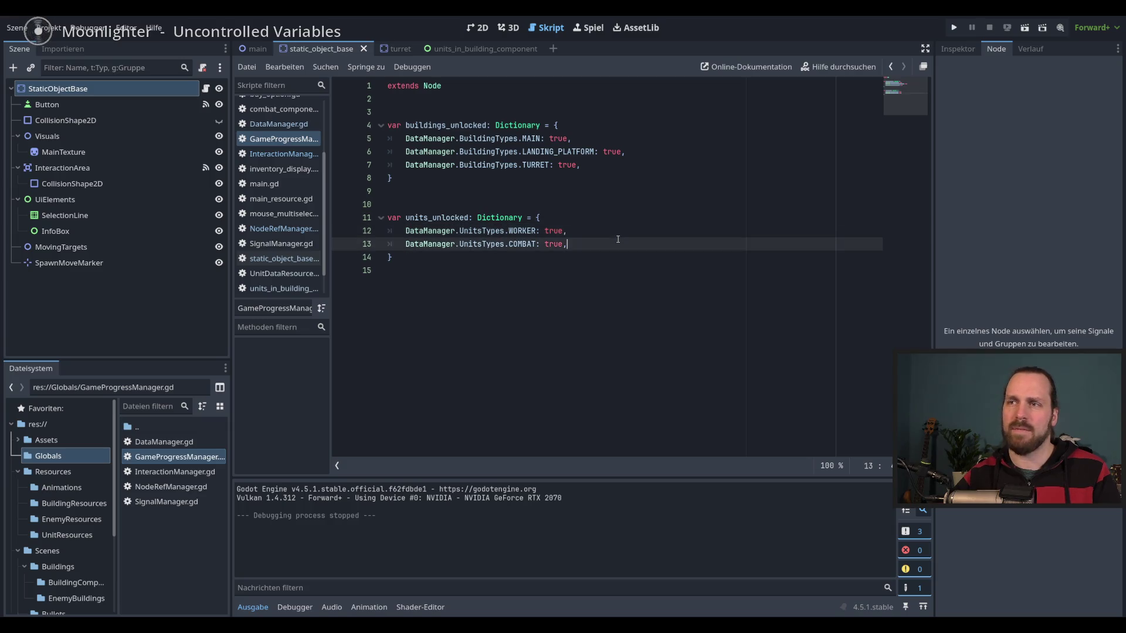
pyautogui.click(636, 155)
# Set COMBAT to false, run the game, check the unit build menu, and stop it.
pyautogui.click(644, 169)
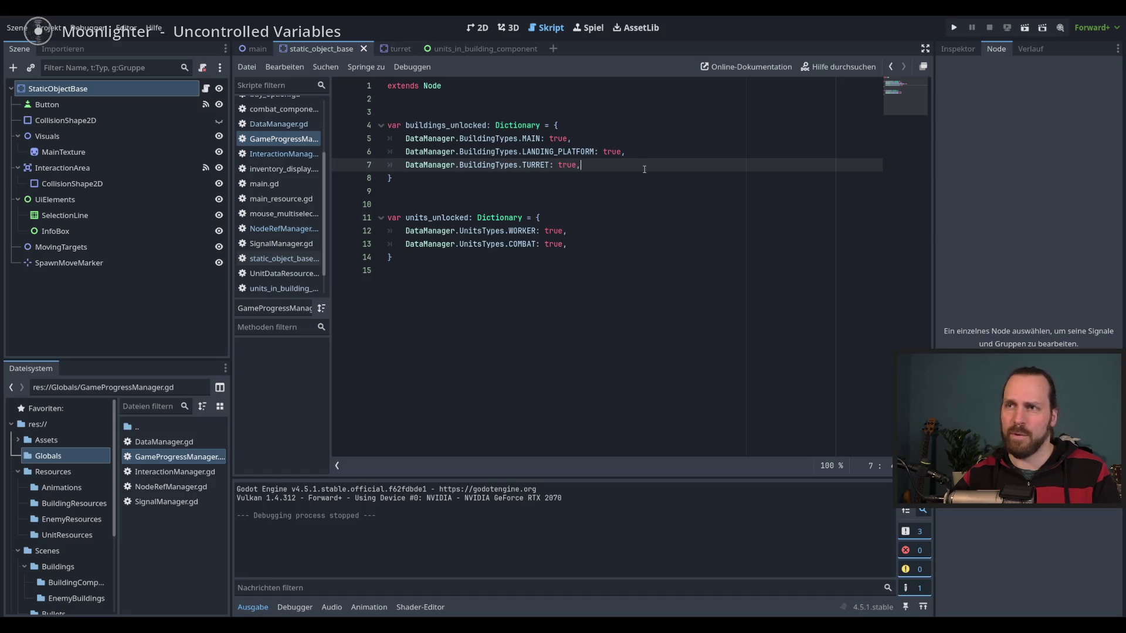
pyautogui.doubleClick(557, 244)
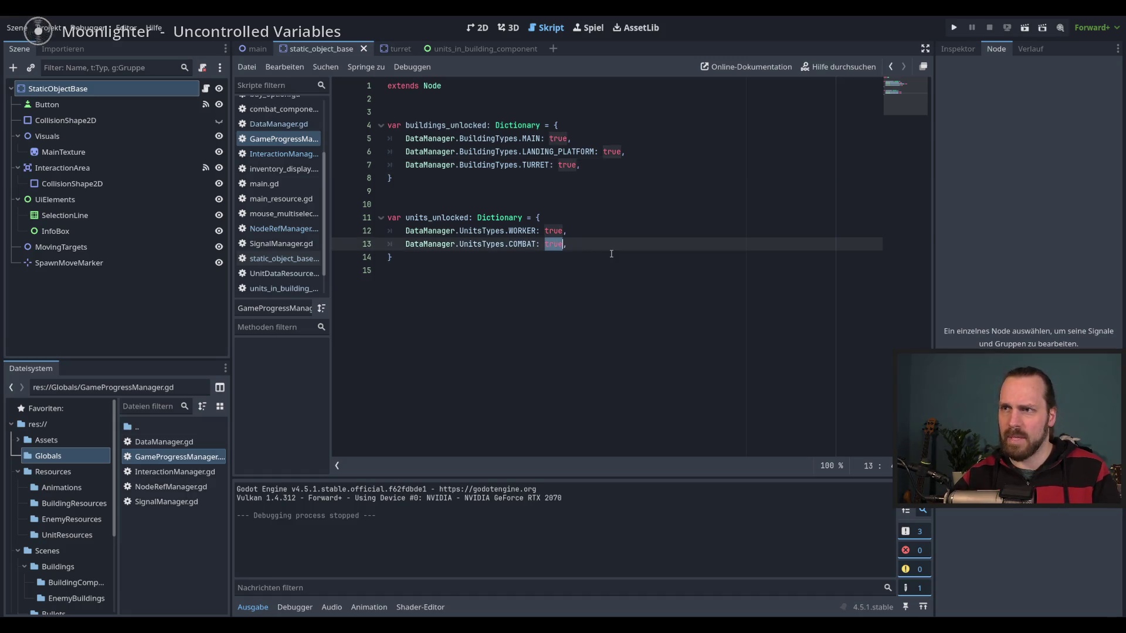
pyautogui.write('false')
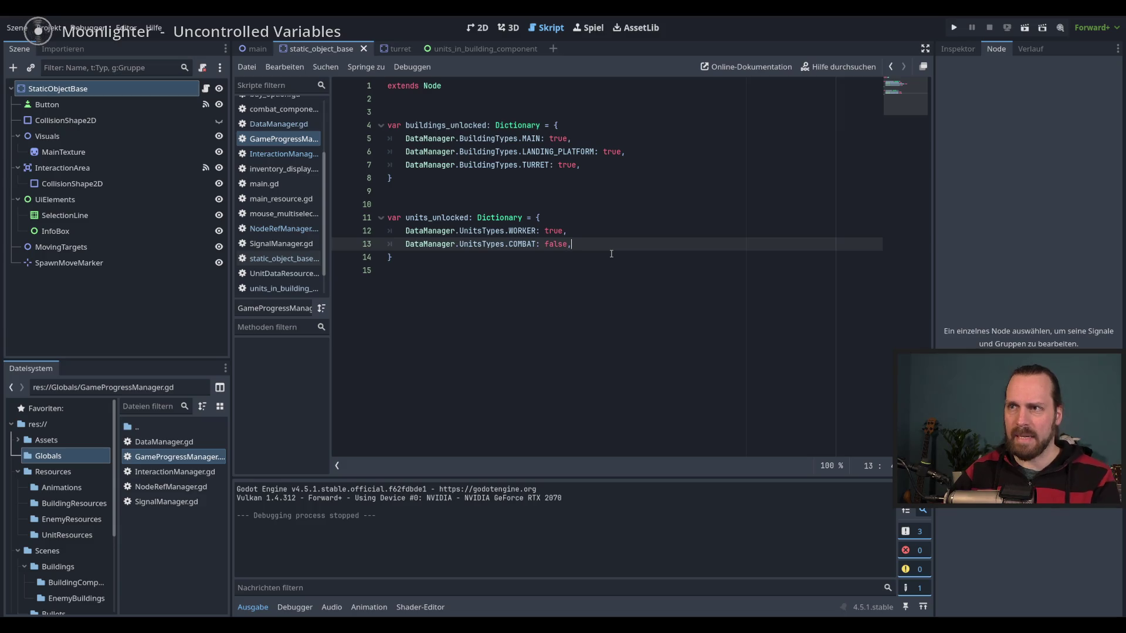
pyautogui.press('F5')
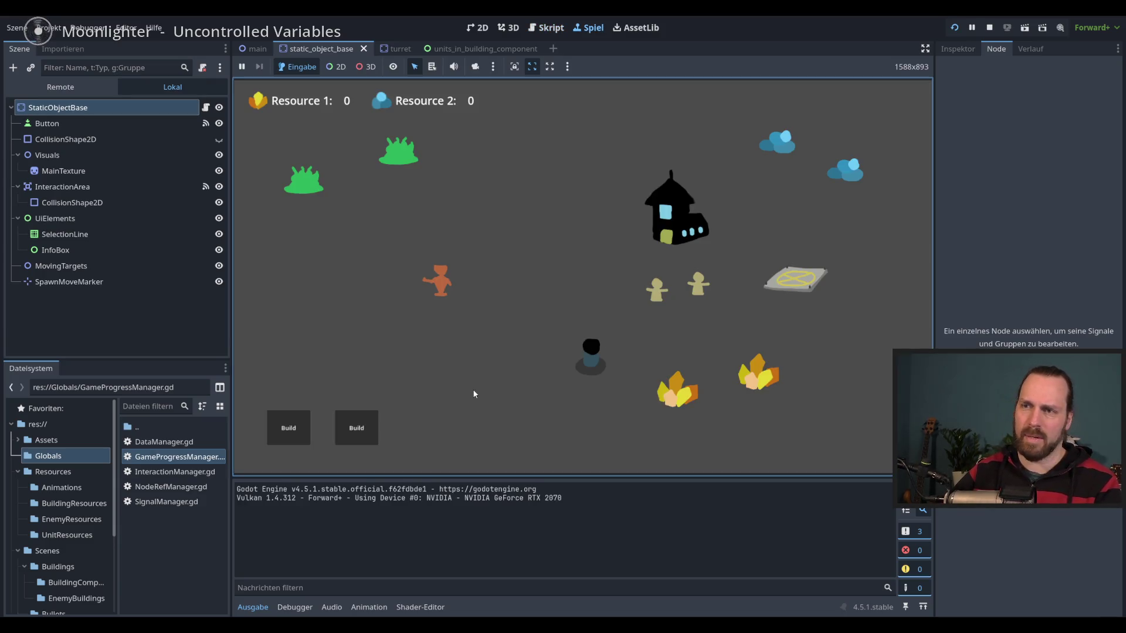
pyautogui.click(359, 431)
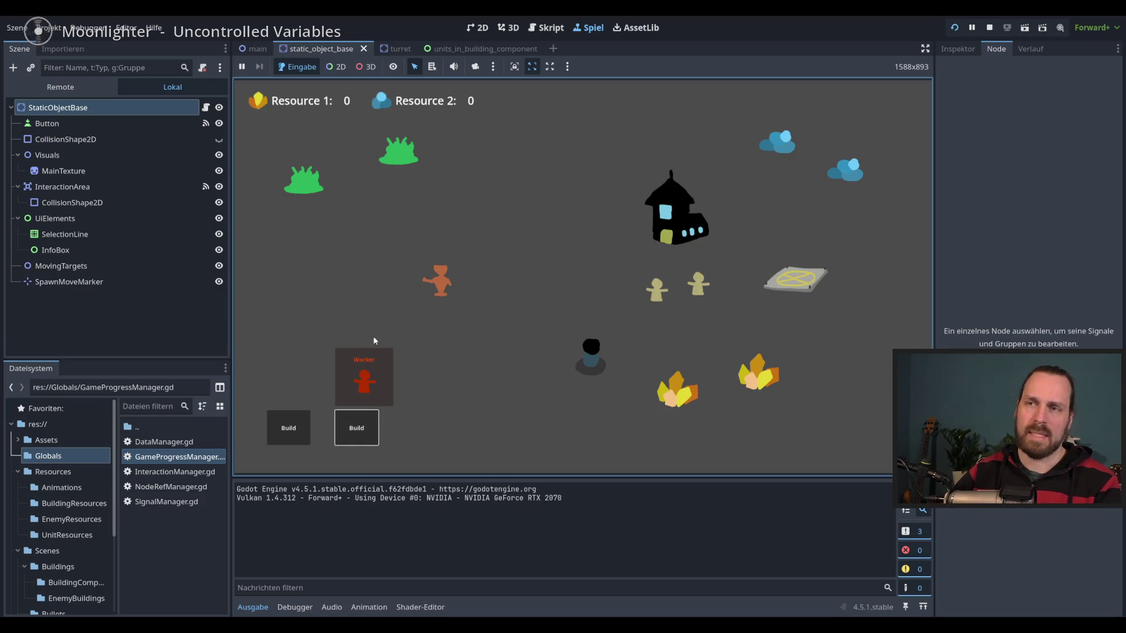
pyautogui.click(365, 430)
pyautogui.click(366, 430)
pyautogui.press('F8')
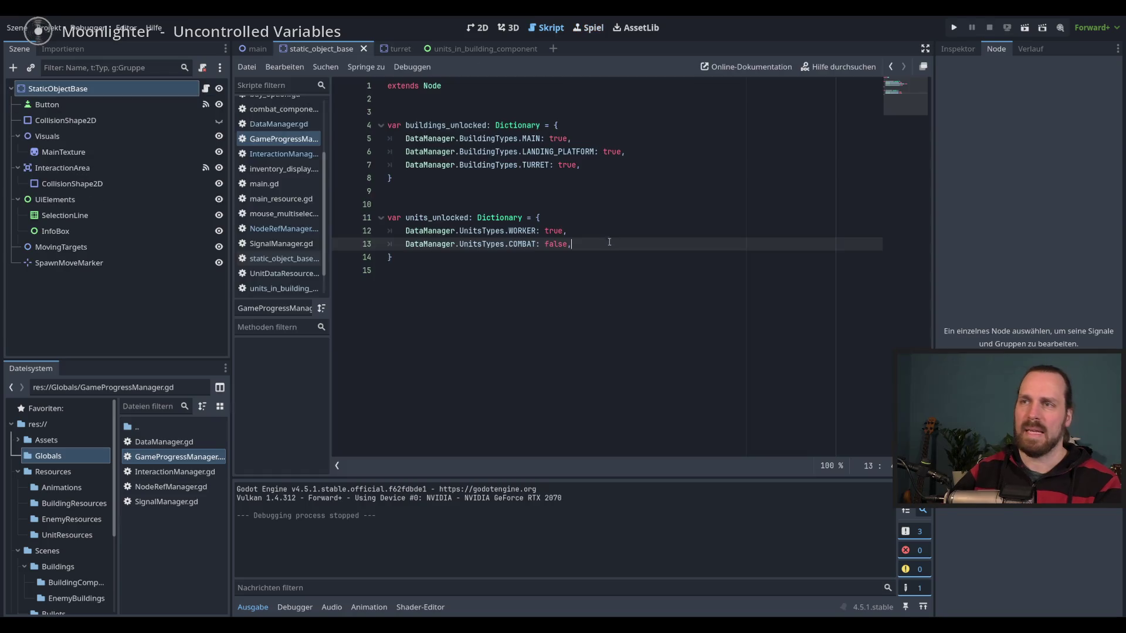
# Set COMBAT back to true and rerun to confirm Worker and Laser Dude both appear.
pyautogui.doubleClick(558, 243)
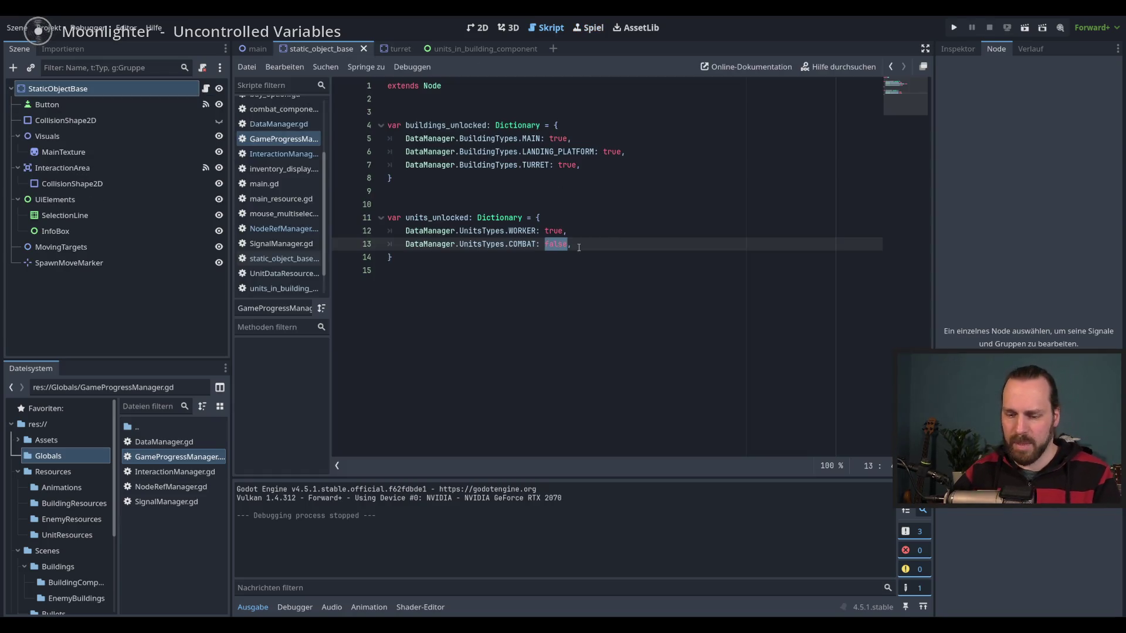
pyautogui.write('true')
pyautogui.press('F5')
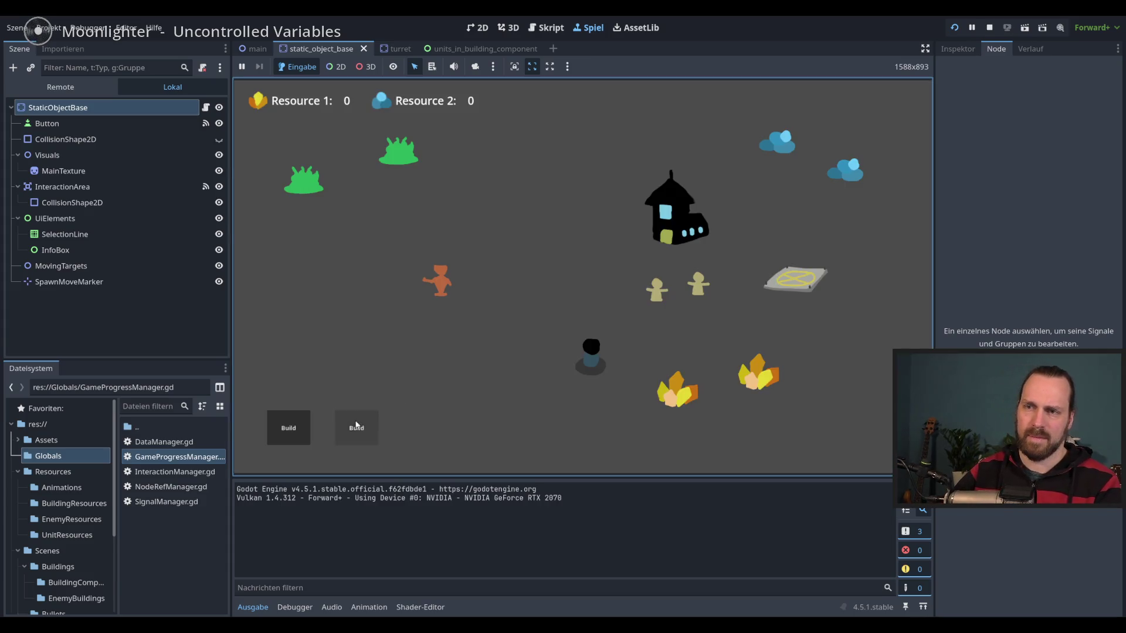
pyautogui.click(356, 428)
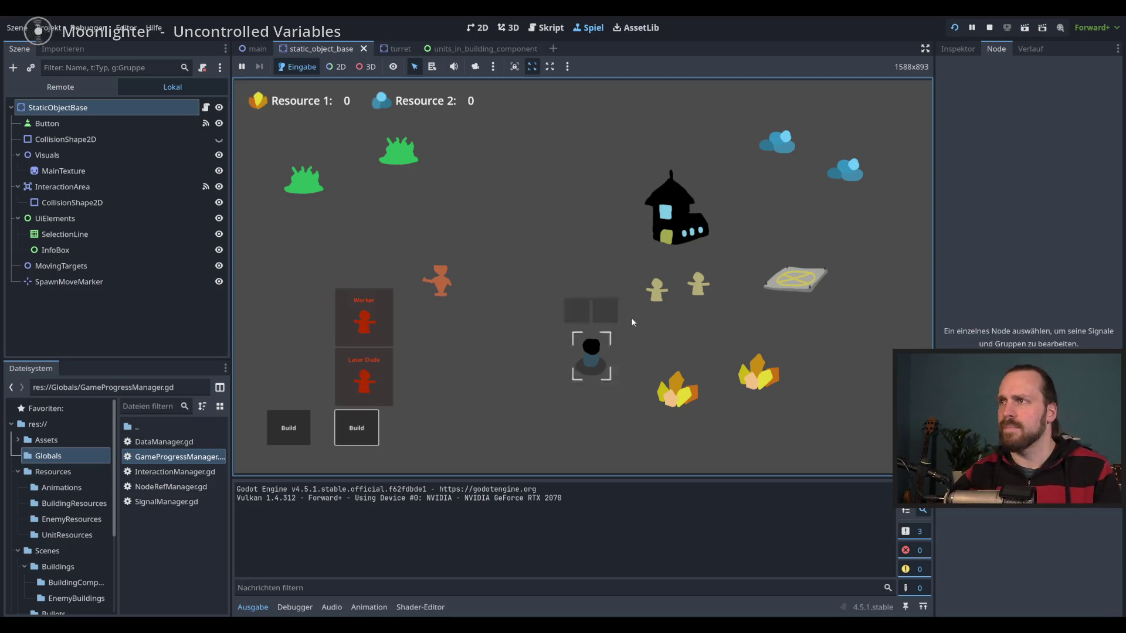
pyautogui.click(989, 28)
# Step through the units_unlocked entries on lines 11–13 of GameProgressManager.gd.
pyautogui.click(634, 244)
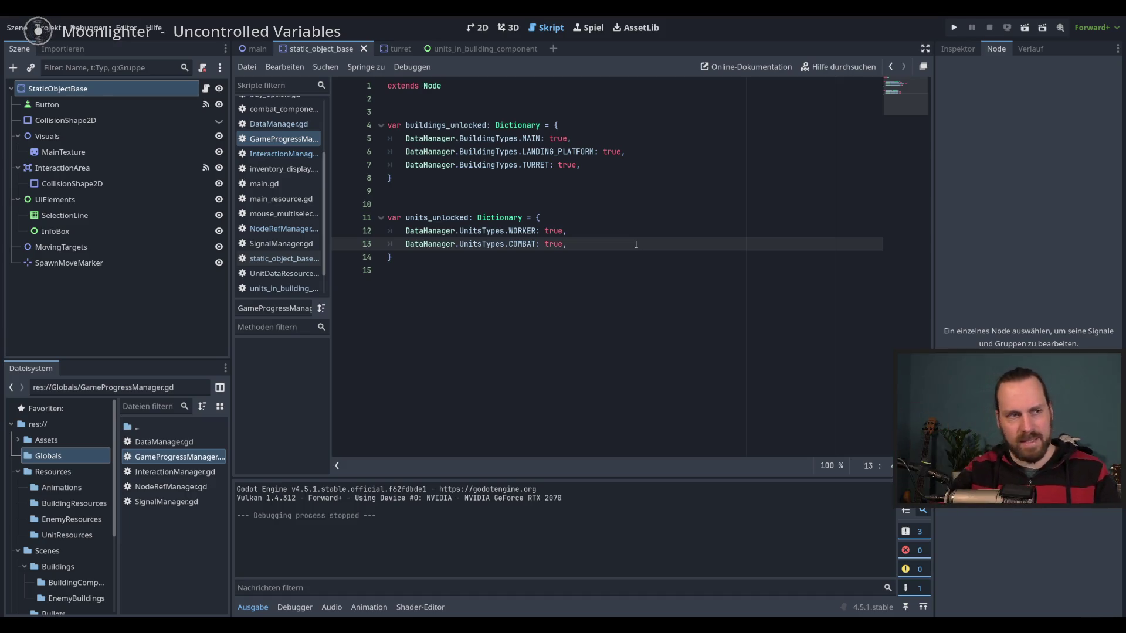
pyautogui.press('Up')
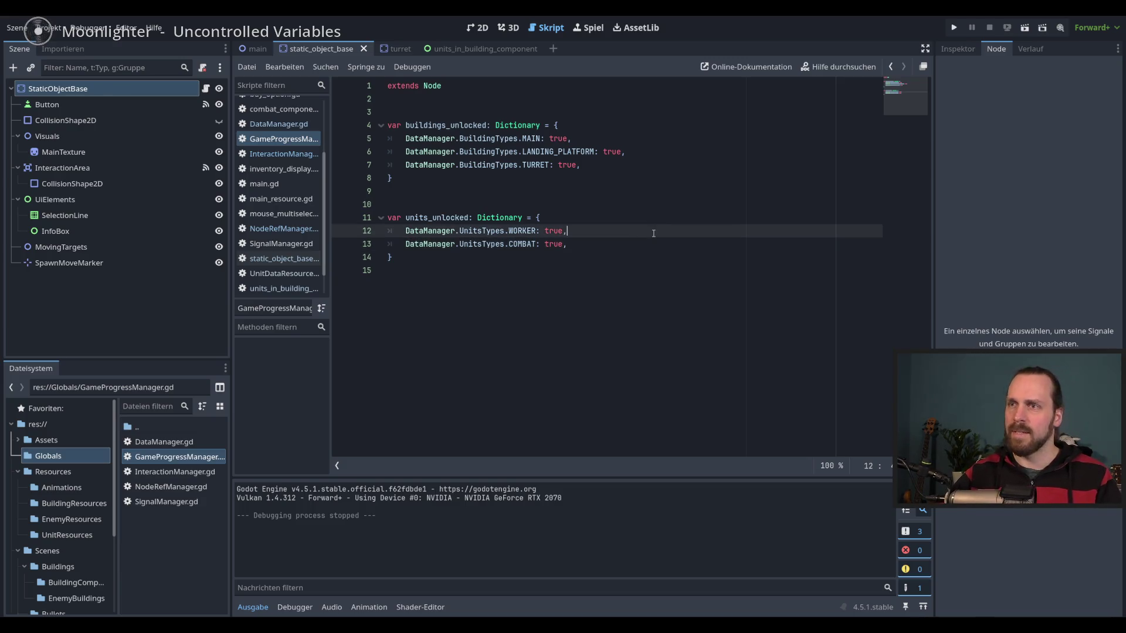
pyautogui.press('Up')
pyautogui.press('Down')
pyautogui.press('Down')
pyautogui.press('Up')
pyautogui.press('Up')
pyautogui.press('Down')
pyautogui.press('Down')
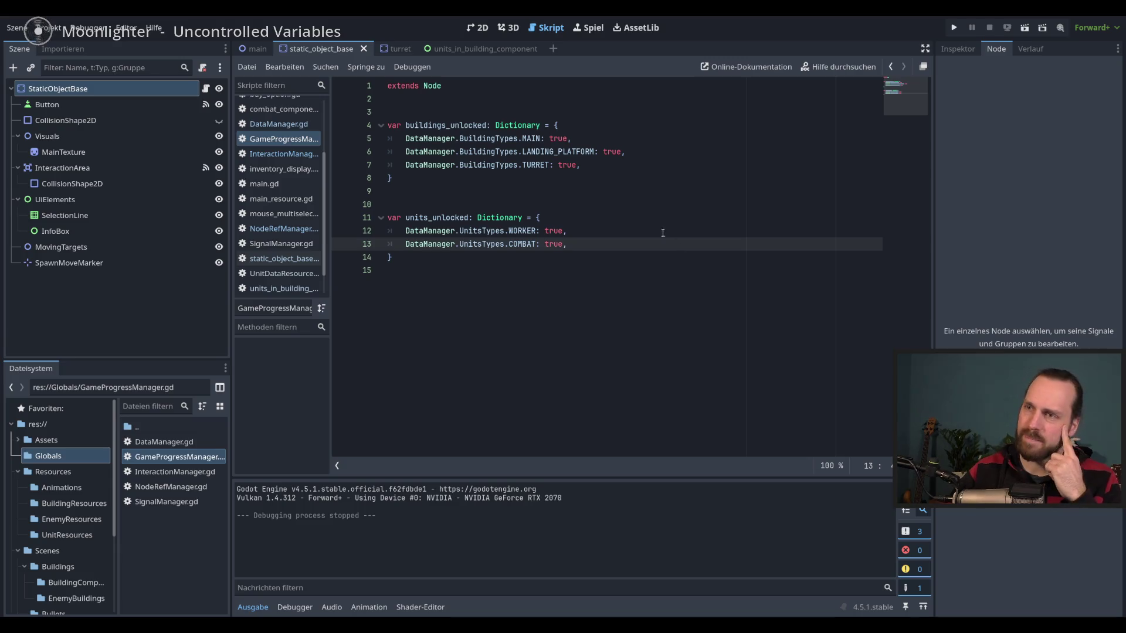
pyautogui.click(663, 232)
pyautogui.click(670, 252)
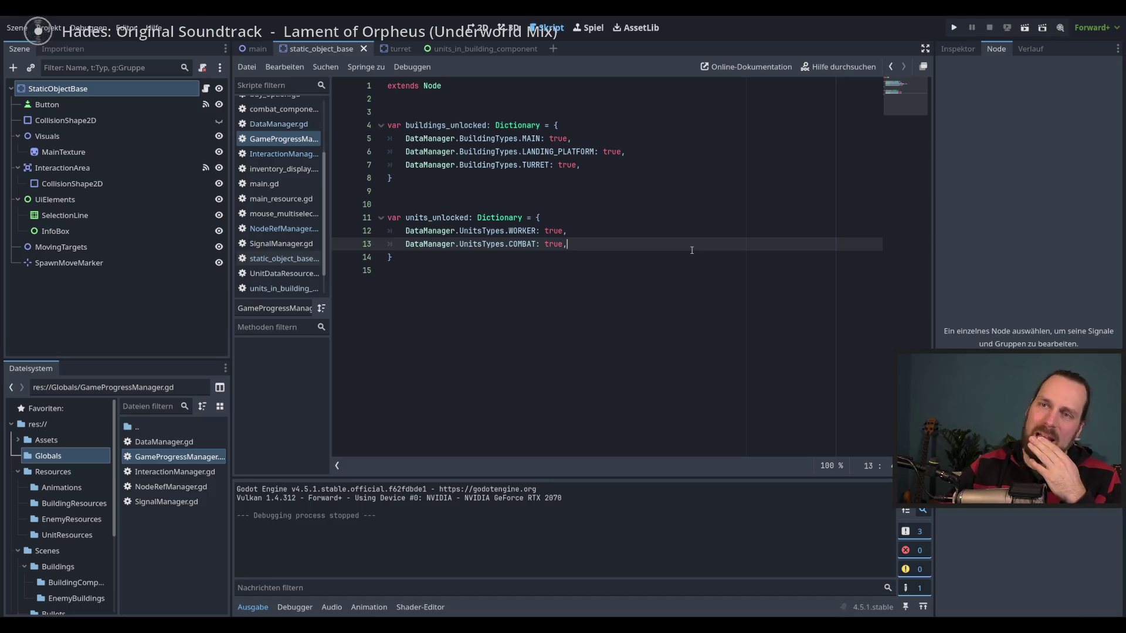
# Enlarge the script list to show one more file and recheck the units_unlocked line.
pyautogui.moveTo(288, 300); pyautogui.dragTo(305, 309)
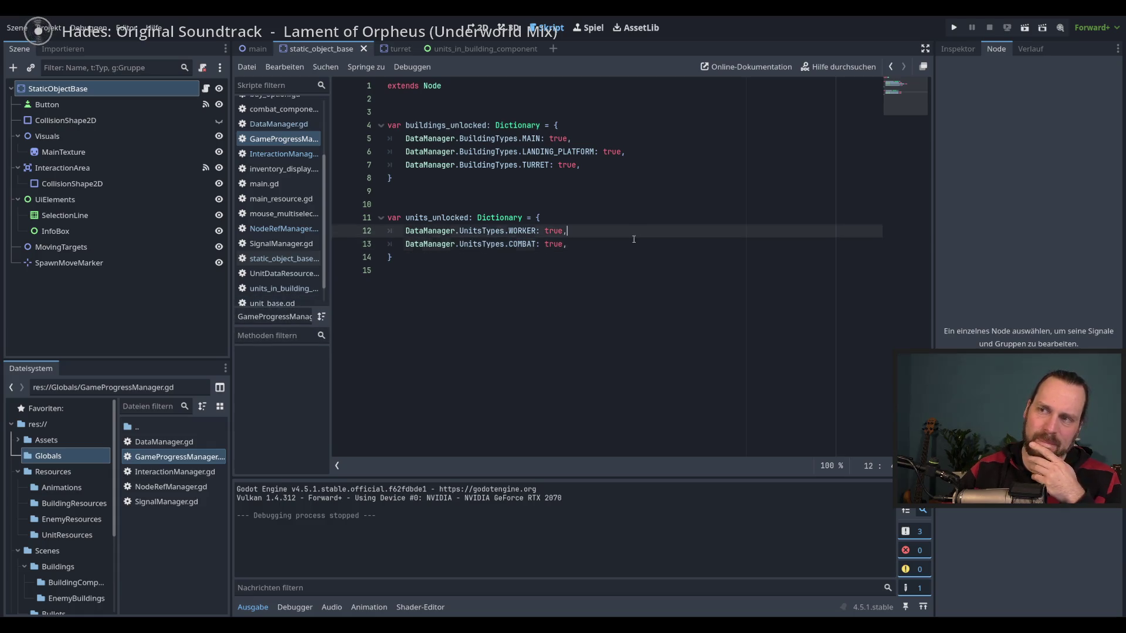
pyautogui.scroll(-1, 302, 224)
pyautogui.scroll(5, 302, 224)
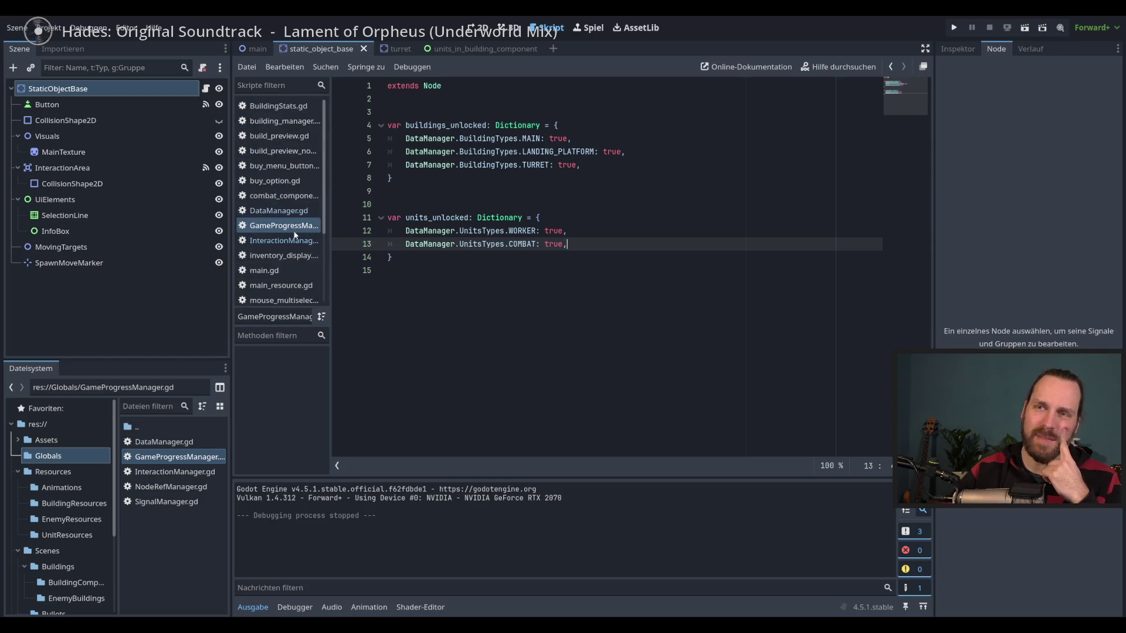
pyautogui.moveTo(230, 270); pyautogui.dragTo(216, 271)
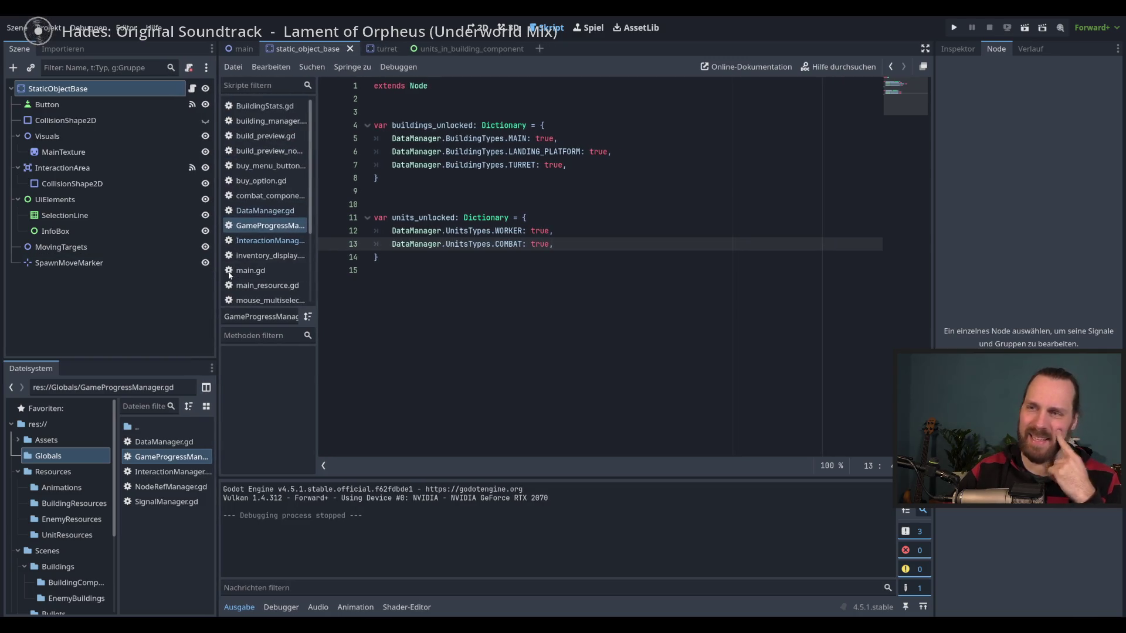
pyautogui.click(565, 273)
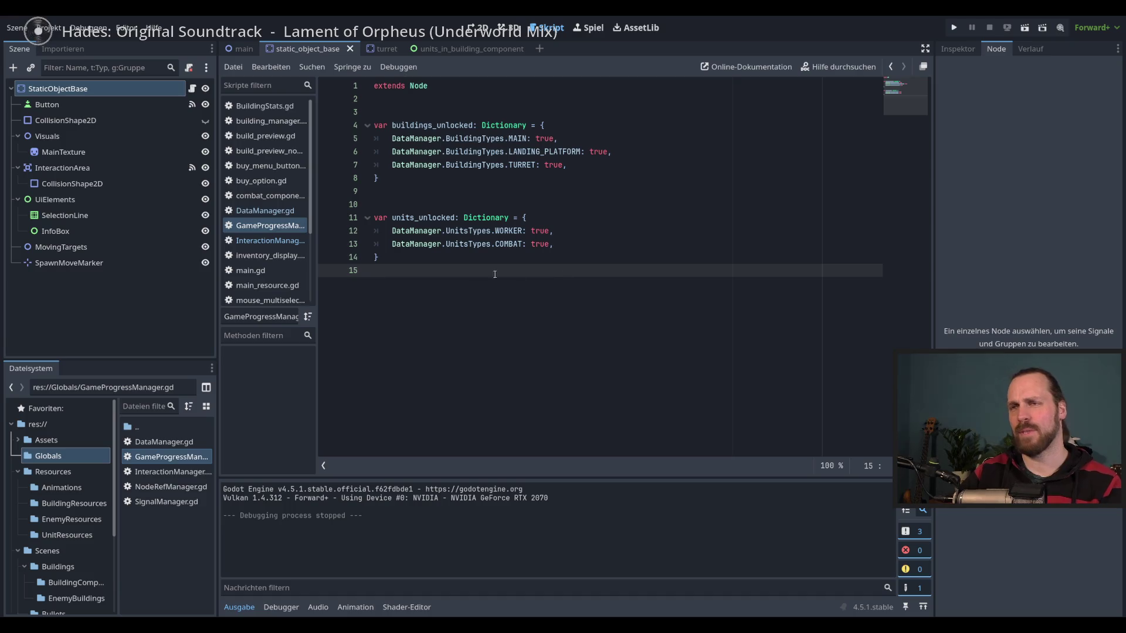
pyautogui.click(597, 226)
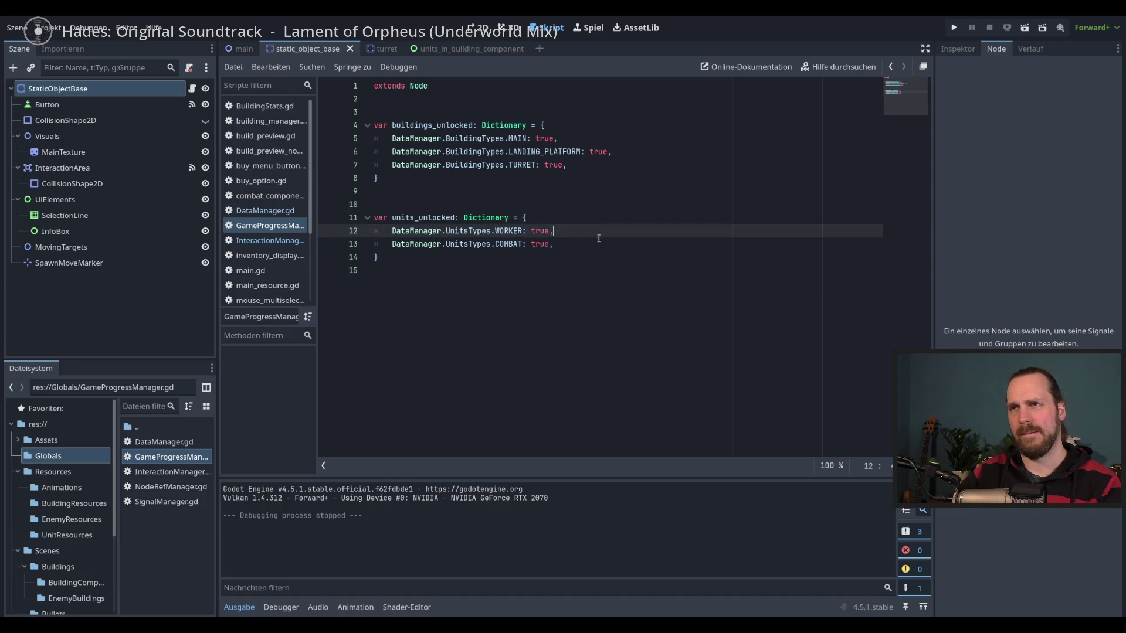
pyautogui.press('Down')
pyautogui.press('Up')
pyautogui.press('Up')
# Run the game, target the orange enemy and yellow villager, check _input line 60, rerun.
pyautogui.click(474, 48)
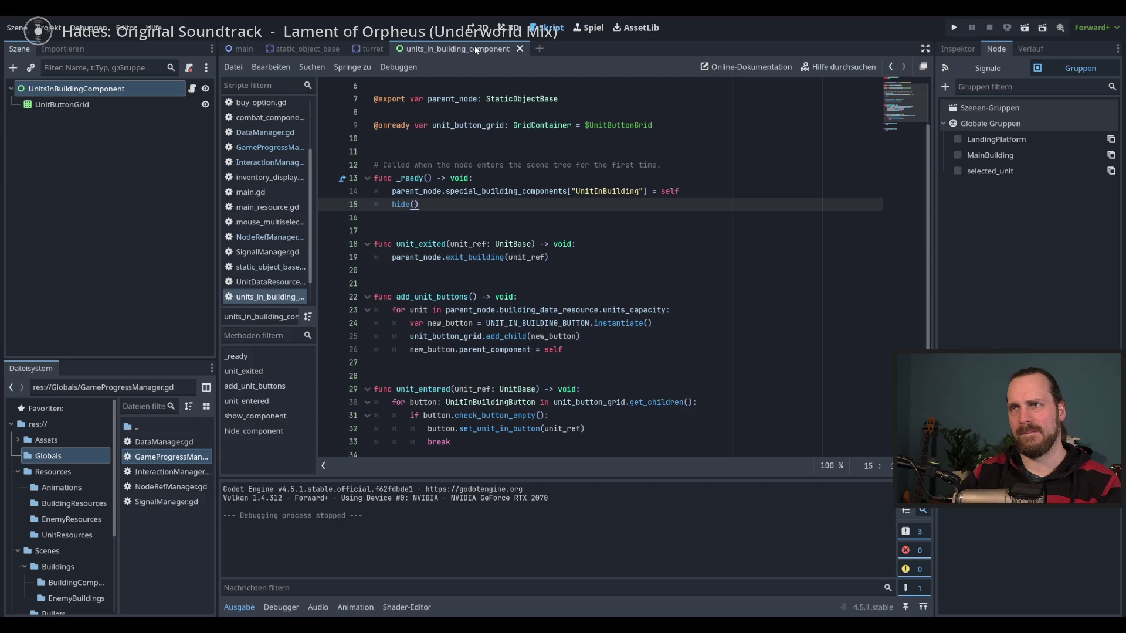
pyautogui.click(302, 48)
pyautogui.press('F5')
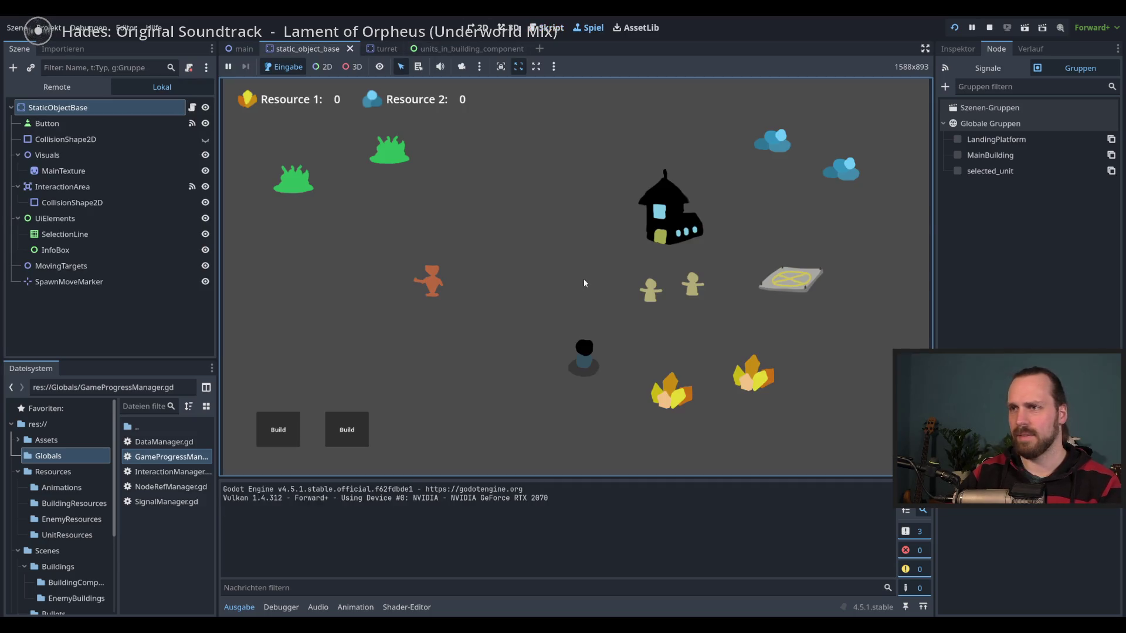
pyautogui.click(589, 351)
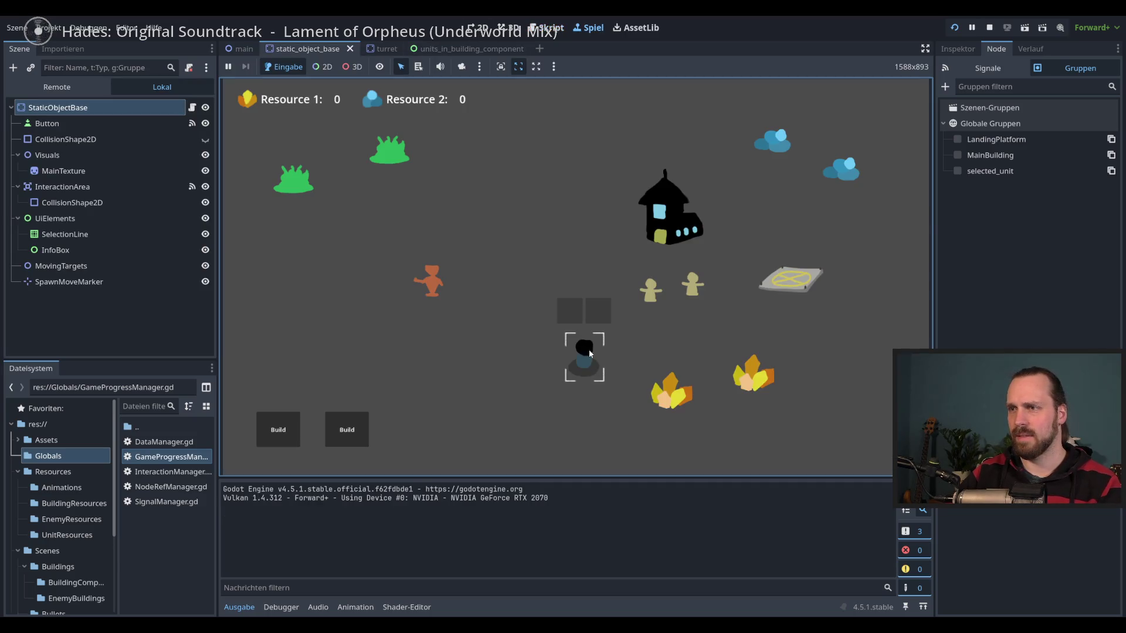
pyautogui.rightClick(431, 282)
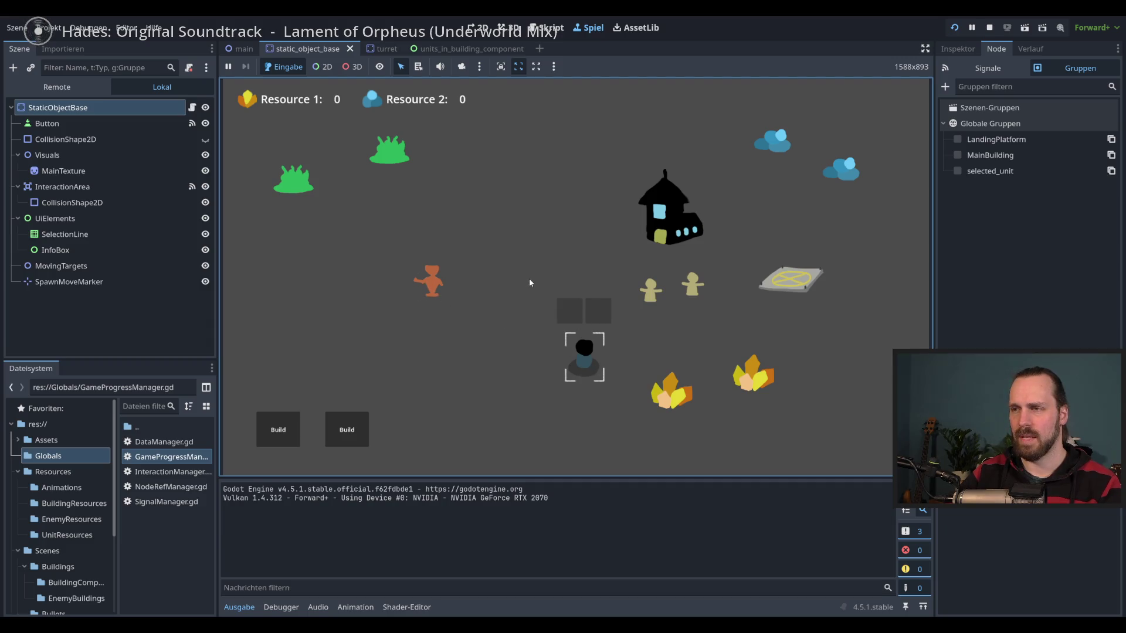
pyautogui.rightClick(651, 290)
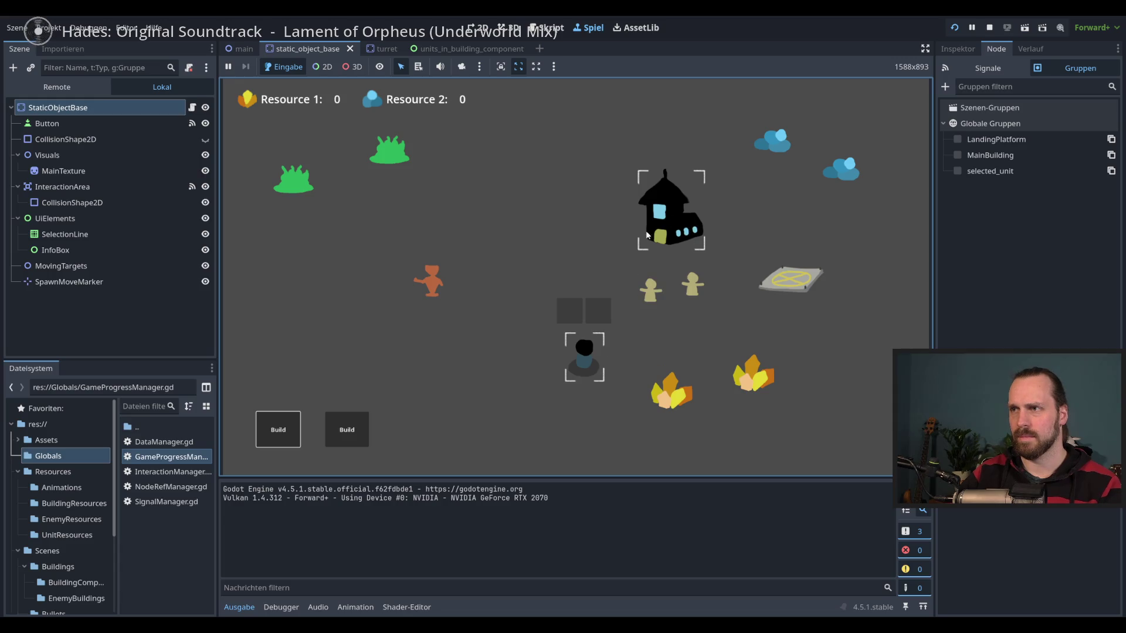
pyautogui.press('F8')
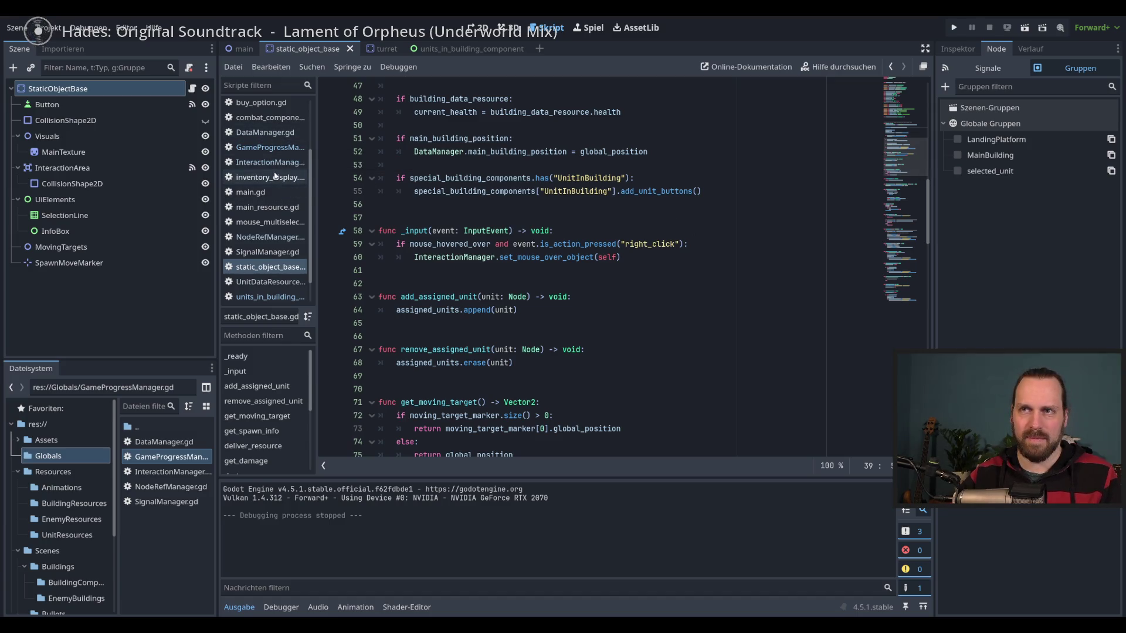
pyautogui.click(708, 257)
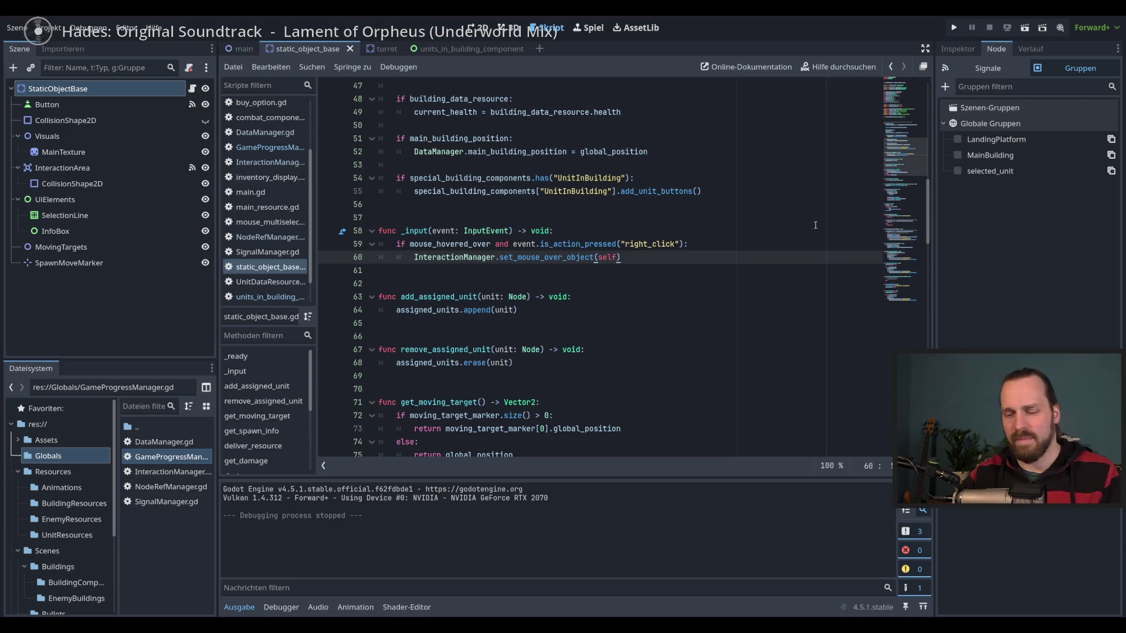
pyautogui.press('F5')
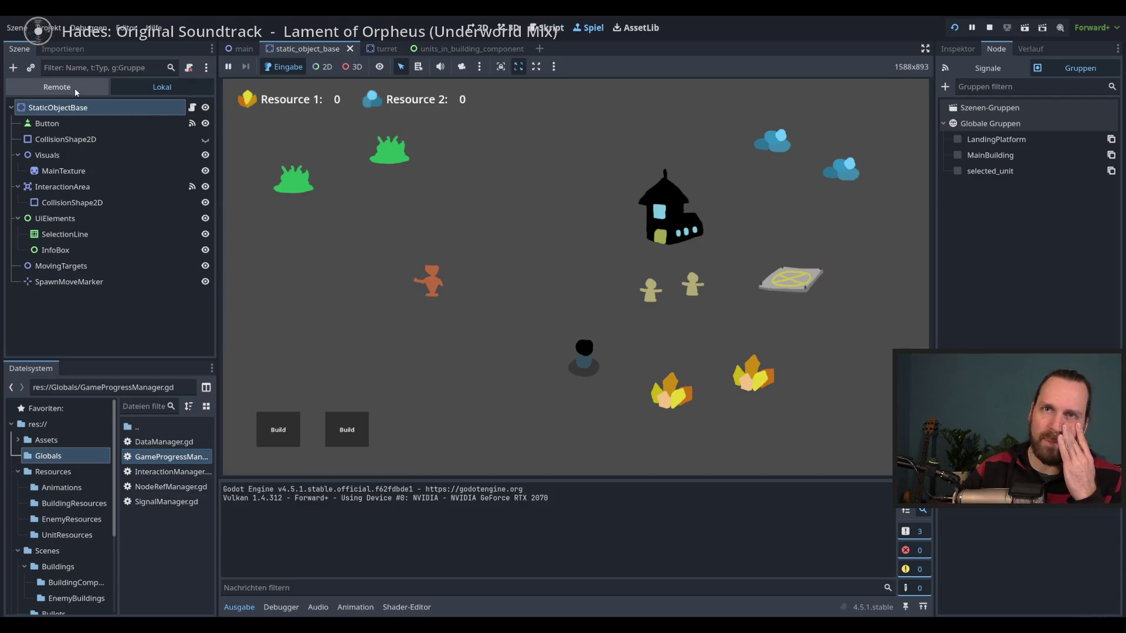
# Expand Main > CanvasLayer > Level > BuildingManager in the Remote tree, toggling Level and BuildingManager visibility.
pyautogui.click(75, 88)
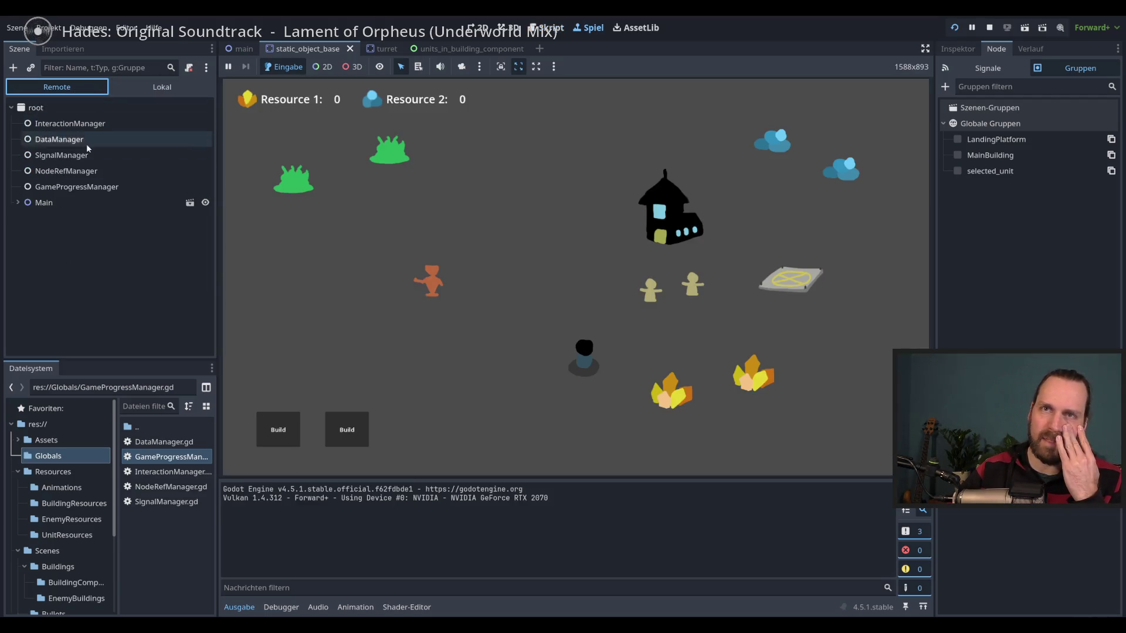
pyautogui.click(18, 202)
pyautogui.click(25, 219)
pyautogui.click(31, 234)
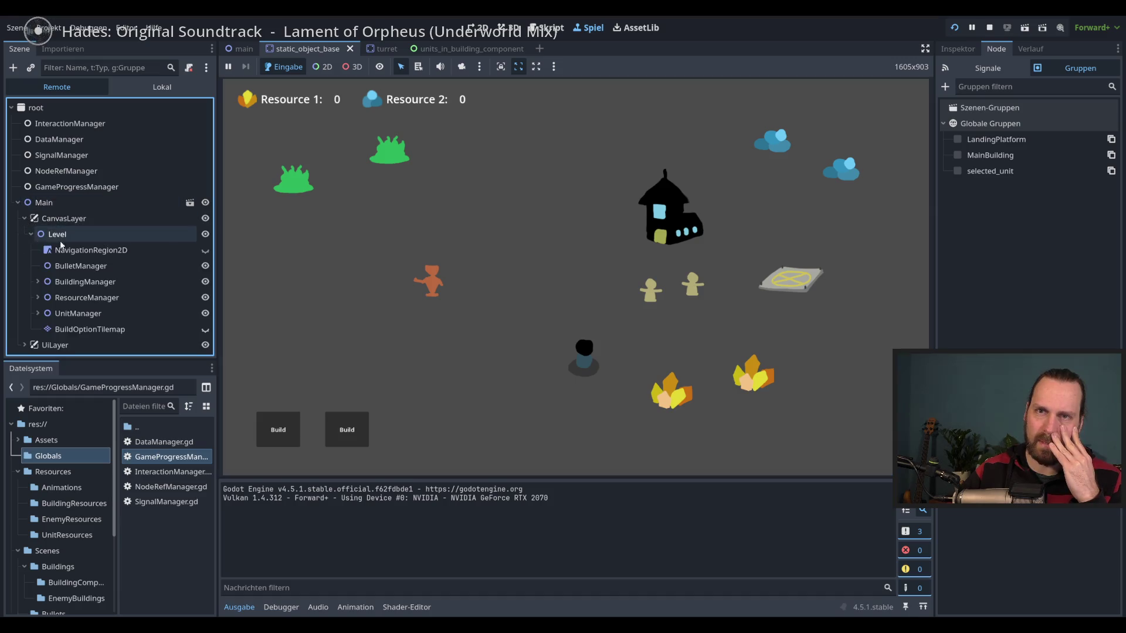
pyautogui.click(205, 235)
pyautogui.click(205, 235)
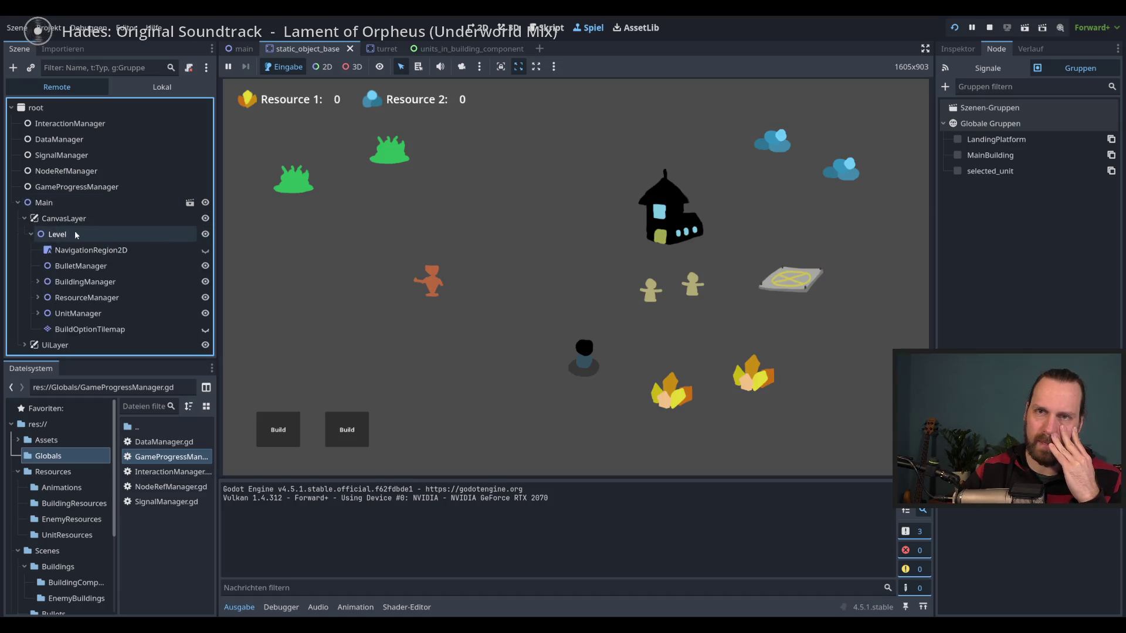
pyautogui.click(205, 282)
pyautogui.click(205, 282)
pyautogui.click(100, 282)
pyautogui.click(38, 281)
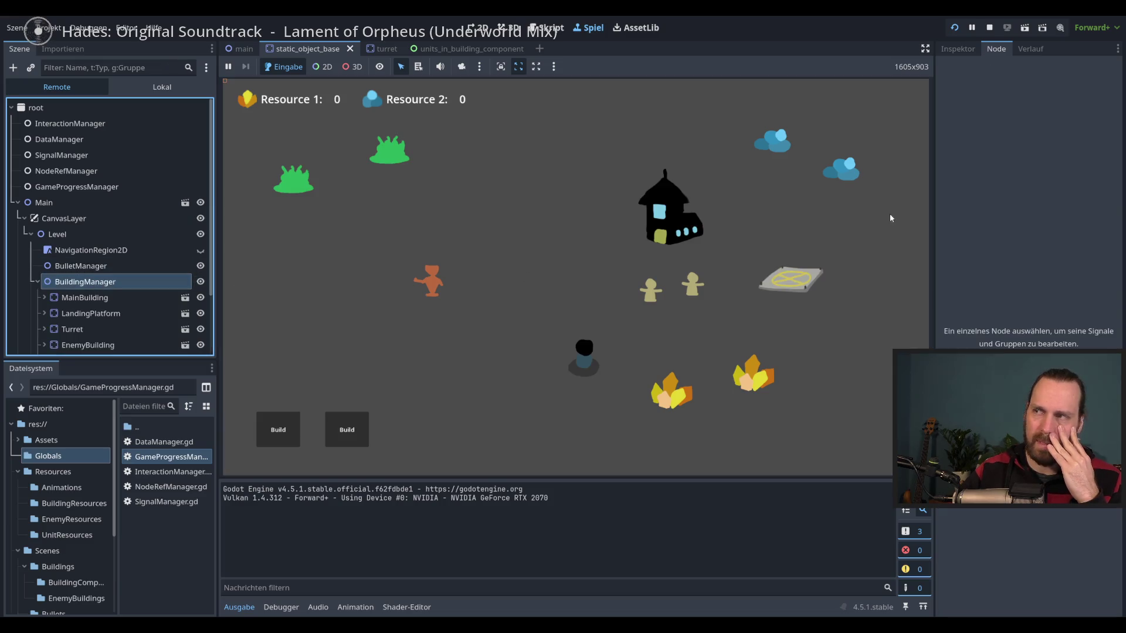
# Inspect BuildingManager's live properties and groups, then check MainBuilding and its Button child.
pyautogui.click(953, 47)
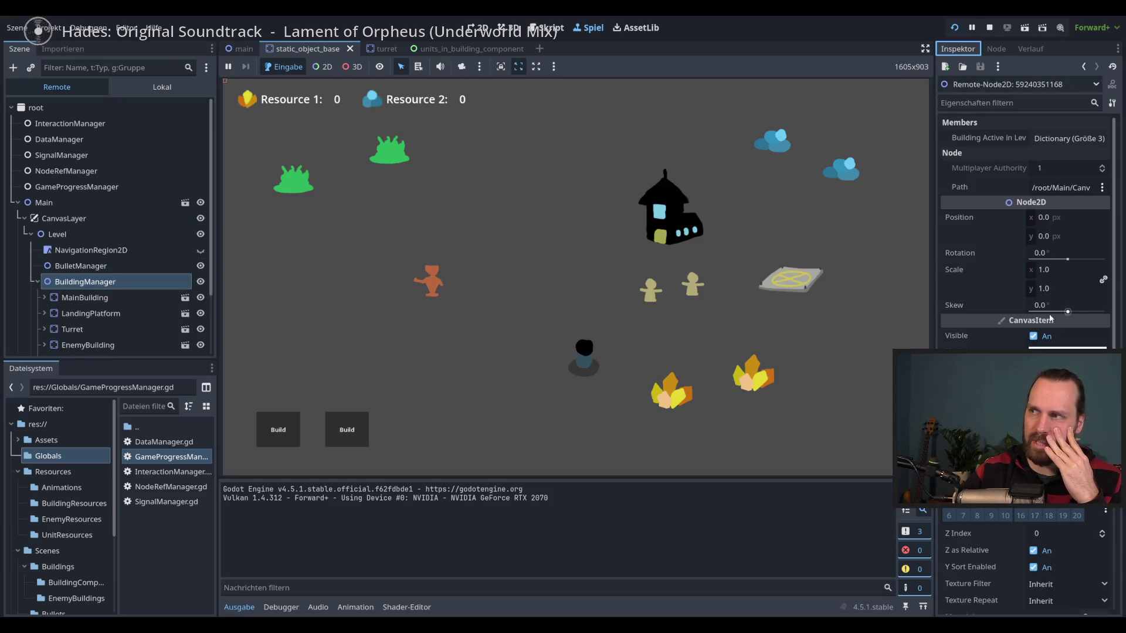
pyautogui.scroll(-5, 1039, 332)
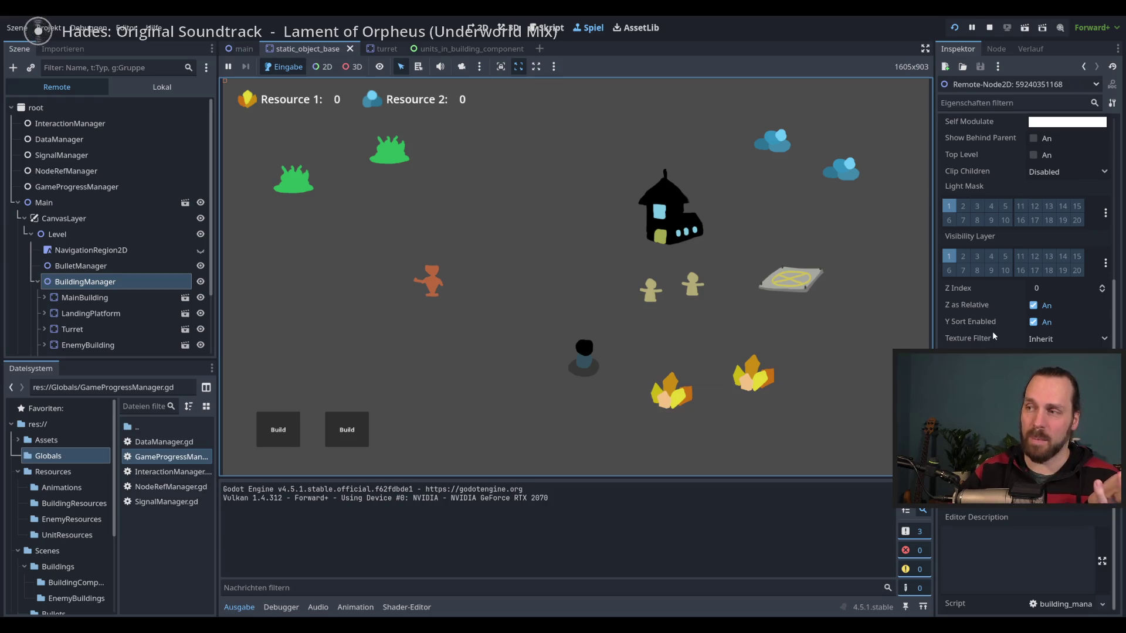
pyautogui.scroll(5, 996, 293)
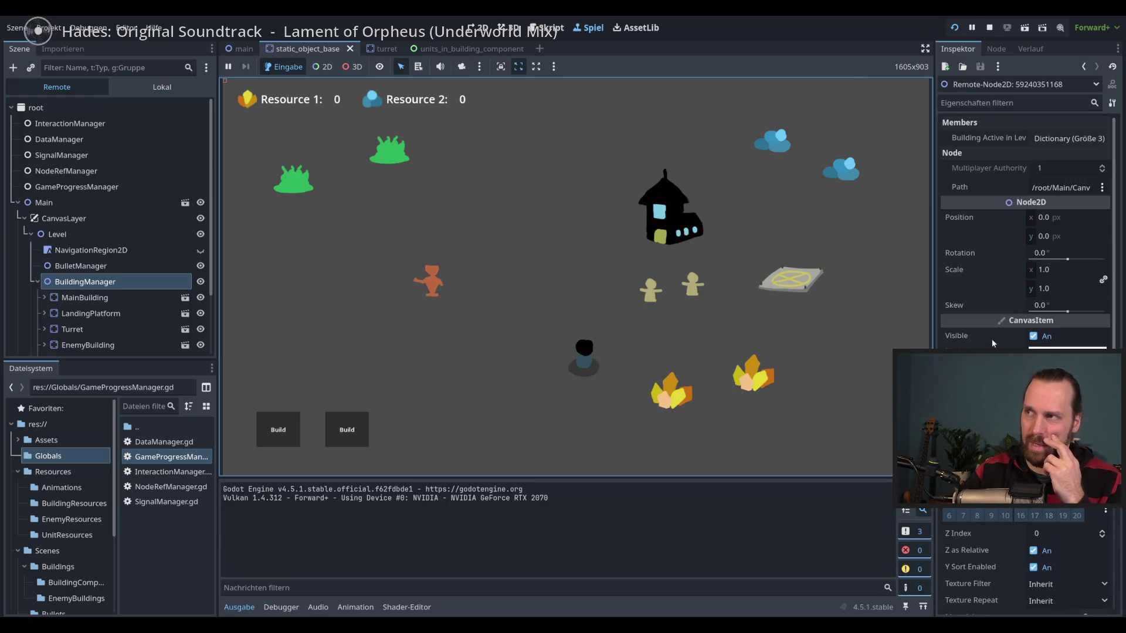
pyautogui.click(996, 50)
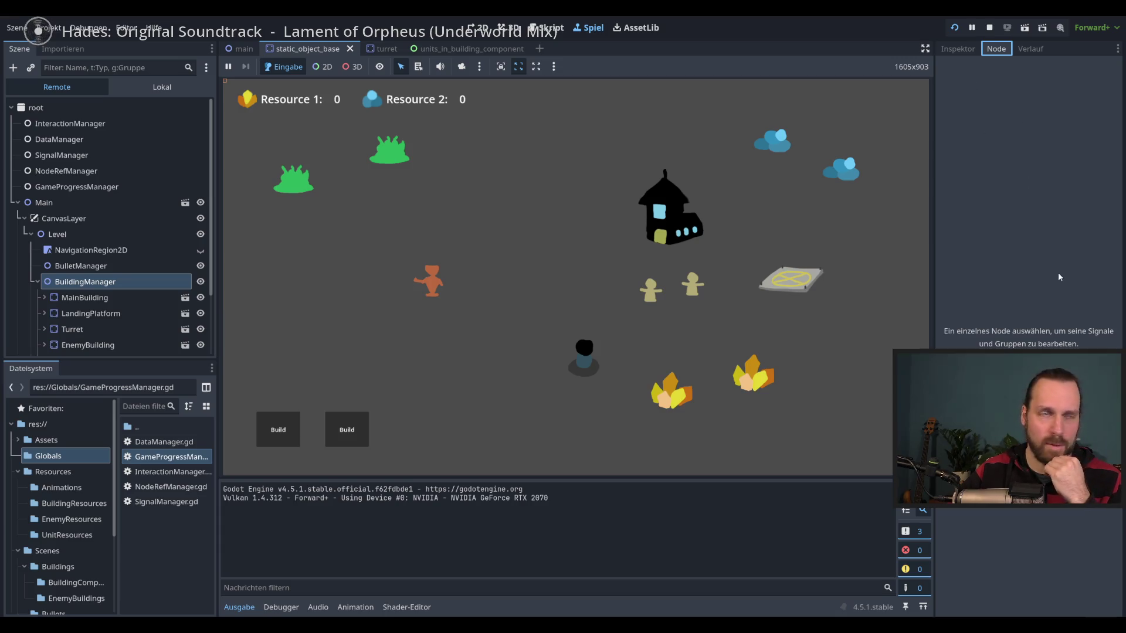
pyautogui.click(70, 298)
pyautogui.click(82, 314)
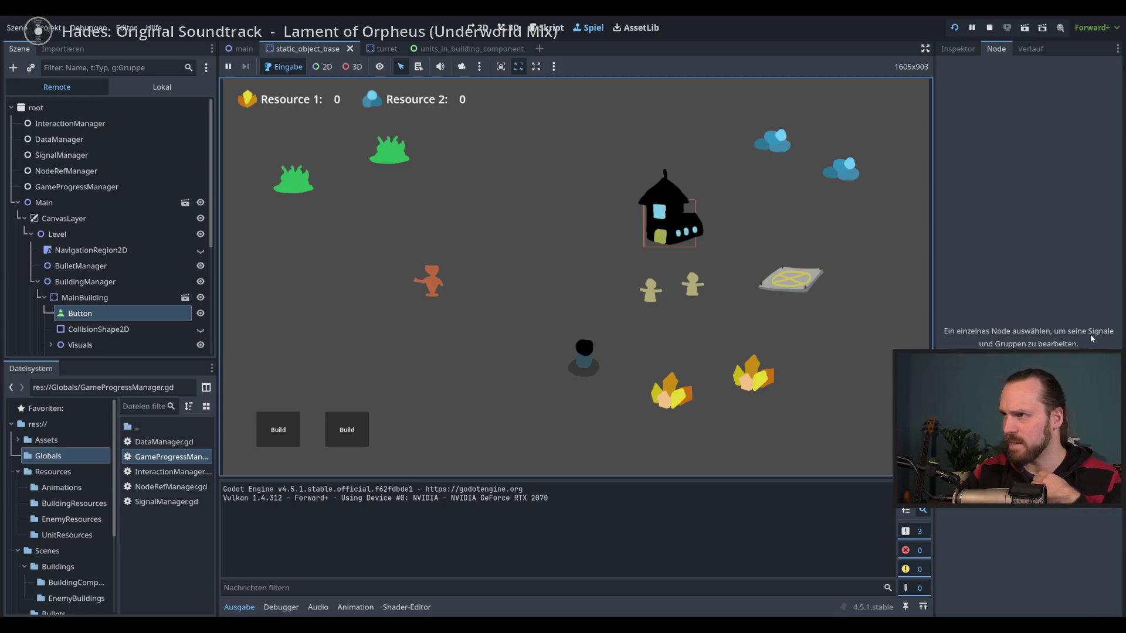
pyautogui.click(87, 317)
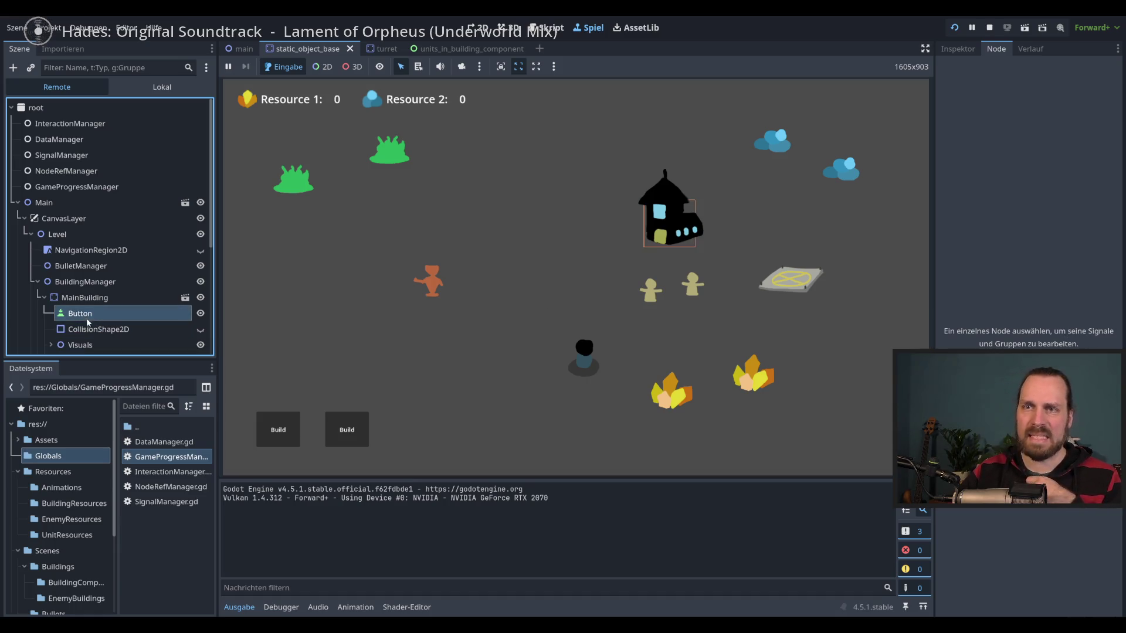
pyautogui.click(107, 298)
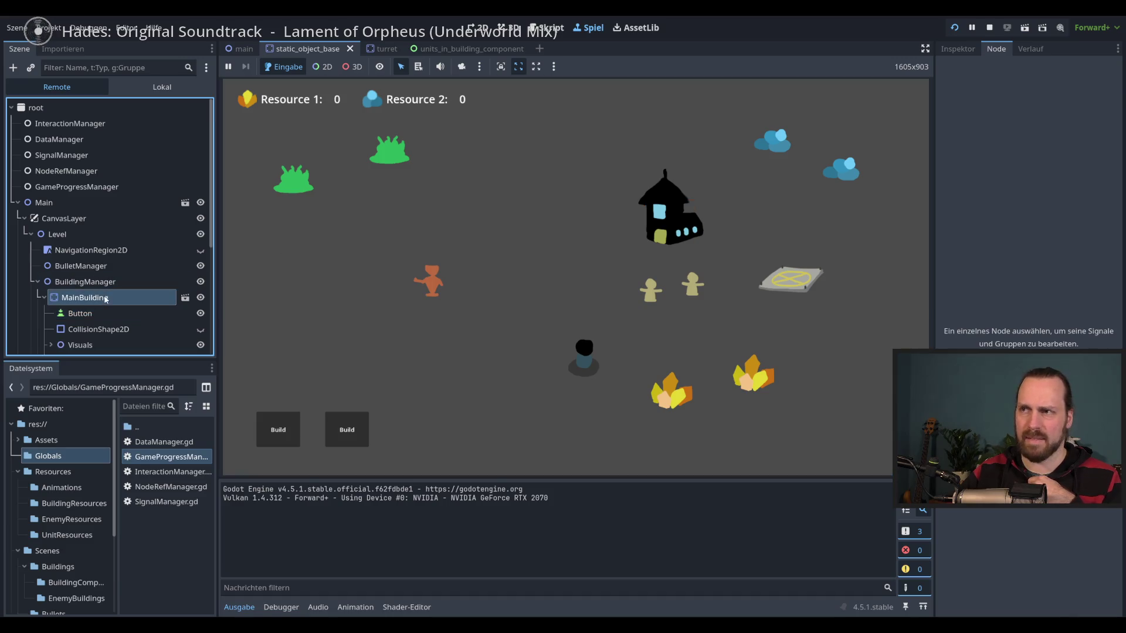
# Collapse BuildingManager and Level in the live tree and select the black house in-game.
pyautogui.click(100, 282)
pyautogui.click(38, 282)
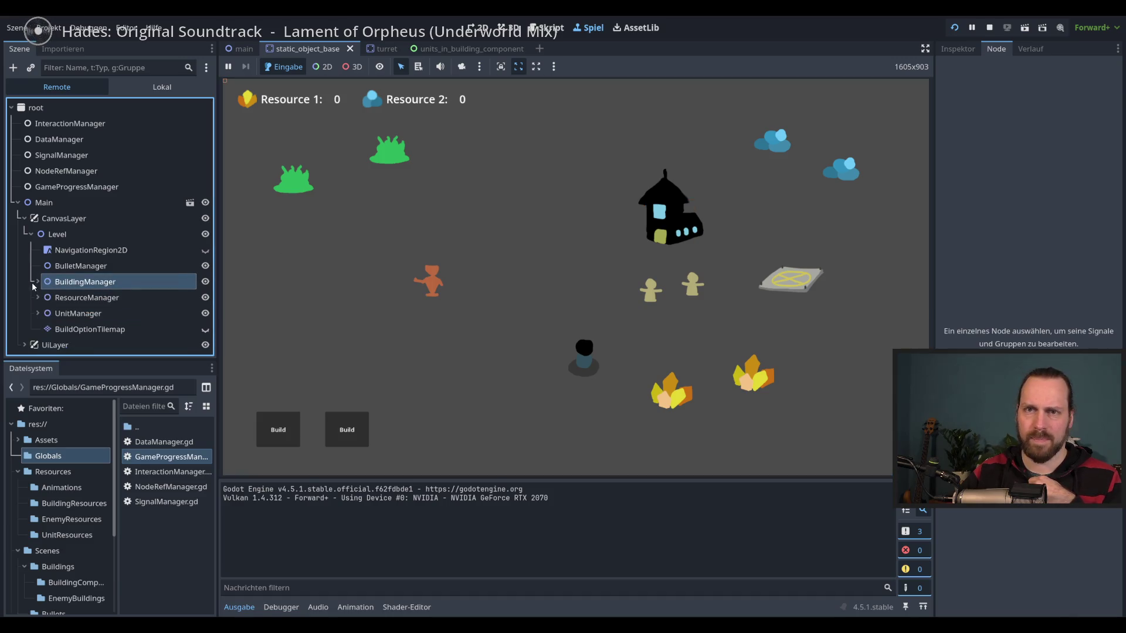
pyautogui.click(92, 235)
pyautogui.click(30, 234)
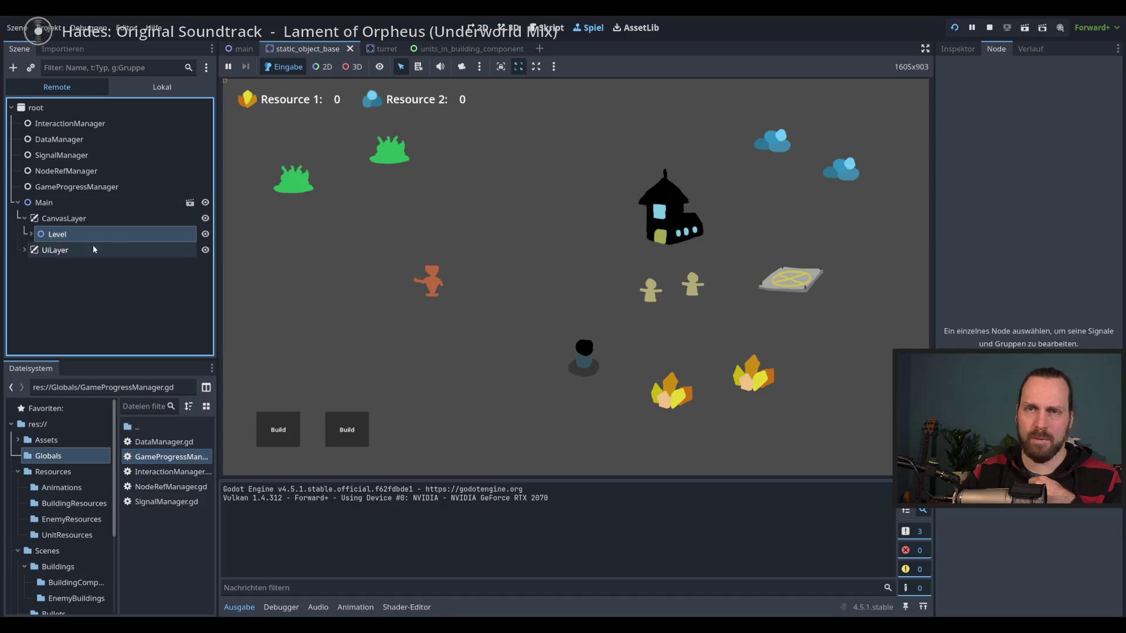
pyautogui.click(669, 230)
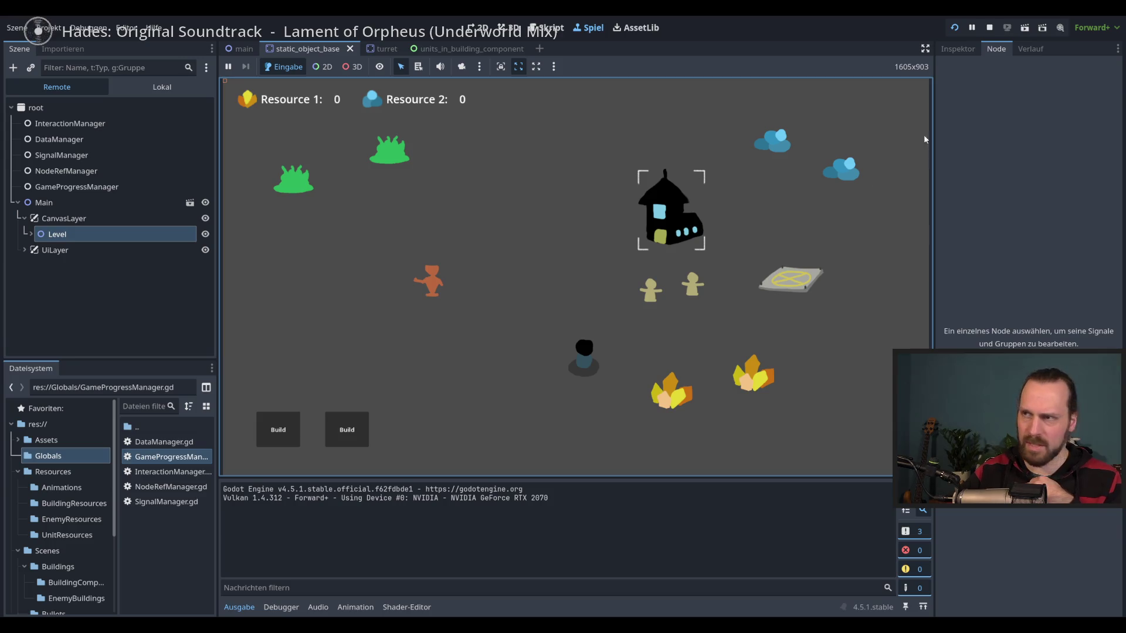
# Stop the game and open a new line 40 after the add_to_group call.
pyautogui.click(989, 28)
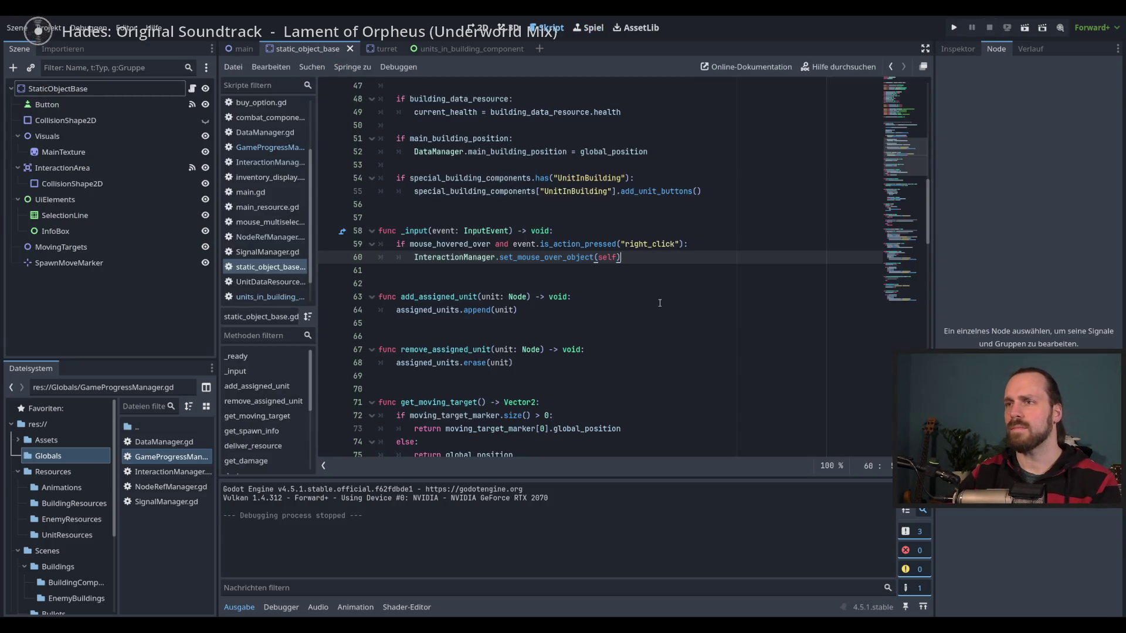
pyautogui.scroll(5, 711, 311)
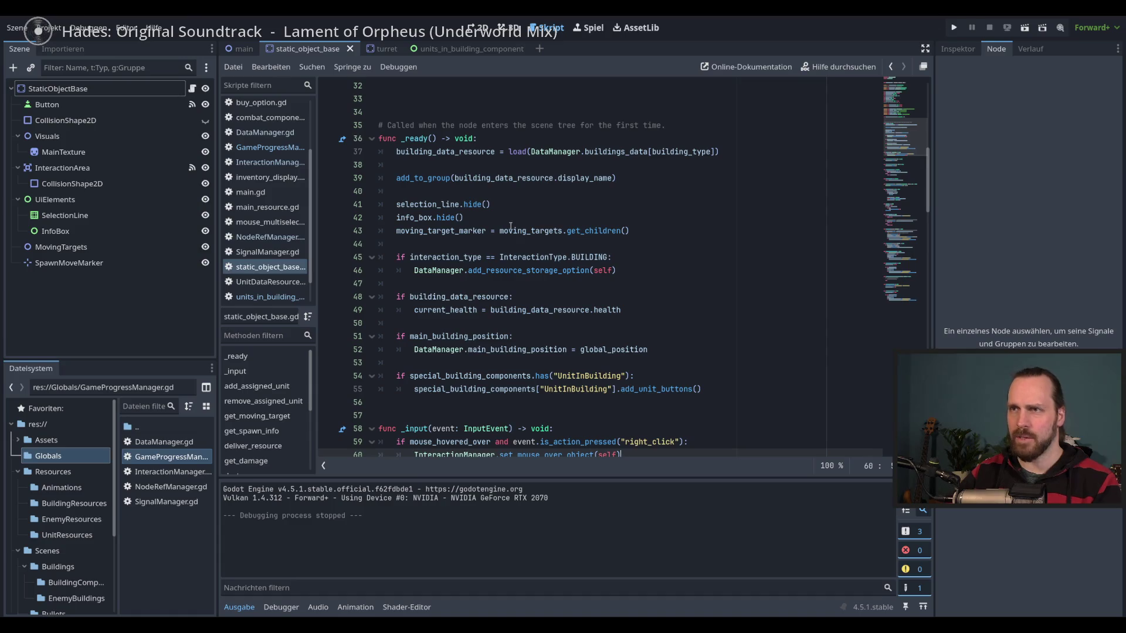
pyautogui.click(672, 179)
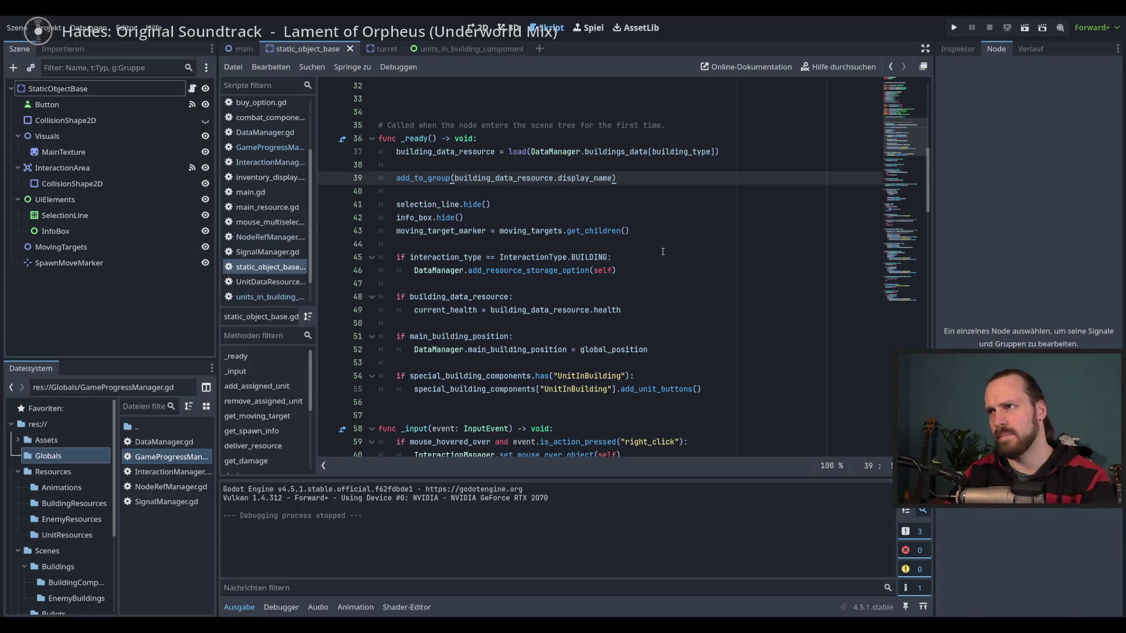
pyautogui.press('Return')
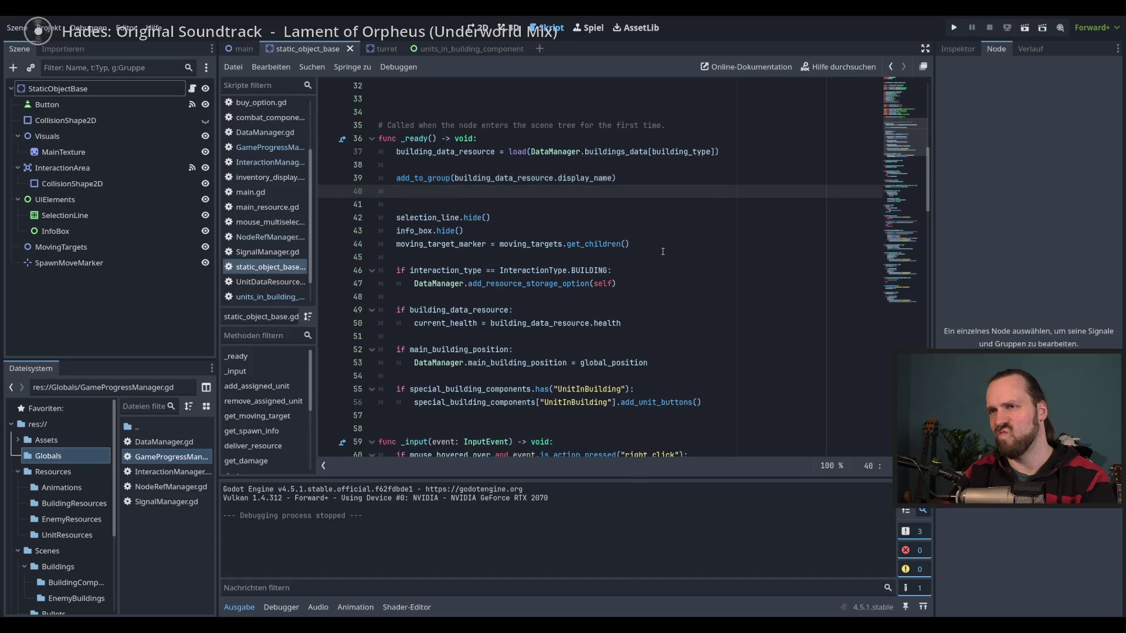
# Write get_tree().get_nodes_in_group() on line 40 using autocomplete.
pyautogui.write('g')
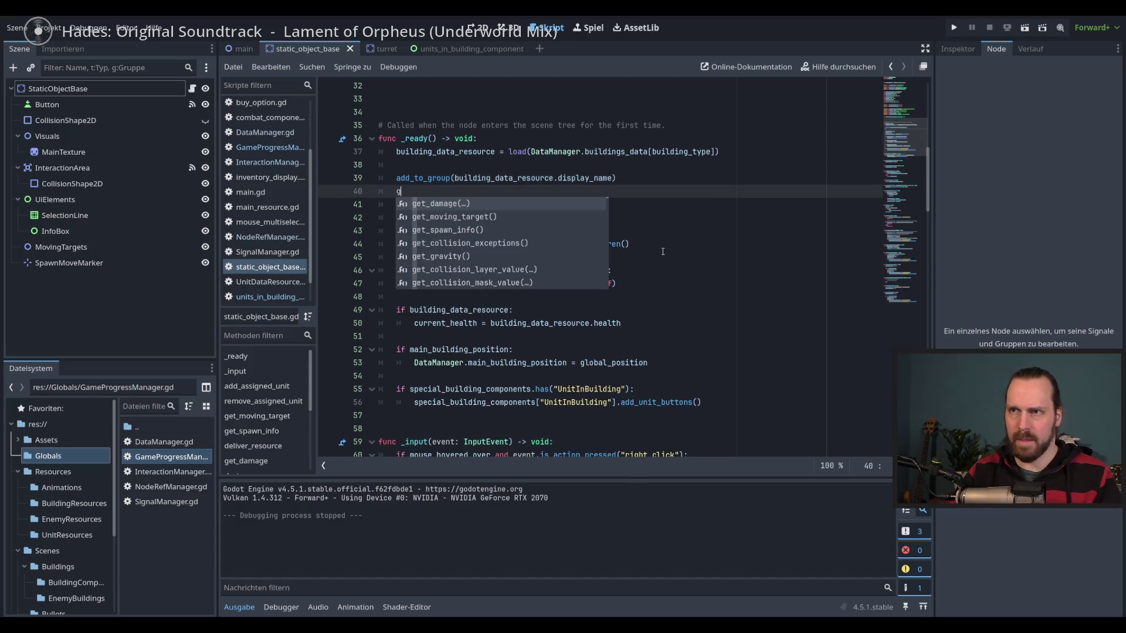
pyautogui.press('Escape')
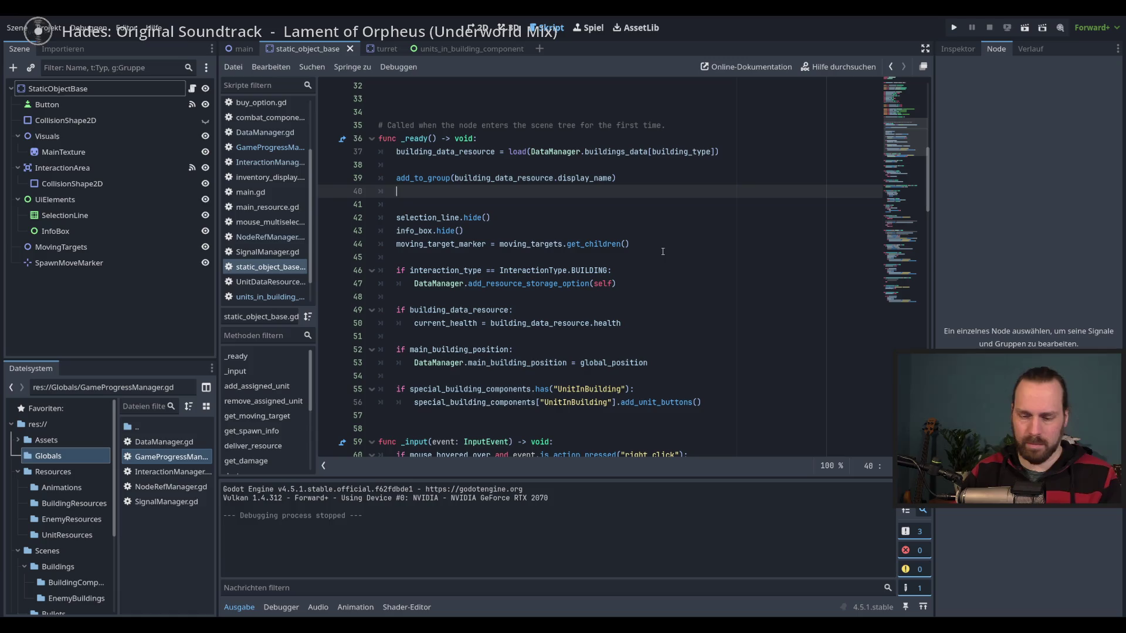
pyautogui.write('et_')
pyautogui.press('BackSpace')
pyautogui.press('BackSpace')
pyautogui.press('BackSpace')
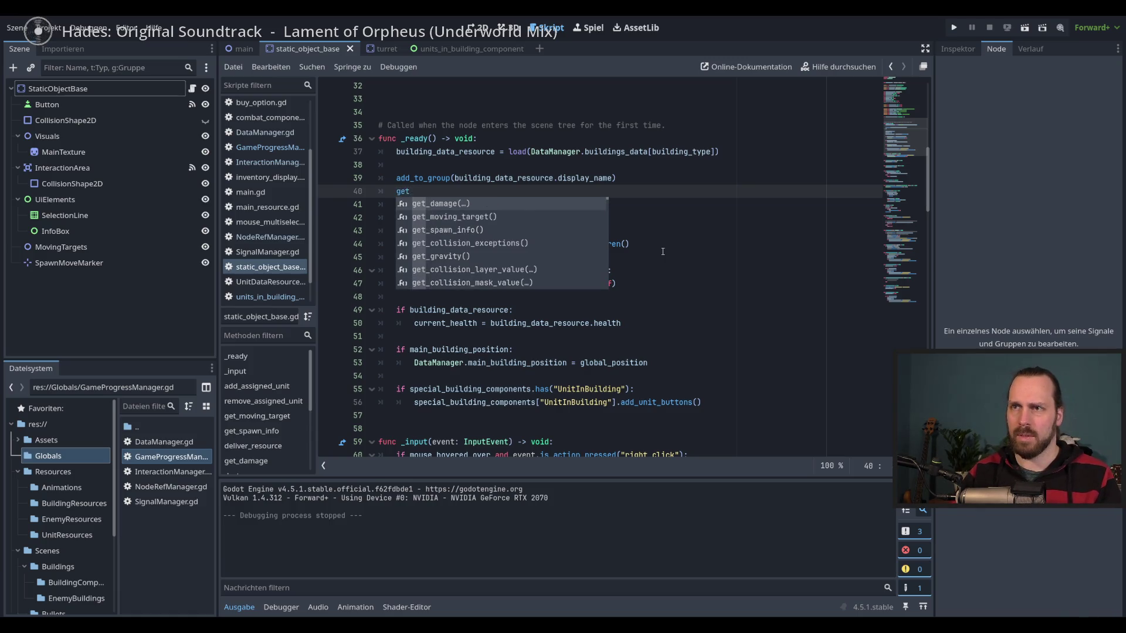
pyautogui.write('et_tre')
pyautogui.press('Return')
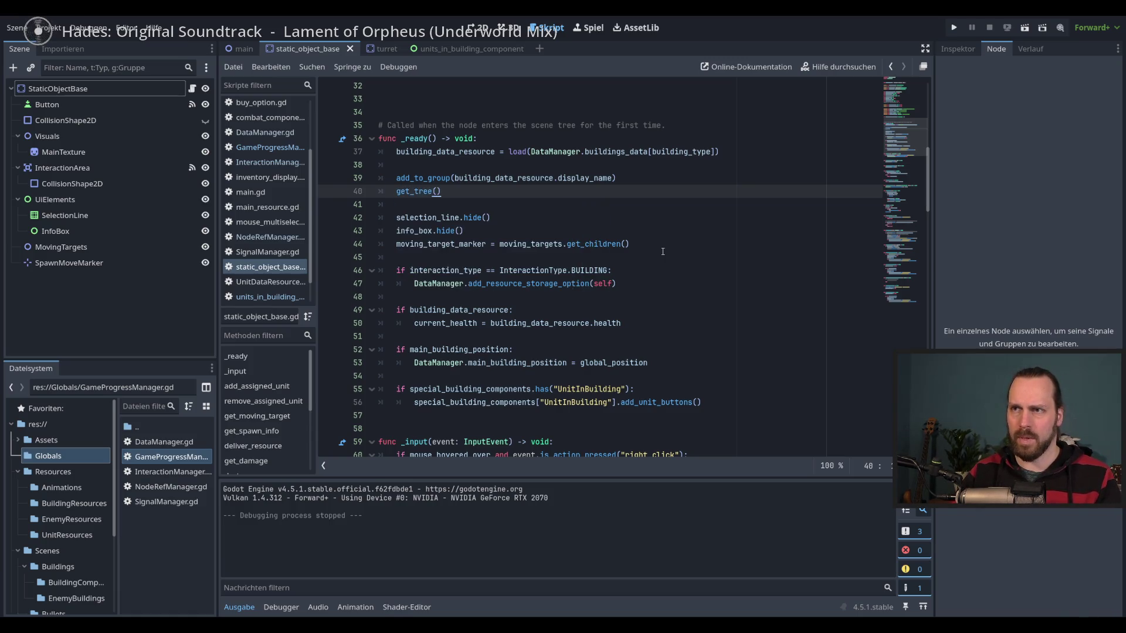
pyautogui.write('.')
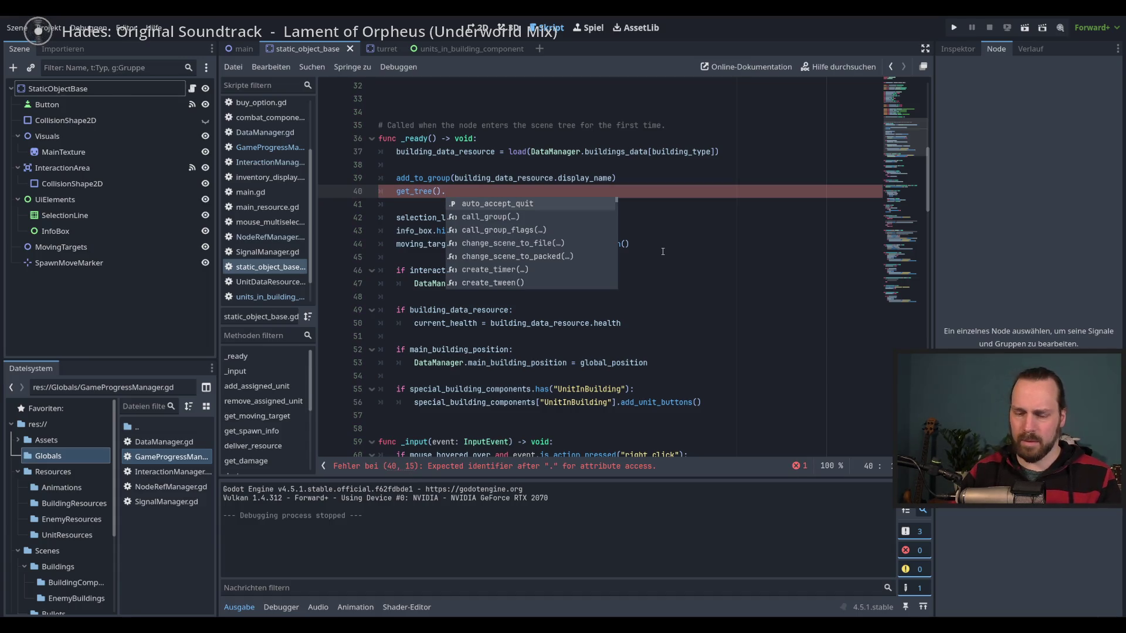
pyautogui.write('grou')
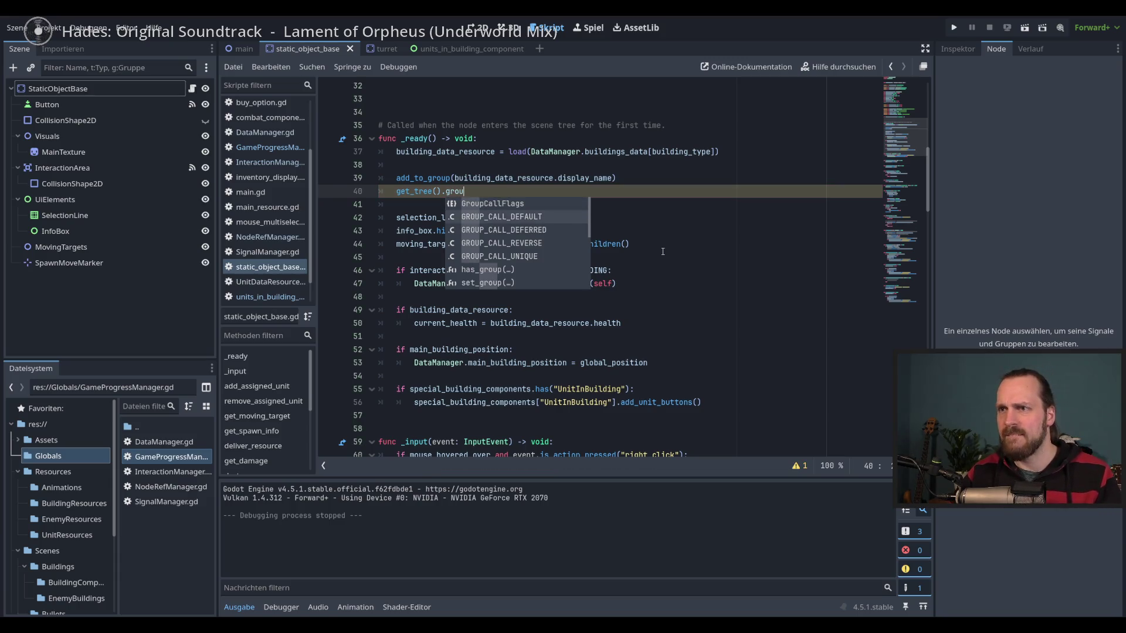
pyautogui.press('Down')
pyautogui.press('Down')
pyautogui.press('Down')
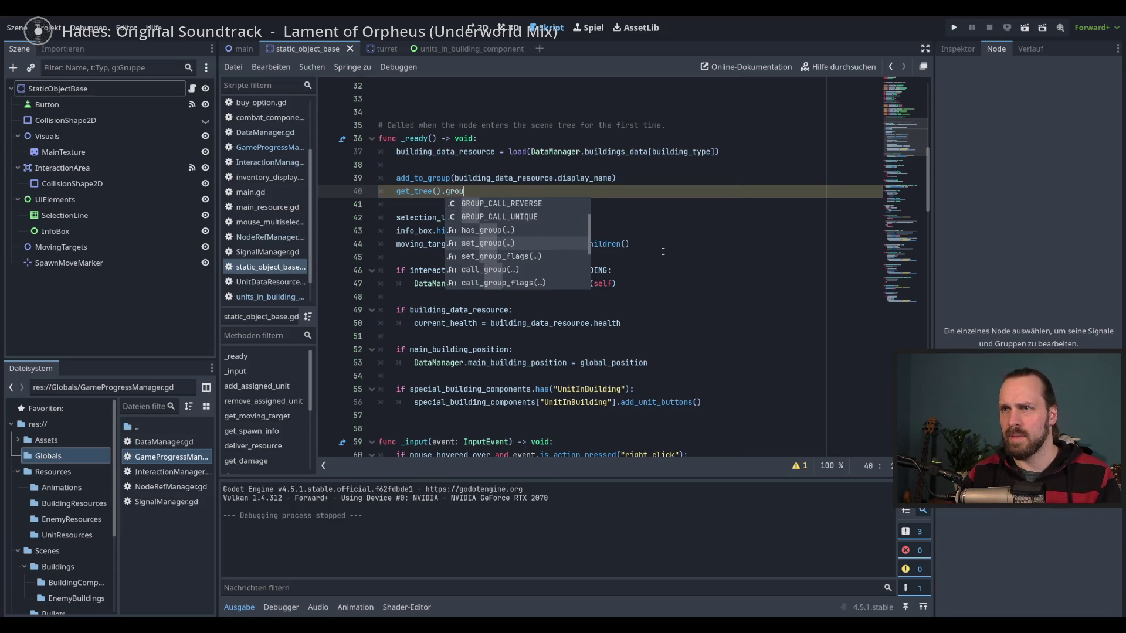
pyautogui.press('Down')
pyautogui.press('Down')
pyautogui.press('Down')
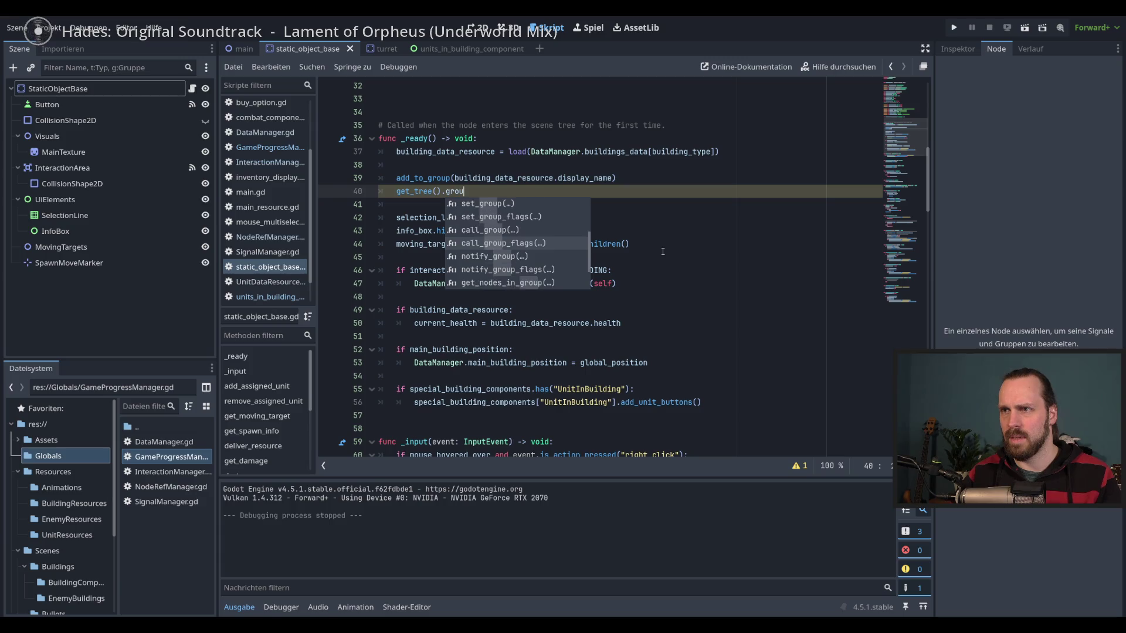
pyautogui.press('Down')
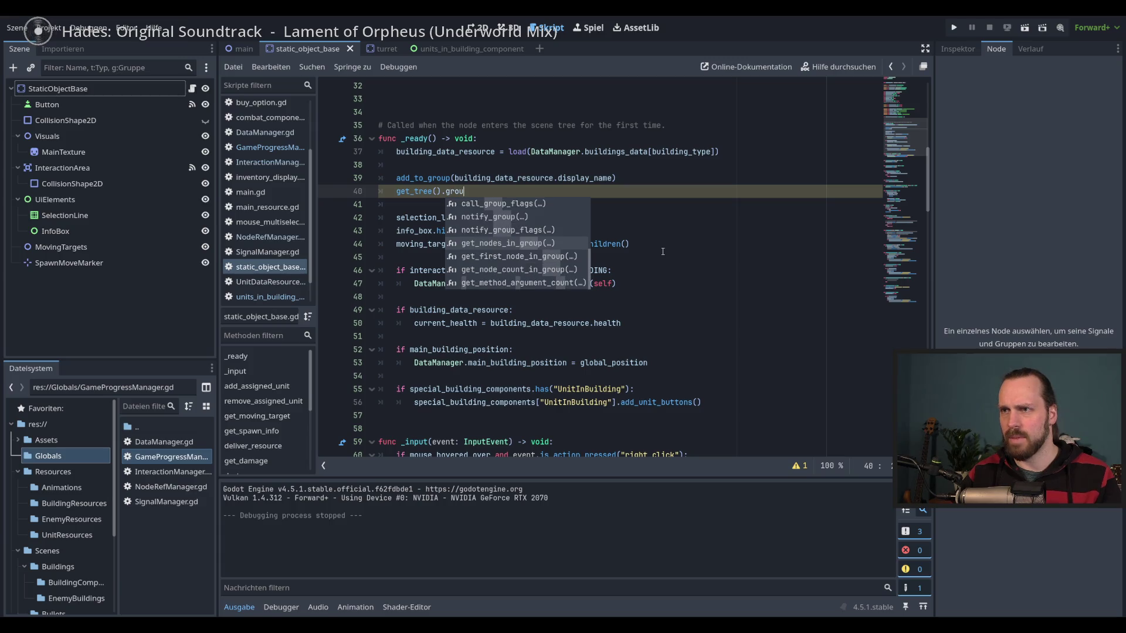
pyautogui.press('Down')
pyautogui.press('Down')
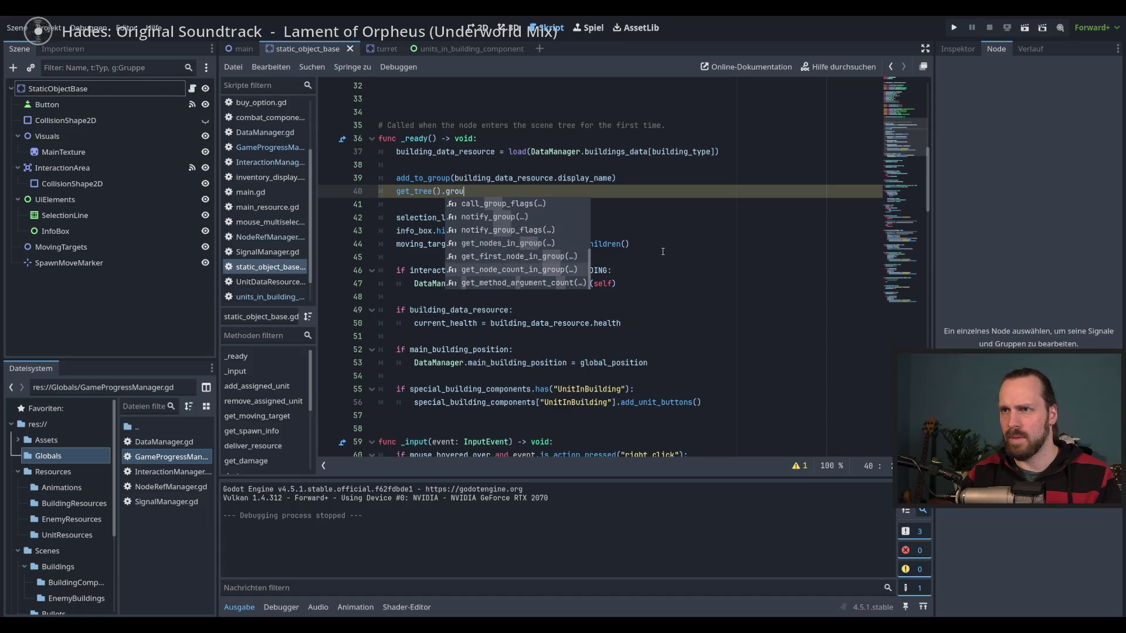
pyautogui.press('Up')
pyautogui.press('Up')
pyautogui.press('Up')
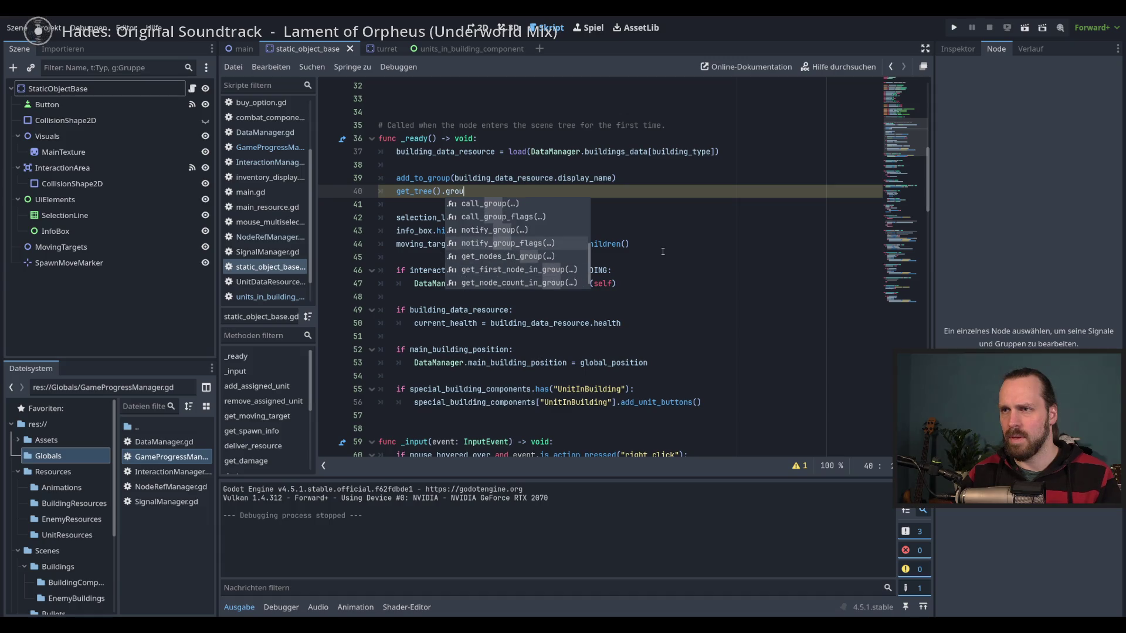
pyautogui.press('Down')
pyautogui.press('Return')
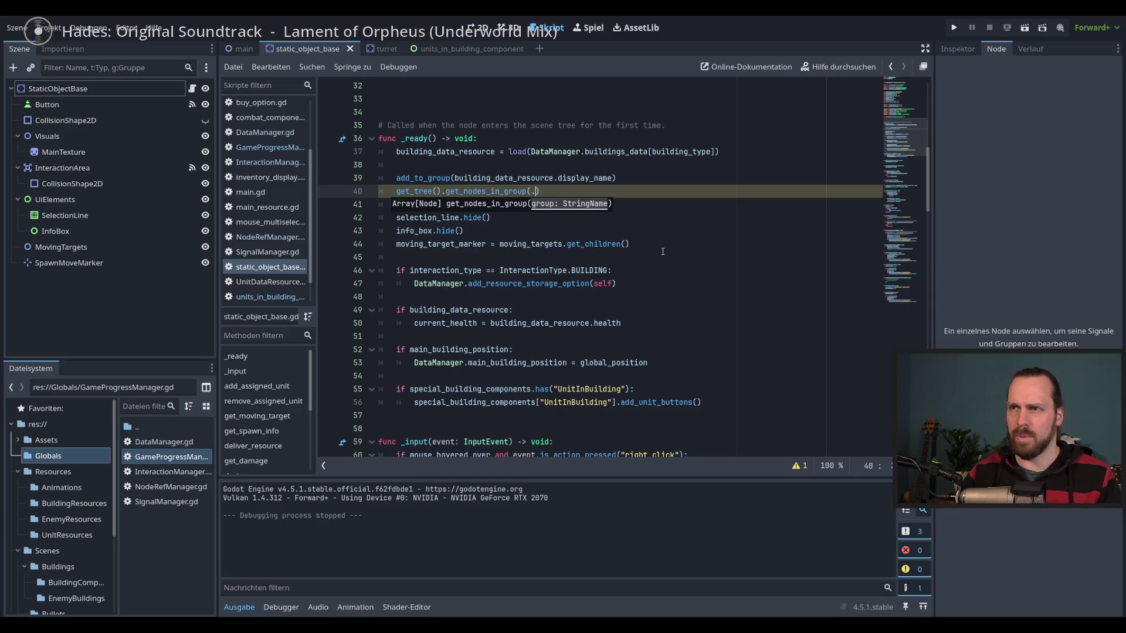
pyautogui.press('BackSpace')
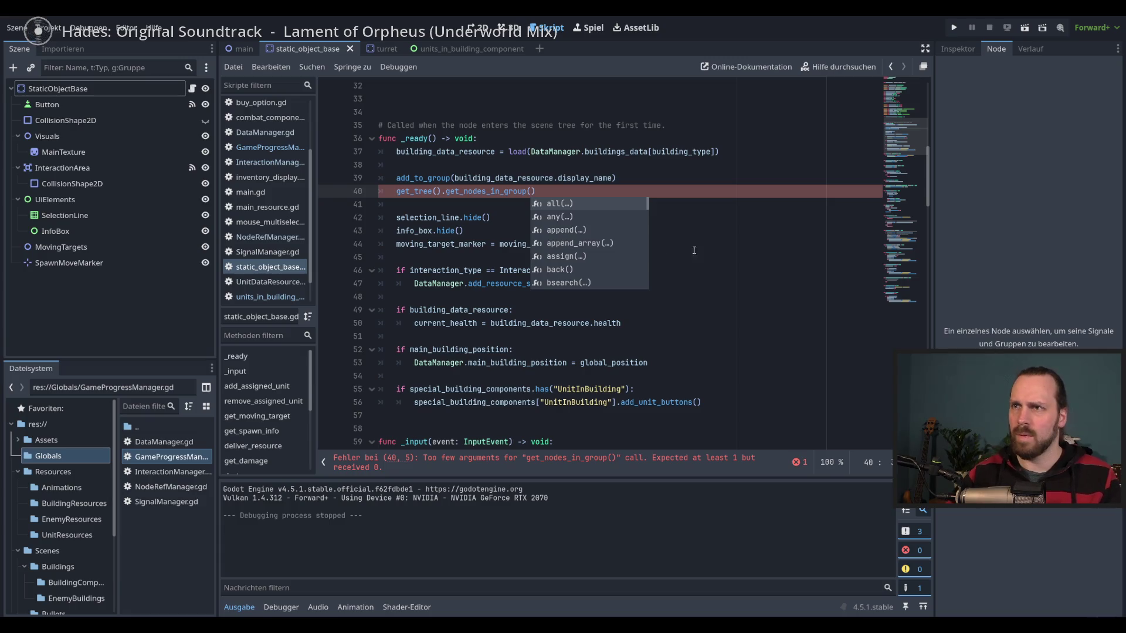
# Pass building_data_resource.display_name as the group, append .size(), and run the game.
pyautogui.click(624, 176)
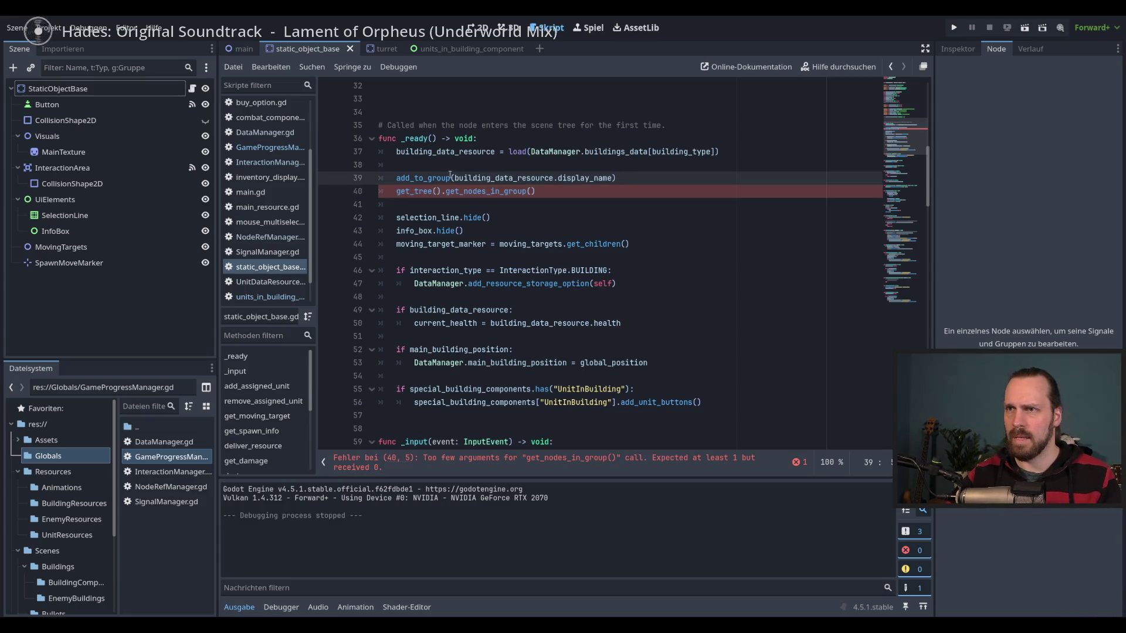
pyautogui.moveTo(453, 178); pyautogui.dragTo(612, 177)
pyautogui.hotkey('ctrl', 'c')
pyautogui.click(530, 192)
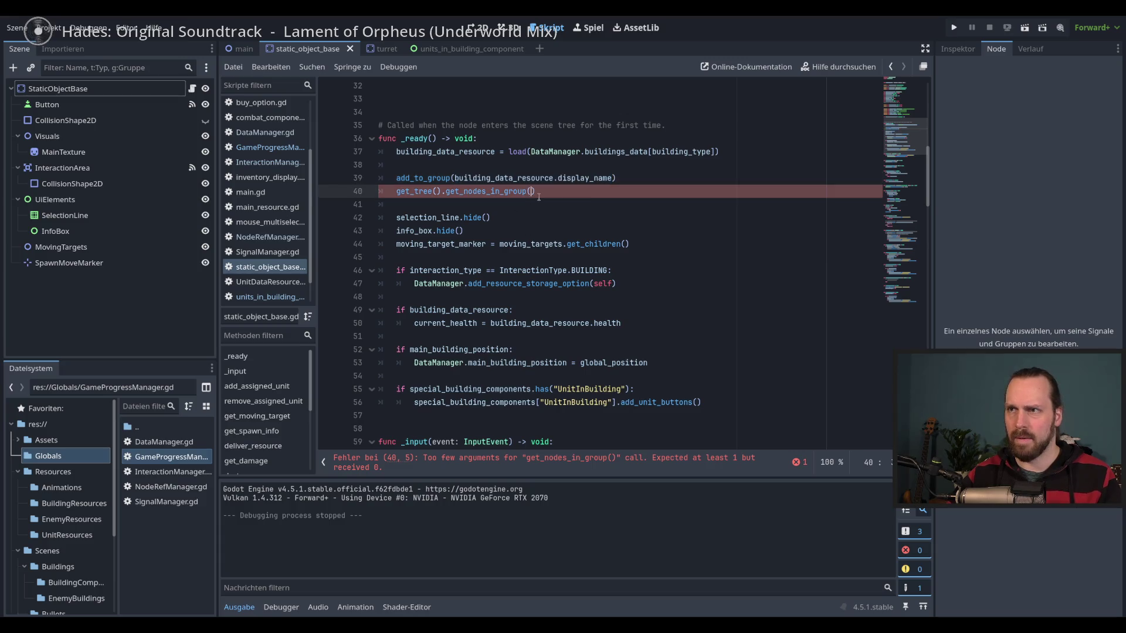
pyautogui.hotkey('ctrl', 'v')
pyautogui.write('.s')
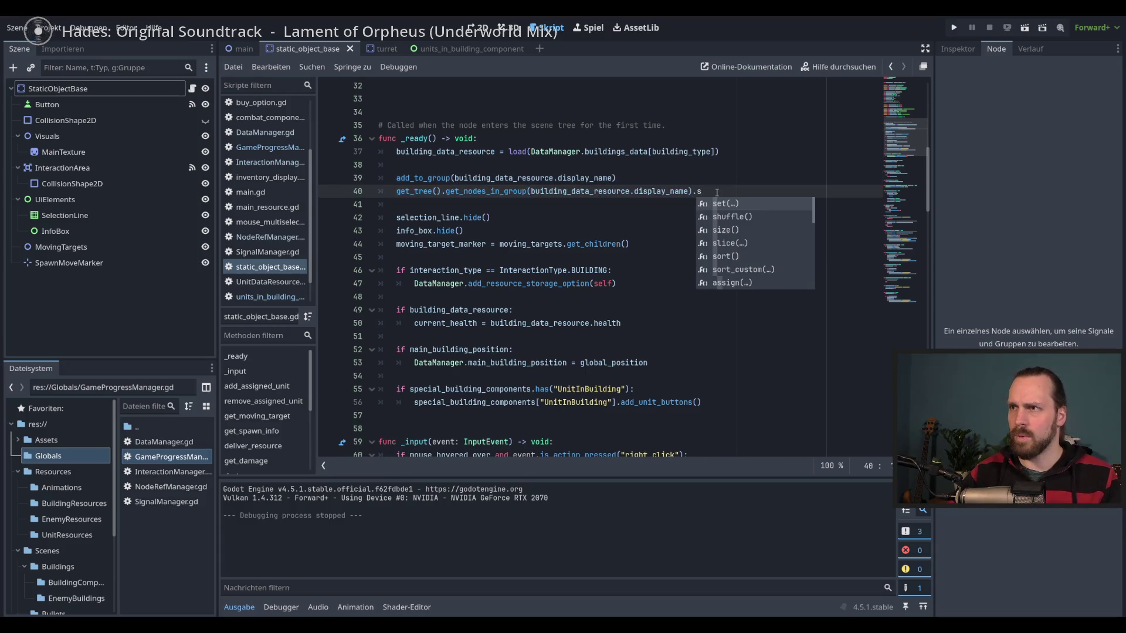
pyautogui.press('Down')
pyautogui.press('Down')
pyautogui.press('Return')
pyautogui.press('F5')
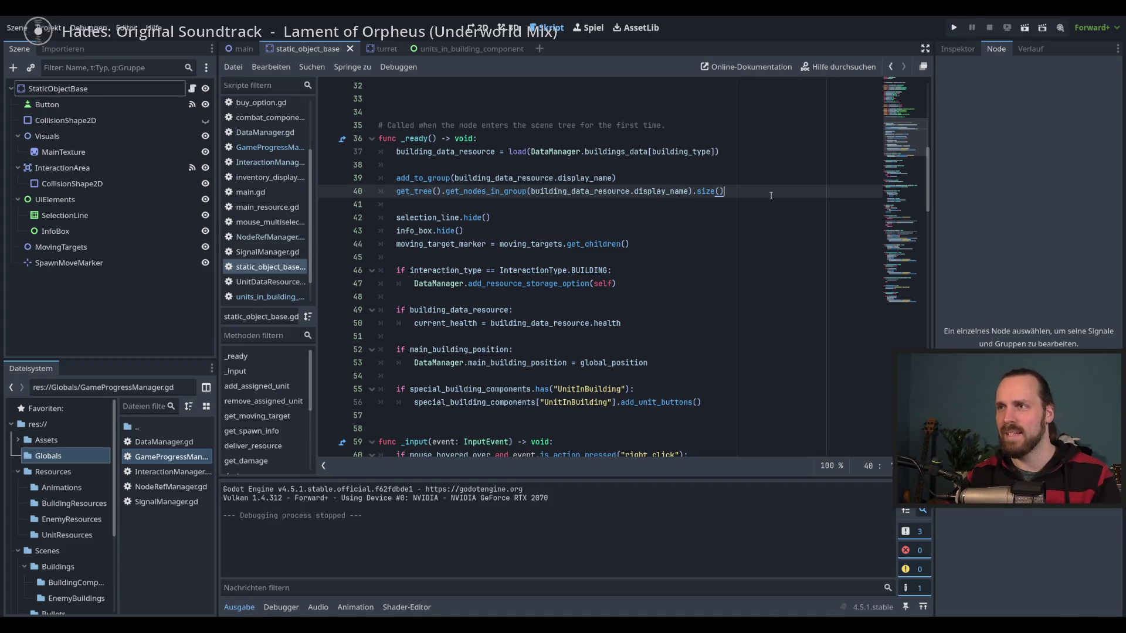
# Wrap line 40 in print() and relaunch the game to see the group counts.
pyautogui.press('Home')
pyautogui.write('print')
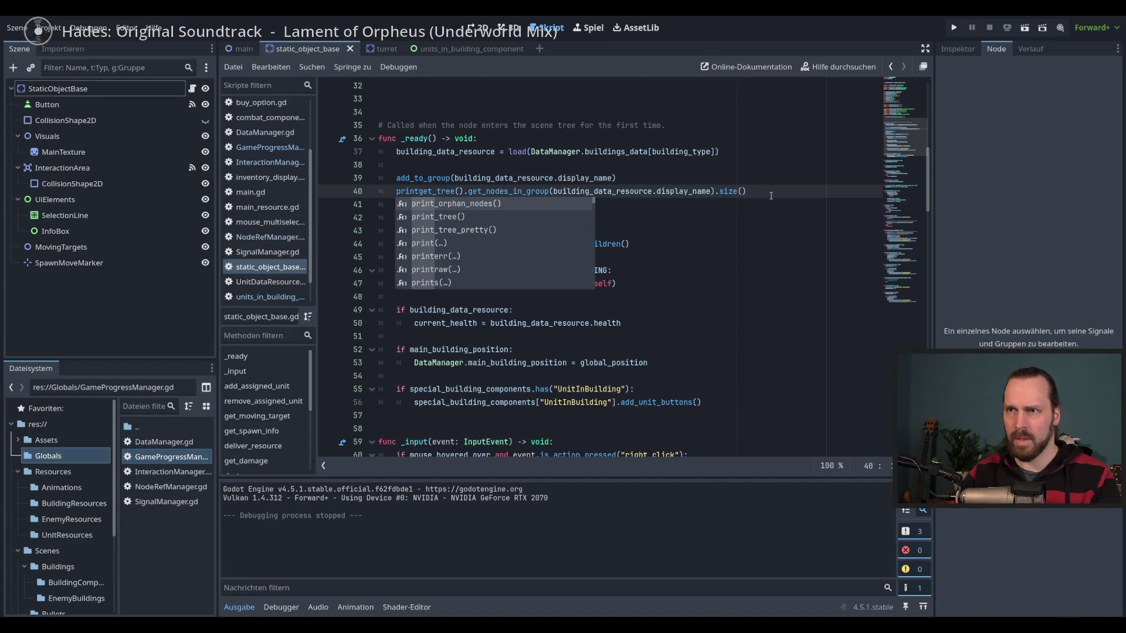
pyautogui.press('Down')
pyautogui.press('Down')
pyautogui.press('Down')
pyautogui.press('Return')
pyautogui.press('End')
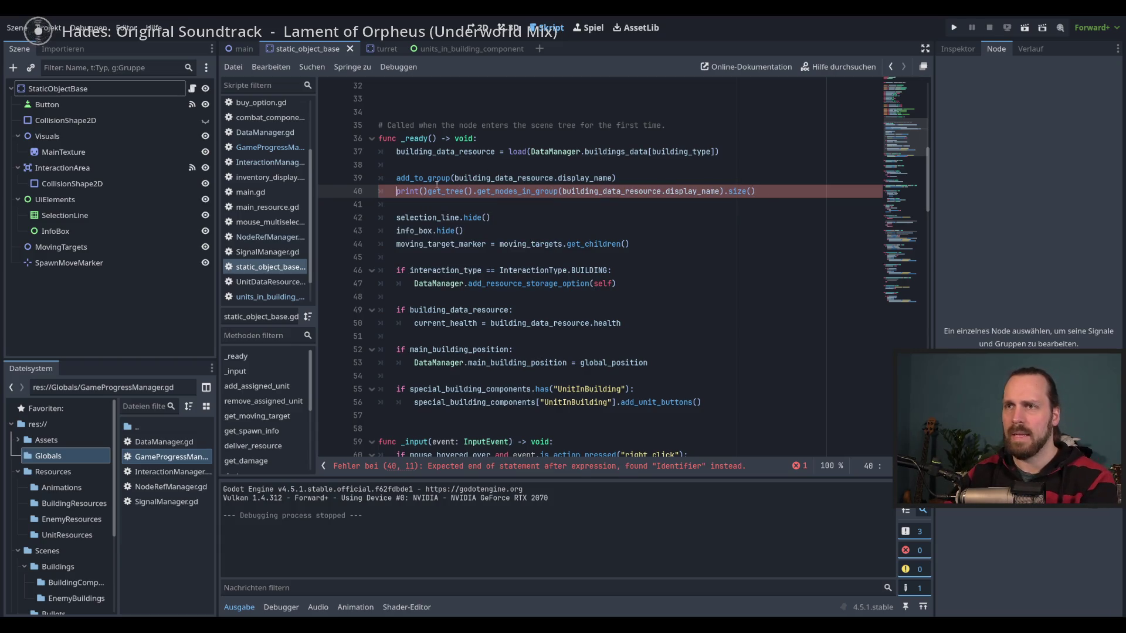
pyautogui.press('Right')
pyautogui.press('Right')
pyautogui.press('Right')
pyautogui.press('Delete')
pyautogui.press('End')
pyautogui.write(')')
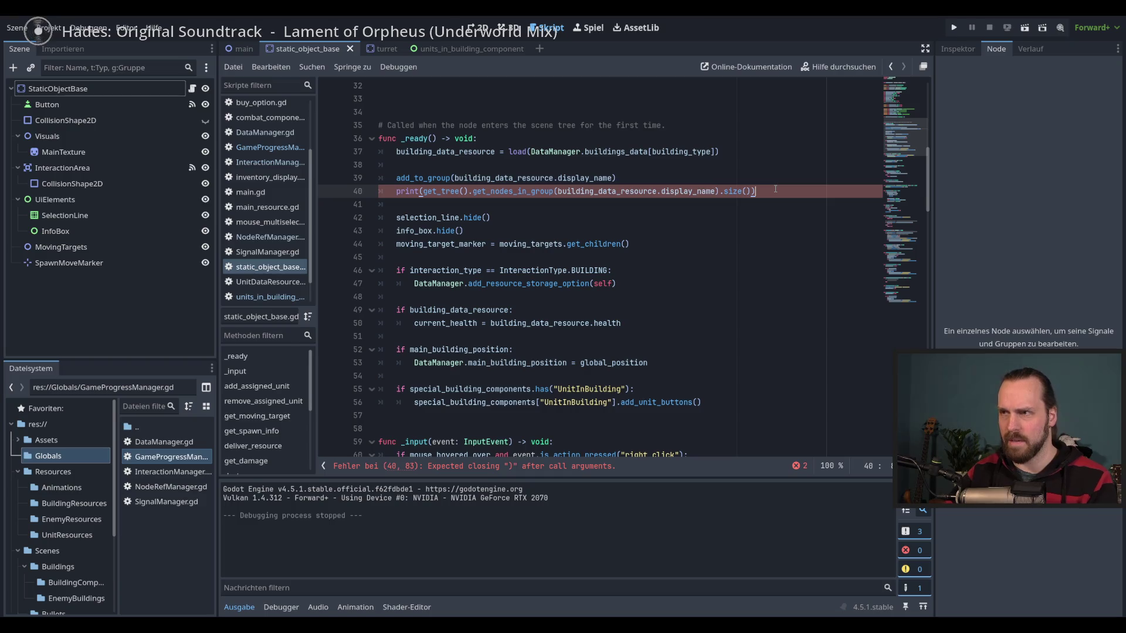
pyautogui.press('F5')
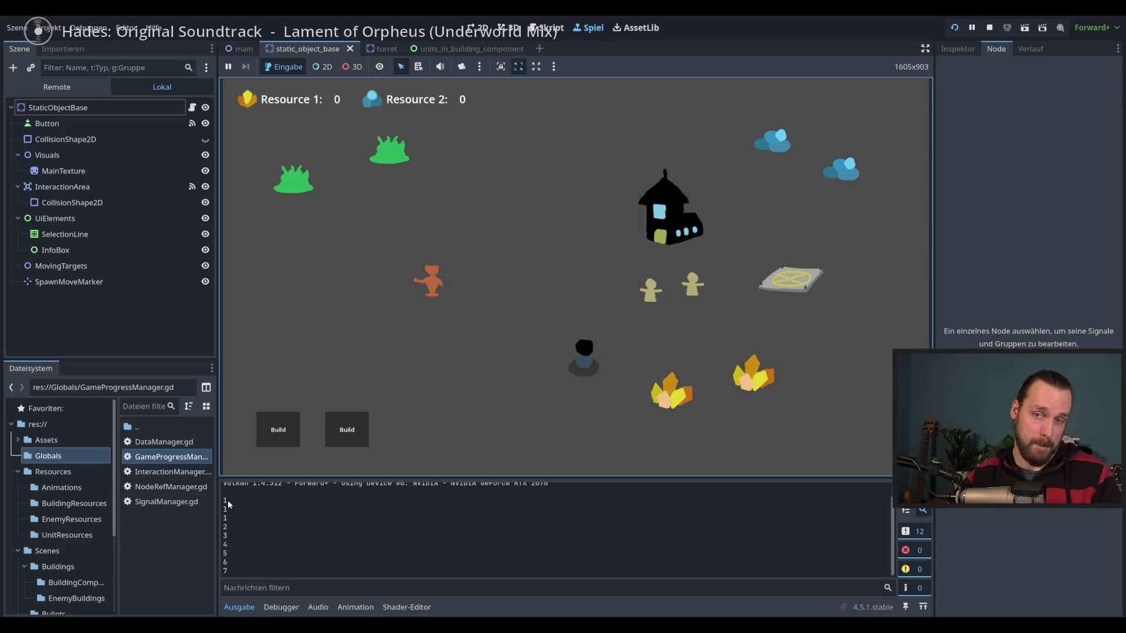
# Check the printed building group counts (1 to 7) in Output, then stop the game.
pyautogui.moveTo(228, 501); pyautogui.dragTo(236, 521)
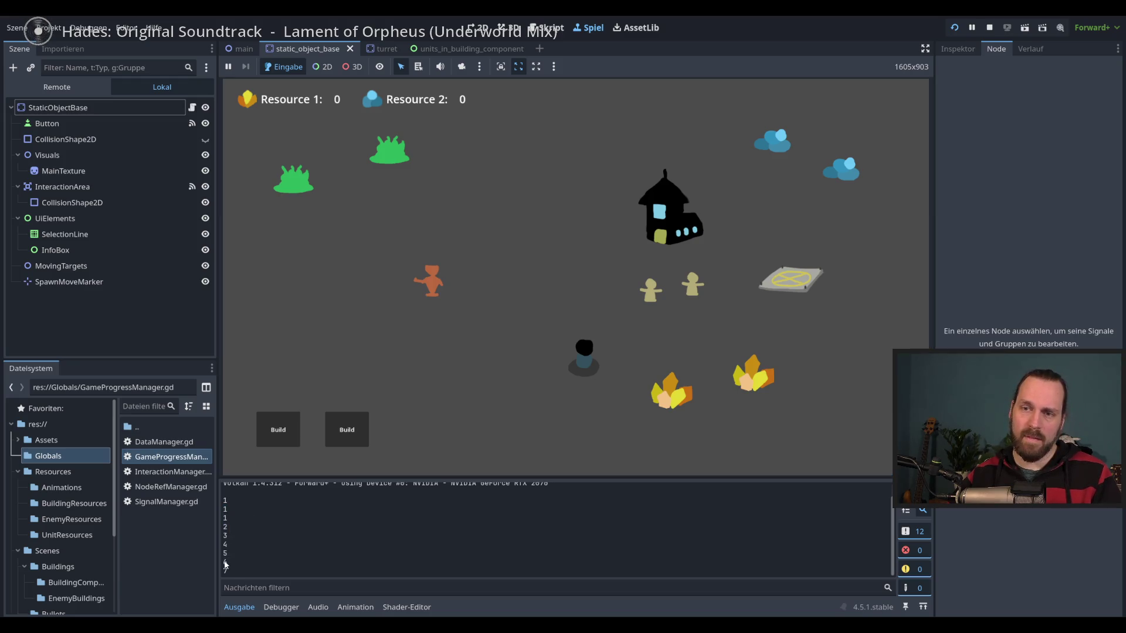
pyautogui.moveTo(224, 563)
pyautogui.mouseDown()
pyautogui.moveTo(235, 558)
pyautogui.moveTo(247, 576)
pyautogui.mouseUp()
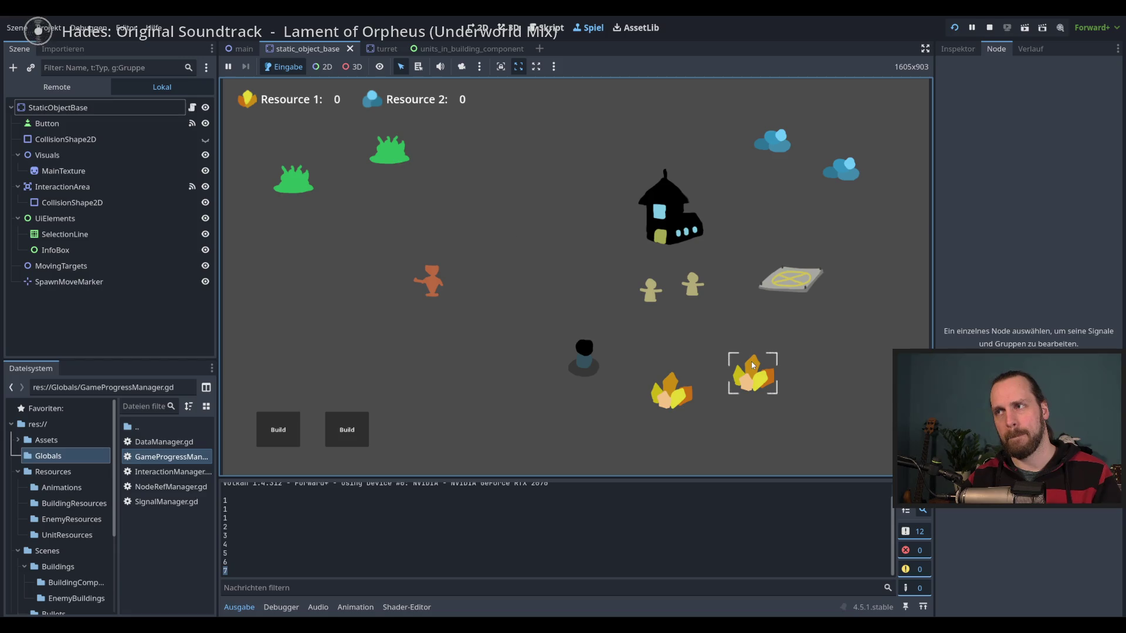
pyautogui.press('F8')
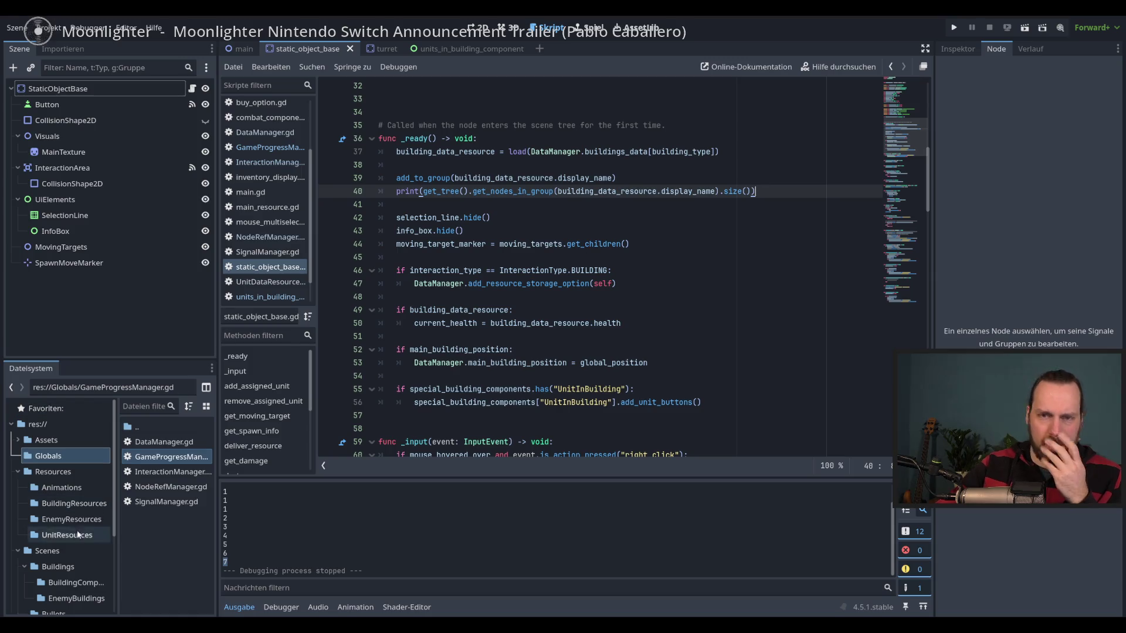
# Inspect the LandingPlatform, MainBuilding and Turret resources in BuildingResources.
pyautogui.scroll(-3, 68, 518)
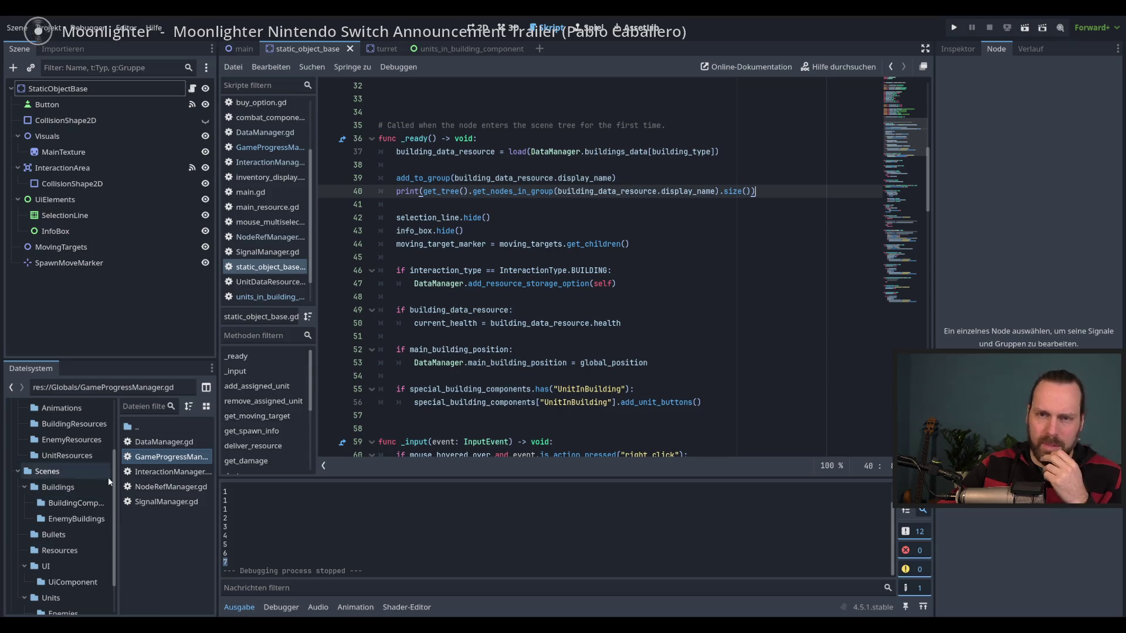
pyautogui.scroll(3, 72, 490)
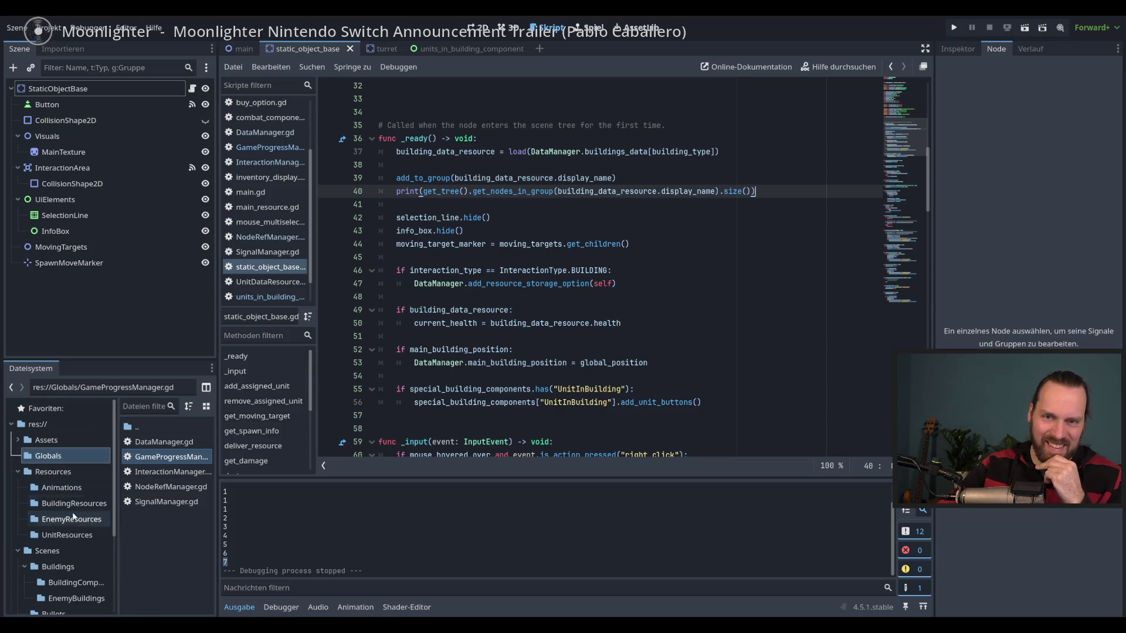
pyautogui.click(74, 538)
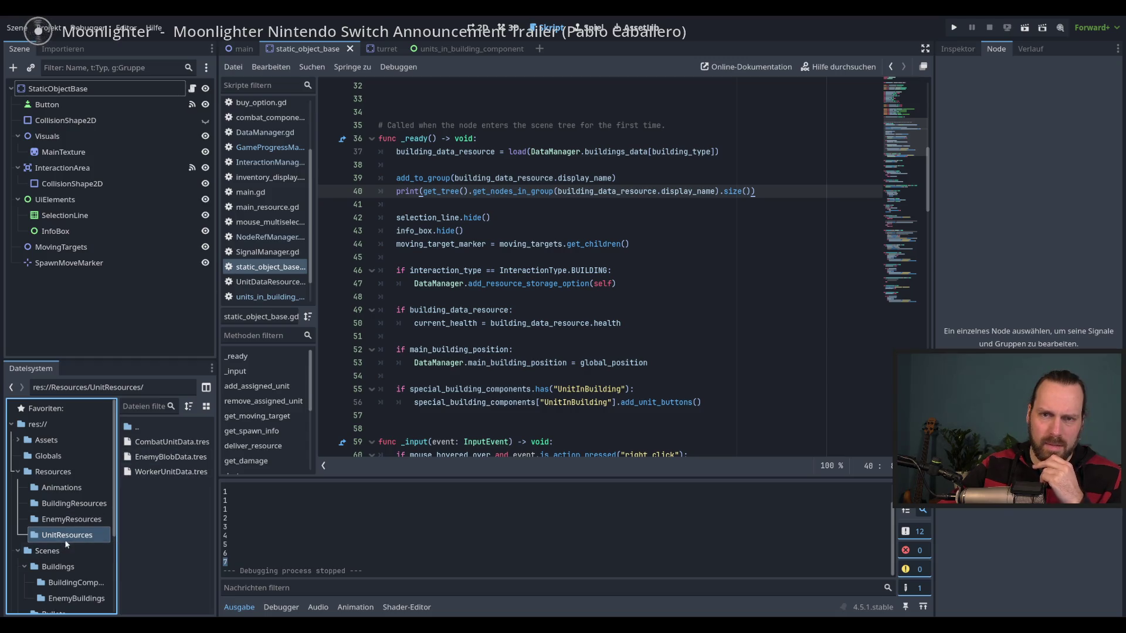
pyautogui.click(73, 508)
pyautogui.click(152, 442)
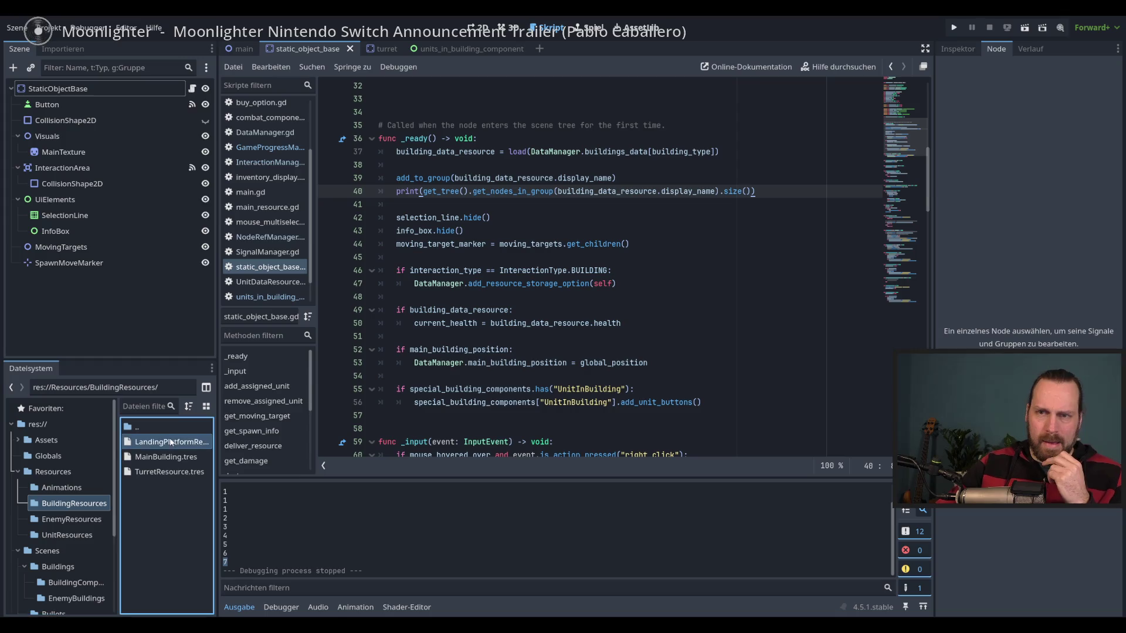
pyautogui.click(957, 49)
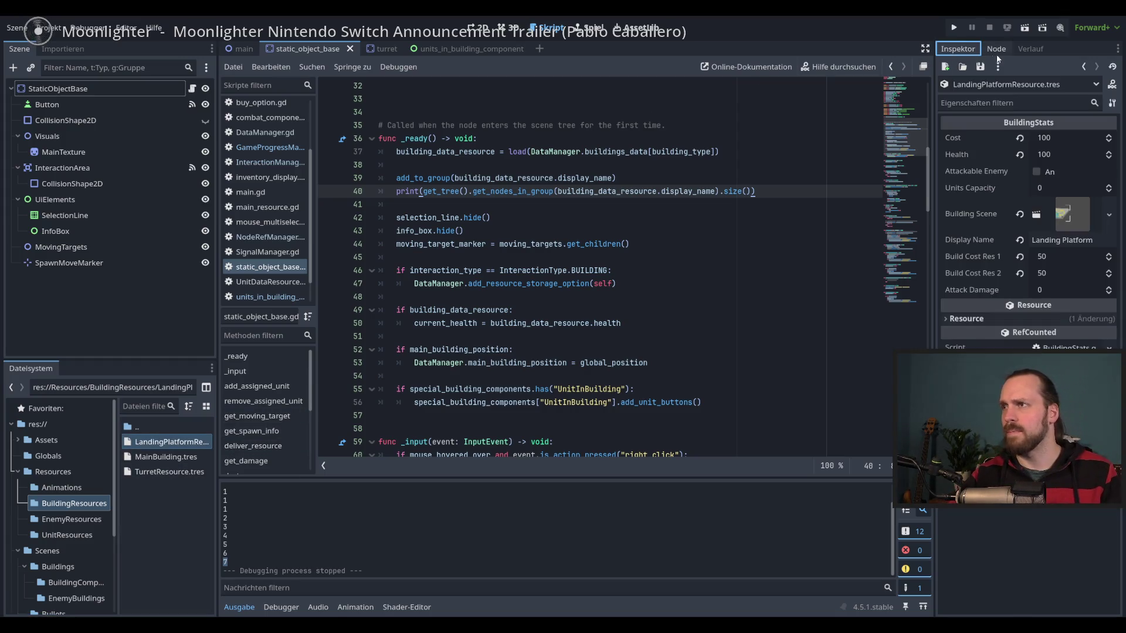
pyautogui.click(167, 457)
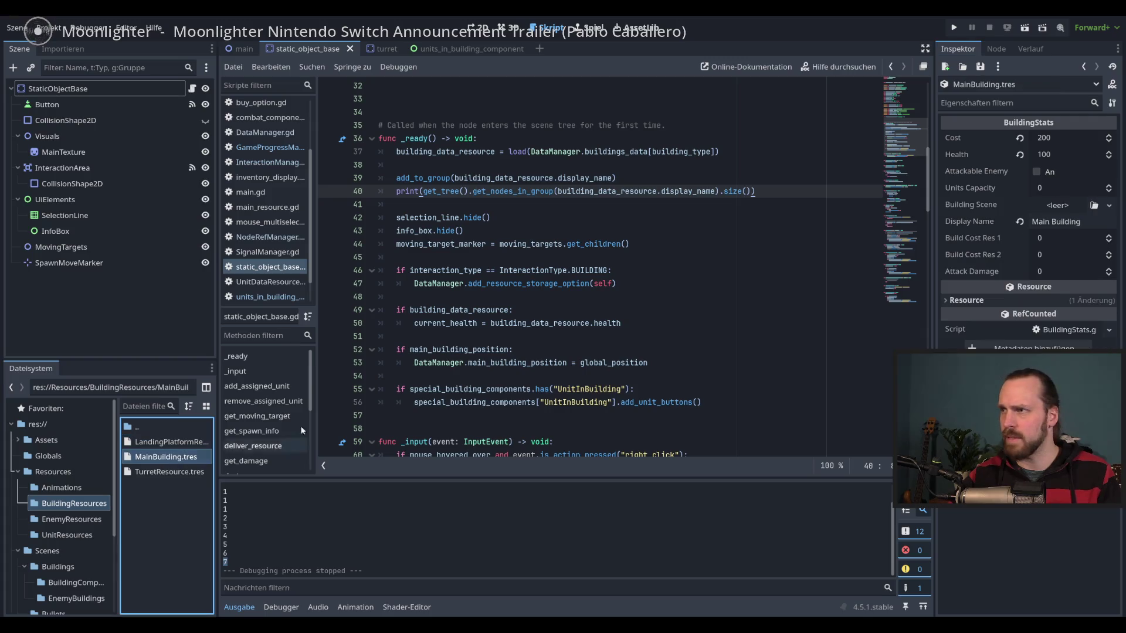
pyautogui.click(162, 473)
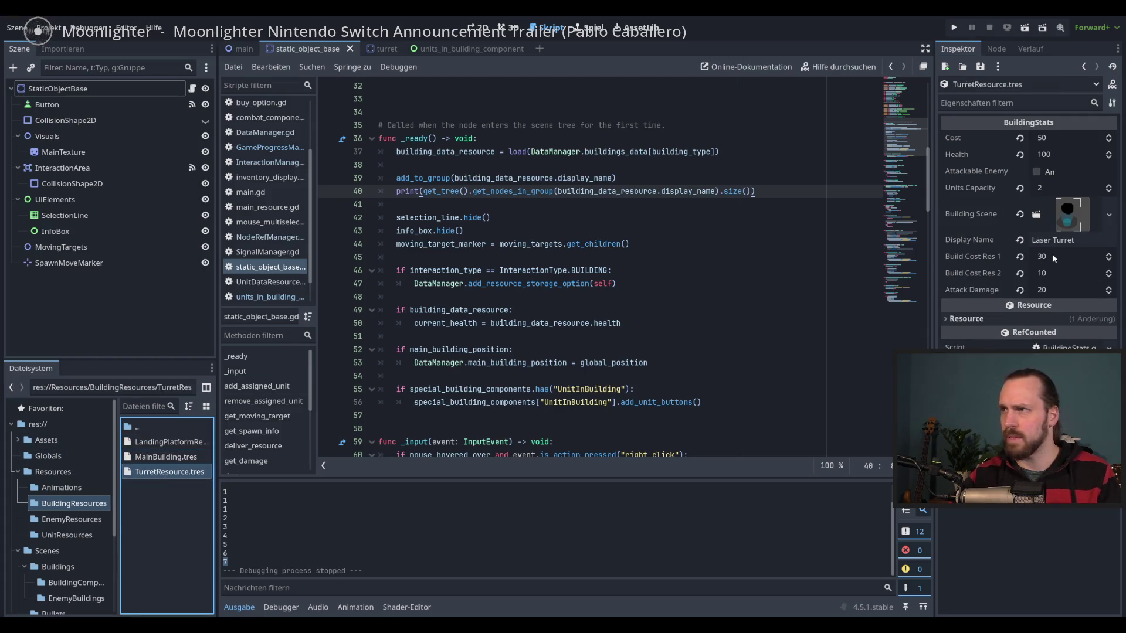
# Open EnemyBuilding.tres from EnemyResources and focus its Display Name field.
pyautogui.click(68, 521)
pyautogui.click(169, 442)
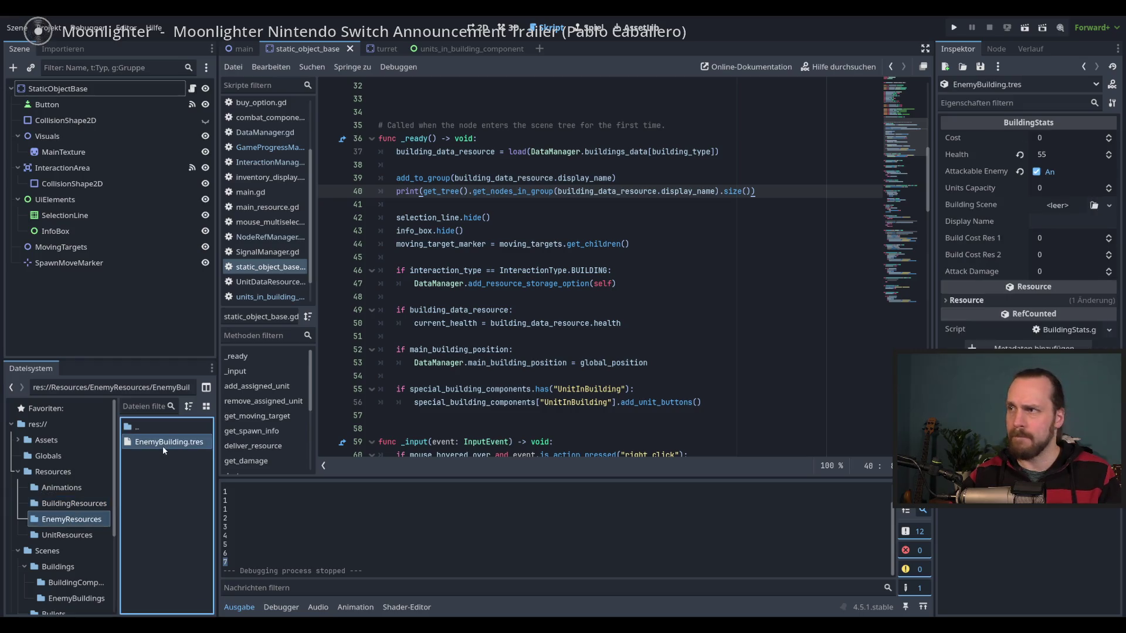
pyautogui.click(1050, 226)
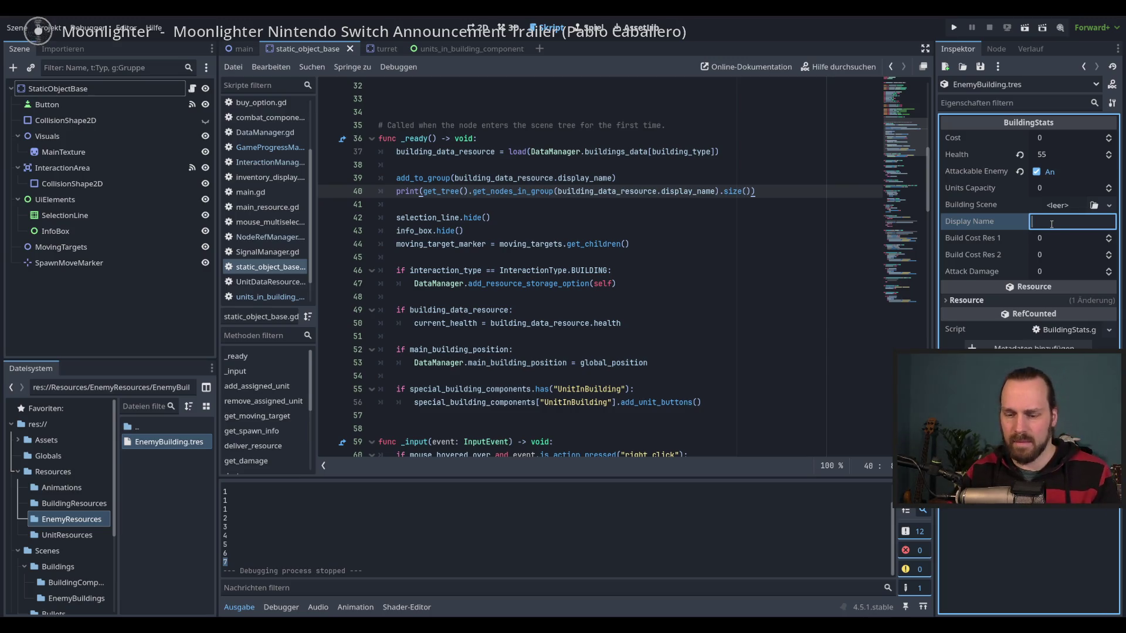
# Enter EnemyBuilding as the Display Name and browse the resource folders.
pyautogui.write('EnemyBuilding')
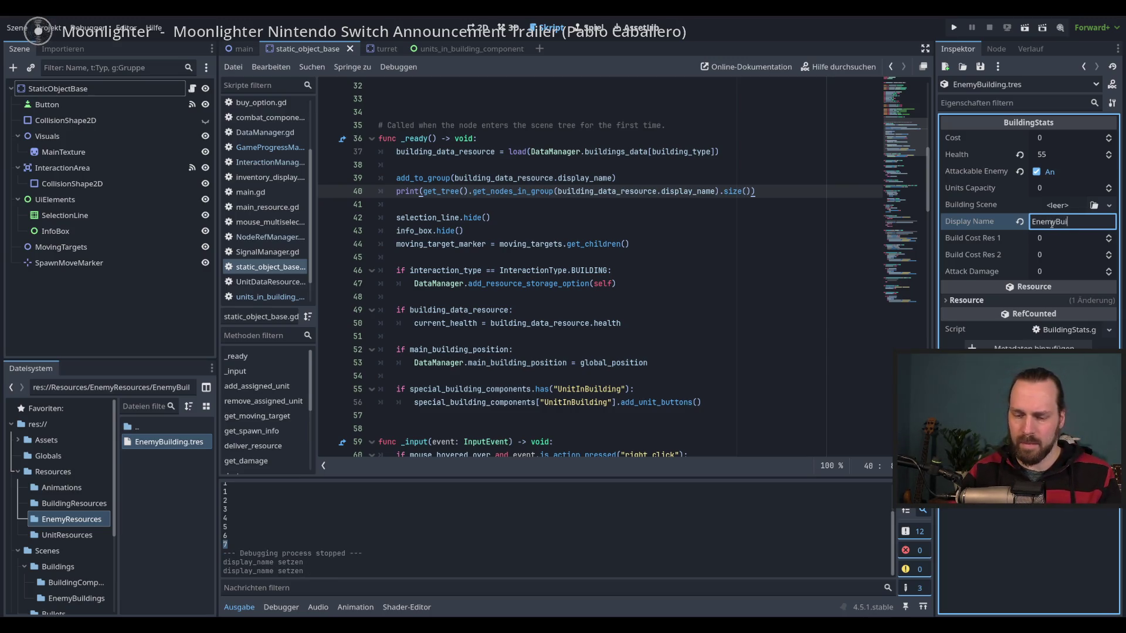
pyautogui.press('Return')
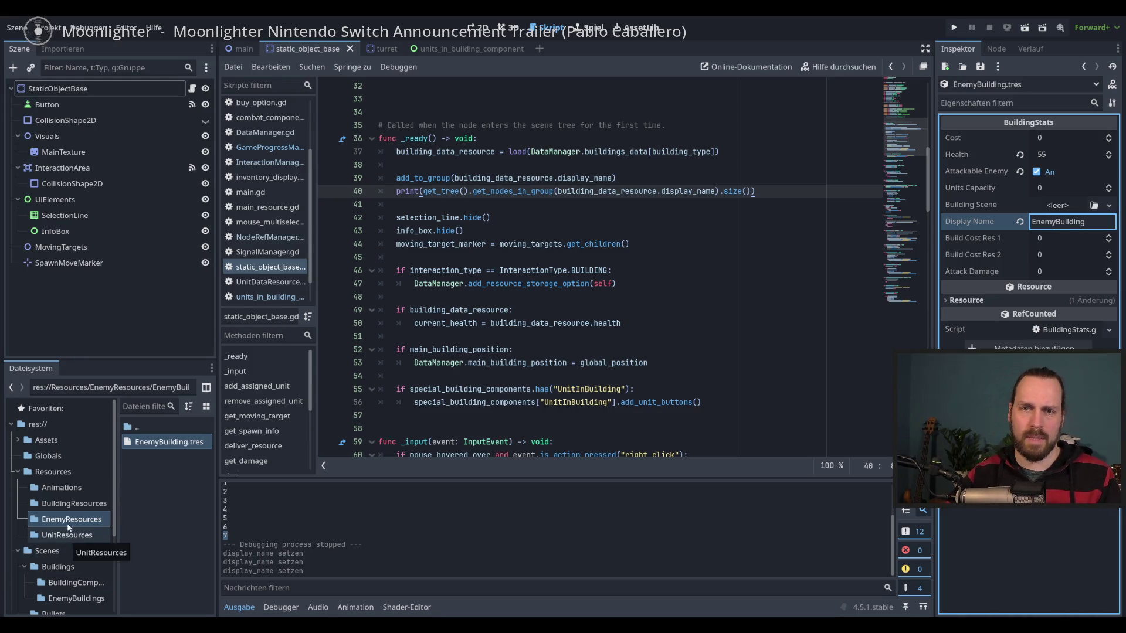
pyautogui.scroll(-3, 65, 504)
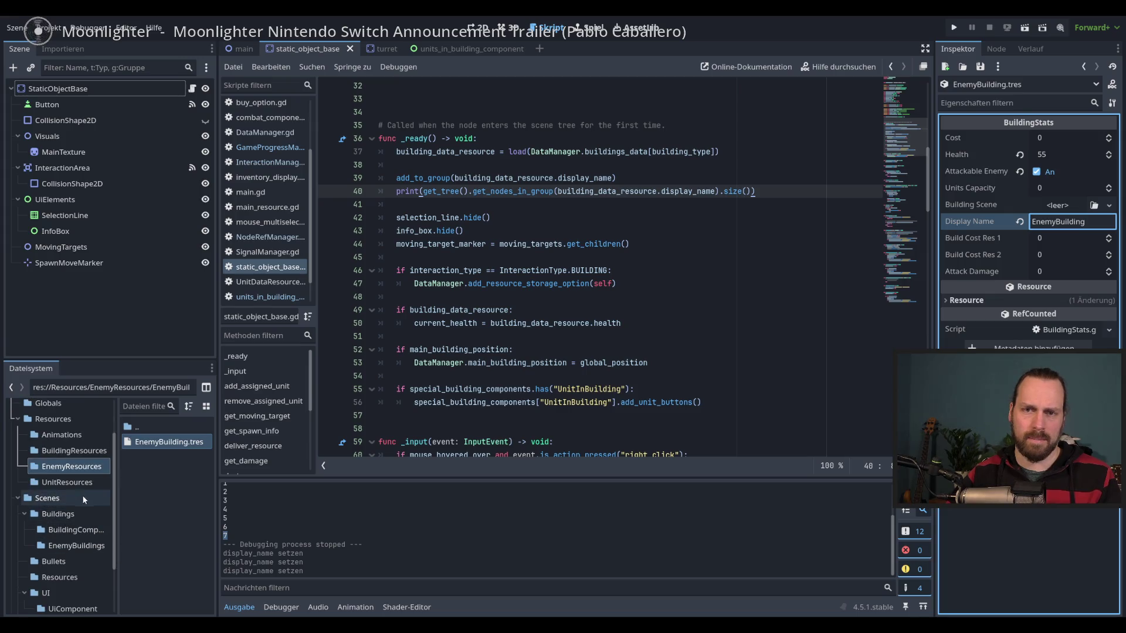
pyautogui.click(75, 482)
pyautogui.click(71, 466)
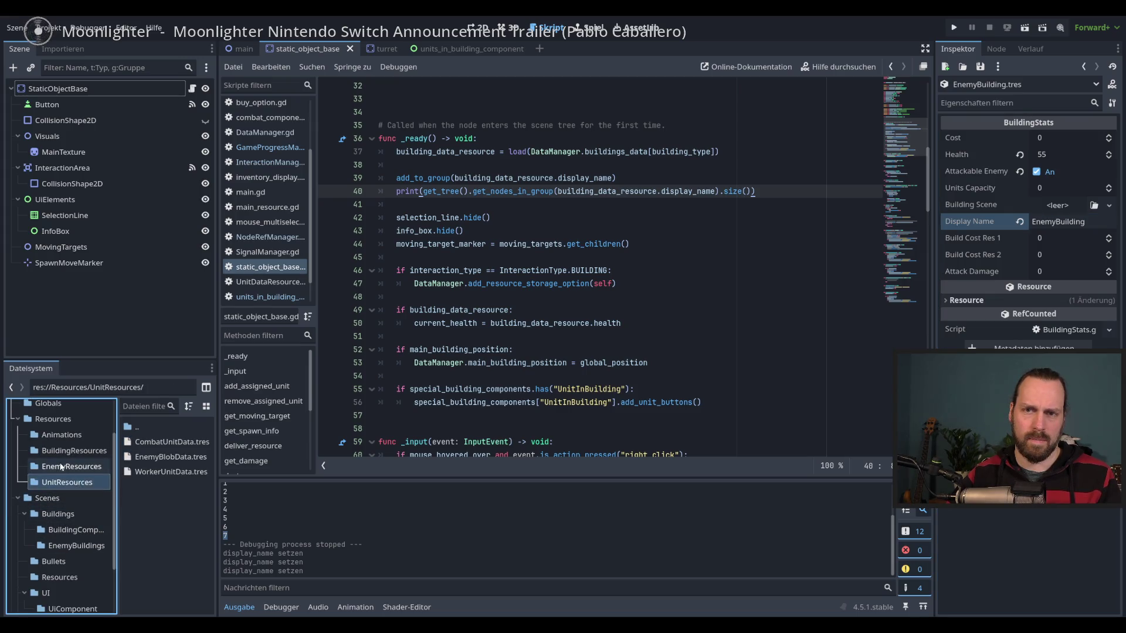
pyautogui.click(63, 449)
pyautogui.click(63, 420)
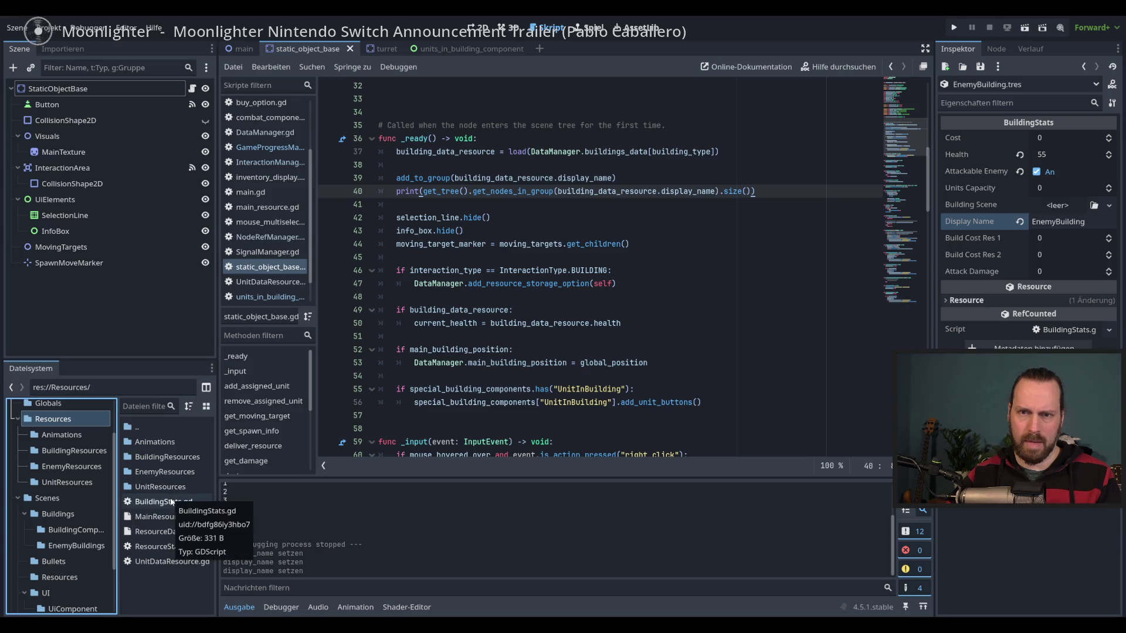
# Open the Scenes/Resources folder and launch the game with F5.
pyautogui.scroll(-2, 80, 503)
pyautogui.click(79, 525)
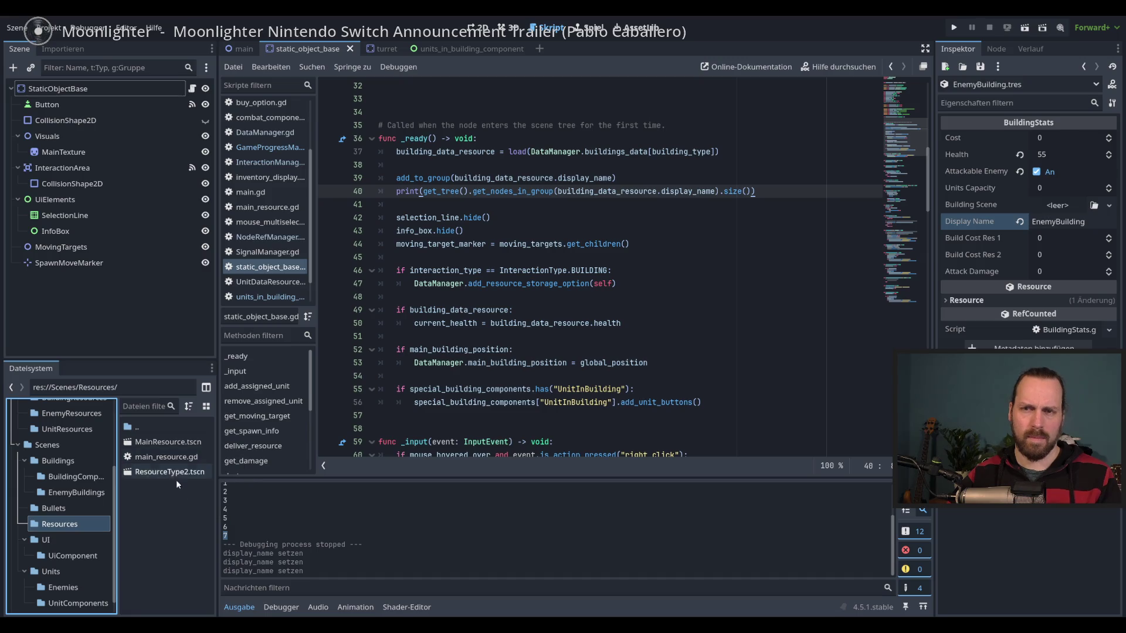
pyautogui.scroll(3, 81, 490)
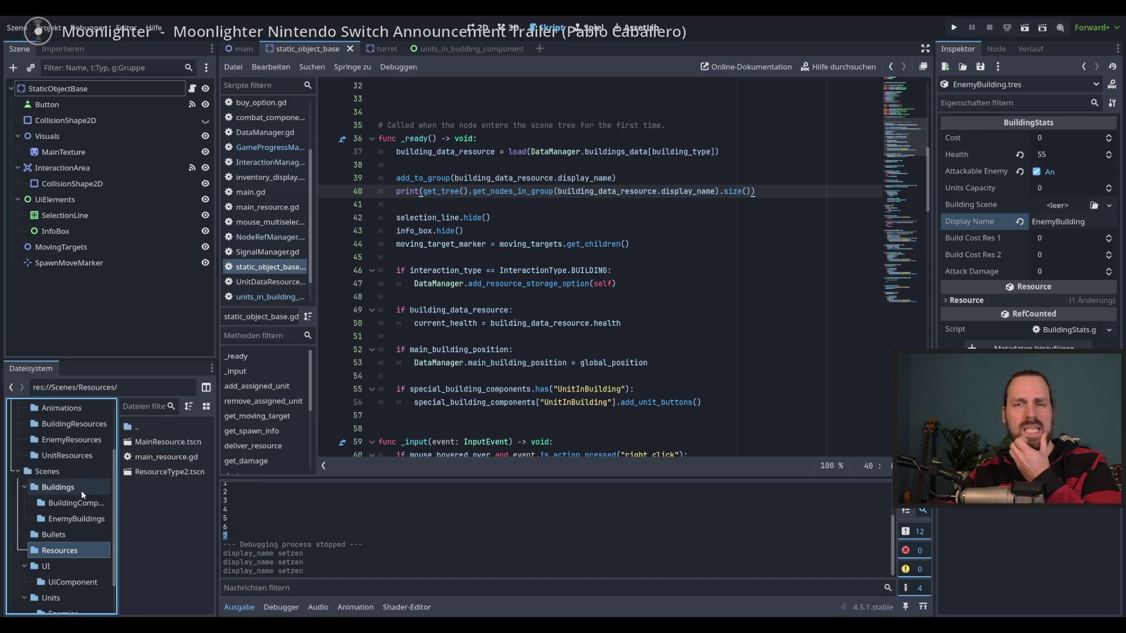
pyautogui.scroll(2, 82, 486)
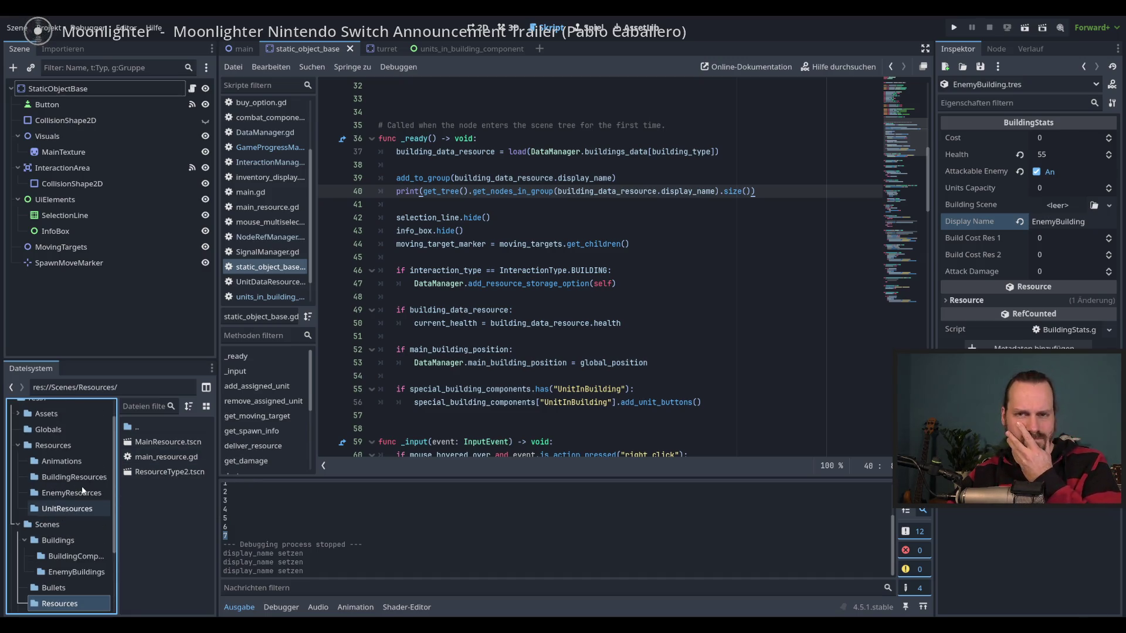
pyautogui.click(312, 517)
pyautogui.press('F5')
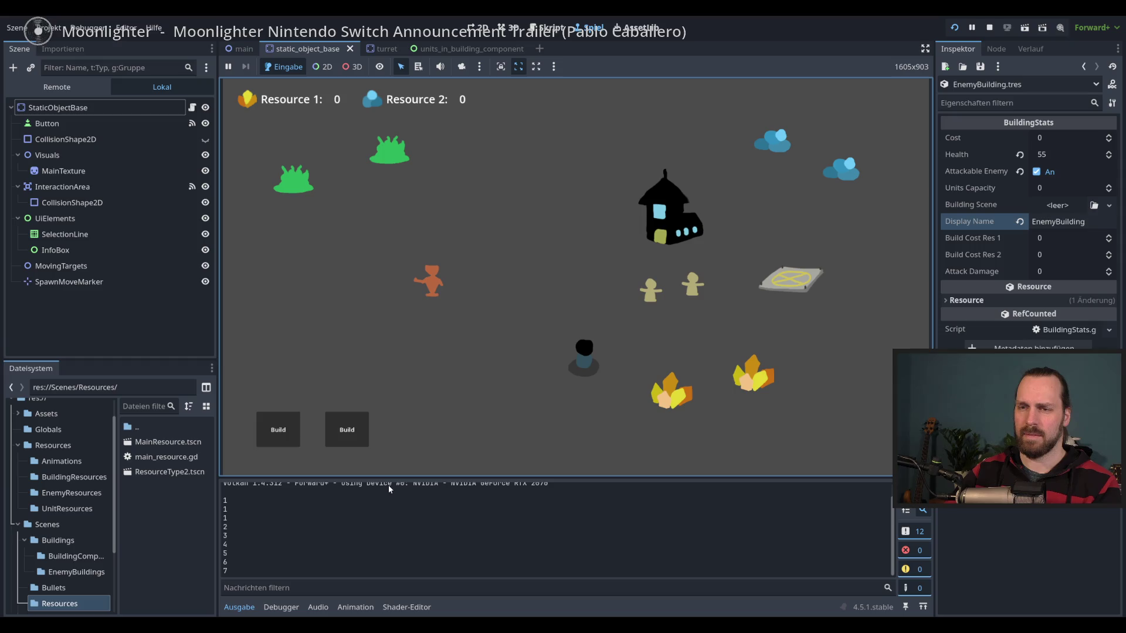
# Stop, rerun and finally stop the game to return to the script.
pyautogui.press('F8')
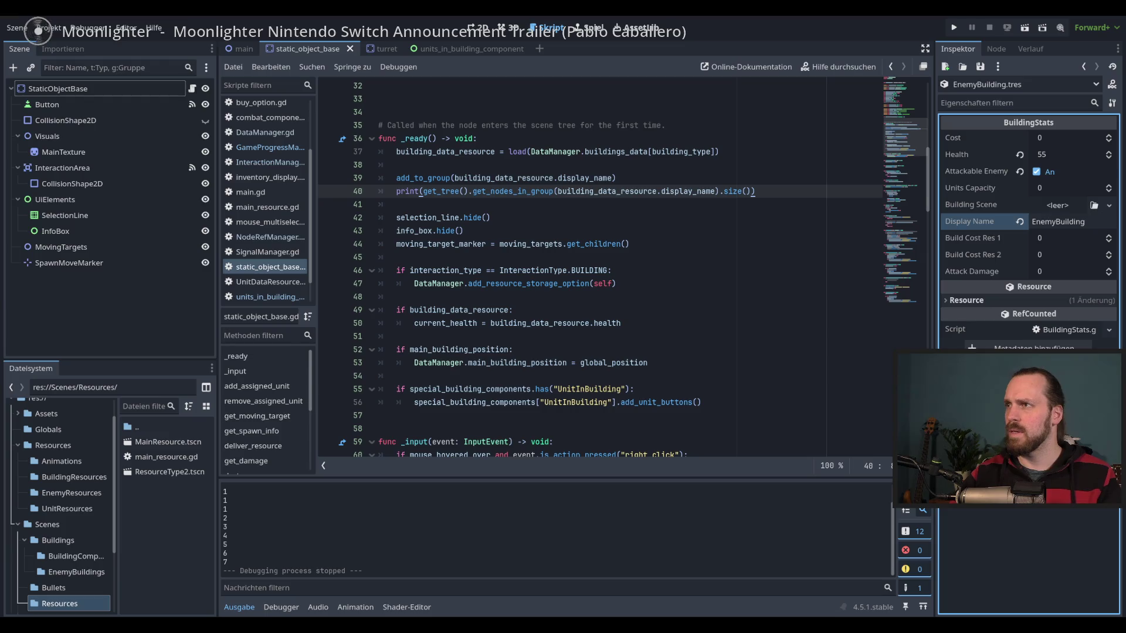
pyautogui.press('F5')
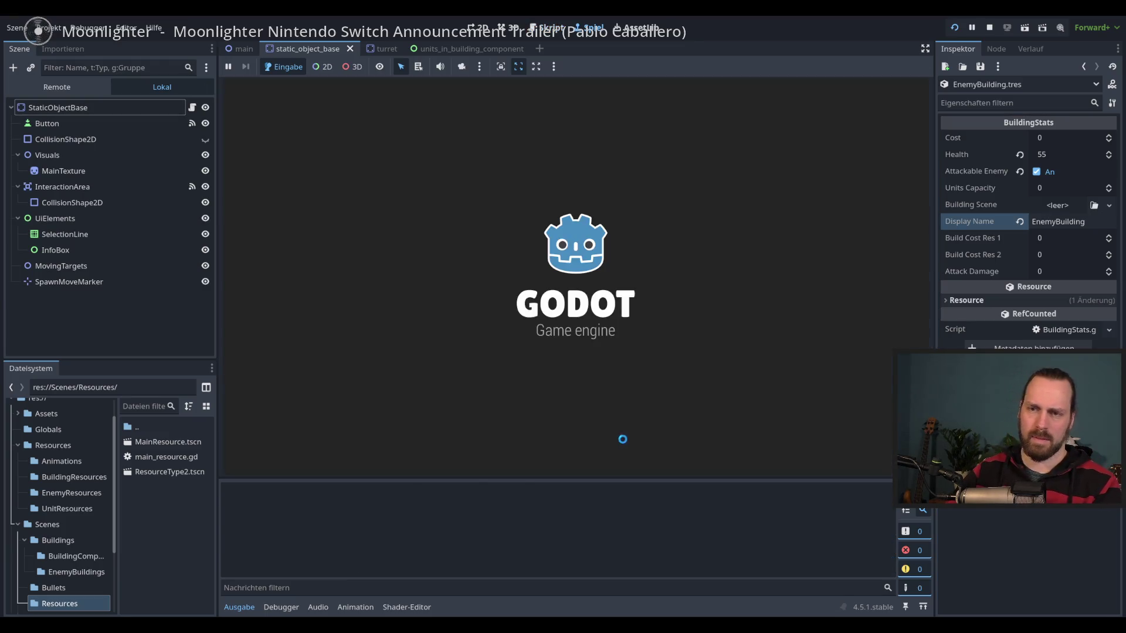
pyautogui.press('F8')
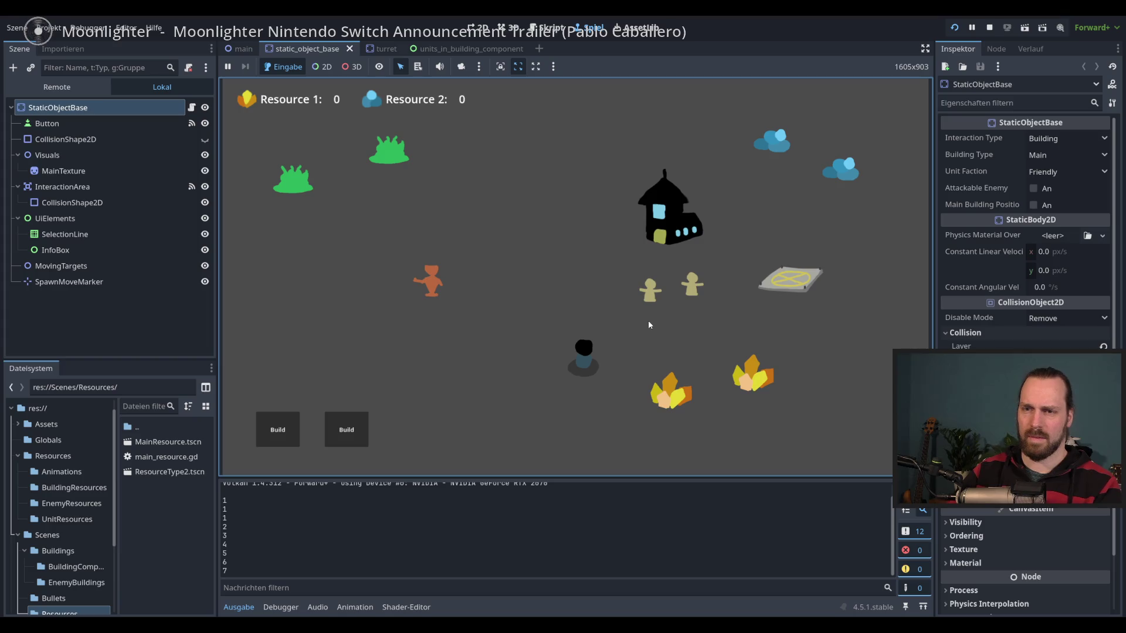
pyautogui.press('F8')
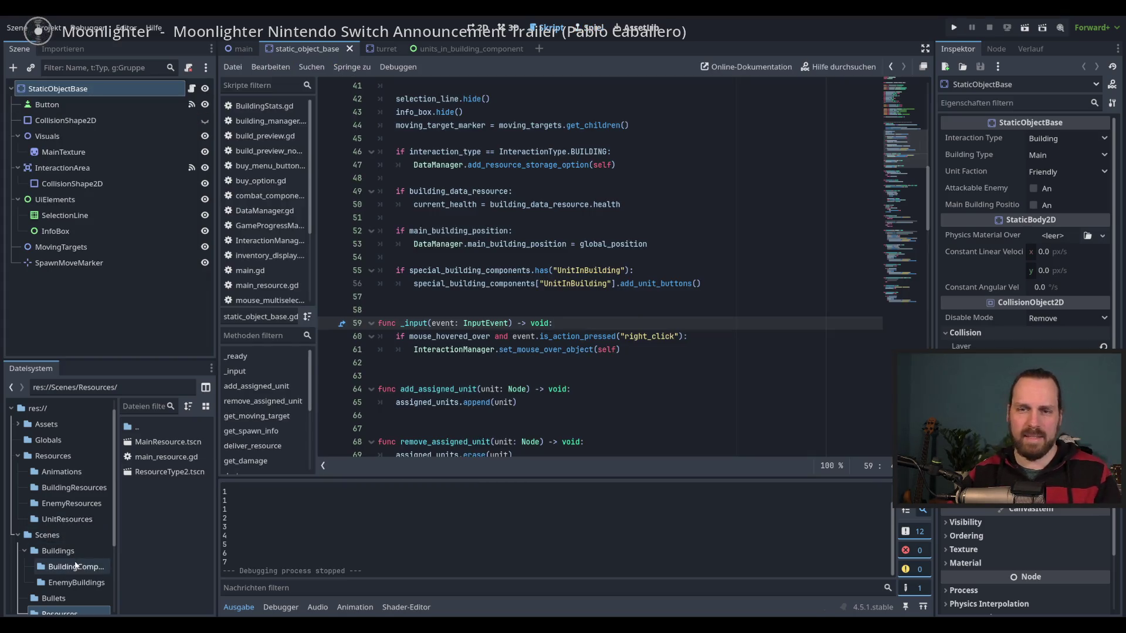
# Open MainResource.tscn from the Scenes/Resources folder.
pyautogui.scroll(-3, 85, 545)
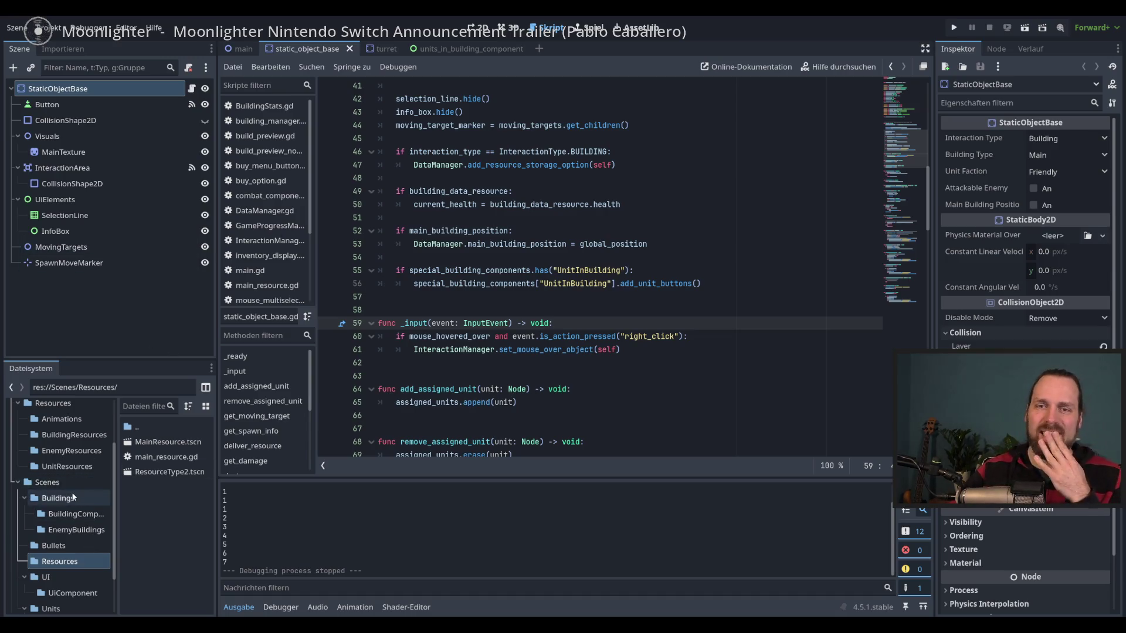
pyautogui.scroll(-2, 72, 495)
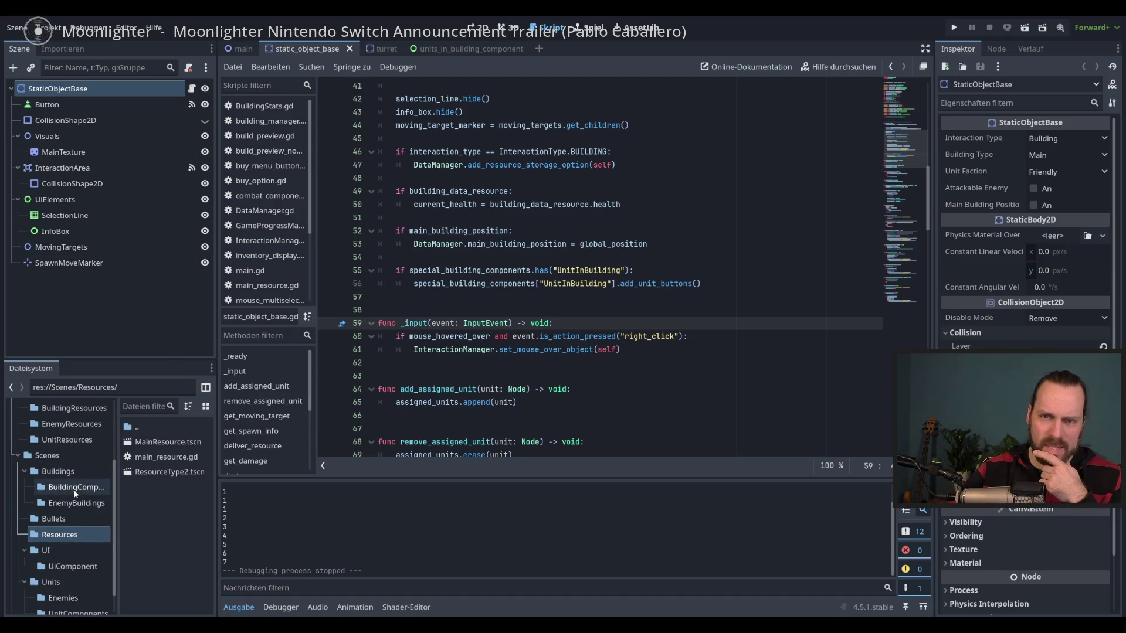
pyautogui.scroll(-2, 79, 564)
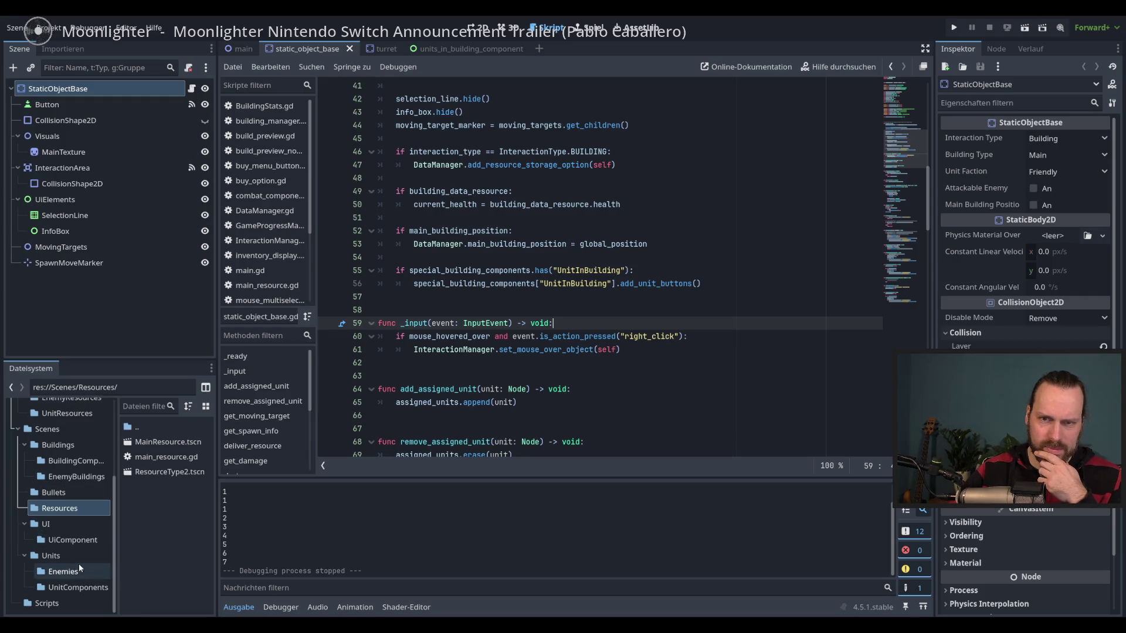
pyautogui.click(51, 510)
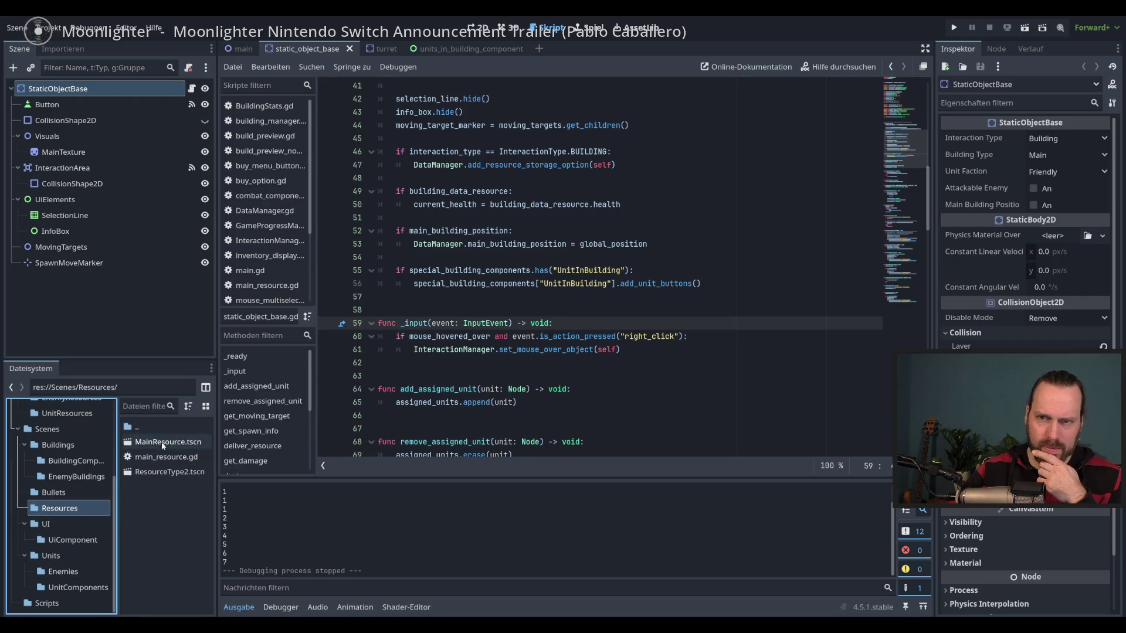
pyautogui.doubleClick(153, 442)
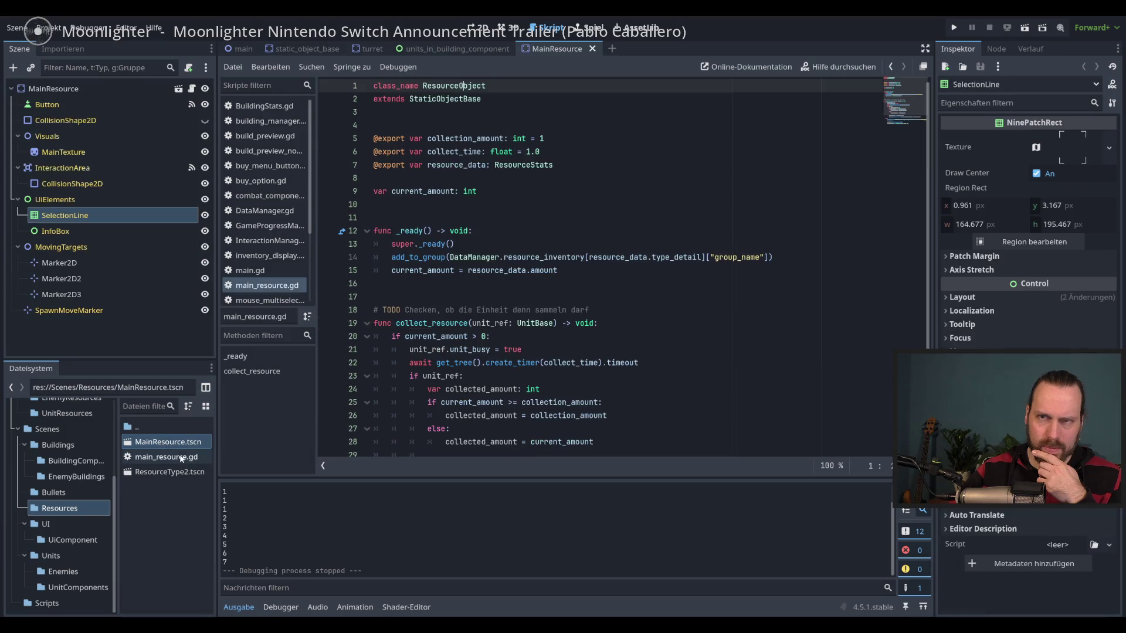
# Open the MainResource scene's attached main_resource.gd script.
pyautogui.click(191, 88)
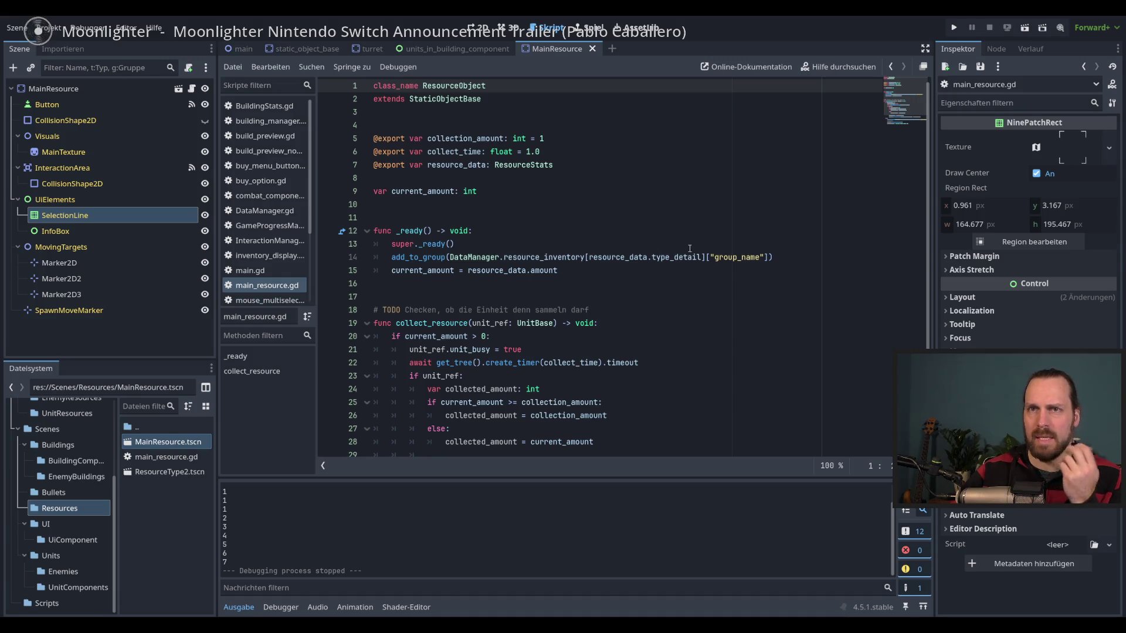
pyautogui.click(54, 200)
pyautogui.click(64, 215)
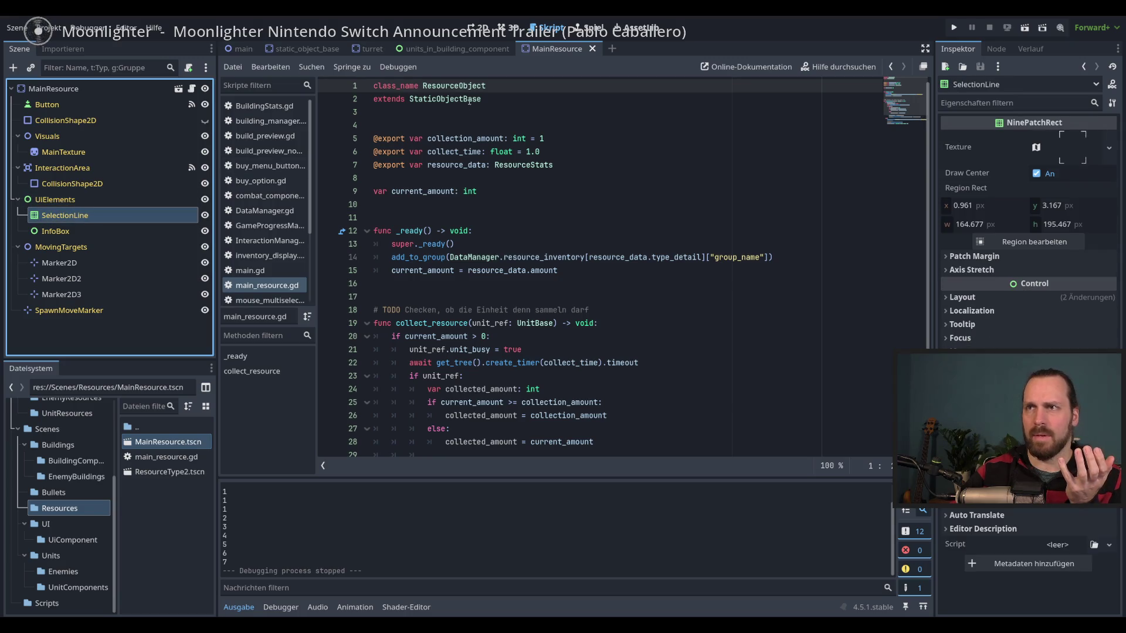
pyautogui.click(476, 87)
pyautogui.click(513, 103)
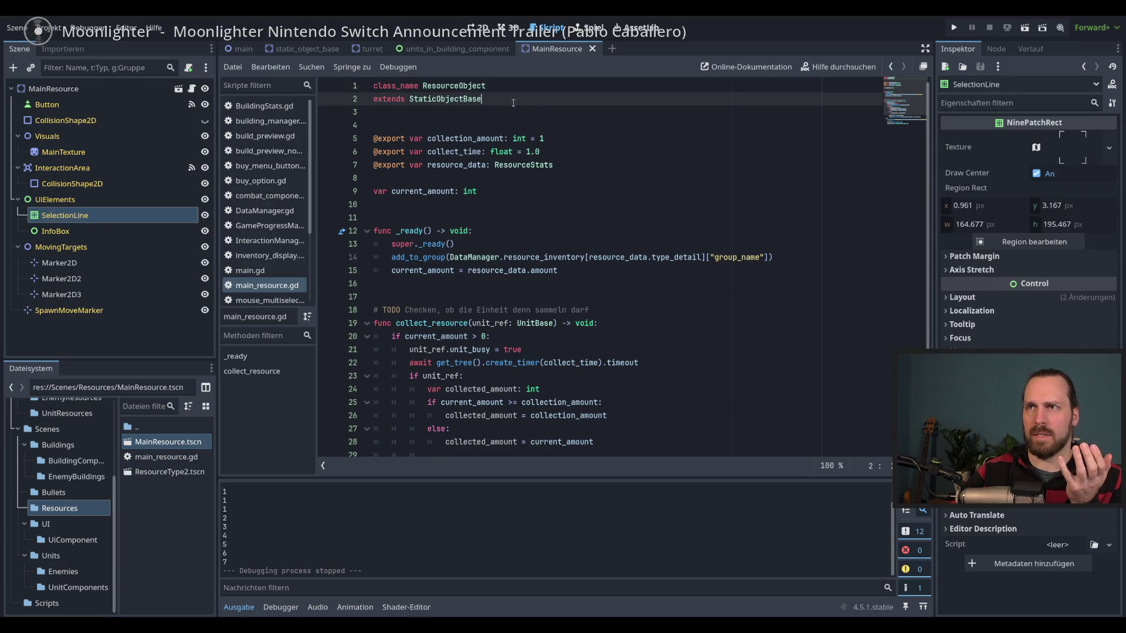
# Review main_resource.gd: ResourceObject, the add_to_group call and its group_name key on line 14.
pyautogui.doubleClick(452, 86)
pyautogui.scroll(-2, 586, 199)
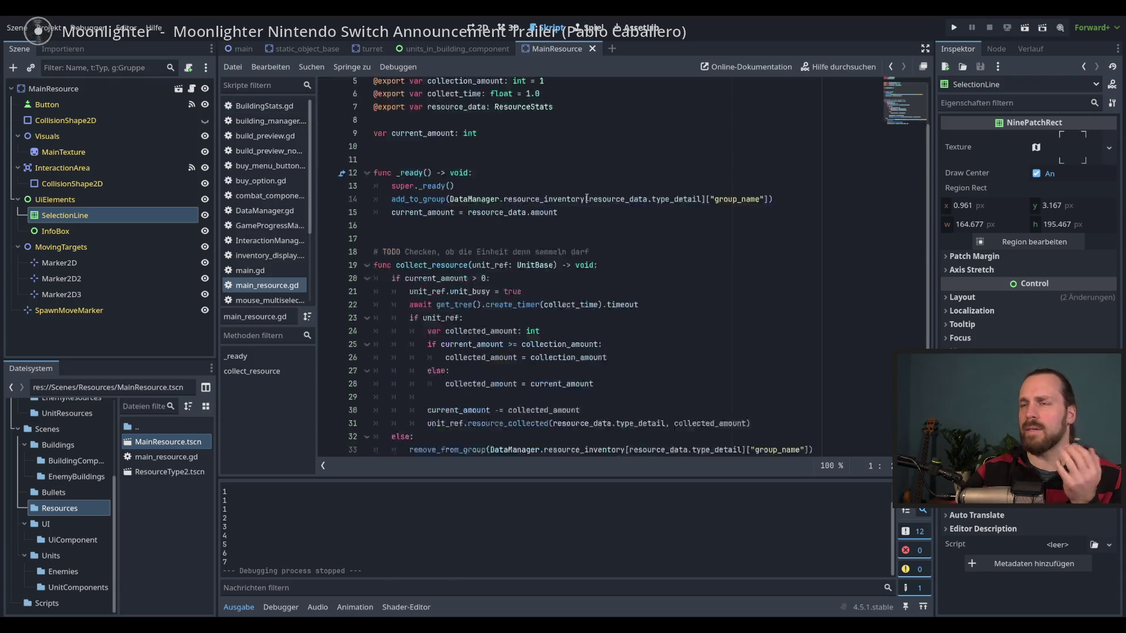
pyautogui.scroll(2, 586, 198)
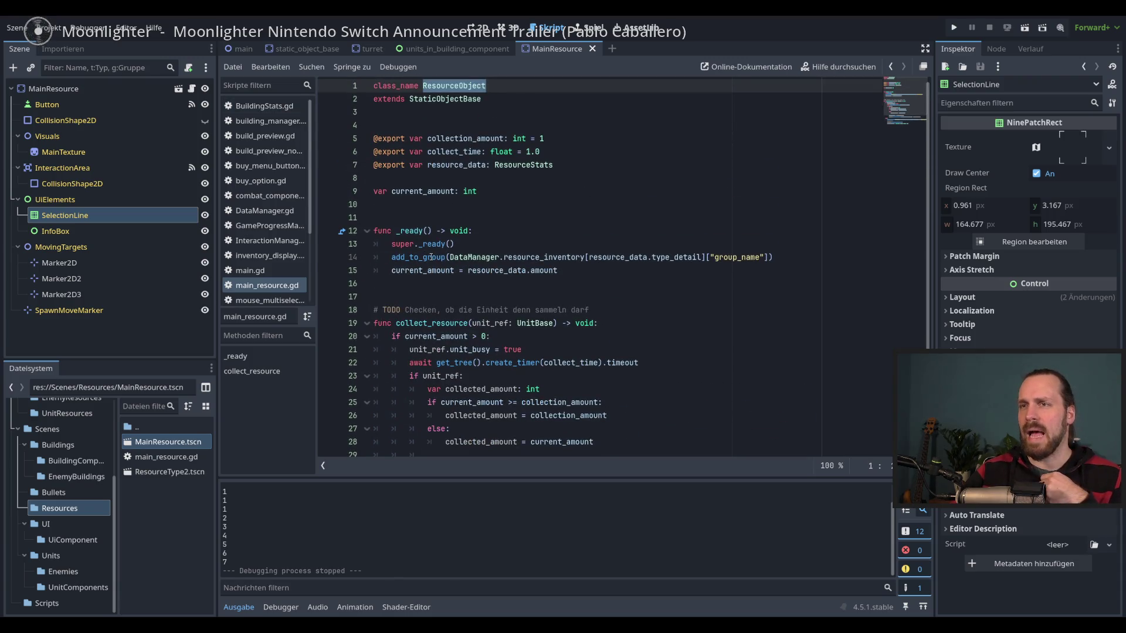
pyautogui.doubleClick(430, 257)
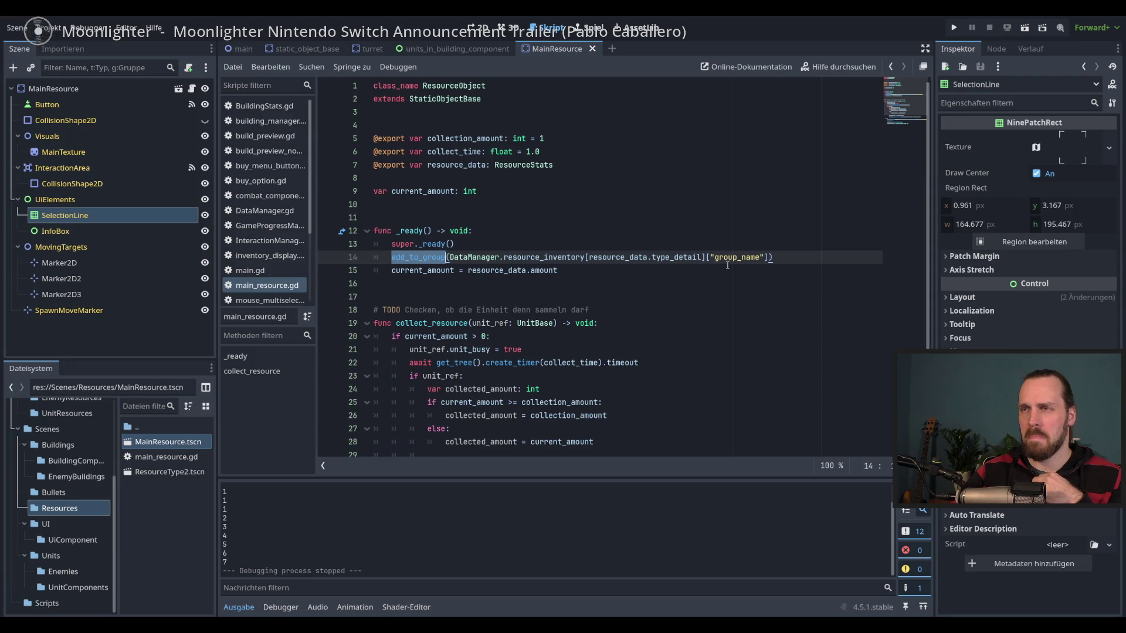
pyautogui.scroll(-3, 727, 265)
pyautogui.scroll(2, 491, 179)
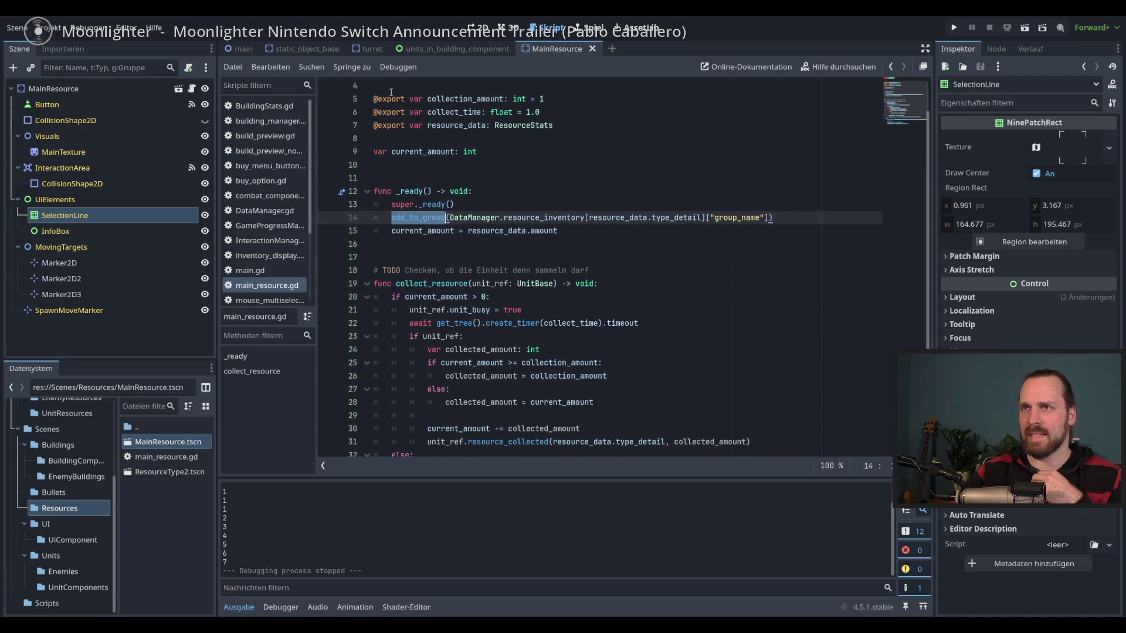
pyautogui.click(781, 217)
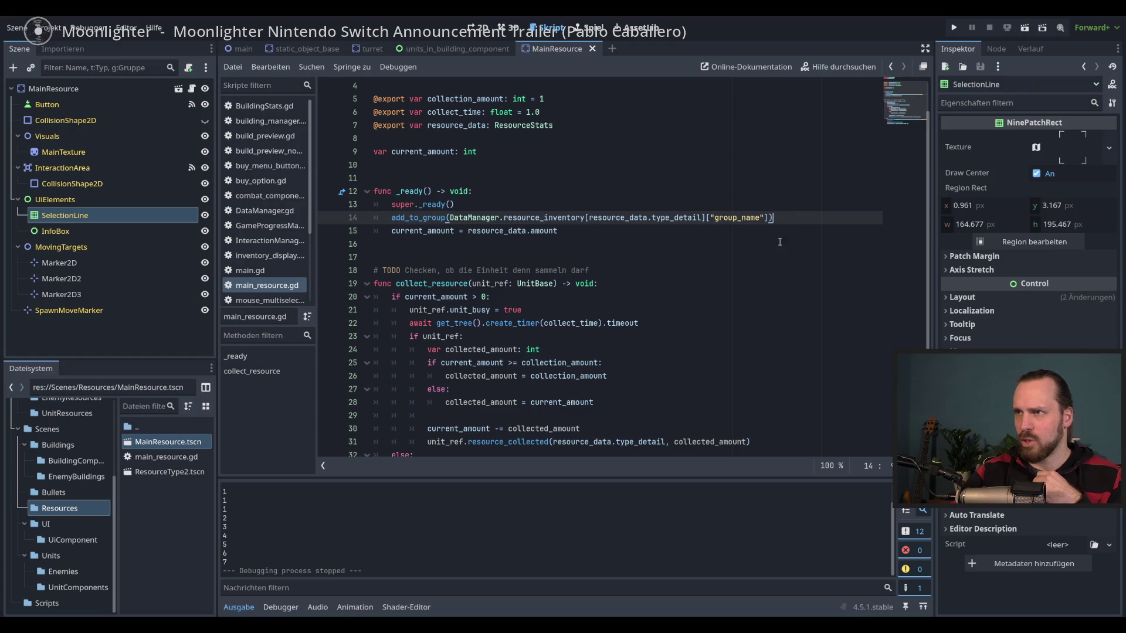
pyautogui.doubleClick(743, 218)
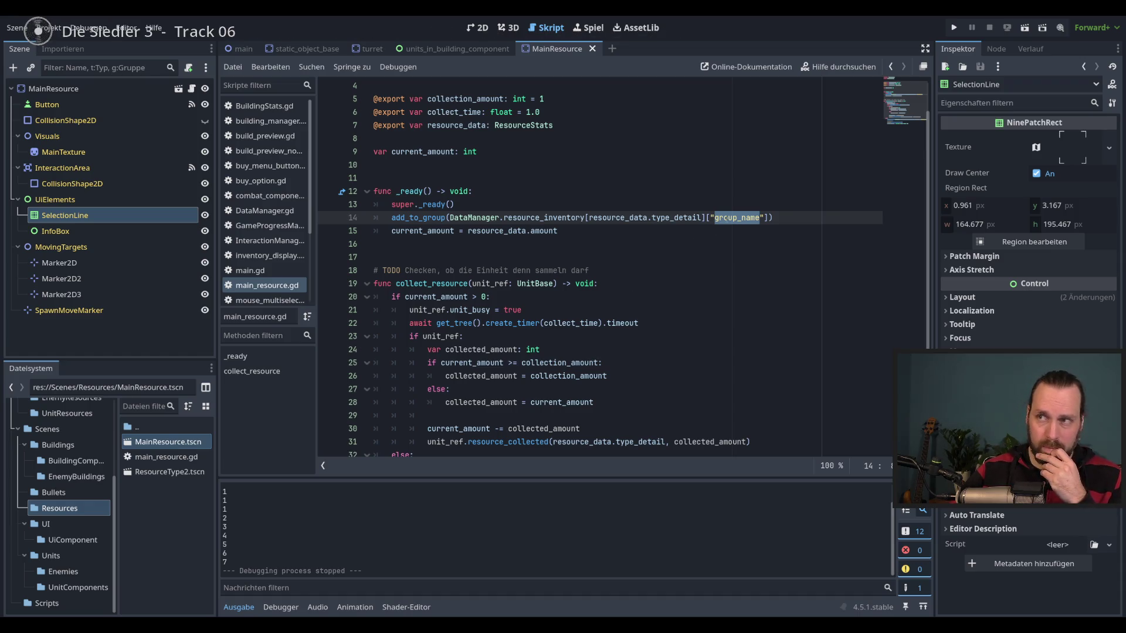
pyautogui.scroll(1, 680, 246)
pyautogui.scroll(-3, 636, 279)
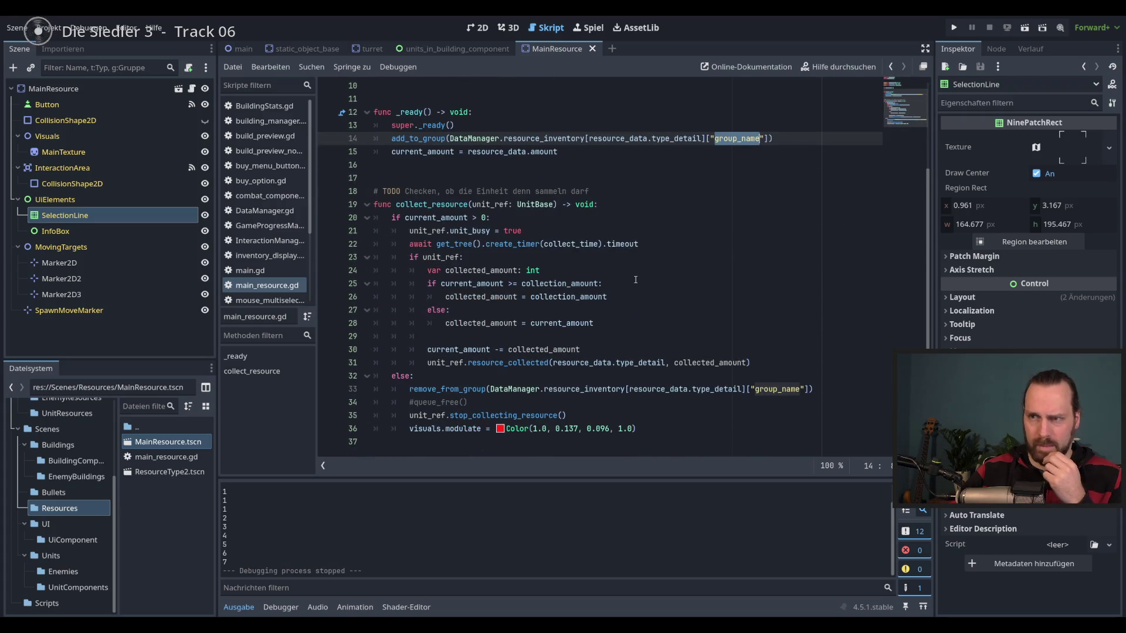
pyautogui.scroll(3, 635, 280)
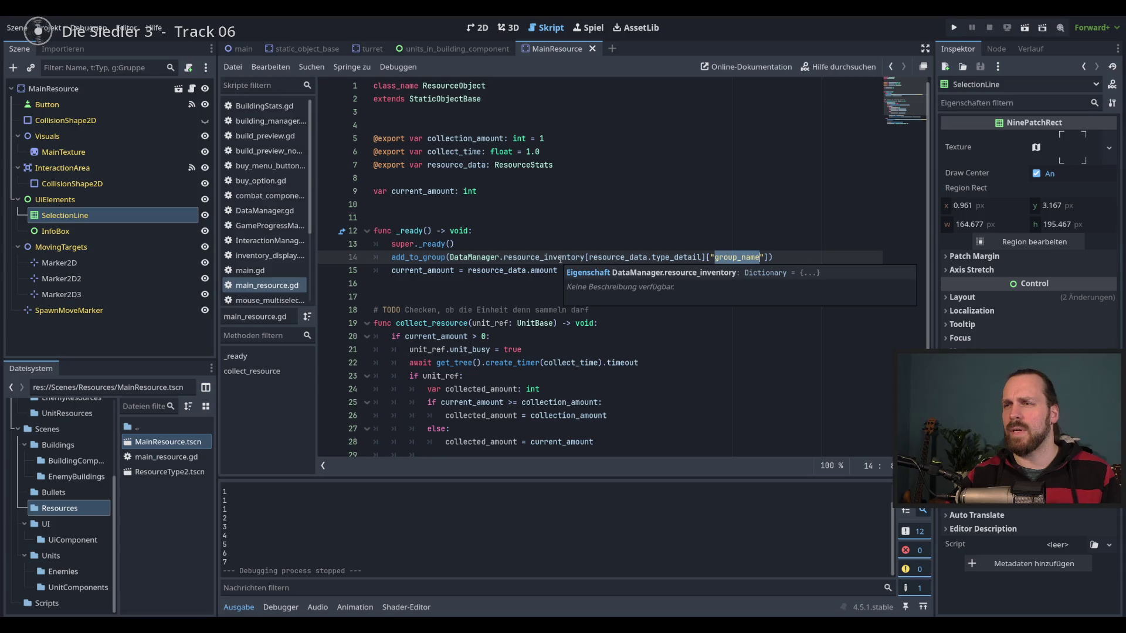
# Jump to resource_inventory's definition in DataManager.gd, then return to main_resource.gd.
pyautogui.keyDown('ctrl'); pyautogui.click(537, 257); pyautogui.keyUp('ctrl')
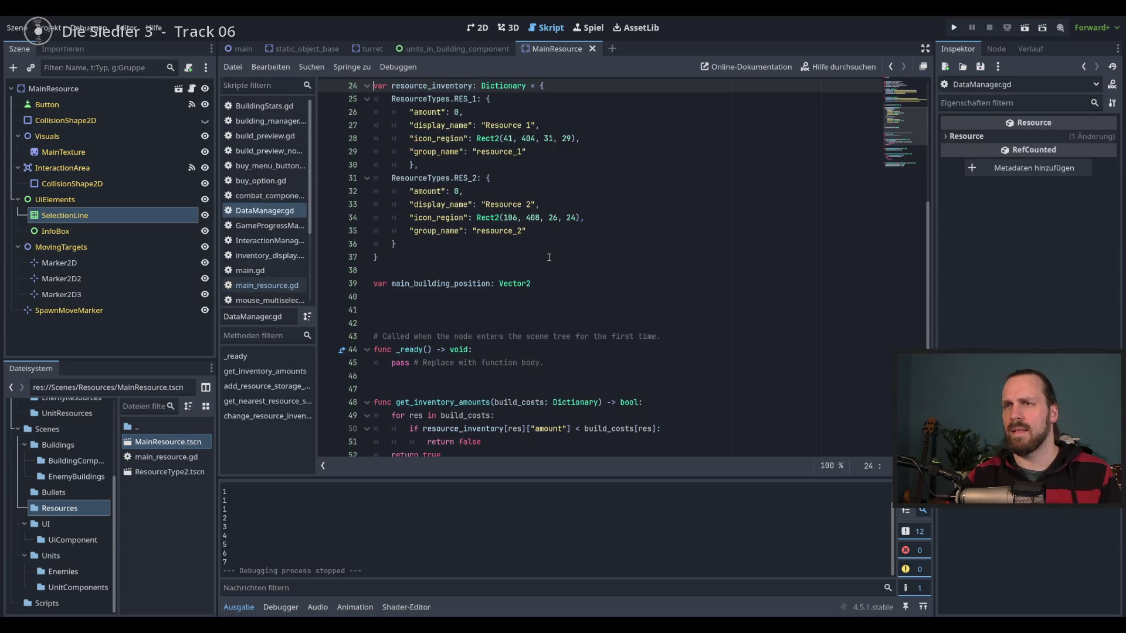
pyautogui.scroll(1, 500, 176)
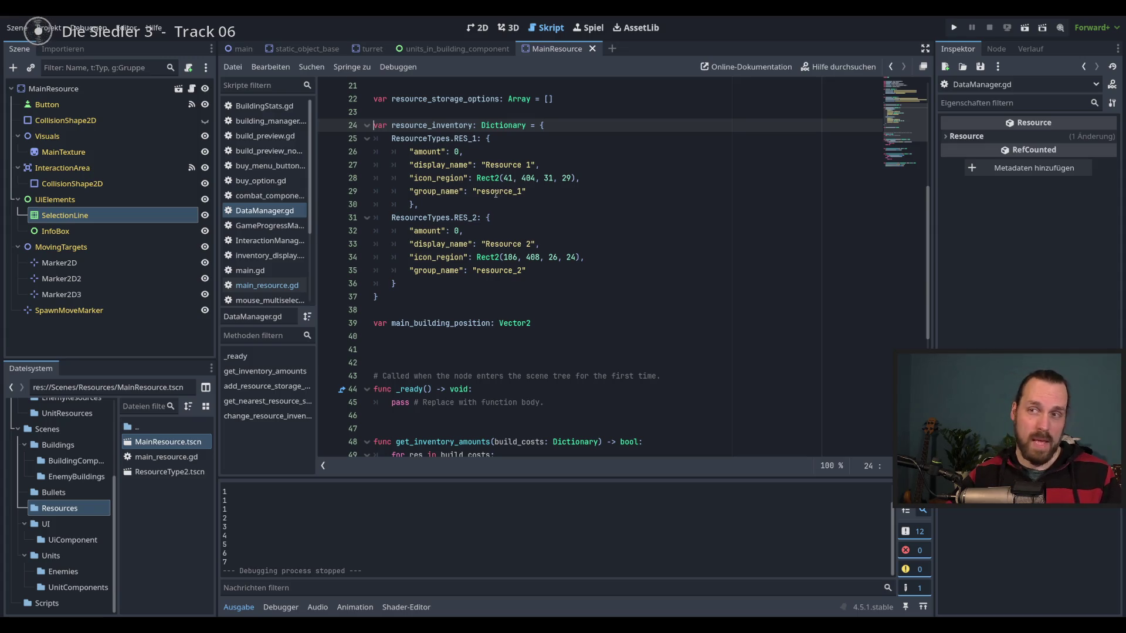
pyautogui.hotkey('ctrl', 'Home')
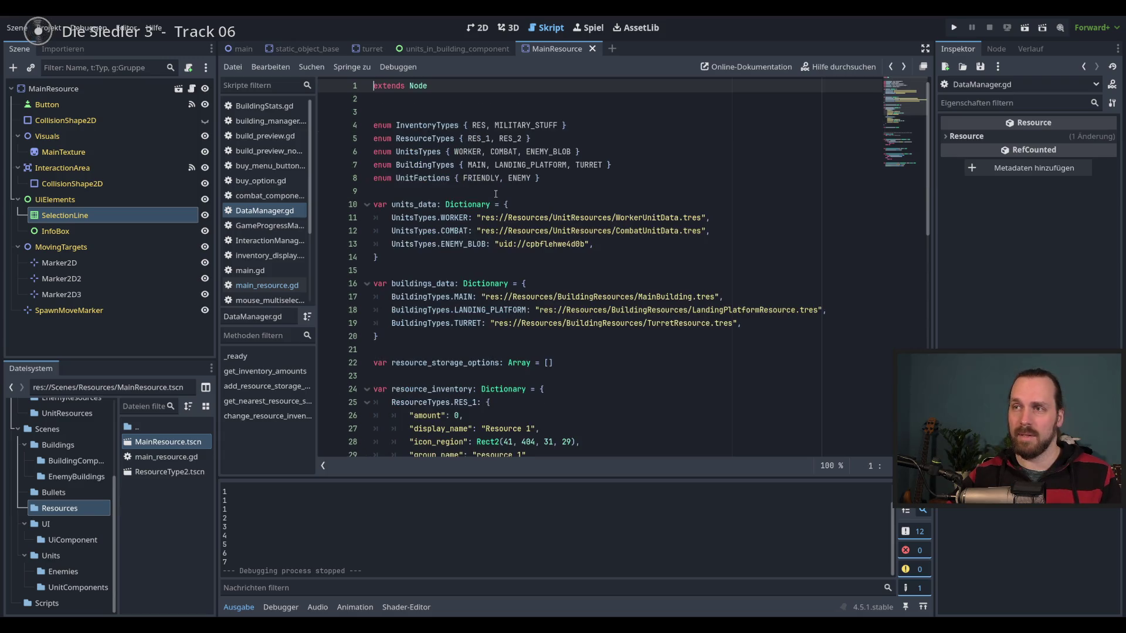
pyautogui.hotkey('alt', 'Left')
pyautogui.hotkey('alt', 'Left')
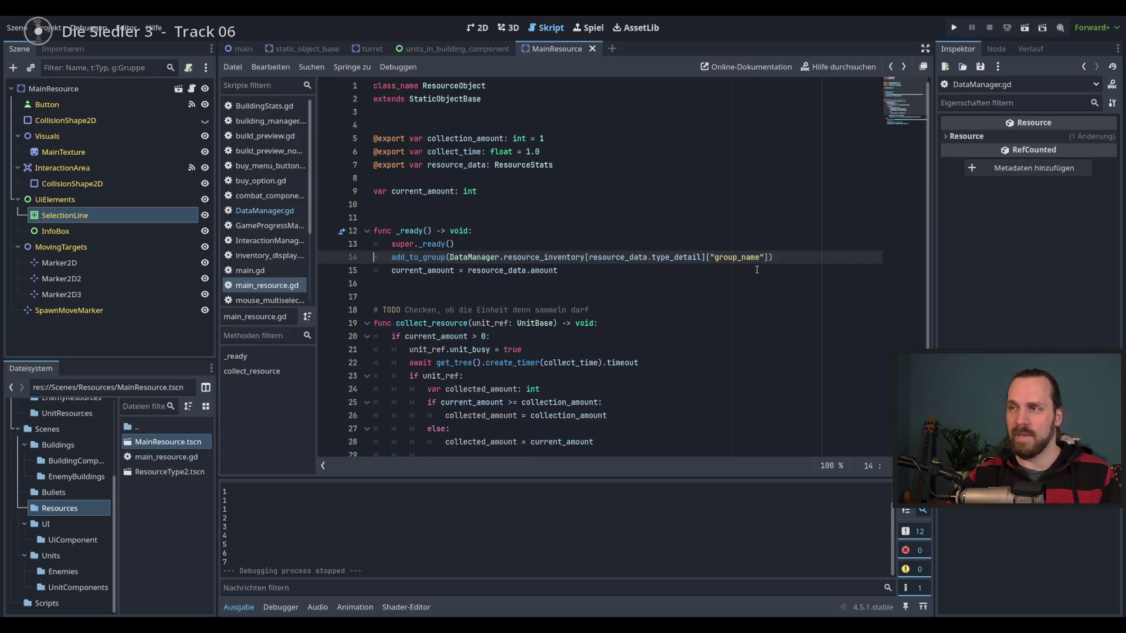
# Select the TODO comment on line 18, then run the project.
pyautogui.click(789, 258)
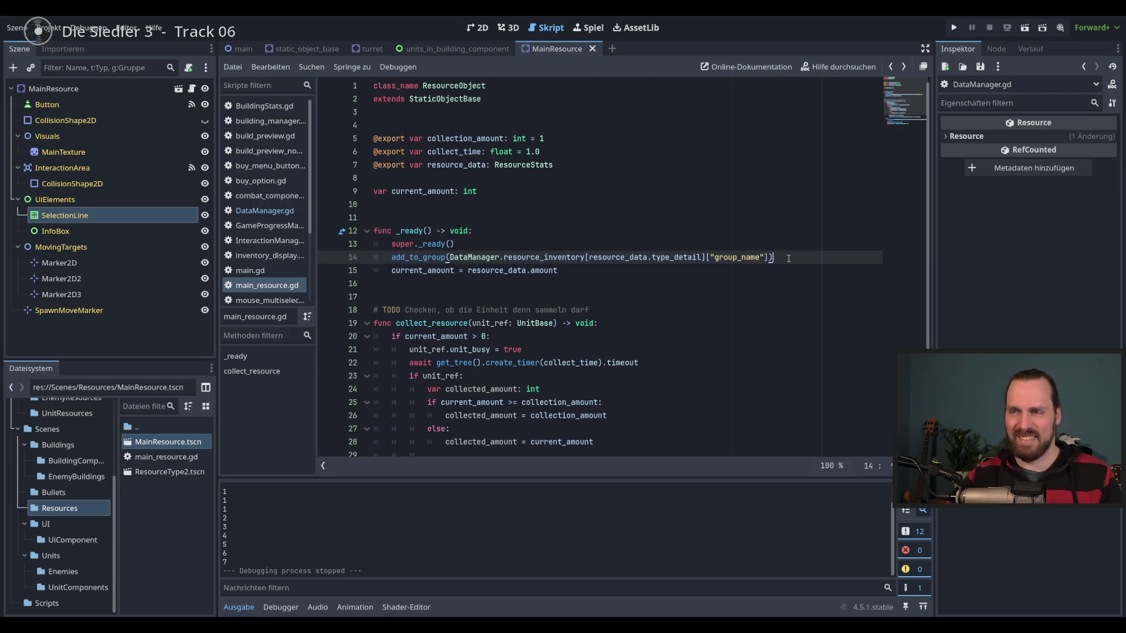
pyautogui.press('Up')
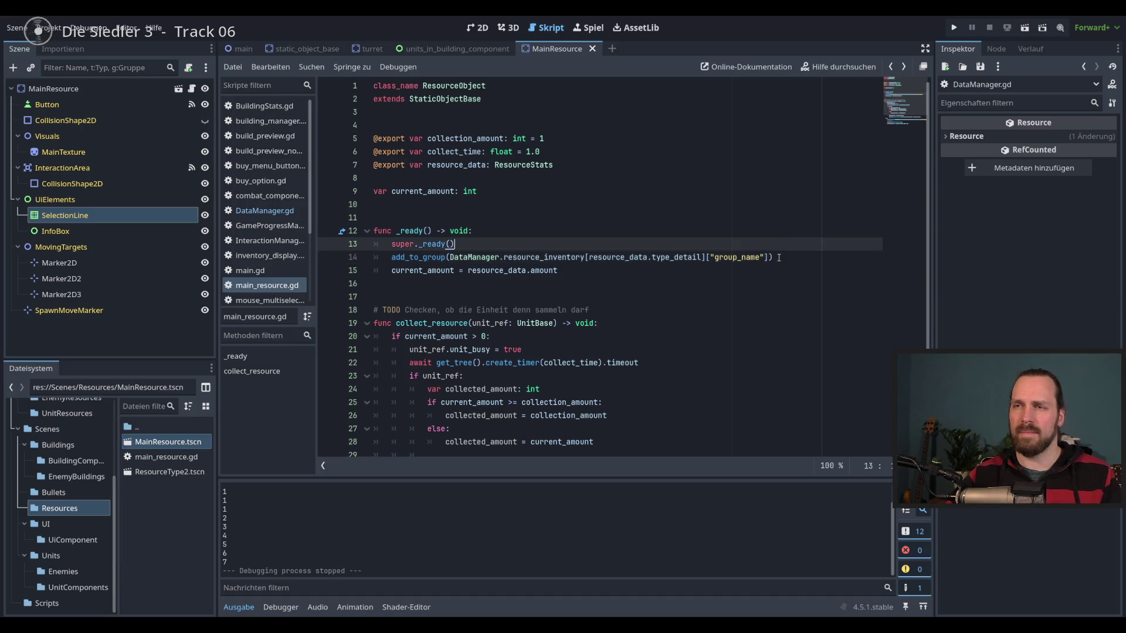
pyautogui.press('Down')
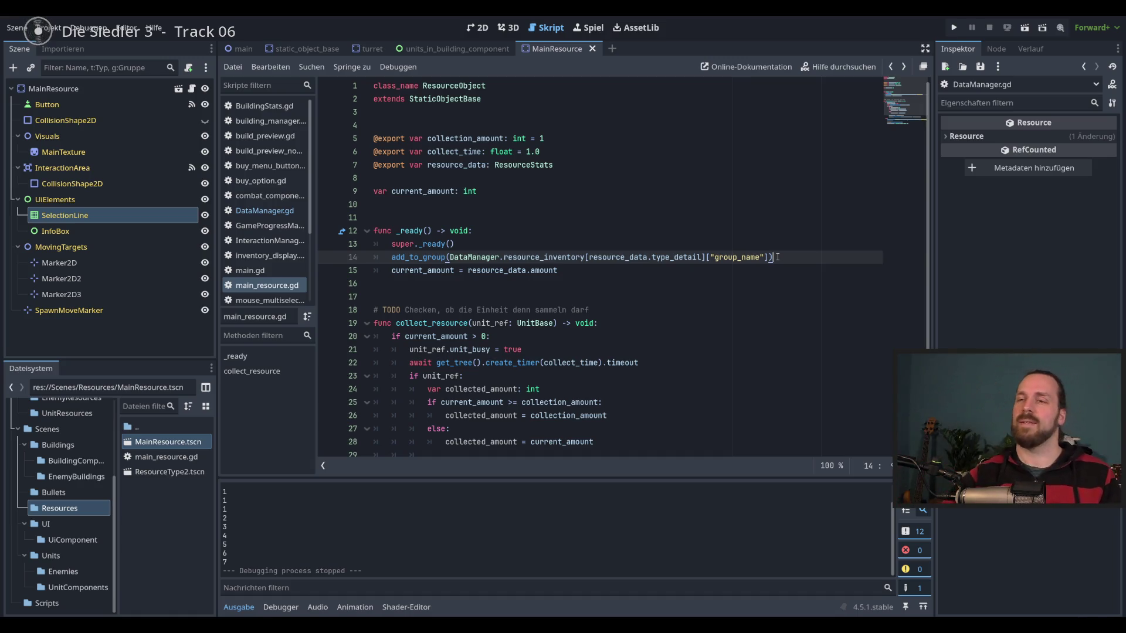
pyautogui.scroll(-3, 633, 342)
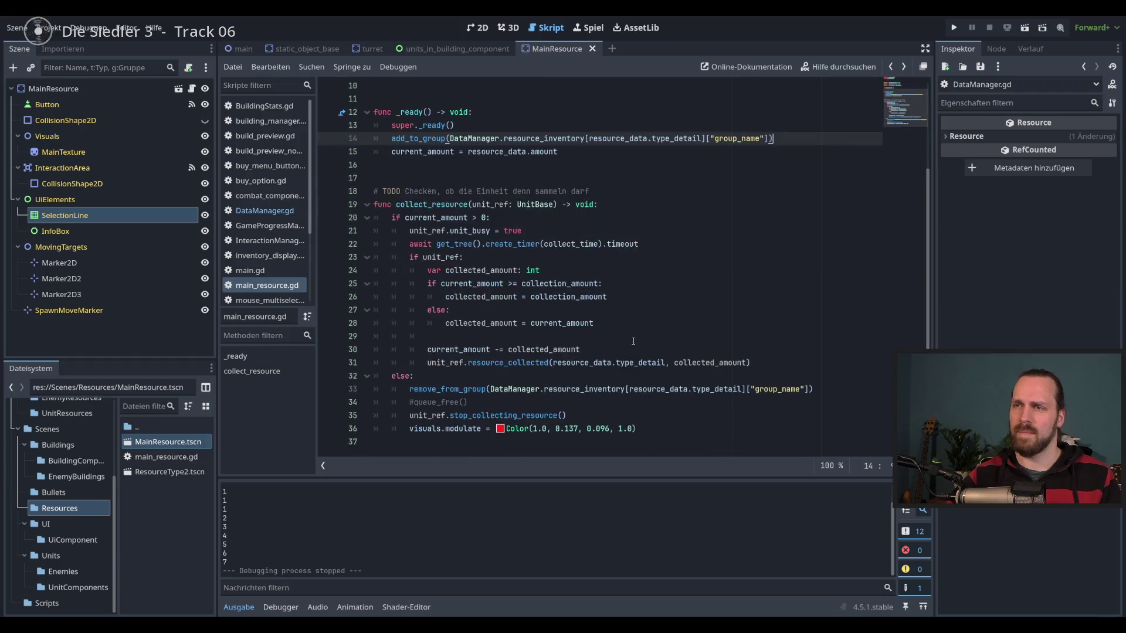
pyautogui.click(589, 191)
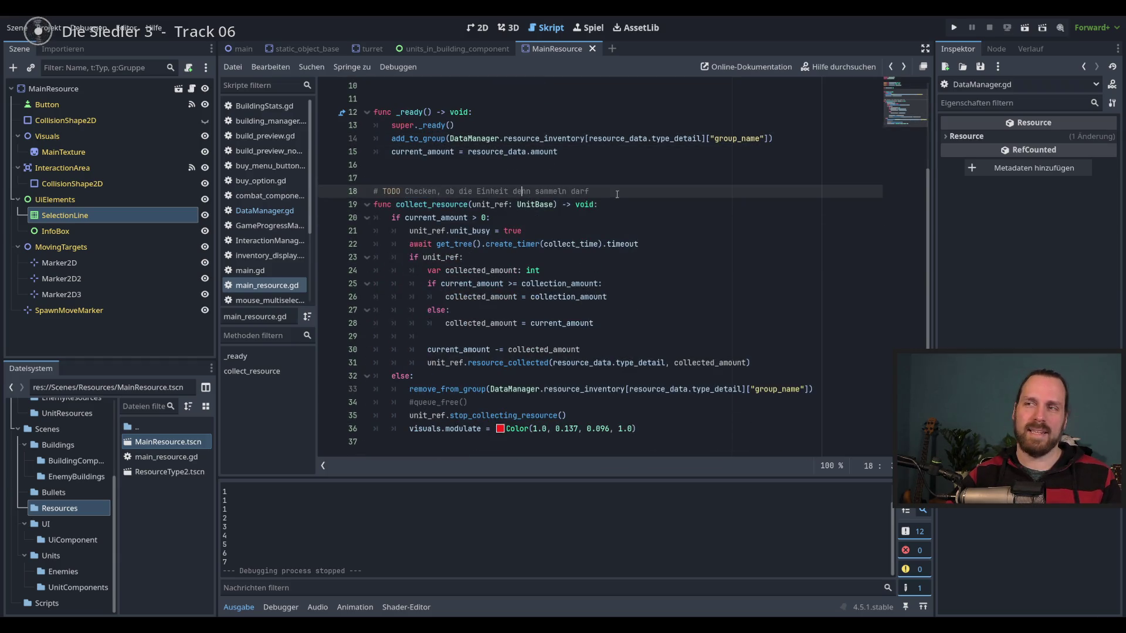
pyautogui.keyDown('shift'); pyautogui.click(391, 191); pyautogui.keyUp('shift')
pyautogui.keyDown('shift'); pyautogui.click(382, 191); pyautogui.keyUp('shift')
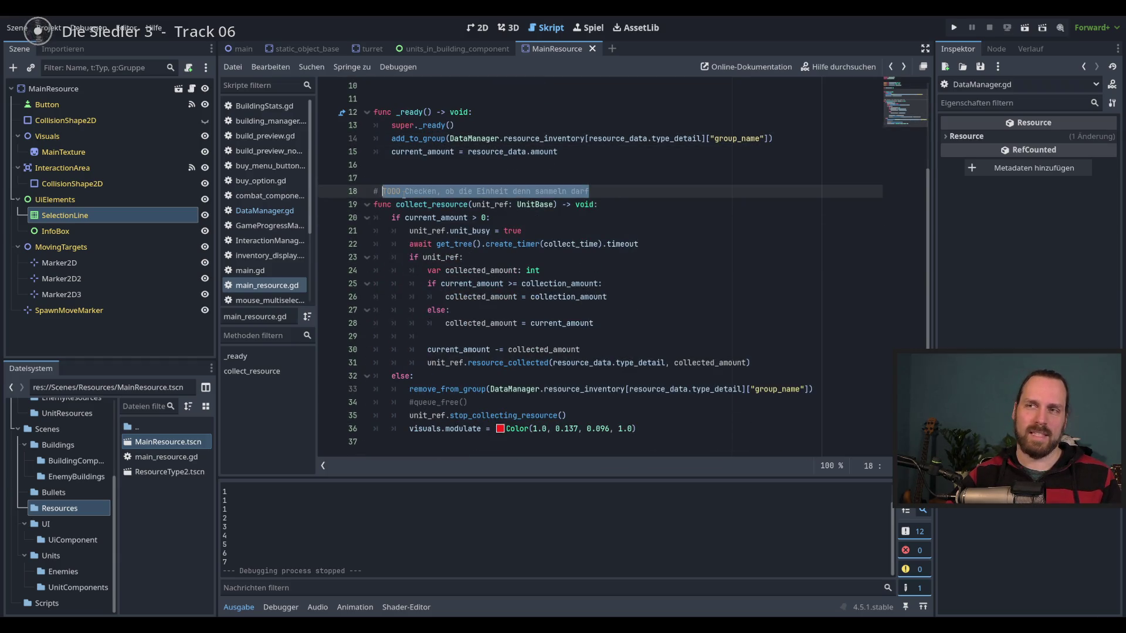
pyautogui.click(716, 245)
pyautogui.press('F5')
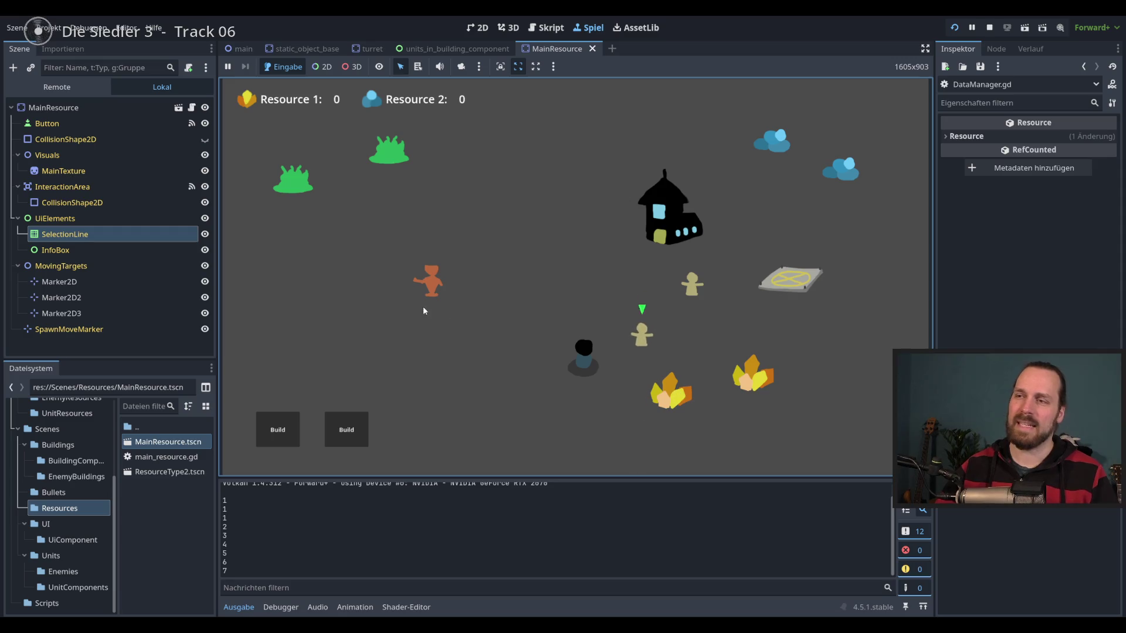
# Send the orange unit to gather the crystal until Resource 1 reaches 6, then stop.
pyautogui.click(429, 283)
pyautogui.rightClick(752, 372)
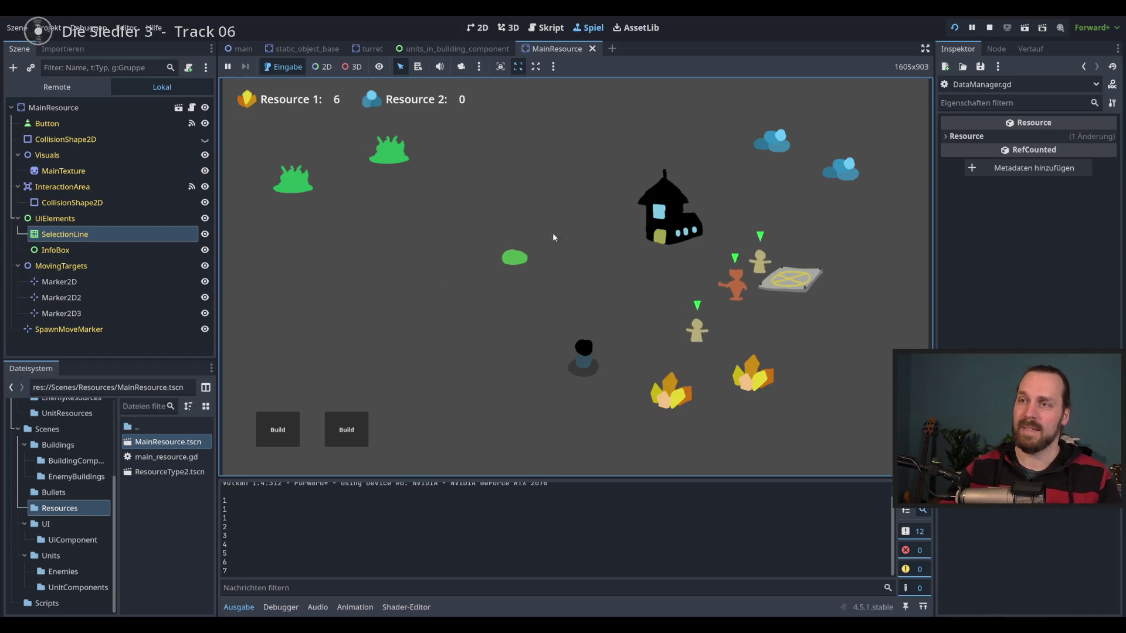
pyautogui.click(508, 279)
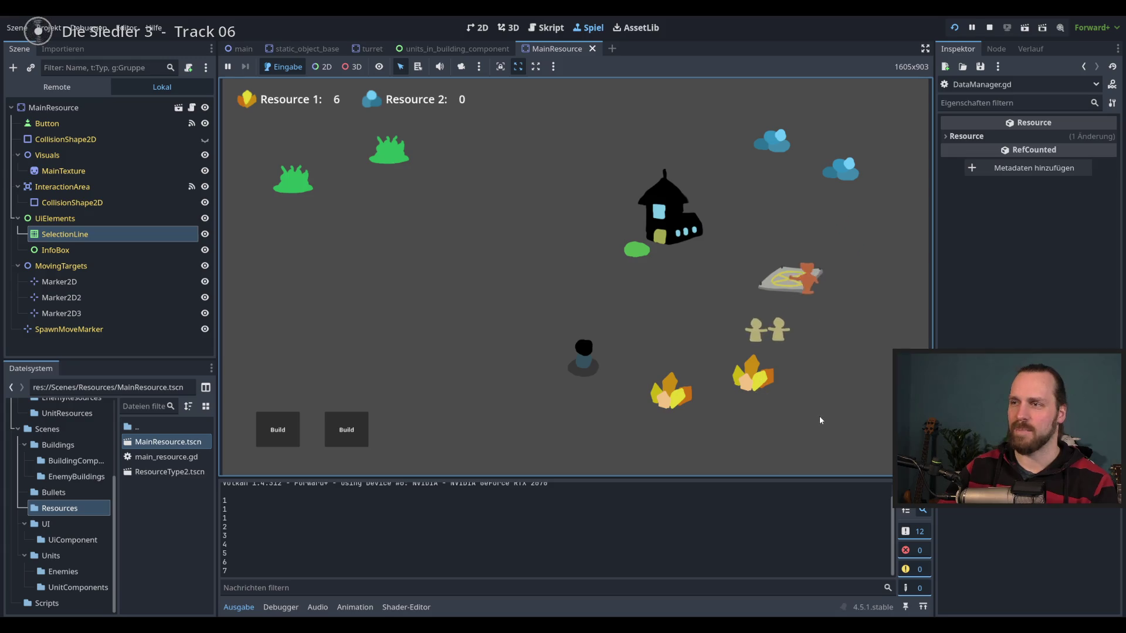
pyautogui.press('F8')
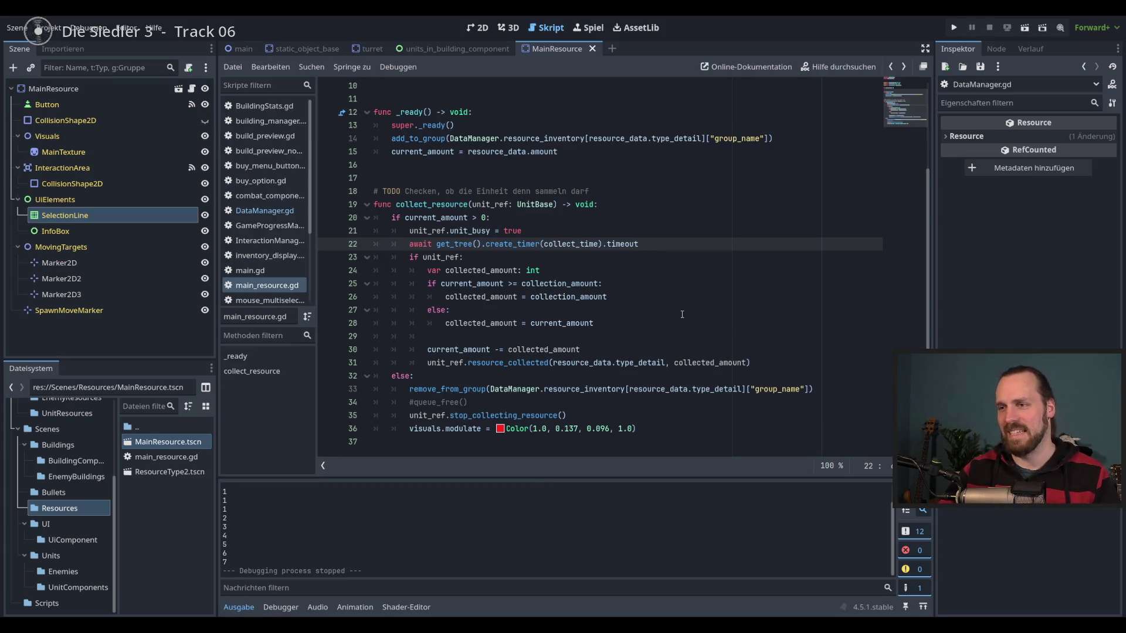
# Switch to static_object_base.gd, move to line 65, and relaunch the game.
pyautogui.click(675, 297)
pyautogui.press('Up')
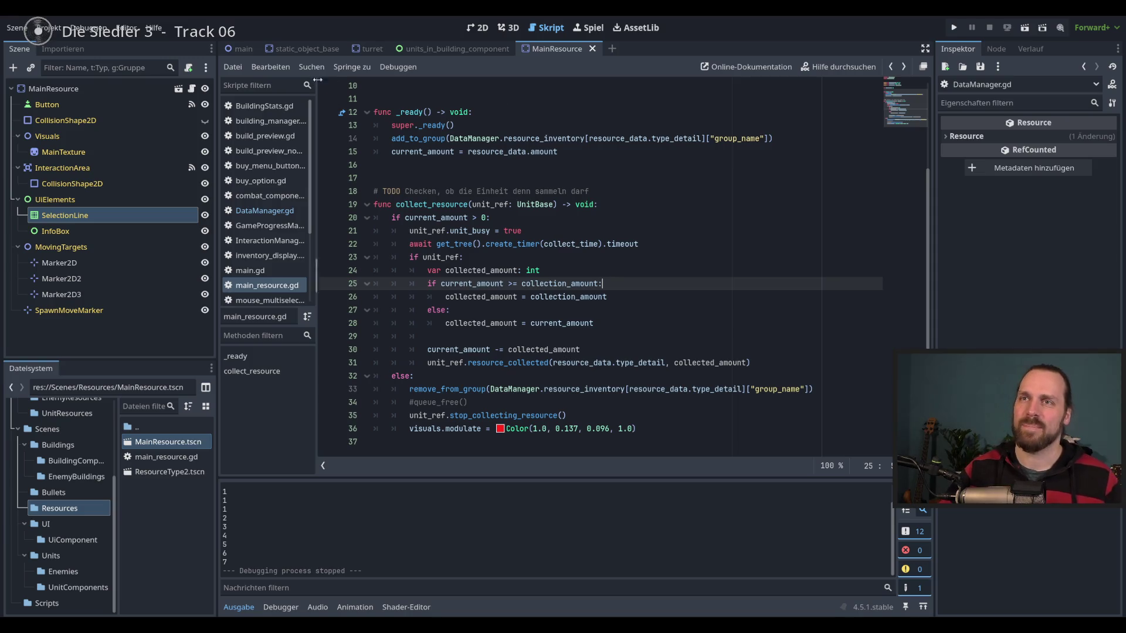
pyautogui.click(315, 49)
pyautogui.click(722, 339)
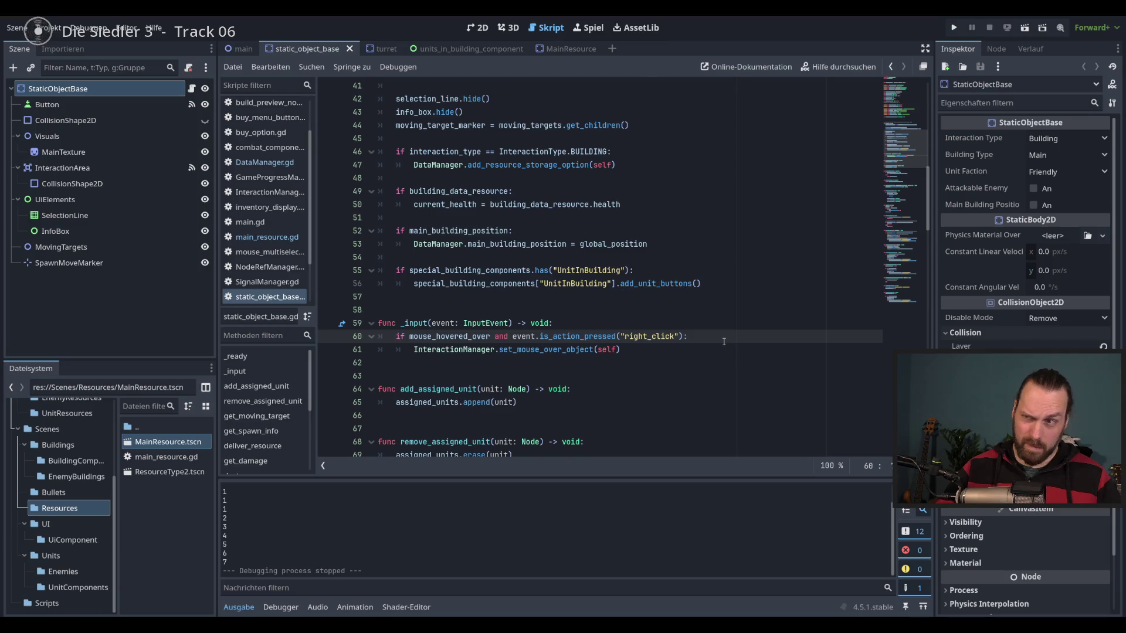
pyautogui.scroll(-3, 724, 342)
pyautogui.press('Down')
pyautogui.press('Down')
pyautogui.press('Down')
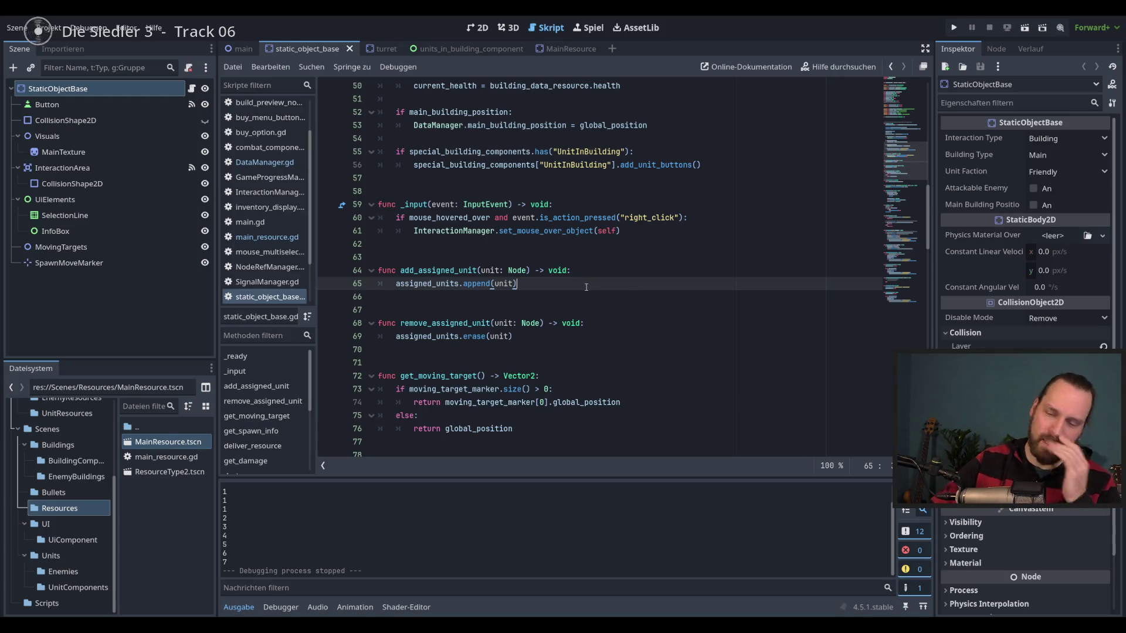
pyautogui.press('F5')
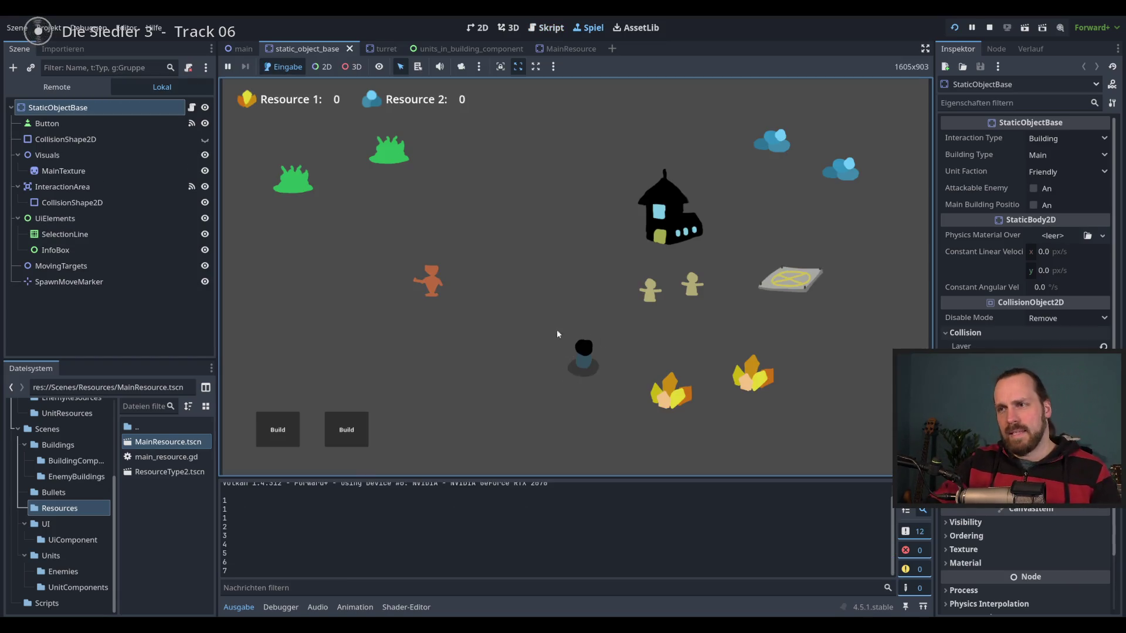
# Select the dark unit, review the printed output lines, then stop the game.
pyautogui.click(587, 367)
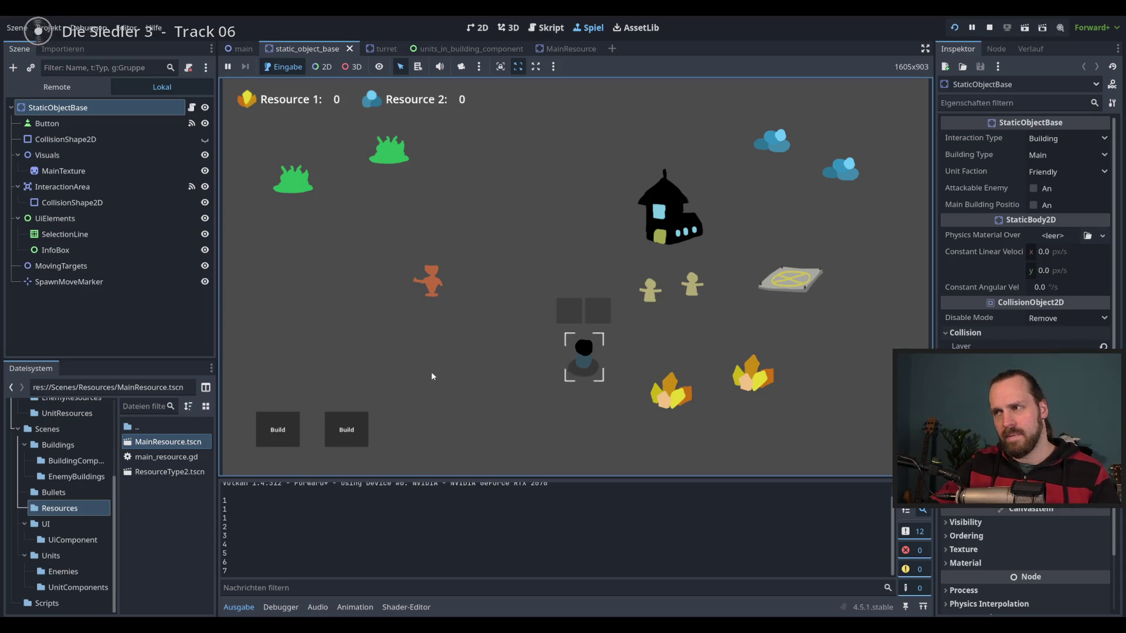
pyautogui.moveTo(226, 518); pyautogui.dragTo(231, 574)
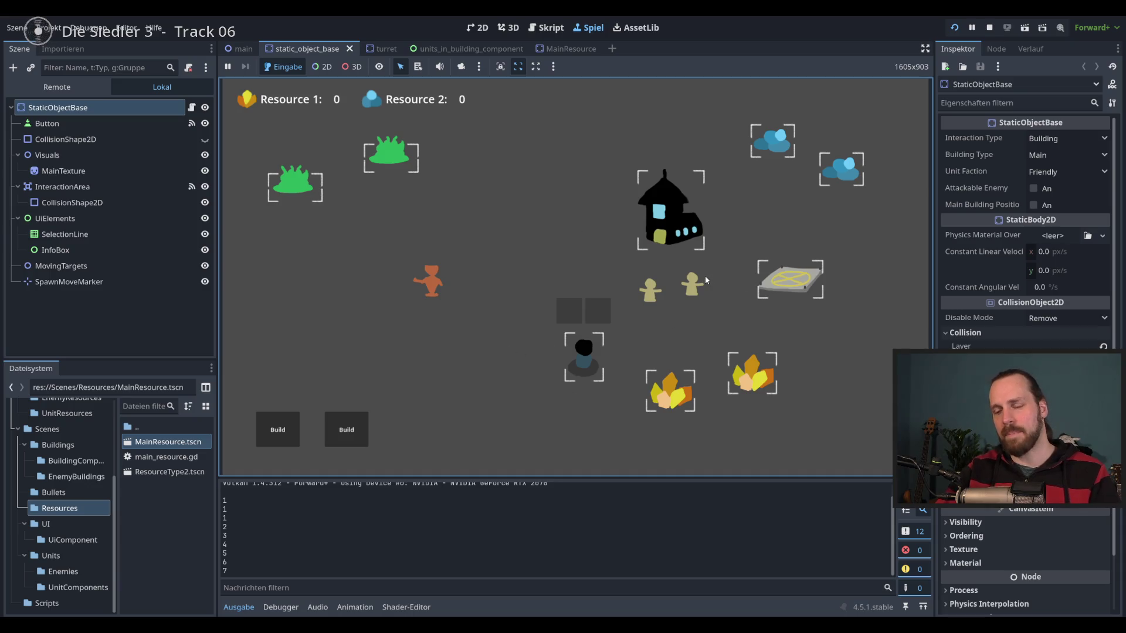
pyautogui.press('F8')
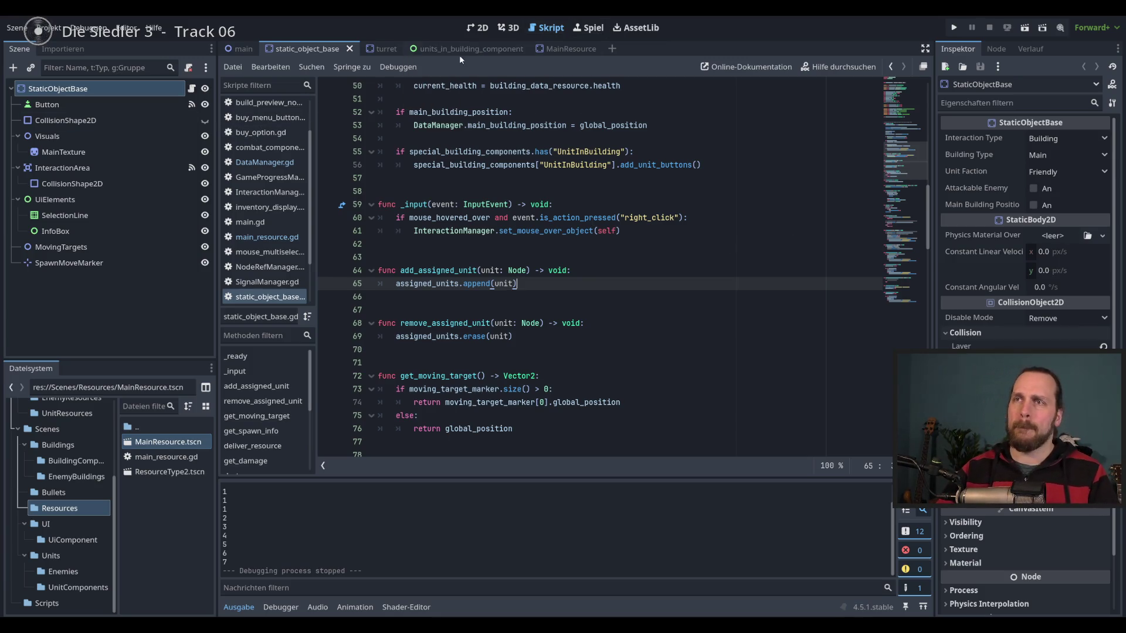
# In static_object_base.gd, insert an empty line at the top of the _input function.
pyautogui.click(191, 88)
pyautogui.scroll(3, 511, 258)
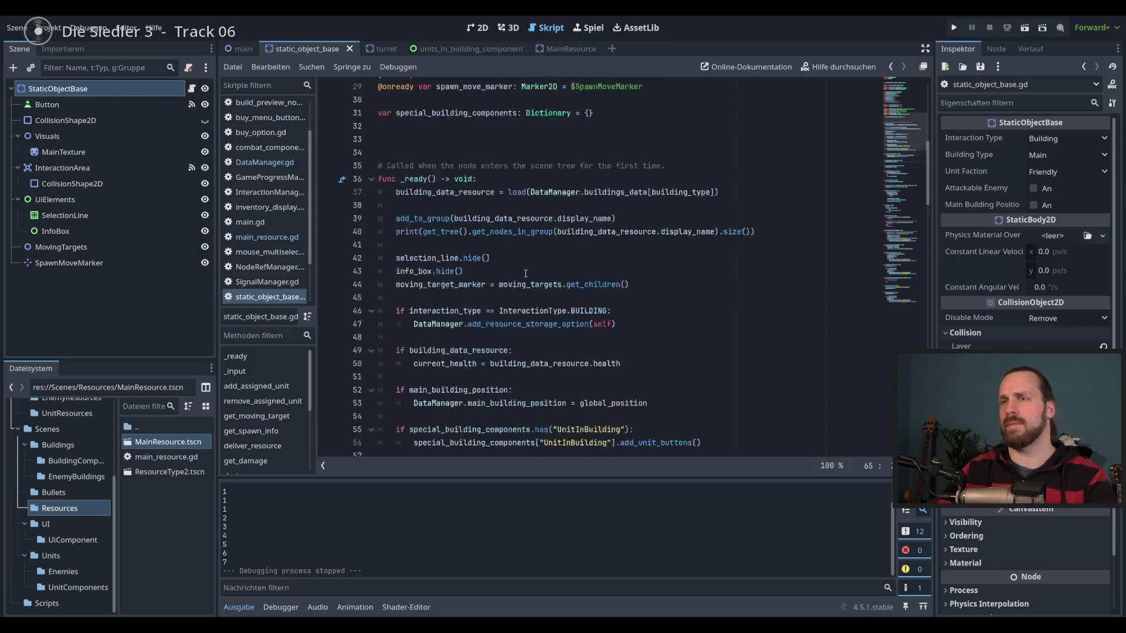
pyautogui.scroll(-3, 511, 258)
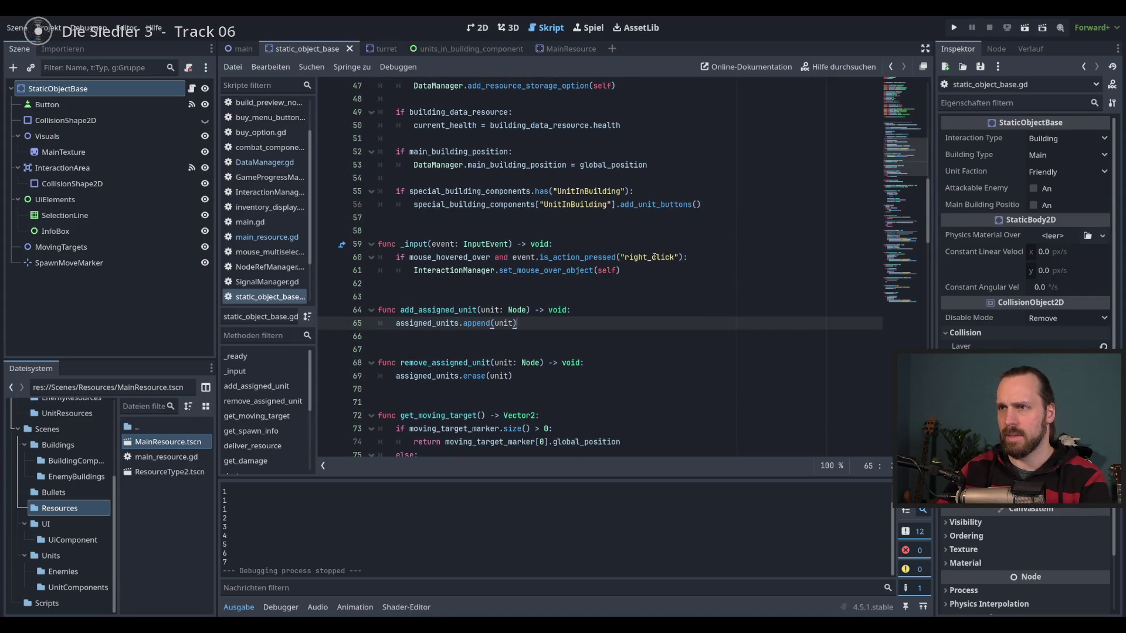
pyautogui.click(598, 270)
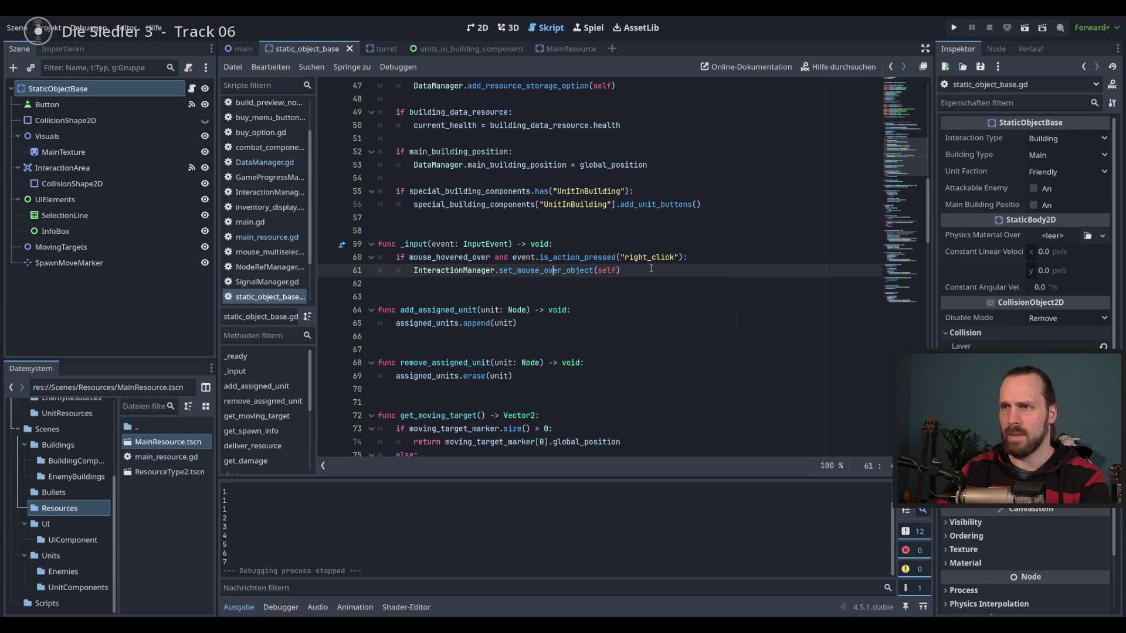
pyautogui.click(698, 274)
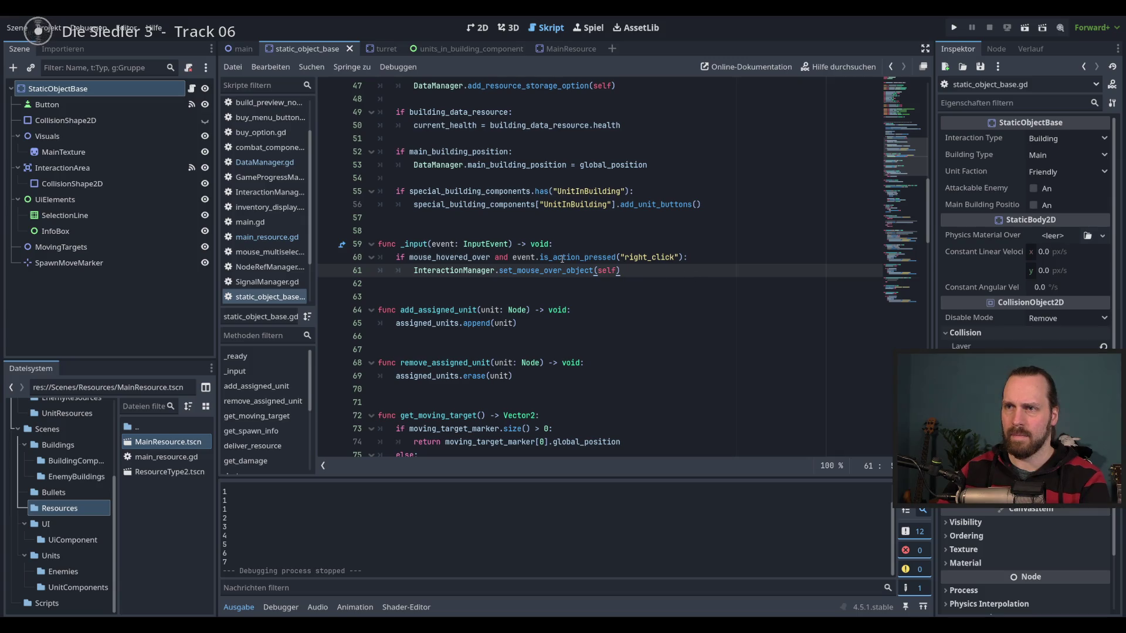
pyautogui.moveTo(562, 258)
pyautogui.press('Up')
pyautogui.press('Up')
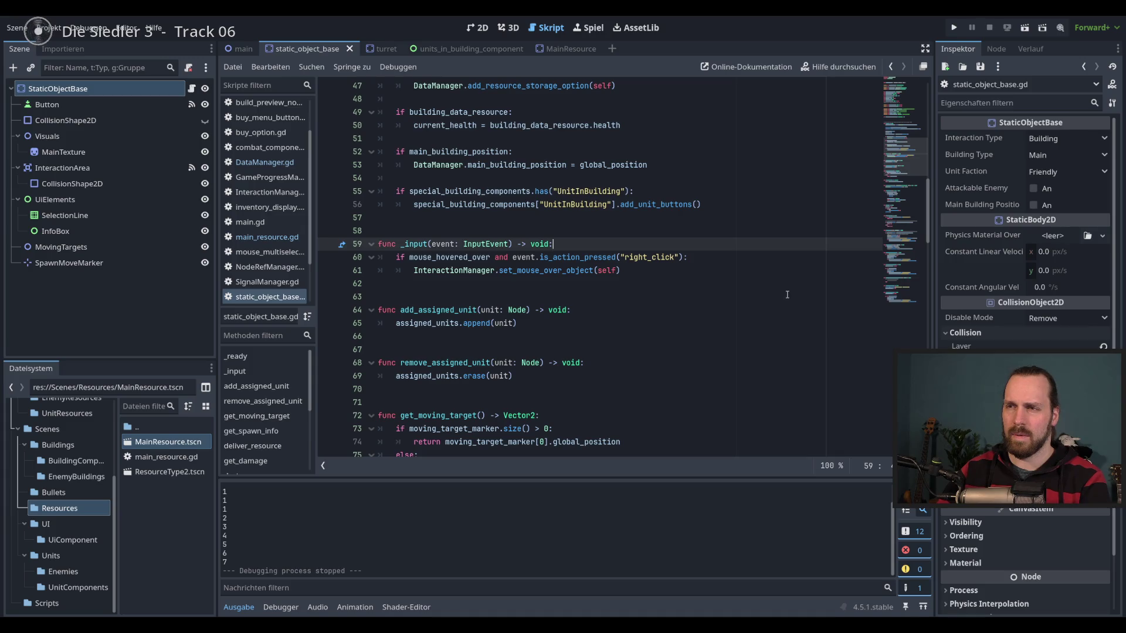
pyautogui.press('Return')
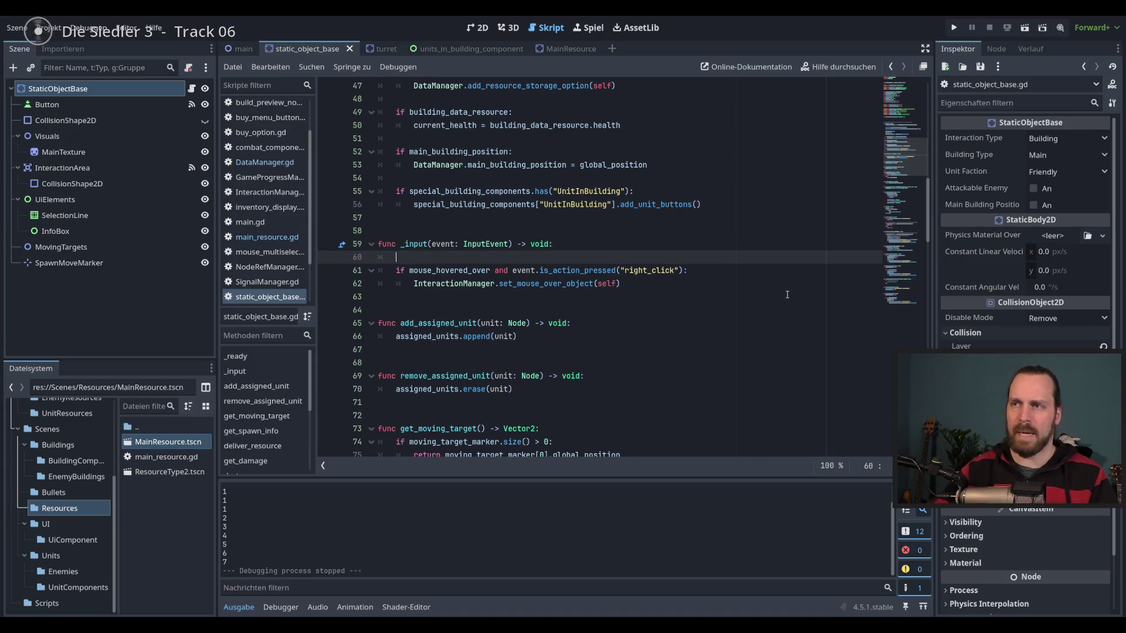
# Type 'if' on new line 60 and move the right_click condition after it.
pyautogui.moveTo(514, 270); pyautogui.dragTo(684, 270)
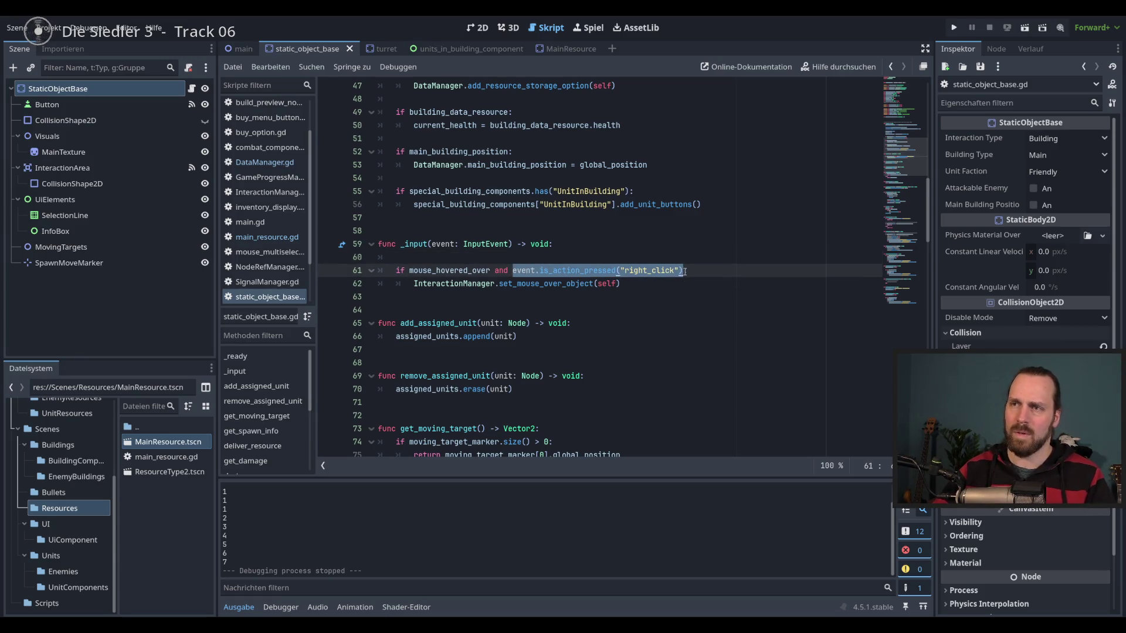
pyautogui.click(424, 258)
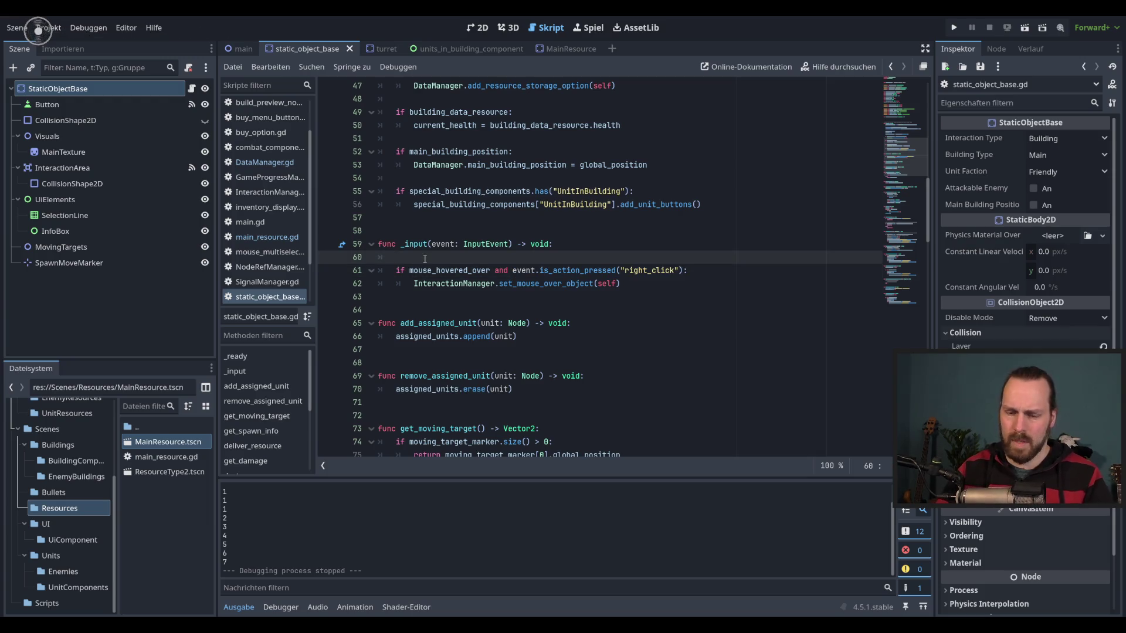
pyautogui.write('if')
pyautogui.moveTo(512, 270); pyautogui.dragTo(680, 270)
pyautogui.moveTo(575, 270); pyautogui.dragTo(409, 257)
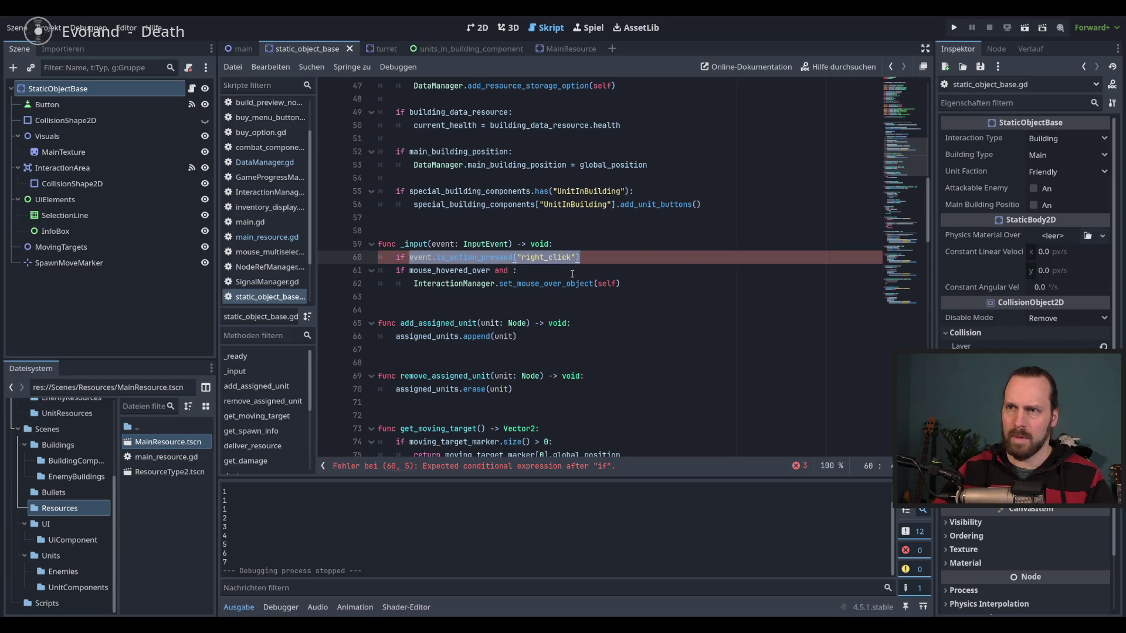
pyautogui.click(620, 263)
pyautogui.write(':')
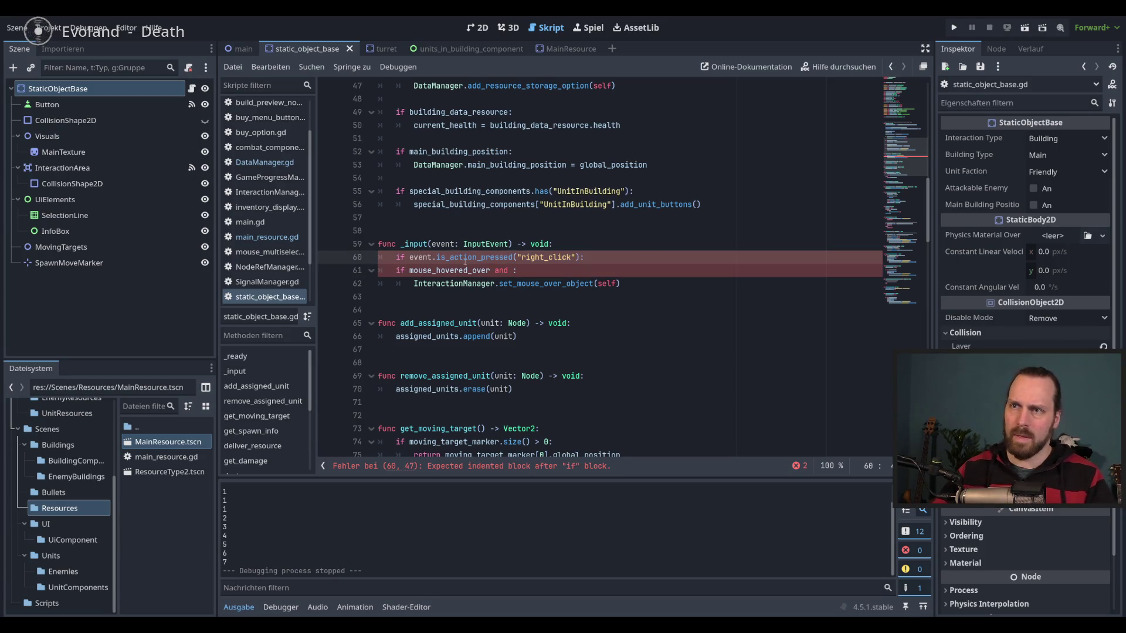
# Indent lines 61–62 under the right_click check and delete the leftover 'and'.
pyautogui.moveTo(445, 270); pyautogui.dragTo(445, 284)
pyautogui.press('Tab')
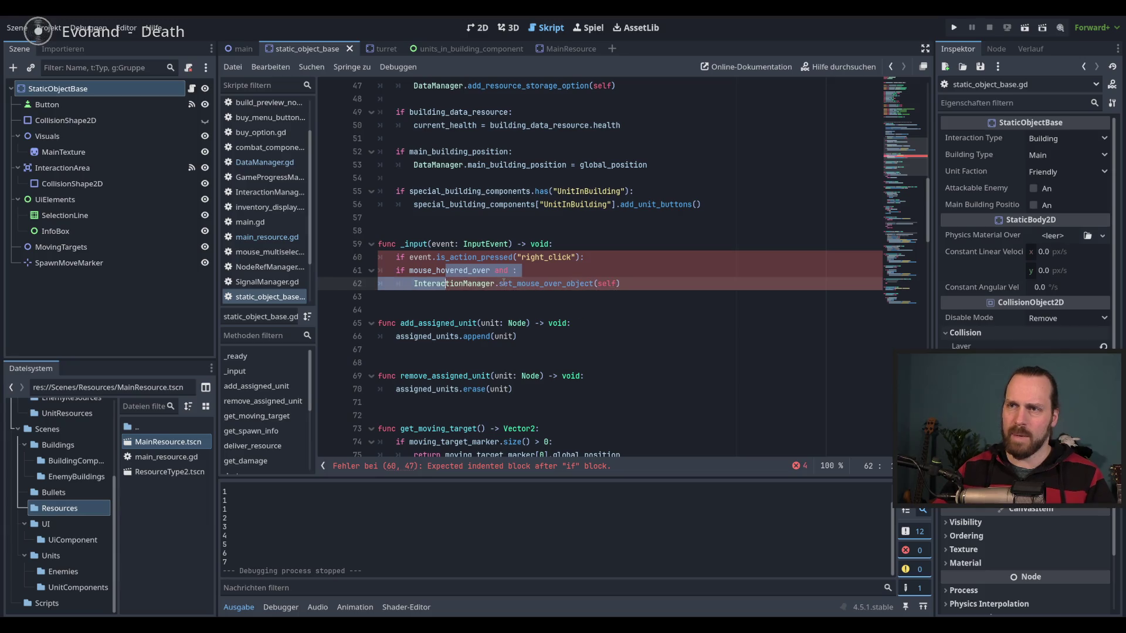
pyautogui.click(530, 270)
pyautogui.moveTo(529, 270); pyautogui.dragTo(512, 270)
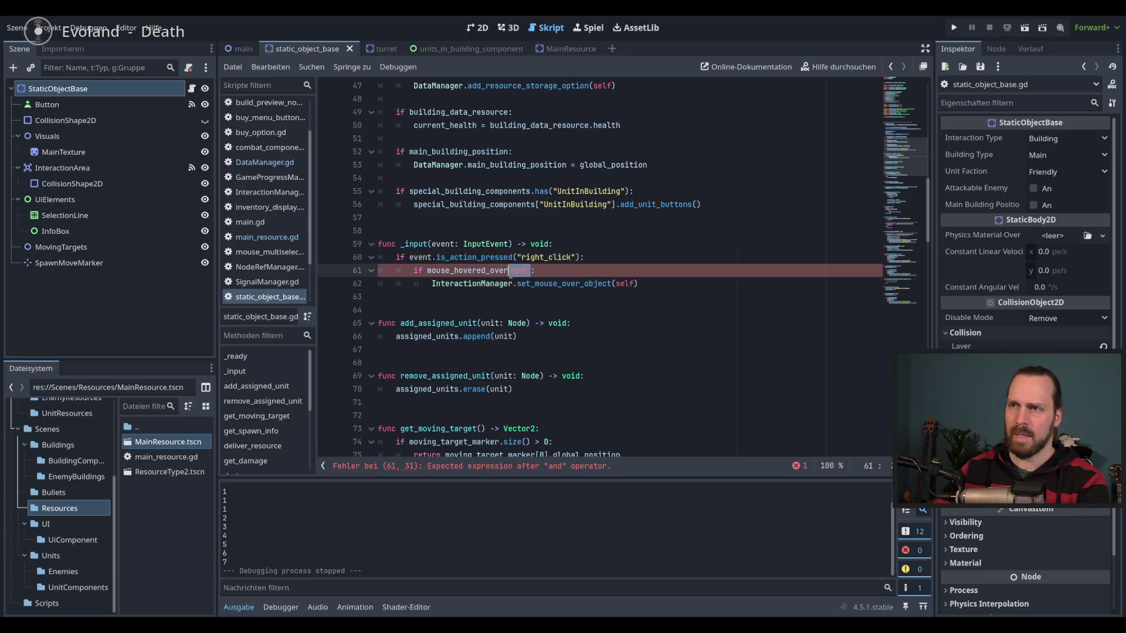
pyautogui.press('BackSpace')
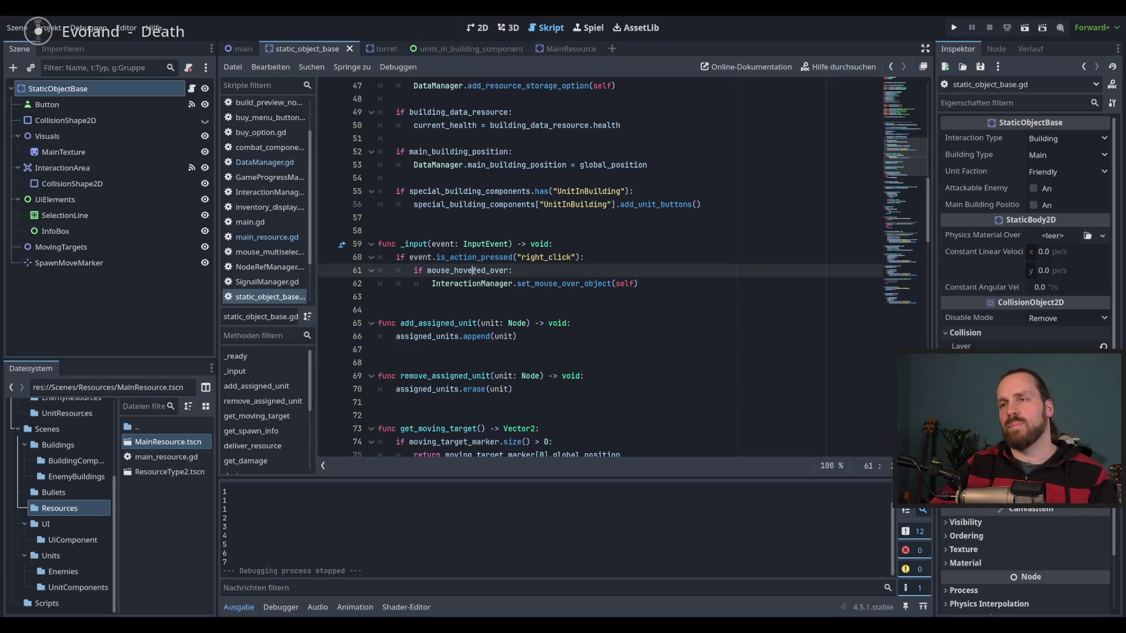
# Add a single indented line 63 below the set_mouse_over_object(self) call.
pyautogui.doubleClick(467, 270)
pyautogui.click(685, 286)
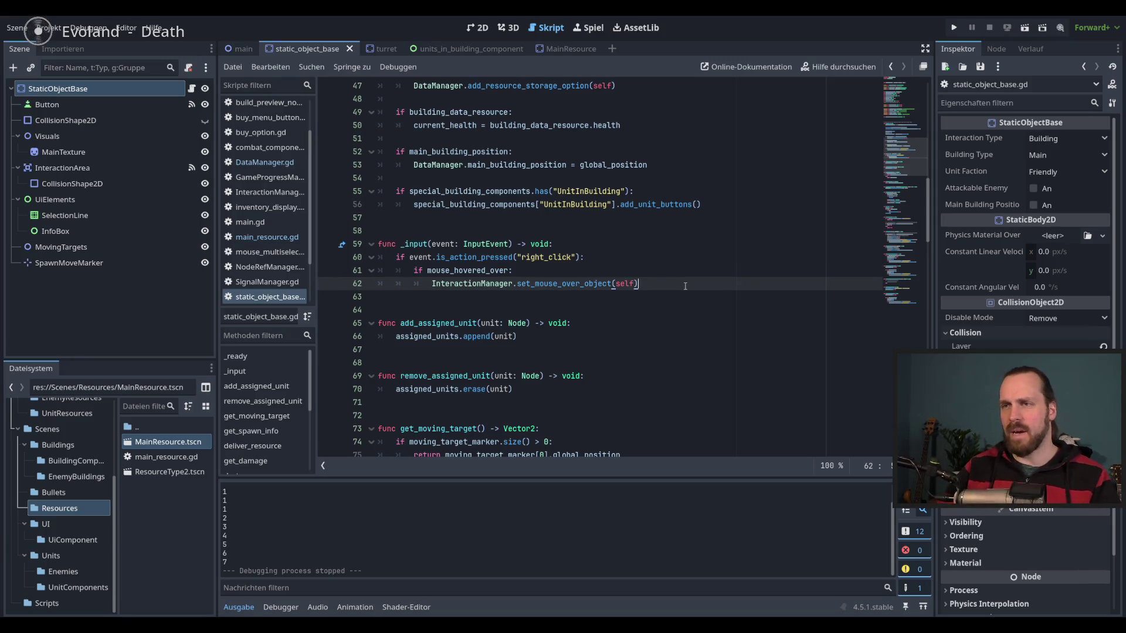
pyautogui.press('Return')
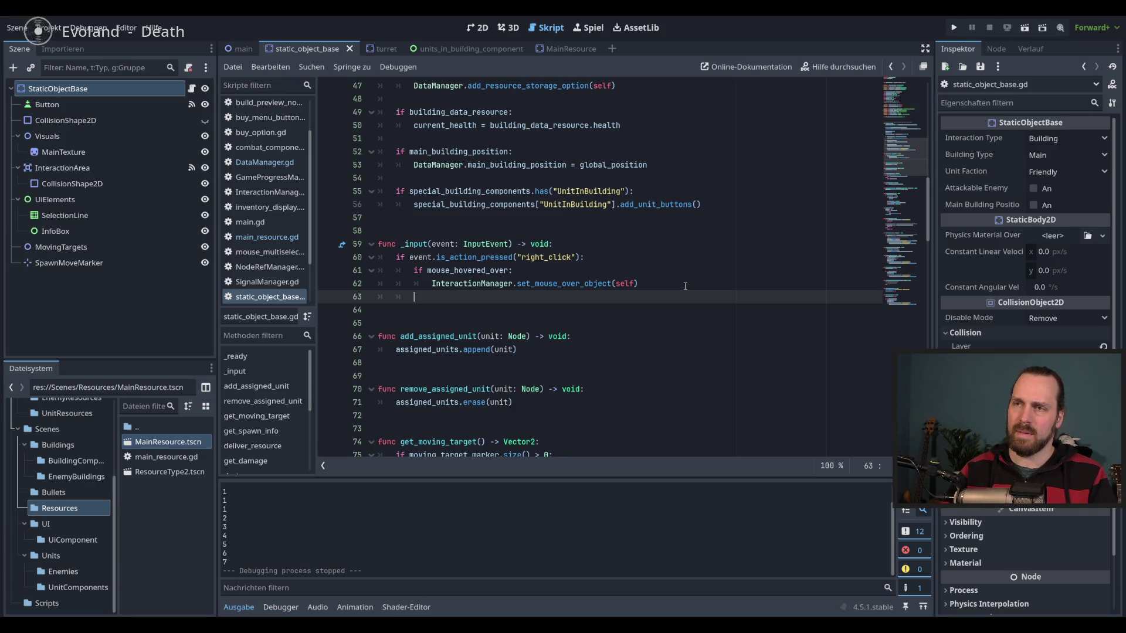
pyautogui.doubleClick(469, 274)
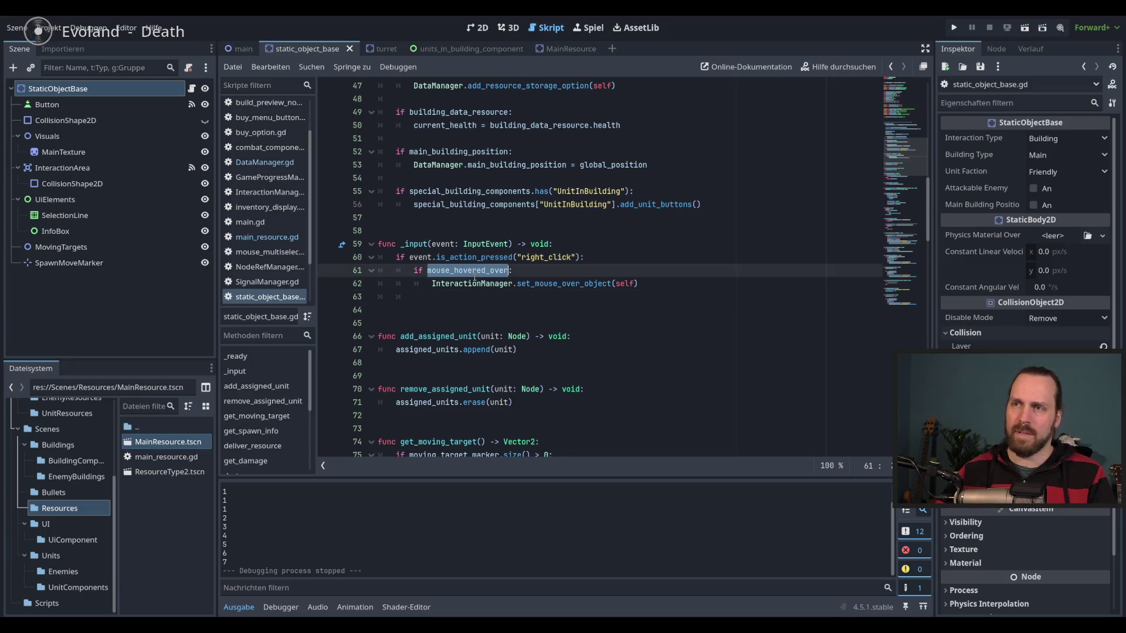
pyautogui.scroll(10, 486, 290)
pyautogui.scroll(-10, 509, 302)
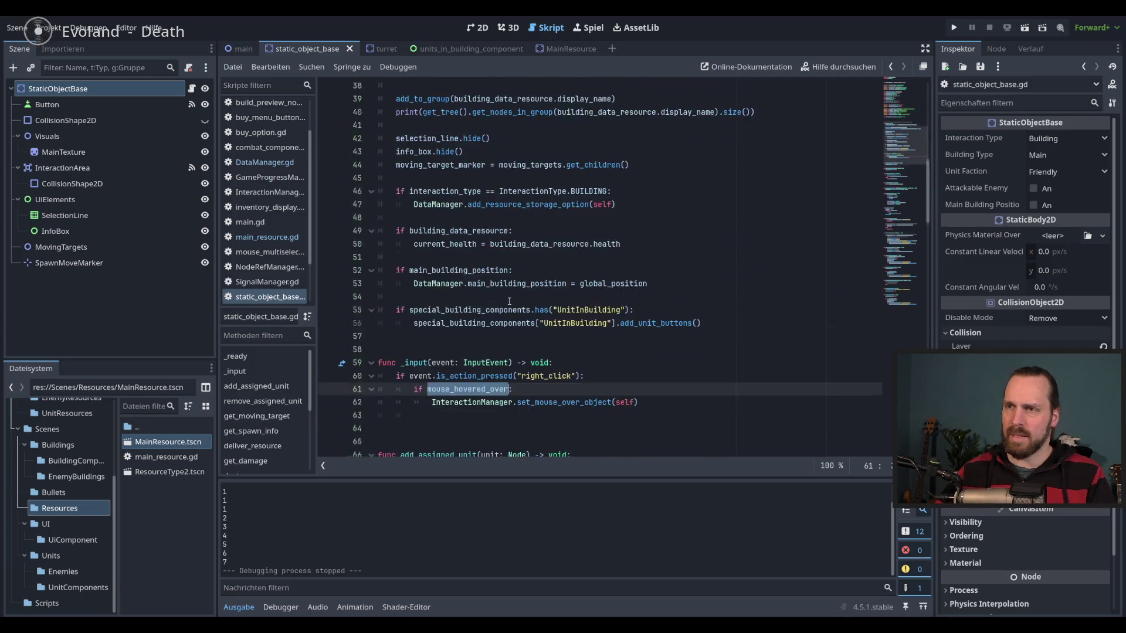
pyautogui.scroll(-1, 552, 309)
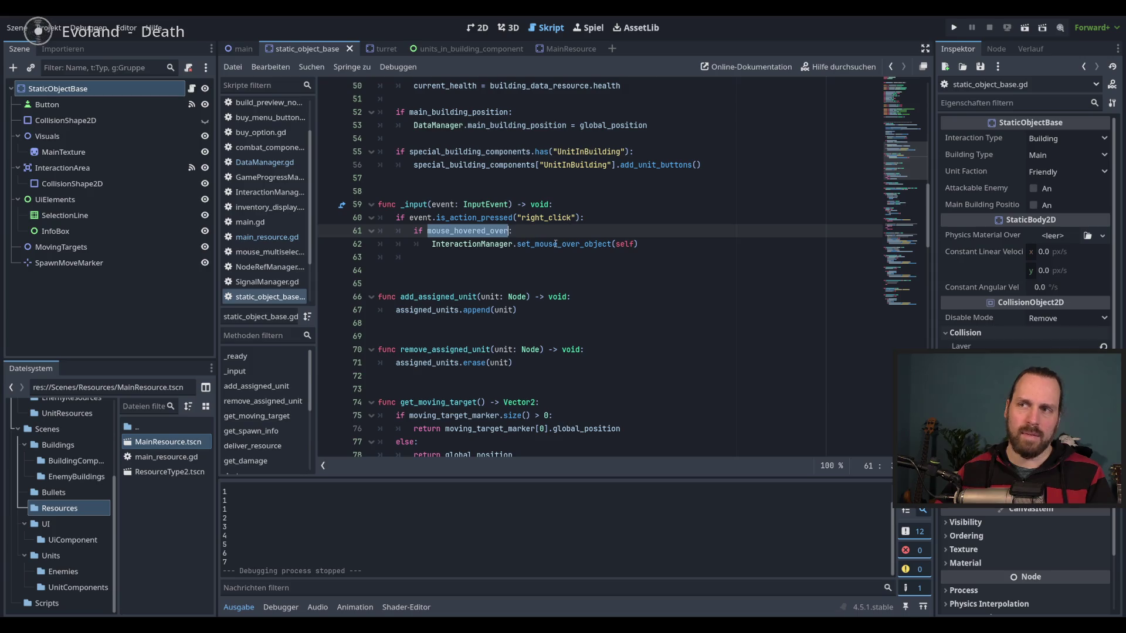
pyautogui.click(697, 253)
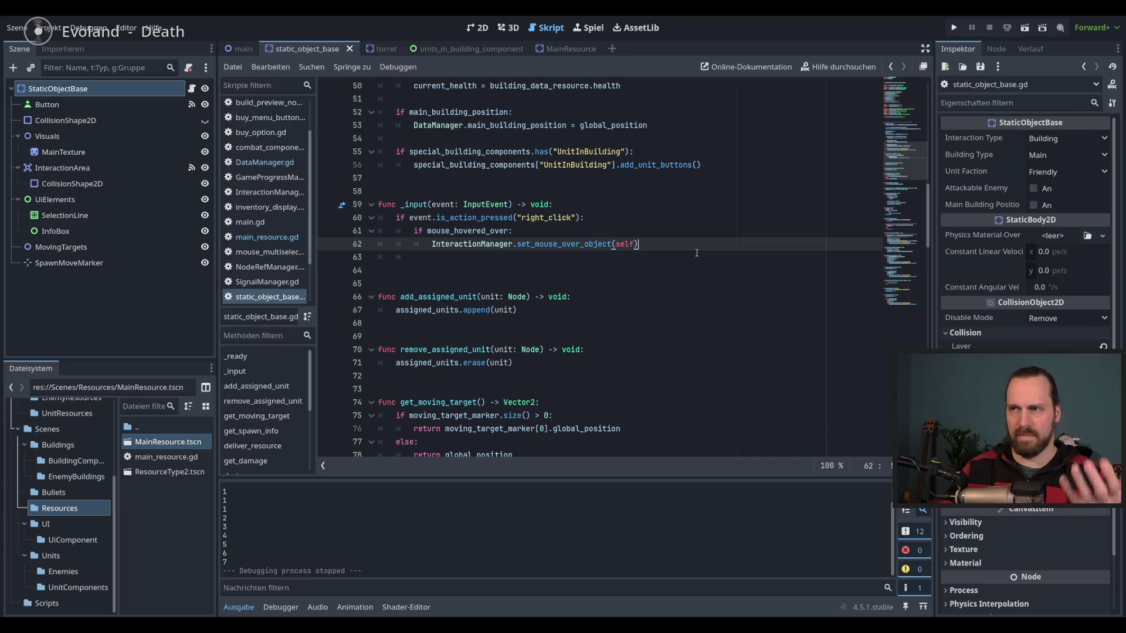
pyautogui.press('Return')
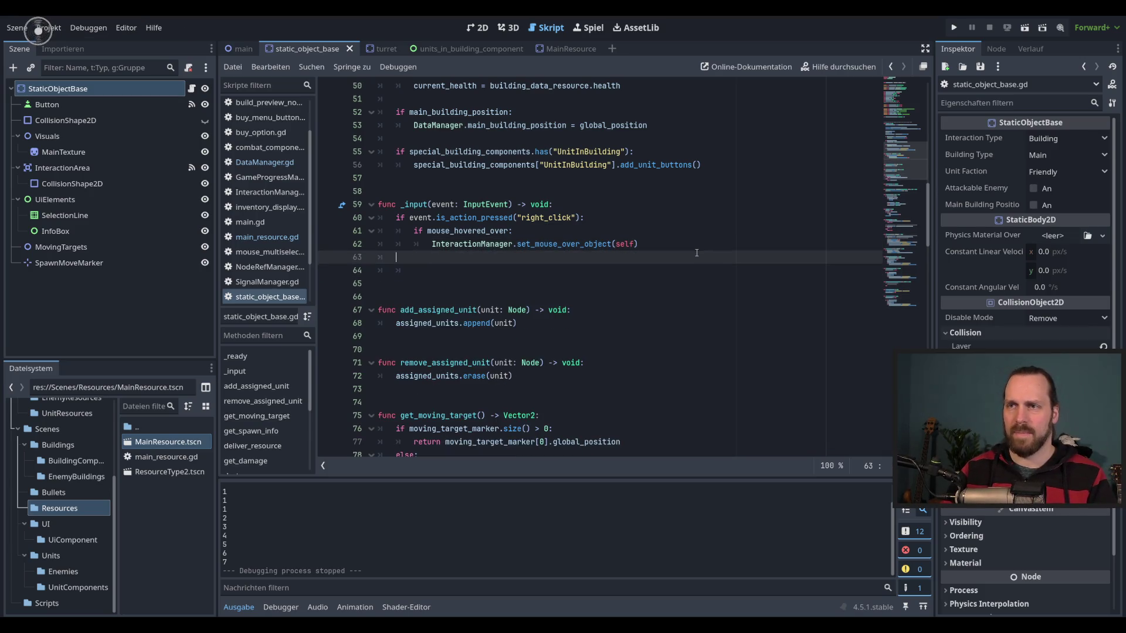
pyautogui.hotkey('ctrl', 'z')
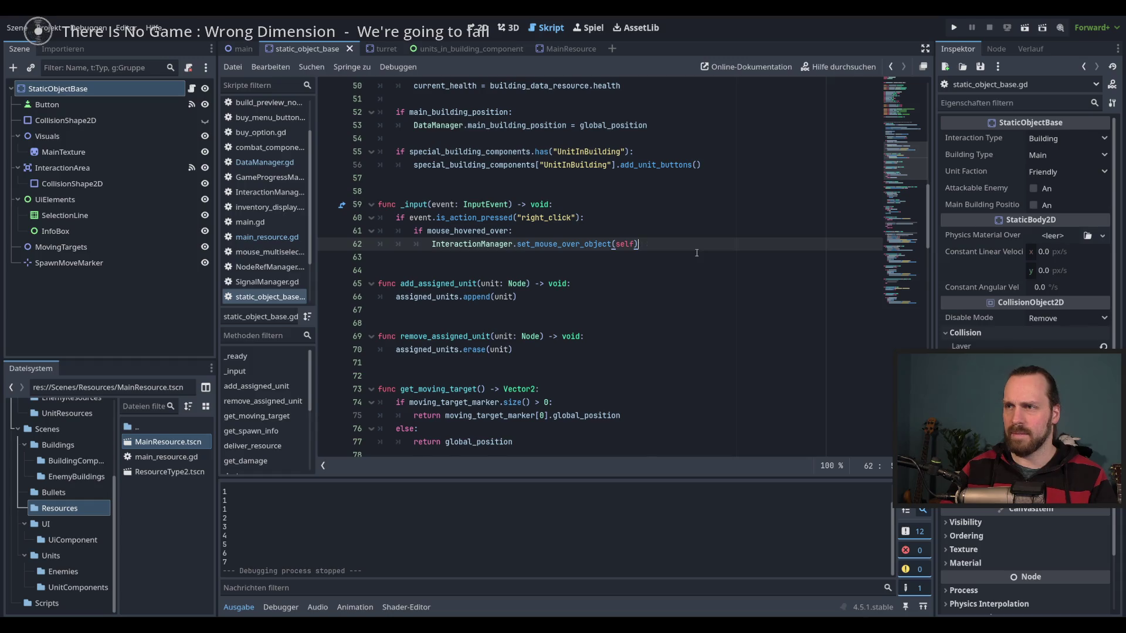
pyautogui.press('Return')
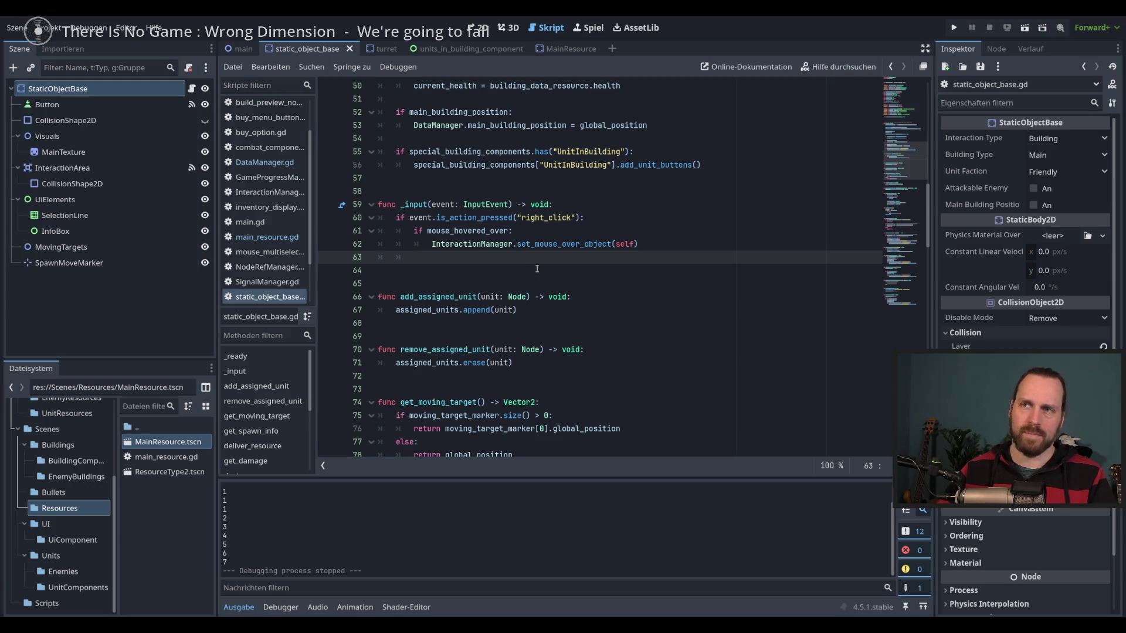
# Add an else branch with deselect_building() on its own indented line, then run the project.
pyautogui.write('else: ')
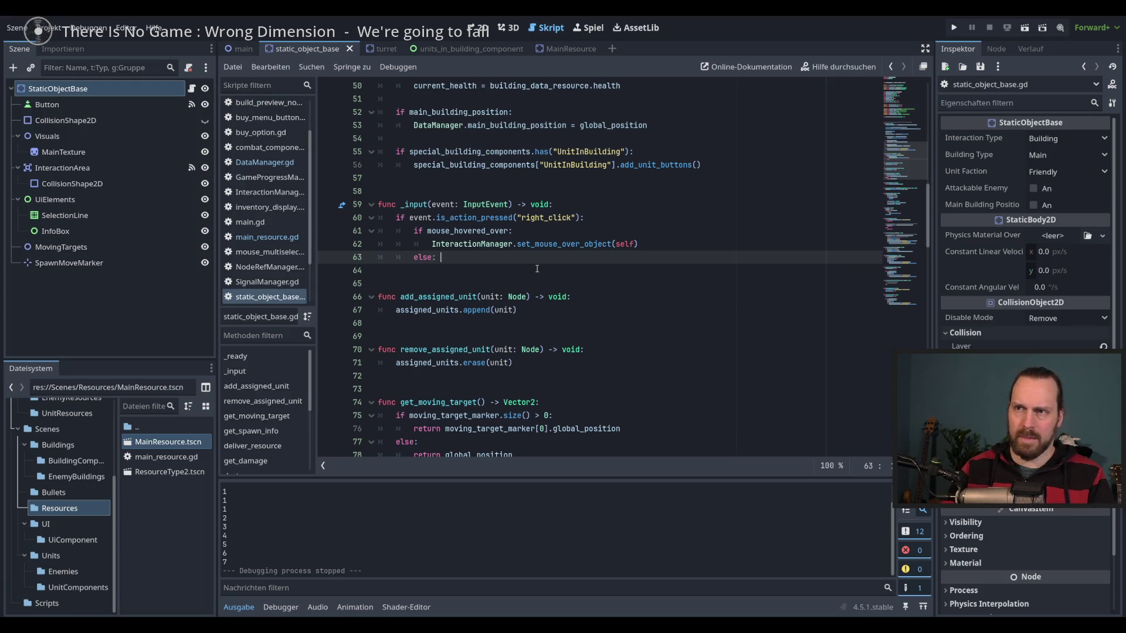
pyautogui.write('dese')
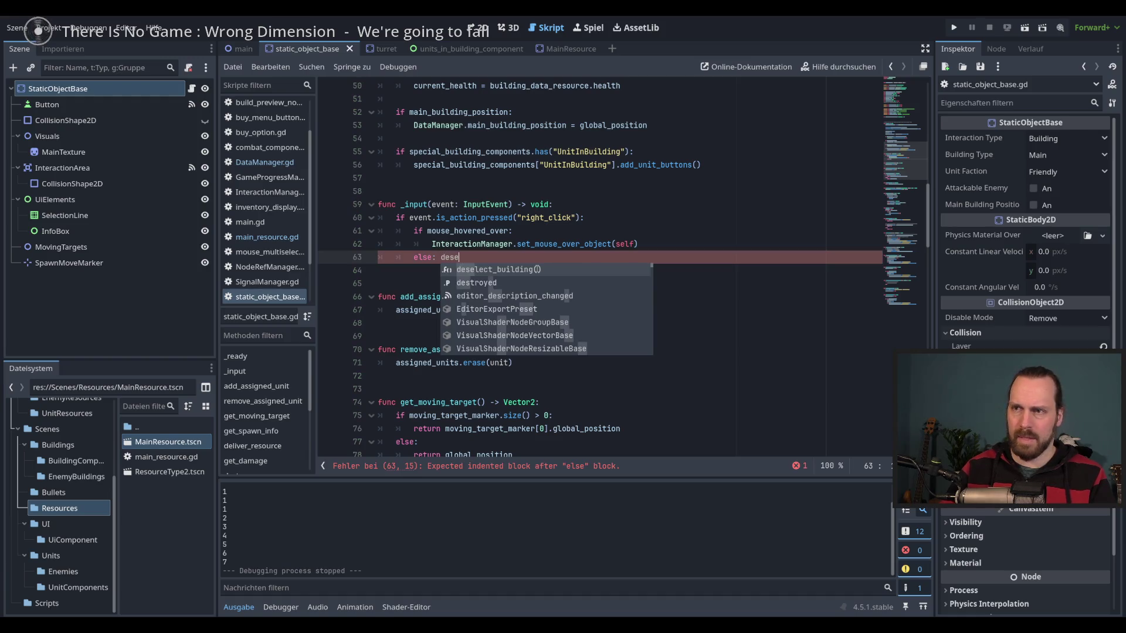
pyautogui.press('Return')
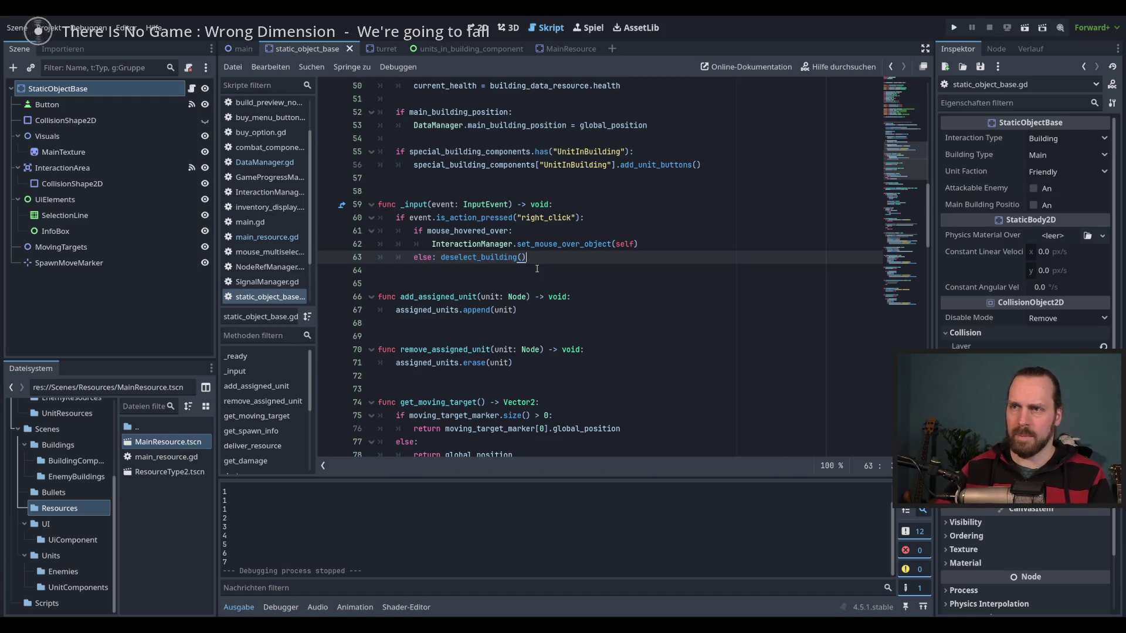
pyautogui.hotkey('ctrl', 'Left')
pyautogui.hotkey('ctrl', 'Left')
pyautogui.press('BackSpace')
pyautogui.press('Return')
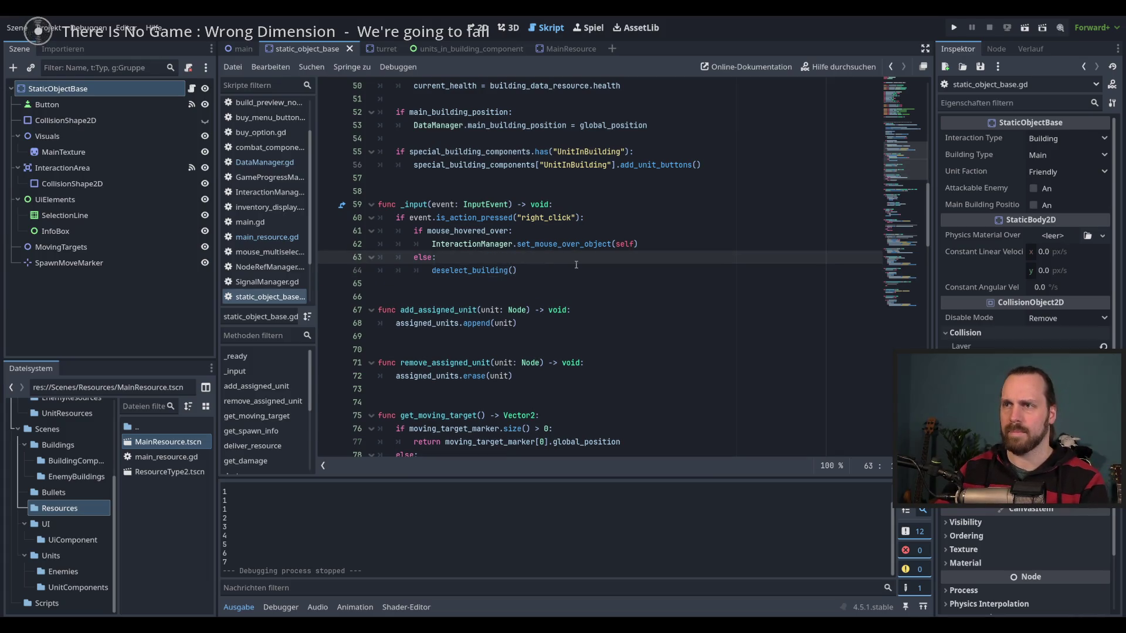
pyautogui.press('F5')
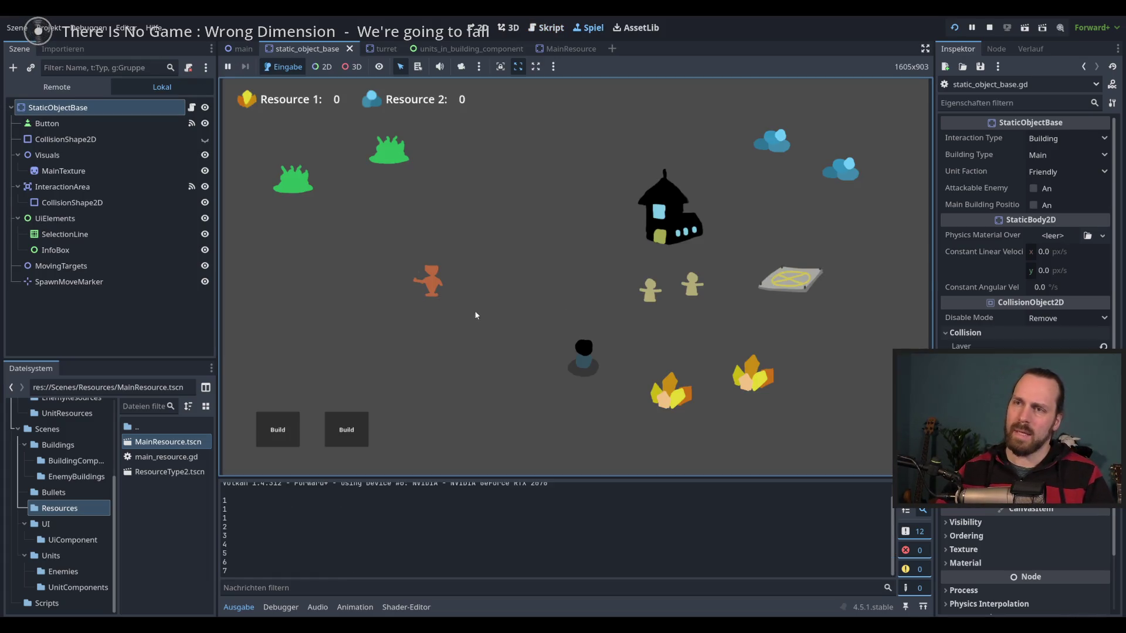
# Select the dark building, then click empty ground to check it deselects.
pyautogui.click(583, 357)
pyautogui.click(515, 285)
pyautogui.click(563, 375)
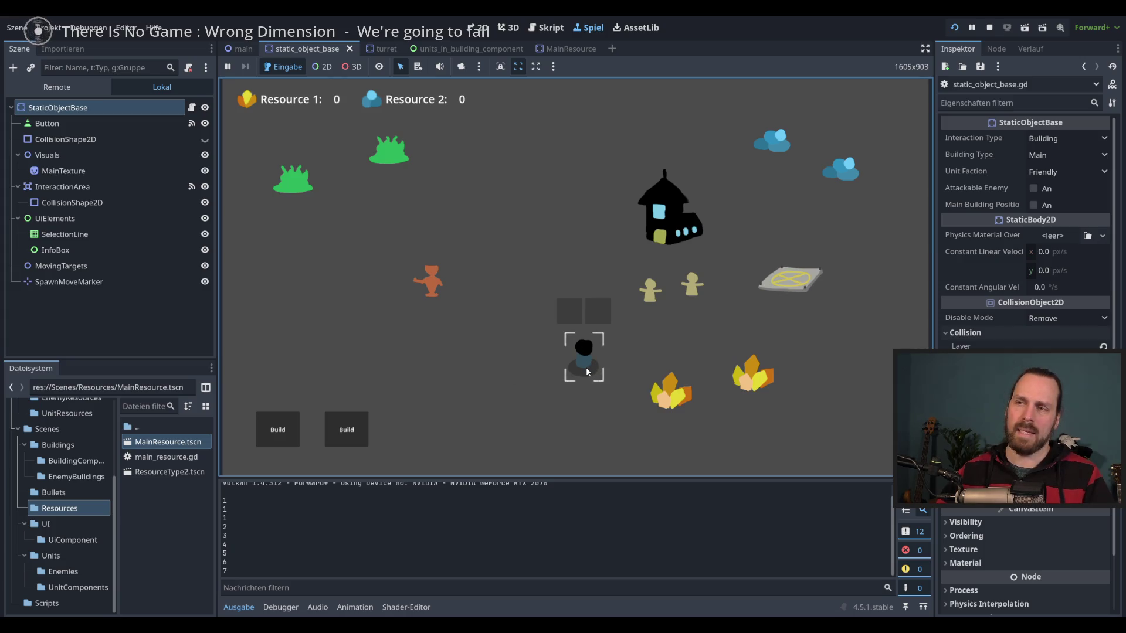
pyautogui.click(528, 369)
pyautogui.click(589, 372)
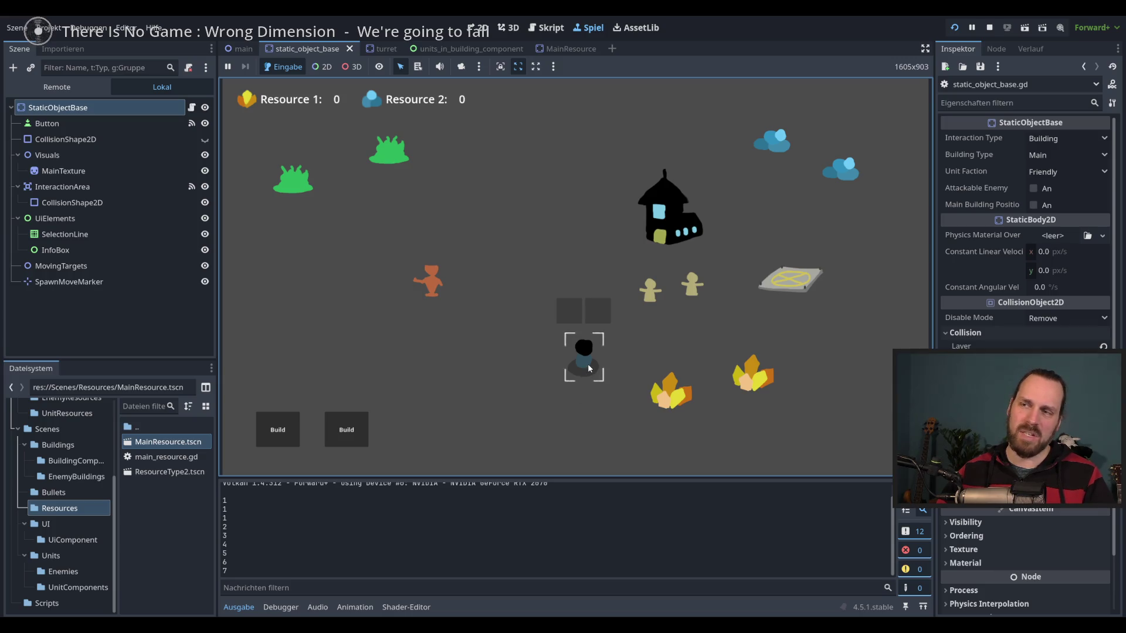
pyautogui.click(550, 368)
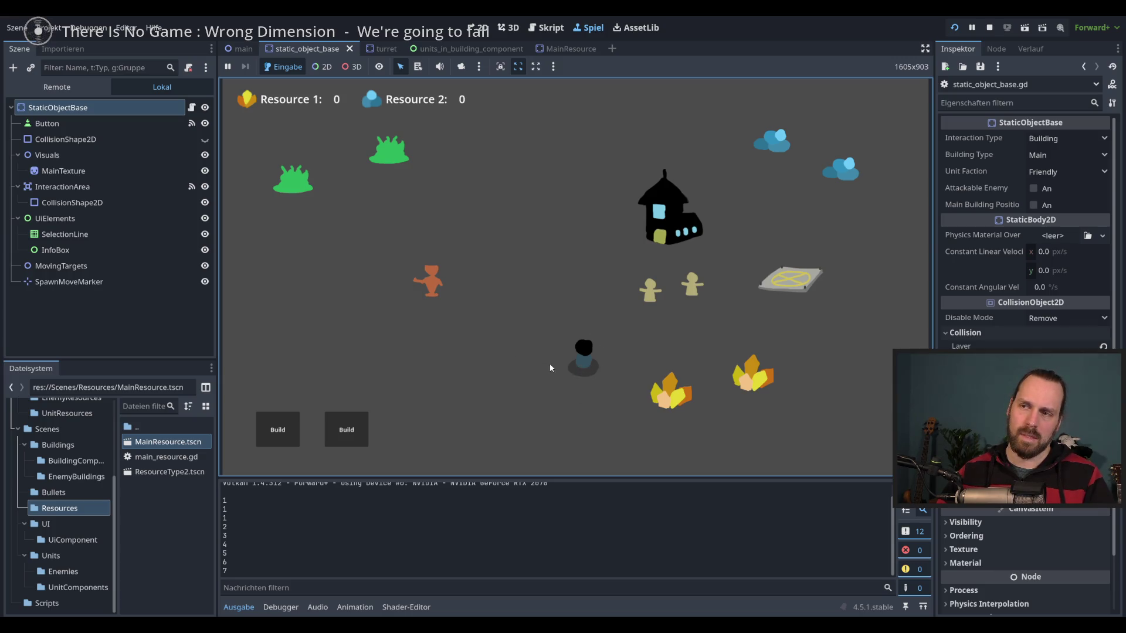
# Send the two villagers into the building, then select and deselect a crystal.
pyautogui.moveTo(540, 348)
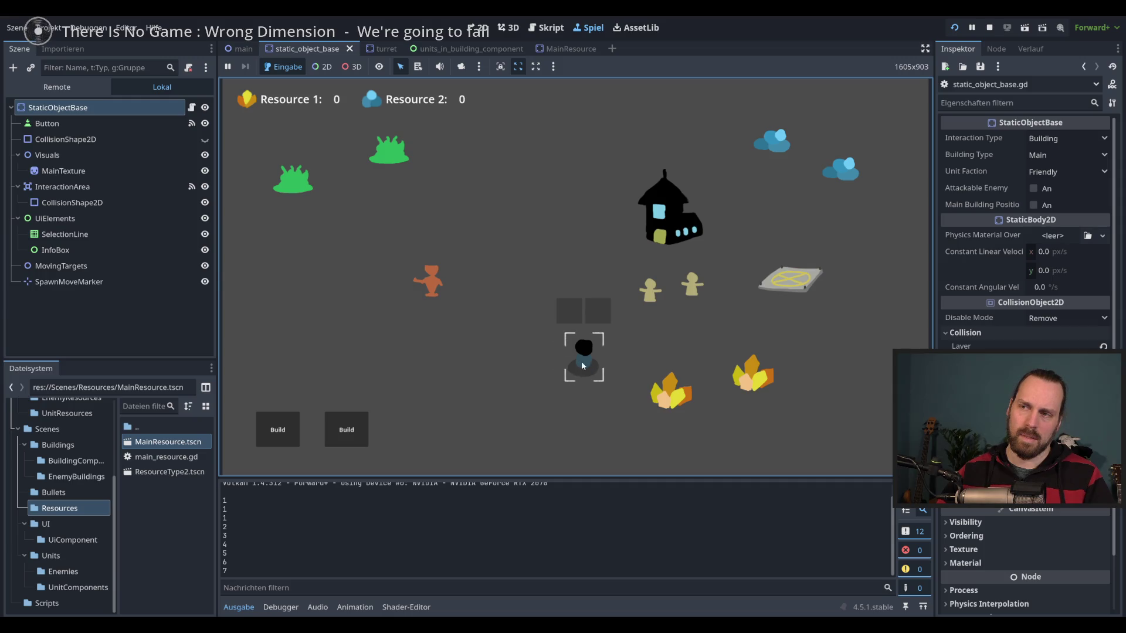
pyautogui.moveTo(703, 258); pyautogui.dragTo(631, 317)
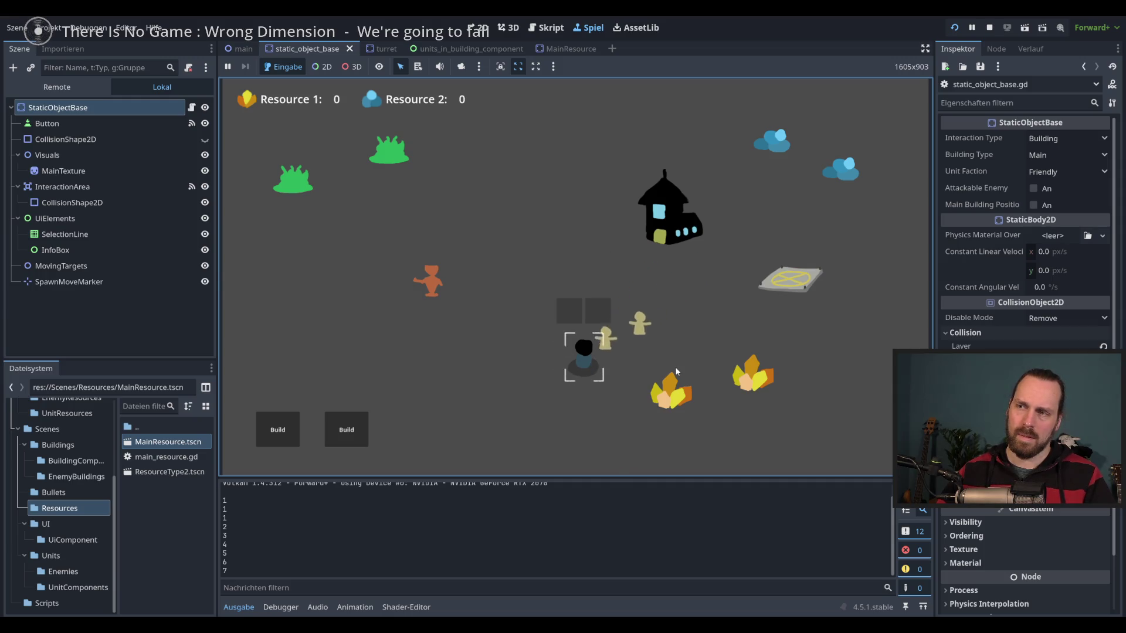
pyautogui.click(697, 335)
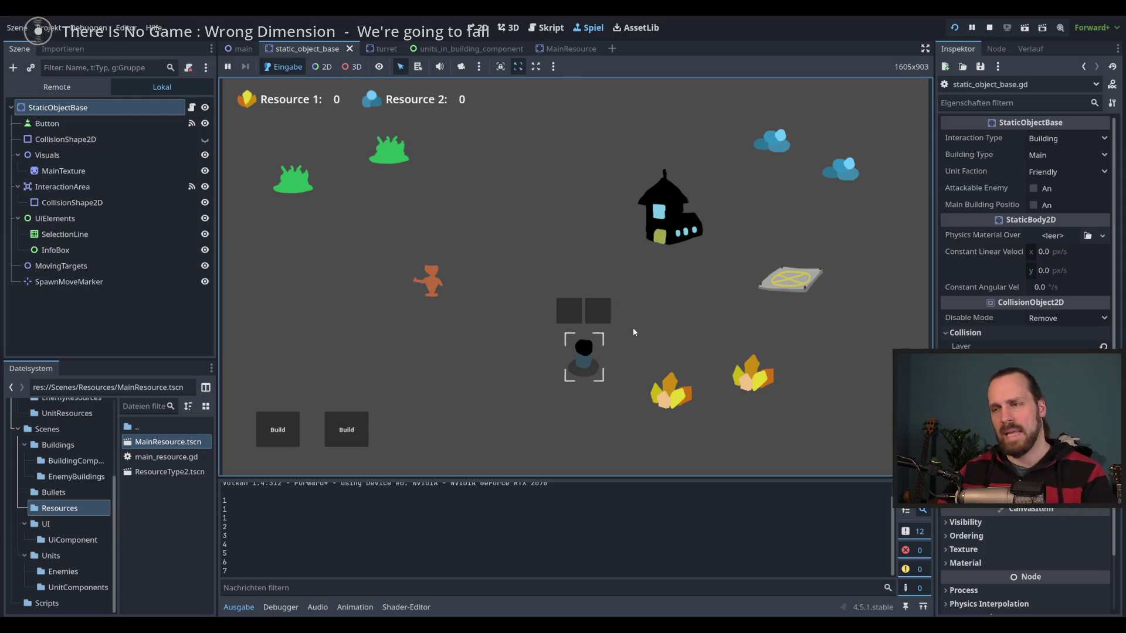
pyautogui.click(669, 390)
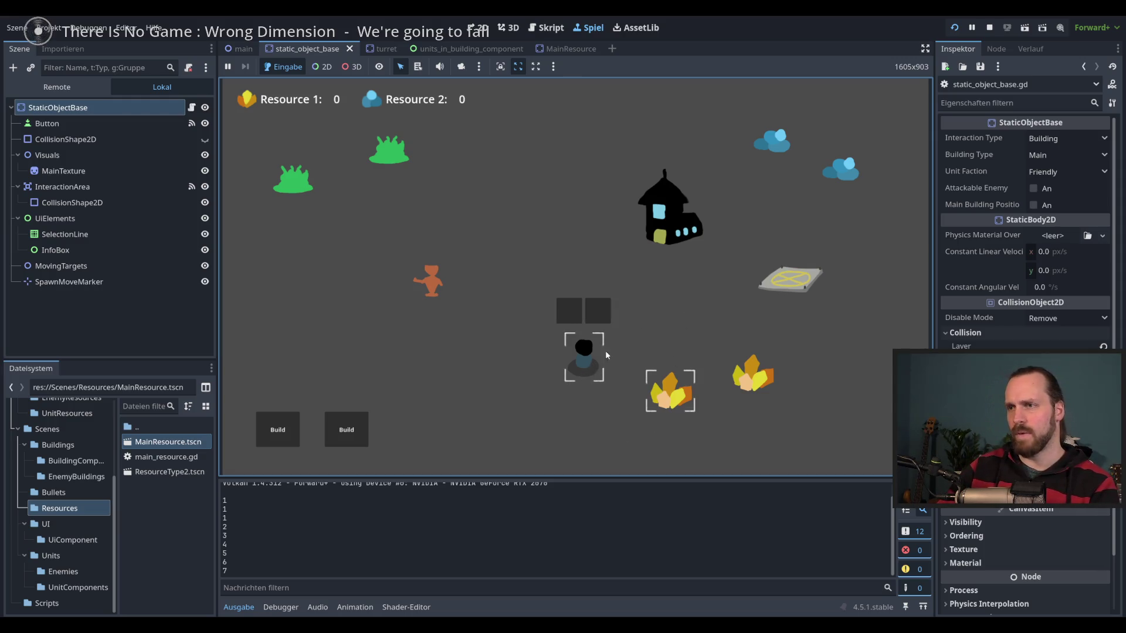
pyautogui.rightClick(711, 329)
# Stop the game, look over the deselect_building function, and open SignalManager.gd from a widened script list.
pyautogui.press('F8')
pyautogui.press('Down')
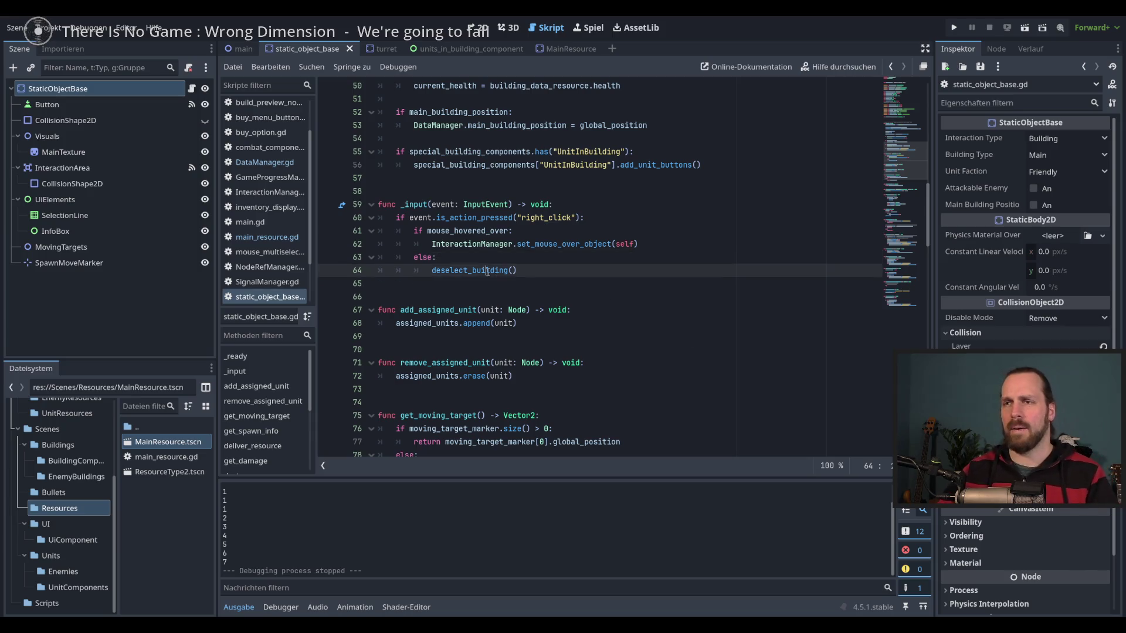
pyautogui.hotkey('ctrl', 'd')
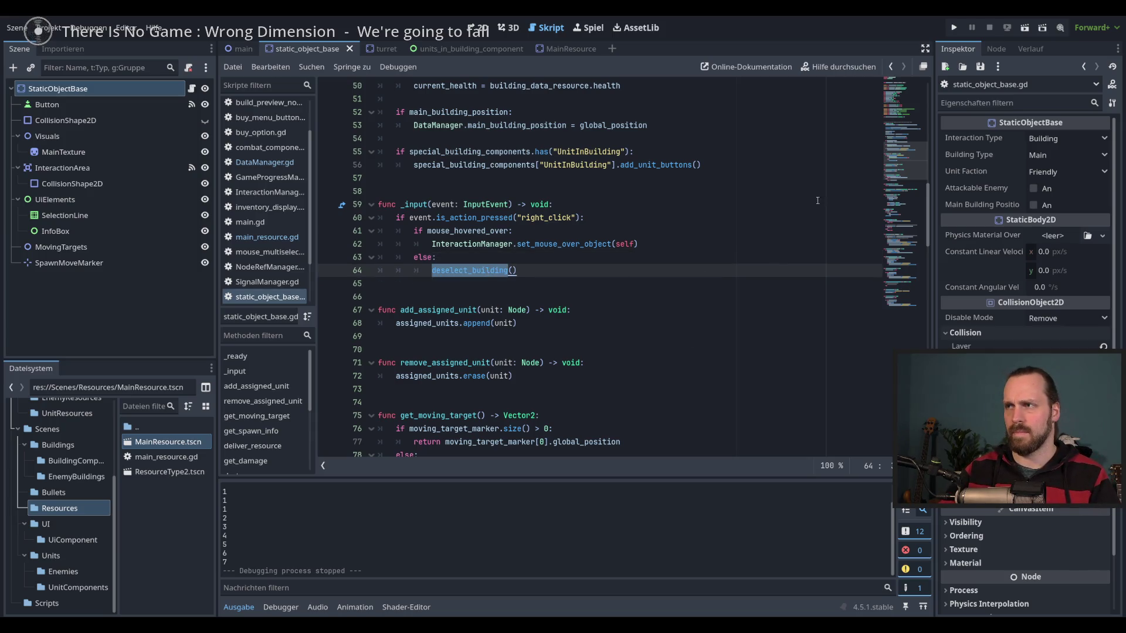
pyautogui.moveTo(909, 162)
pyautogui.mouseDown()
pyautogui.moveTo(913, 296)
pyautogui.moveTo(910, 130)
pyautogui.mouseUp()
pyautogui.scroll(-2, 283, 272)
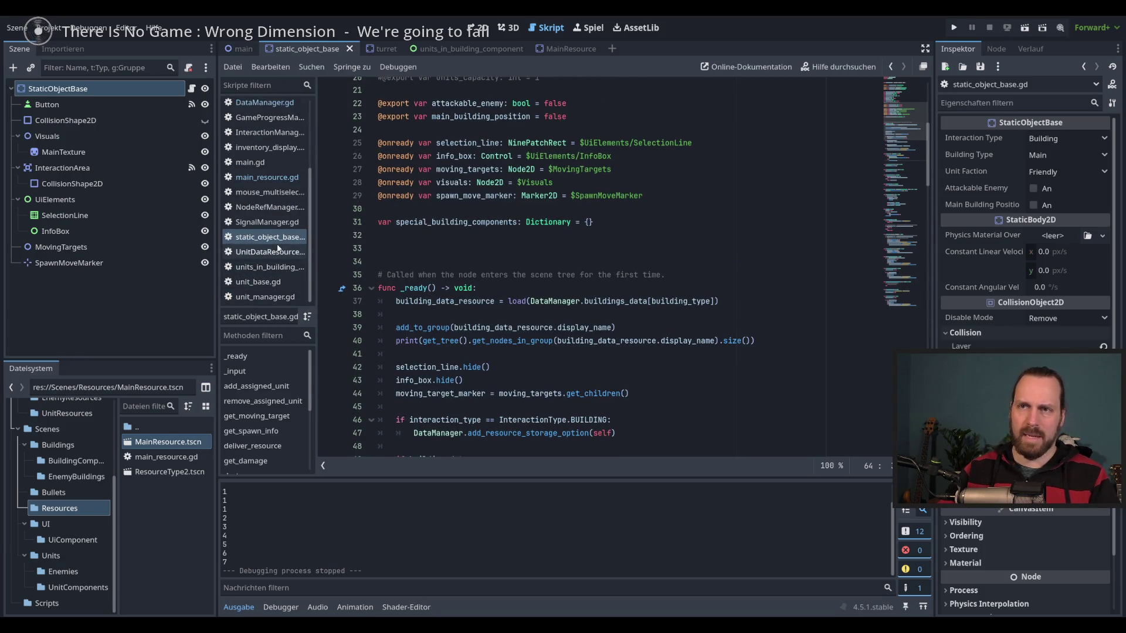
pyautogui.scroll(2, 309, 266)
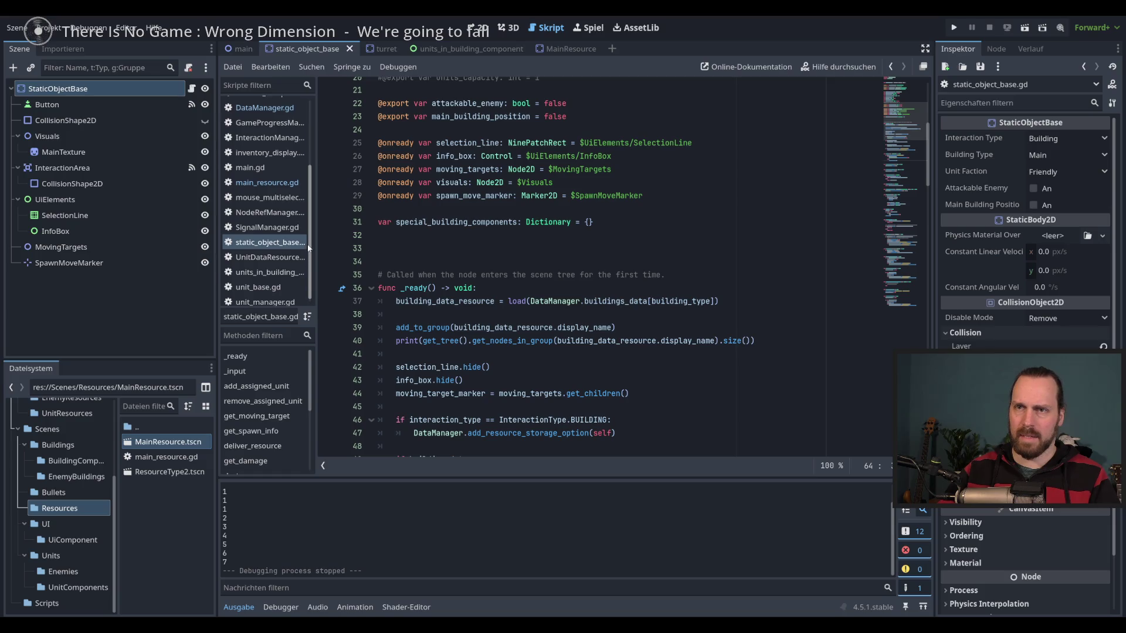
pyautogui.moveTo(317, 242); pyautogui.dragTo(337, 241)
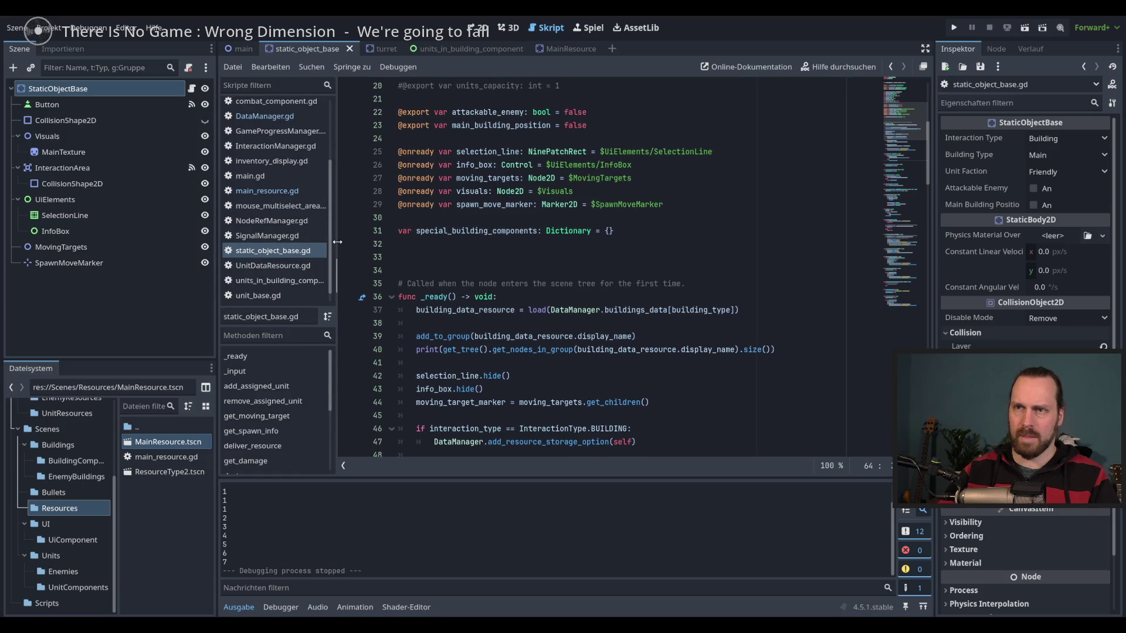
pyautogui.click(267, 235)
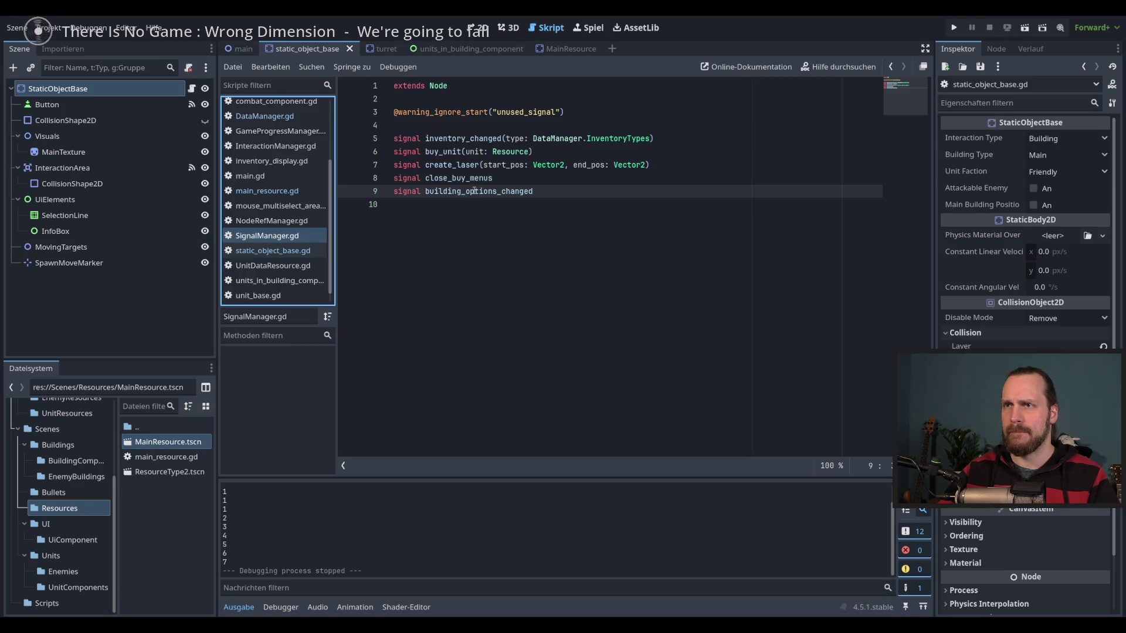
# Add a 'signal deselect_building' line to SignalManager.gd, delete it again, and save.
pyautogui.click(544, 191)
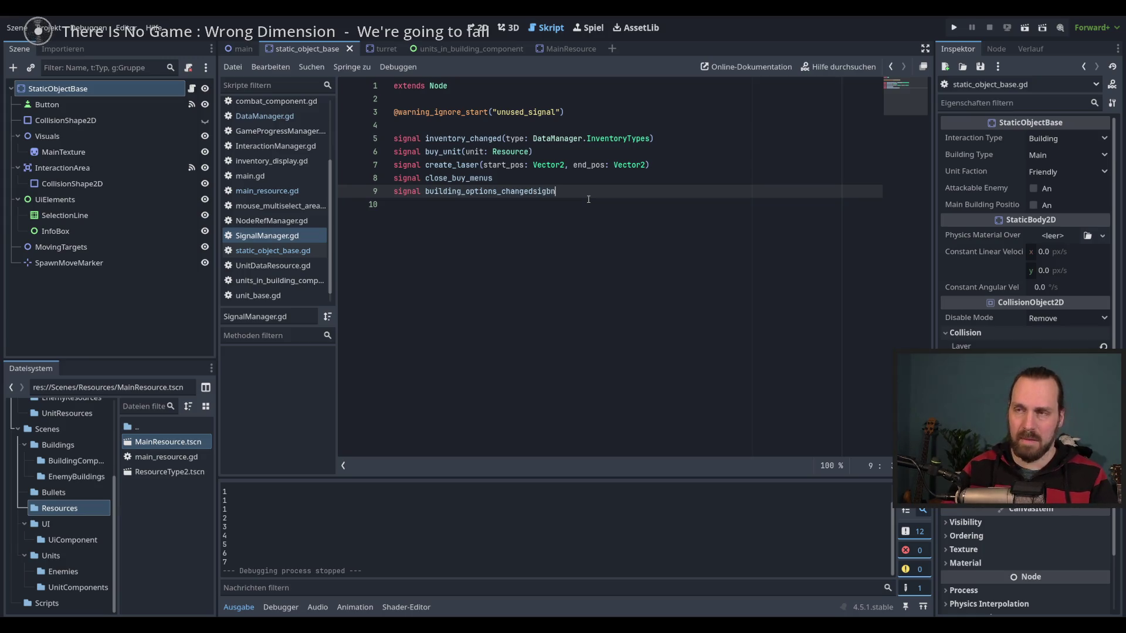
pyautogui.press('Return')
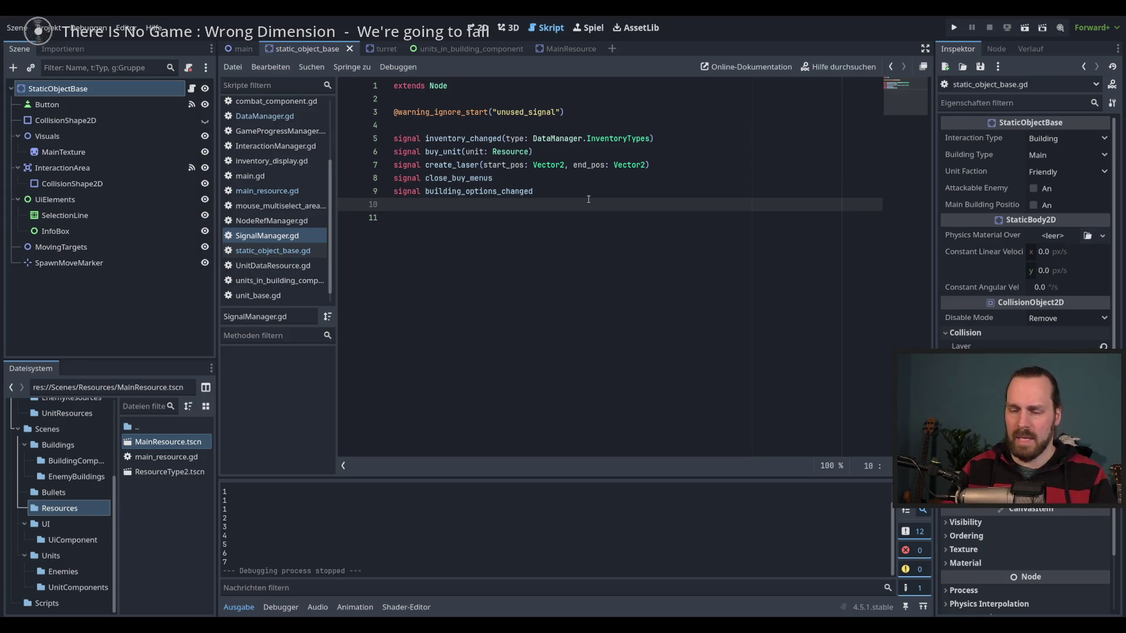
pyautogui.write('sig')
pyautogui.press('Escape')
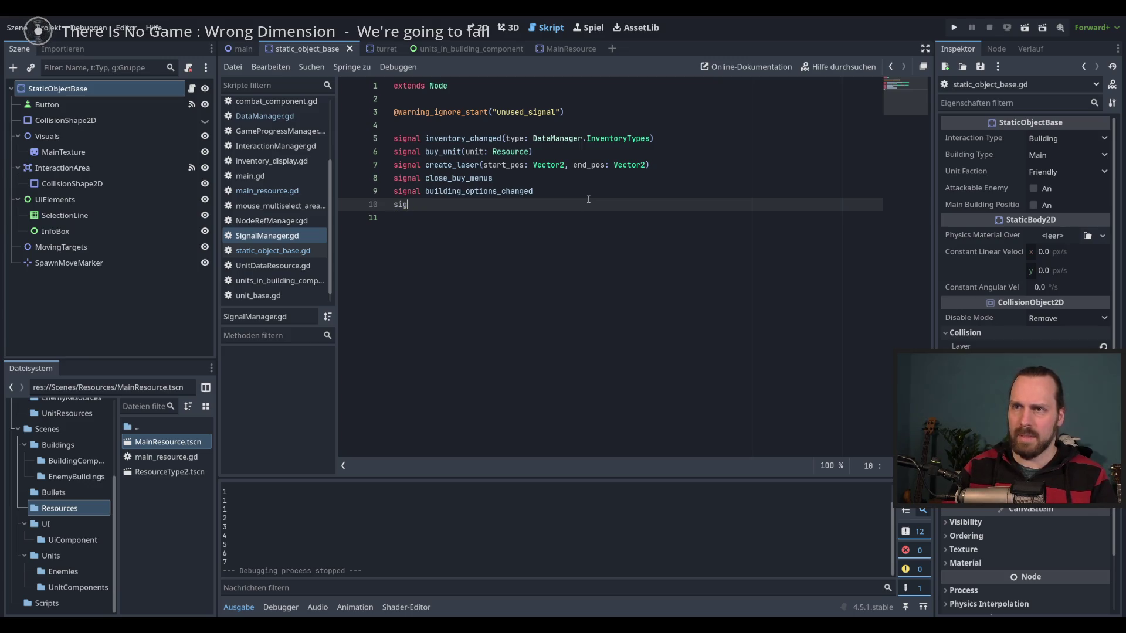
pyautogui.write('nal desel')
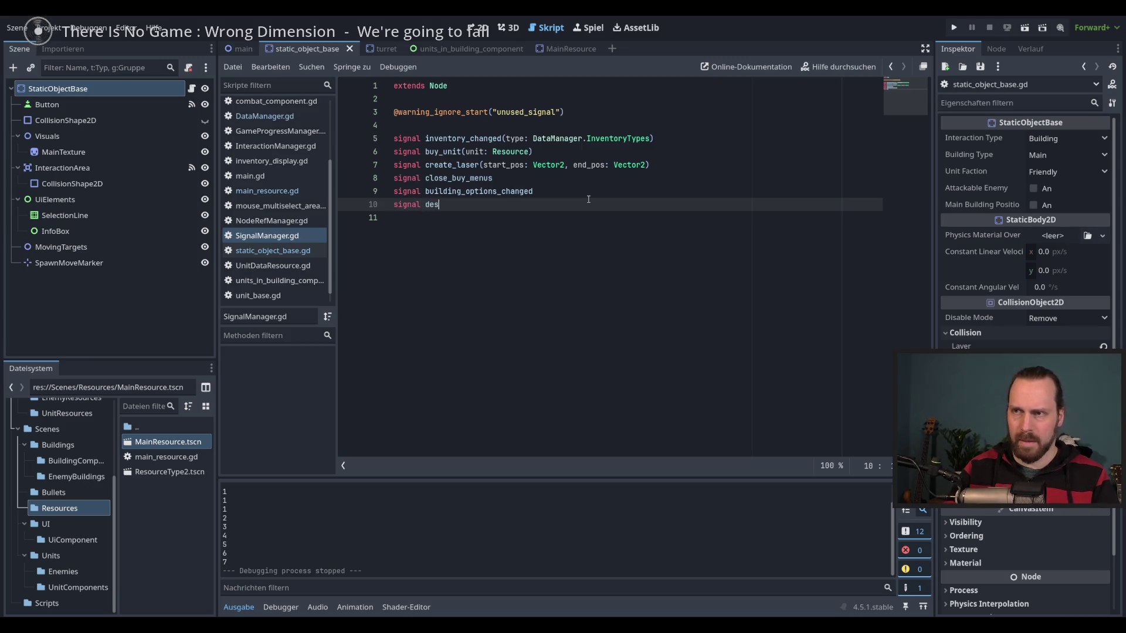
pyautogui.write('ect_')
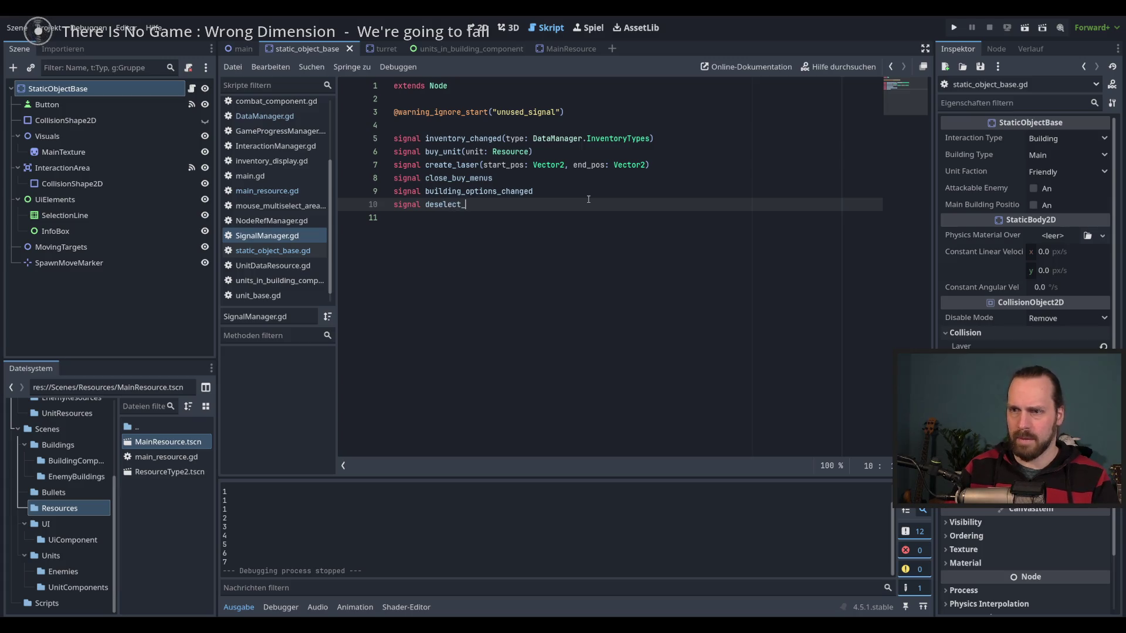
pyautogui.write('building')
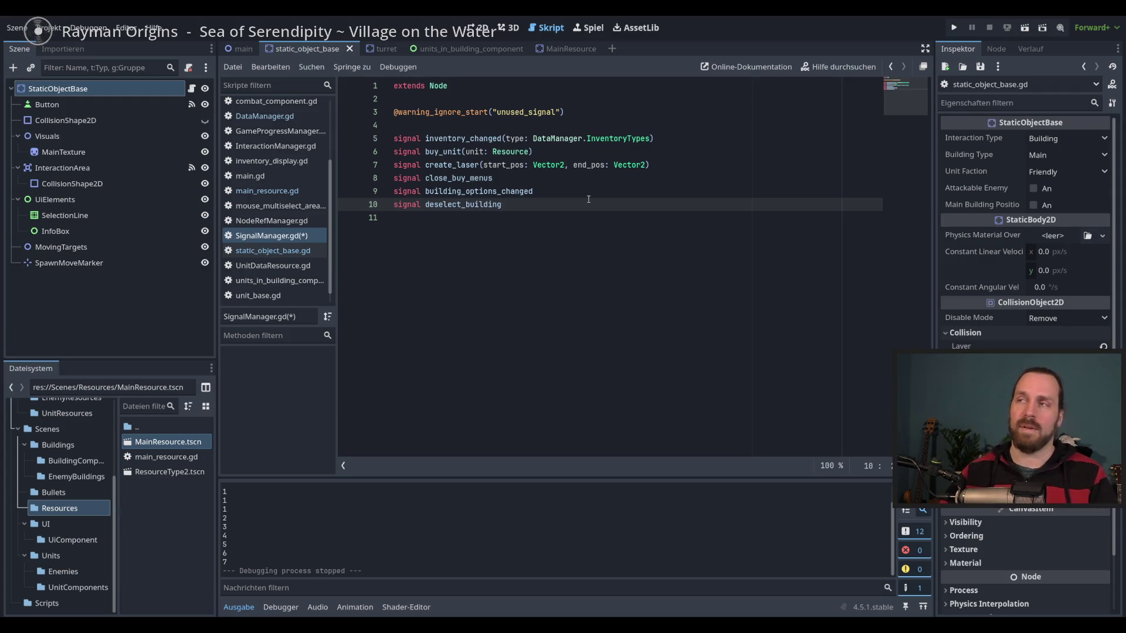
pyautogui.moveTo(584, 221); pyautogui.dragTo(560, 197)
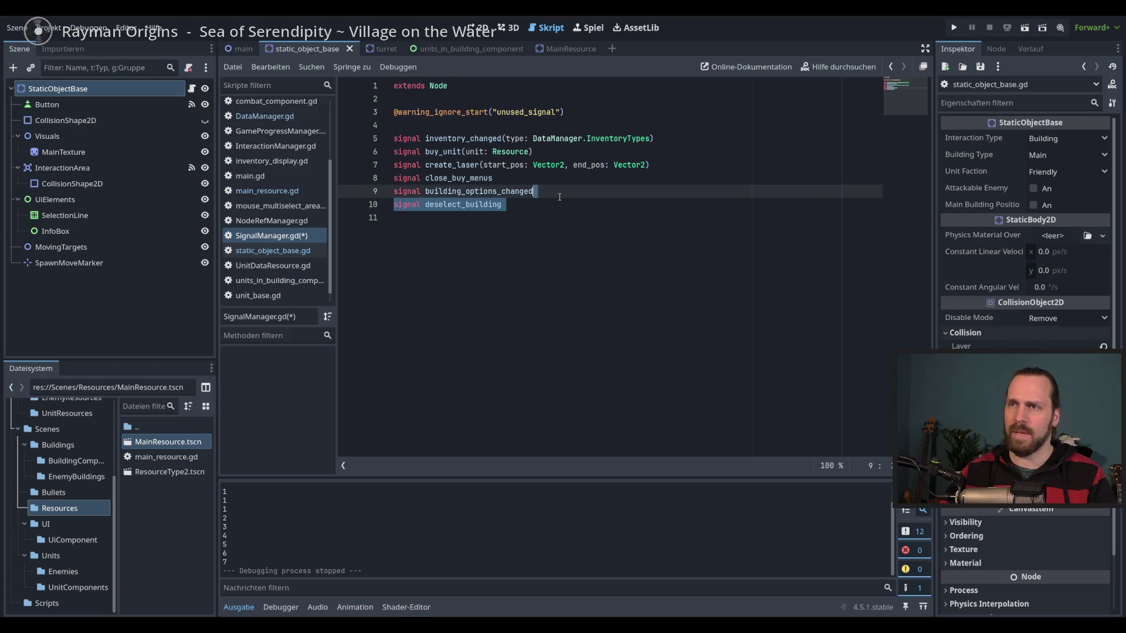
pyautogui.press('BackSpace')
pyautogui.hotkey('ctrl', 's')
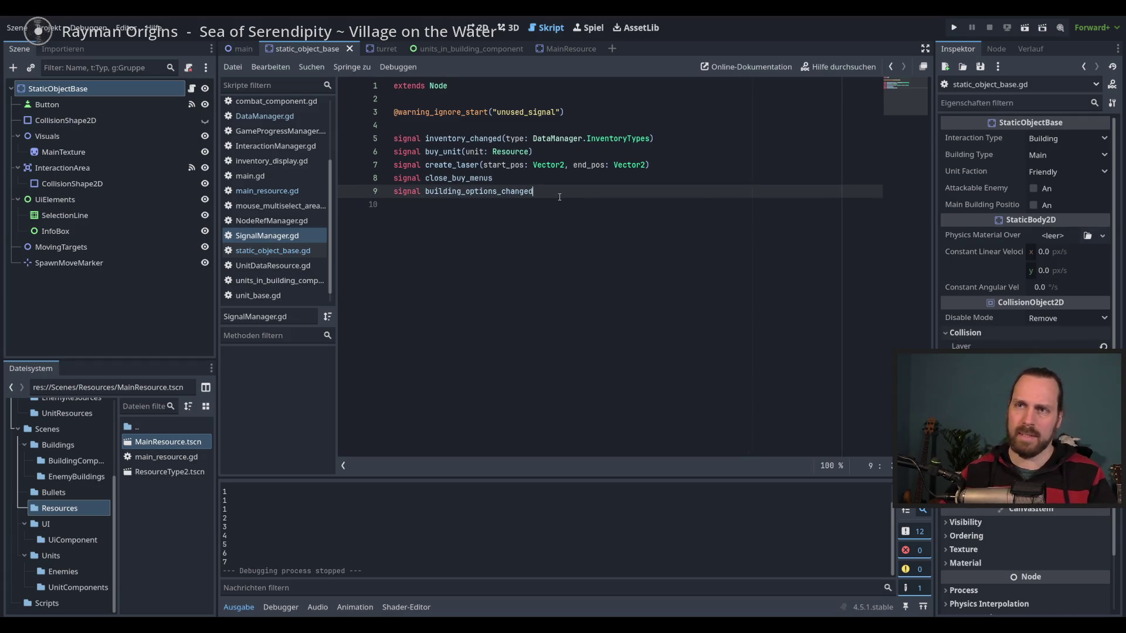
# Switch to static_object_base.gd and select the add_to_group call on line 39.
pyautogui.scroll(5, 332, 226)
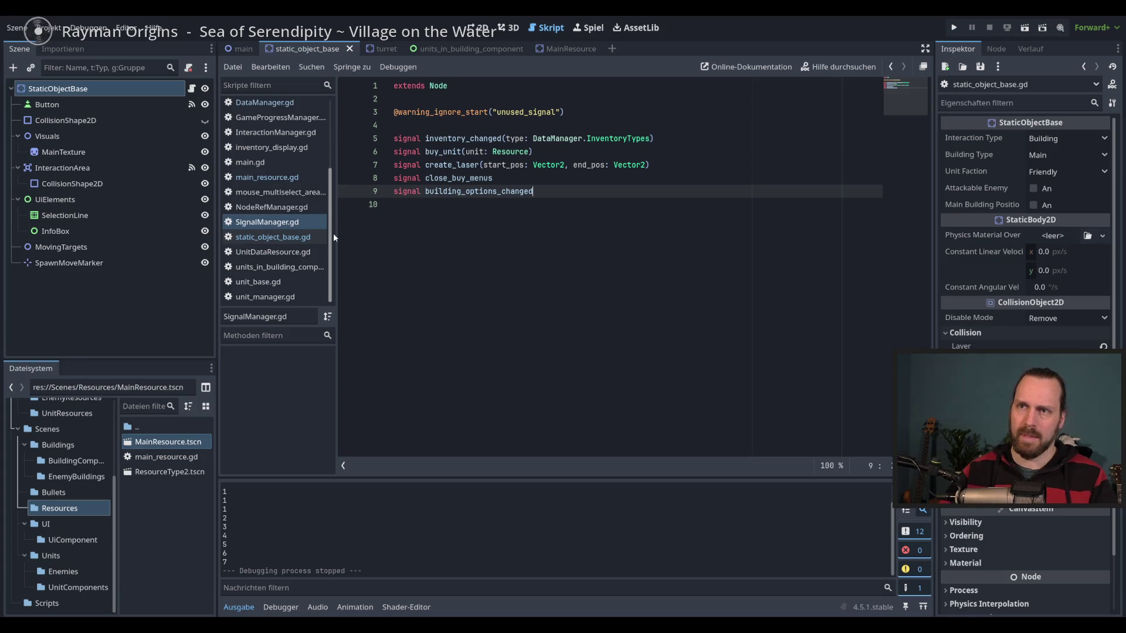
pyautogui.scroll(-5, 332, 176)
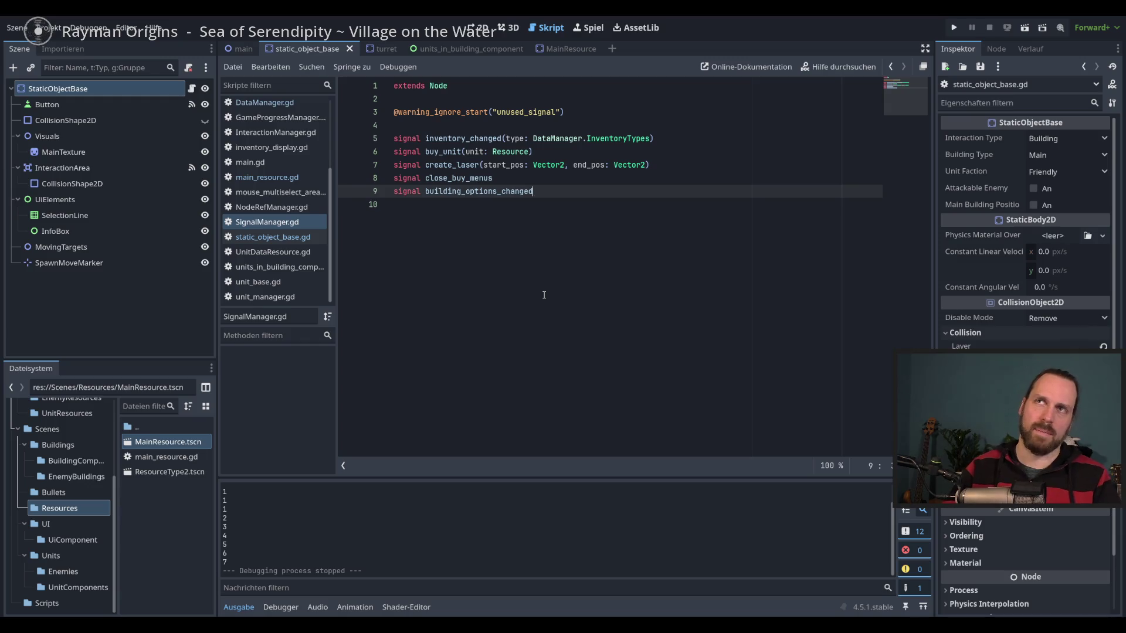
pyautogui.click(272, 237)
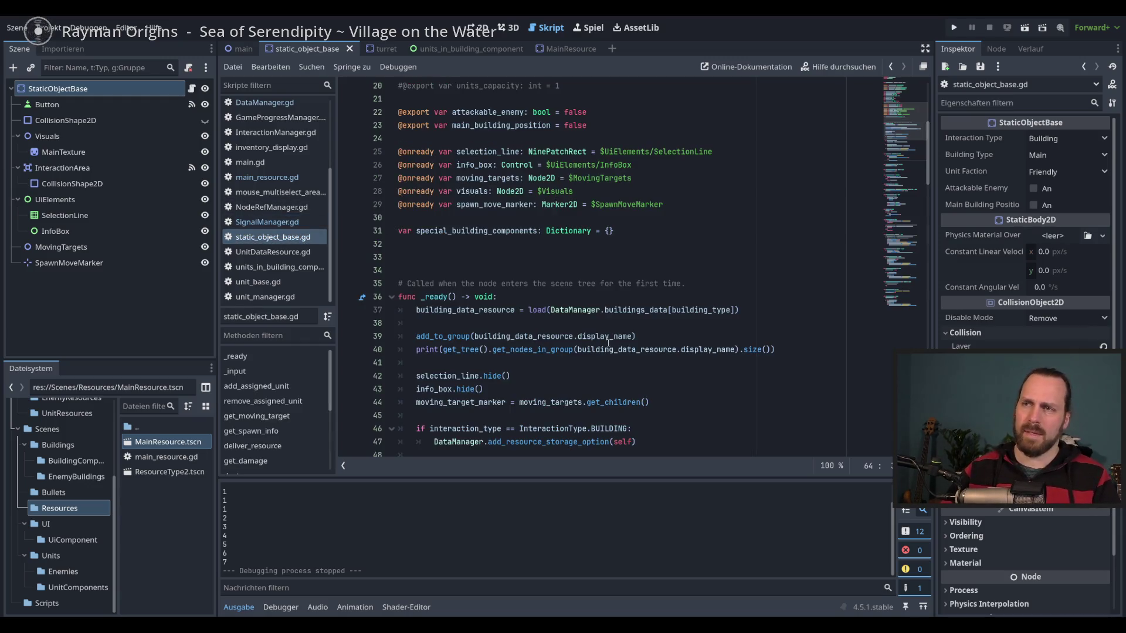
pyautogui.scroll(-3, 614, 341)
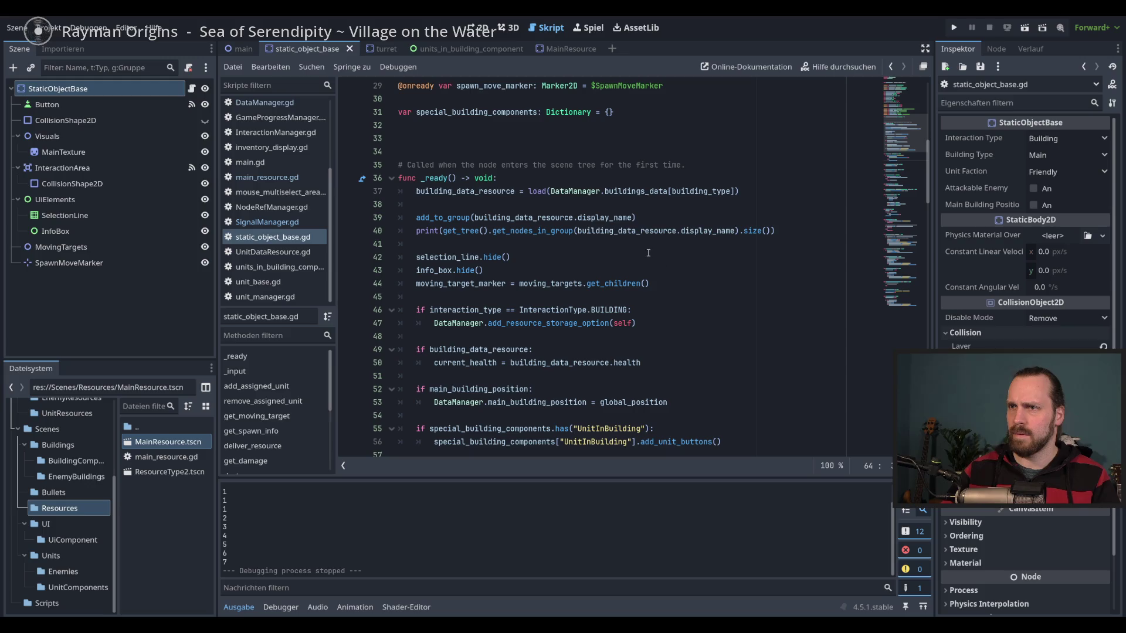
pyautogui.doubleClick(467, 219)
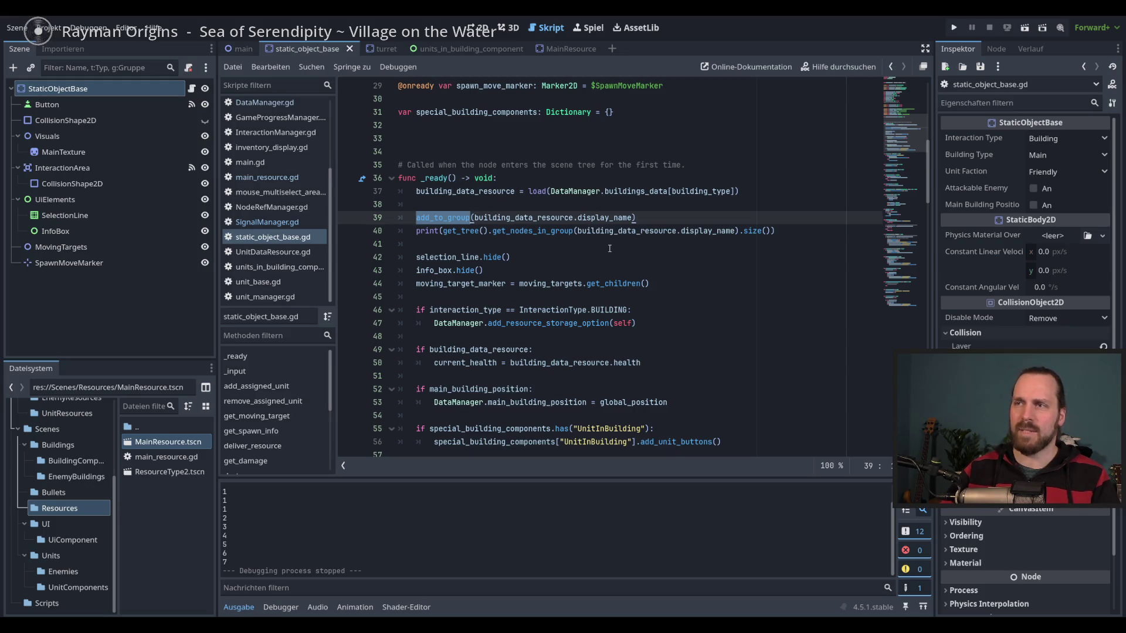
# Show the Node dock's Groups panel listing the global groups.
pyautogui.click(643, 220)
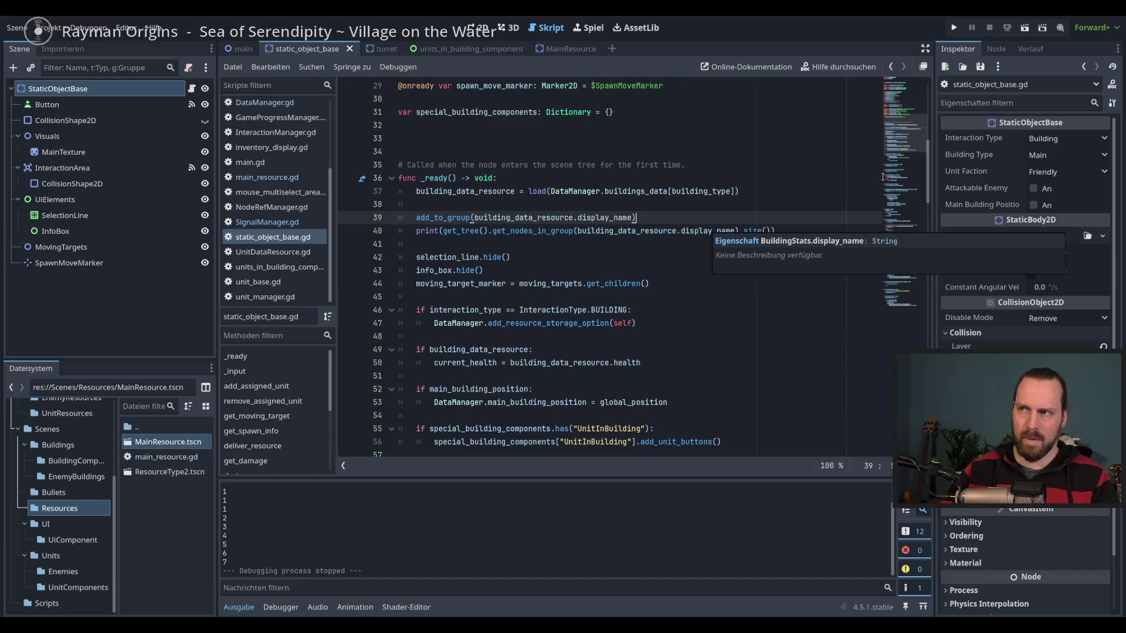
pyautogui.click(997, 50)
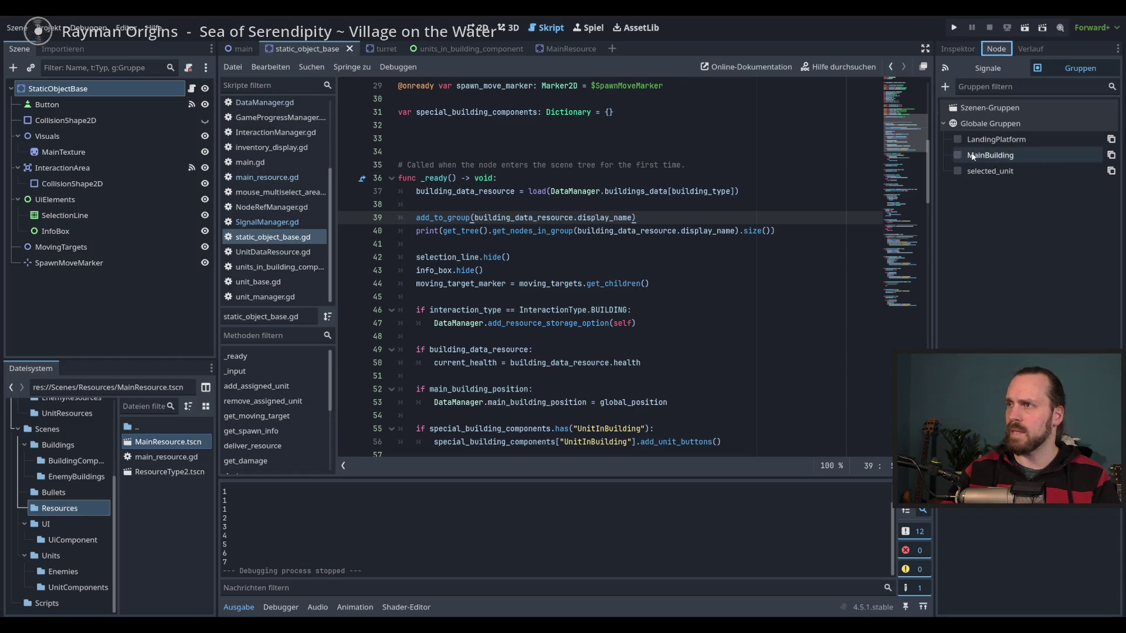
pyautogui.click(977, 123)
pyautogui.click(952, 123)
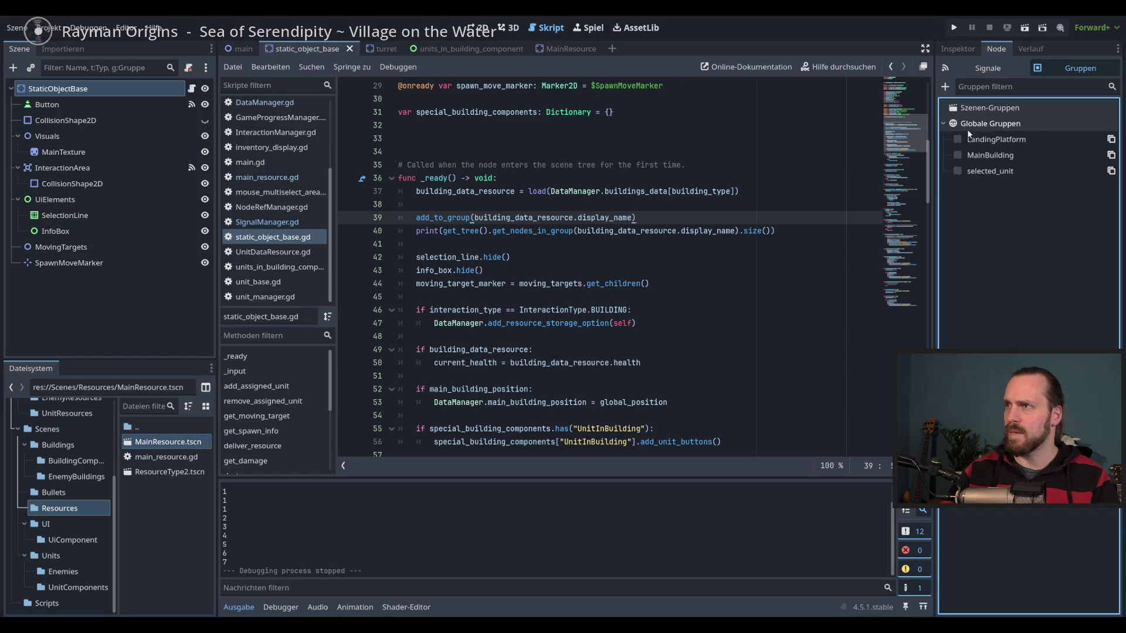
pyautogui.click(977, 87)
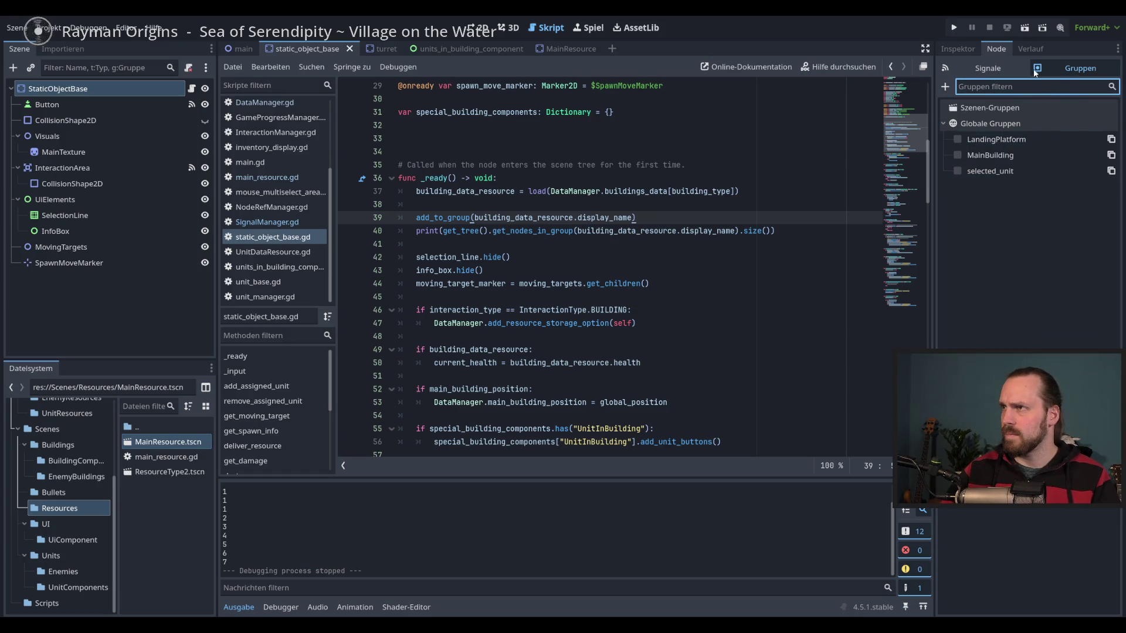
# Create the global group 'selected_building', leave this node out of it, and save.
pyautogui.click(946, 88)
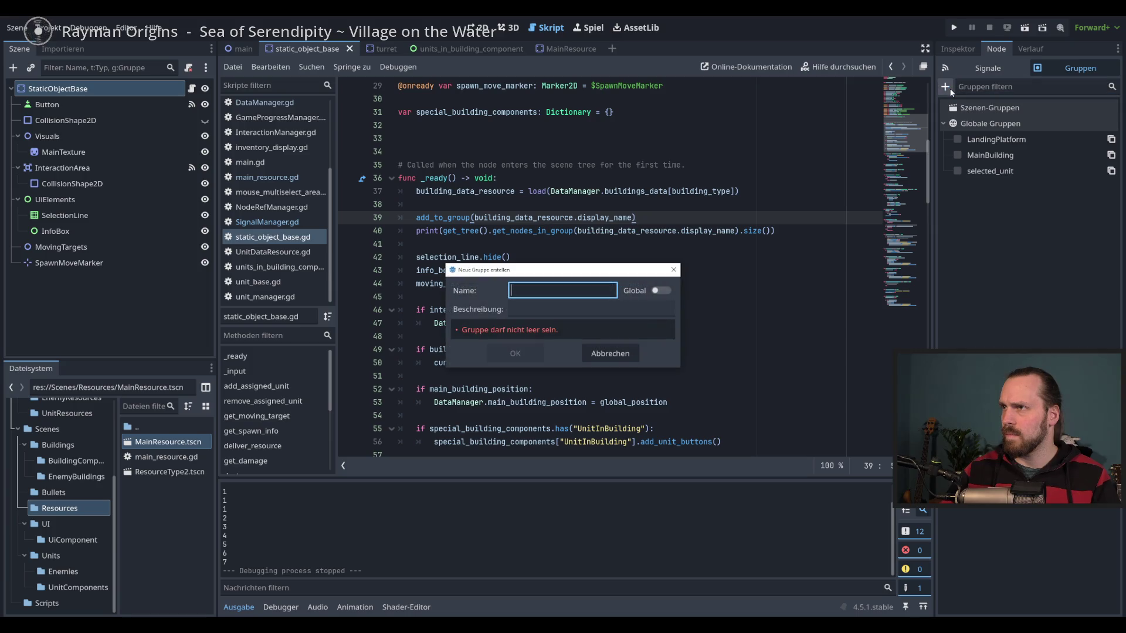
pyautogui.write('selected_')
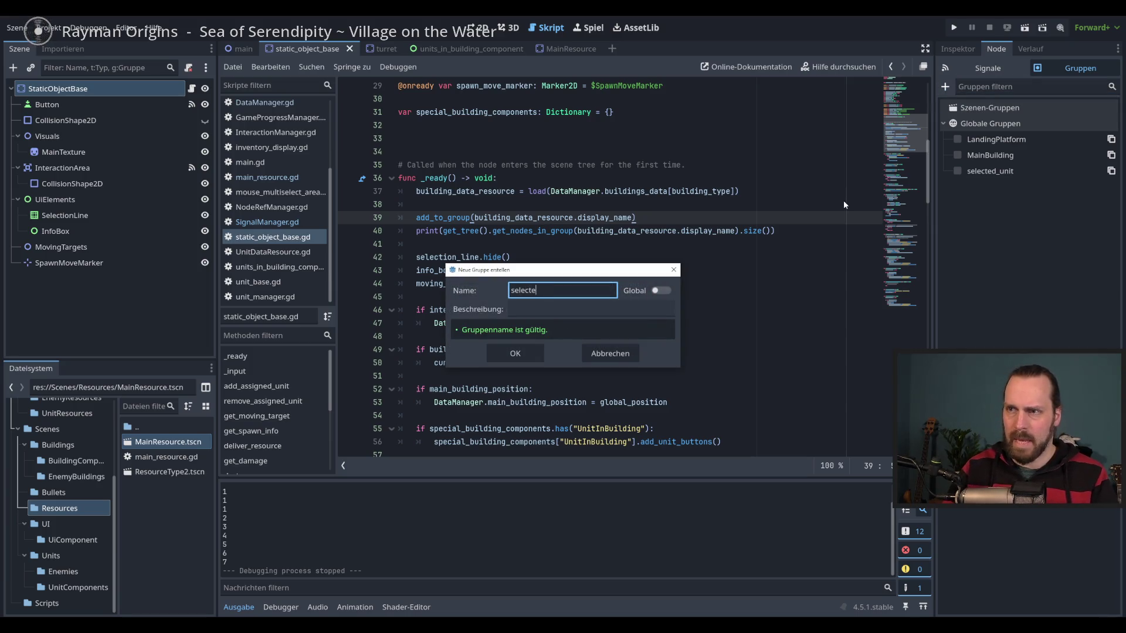
pyautogui.write('buildings')
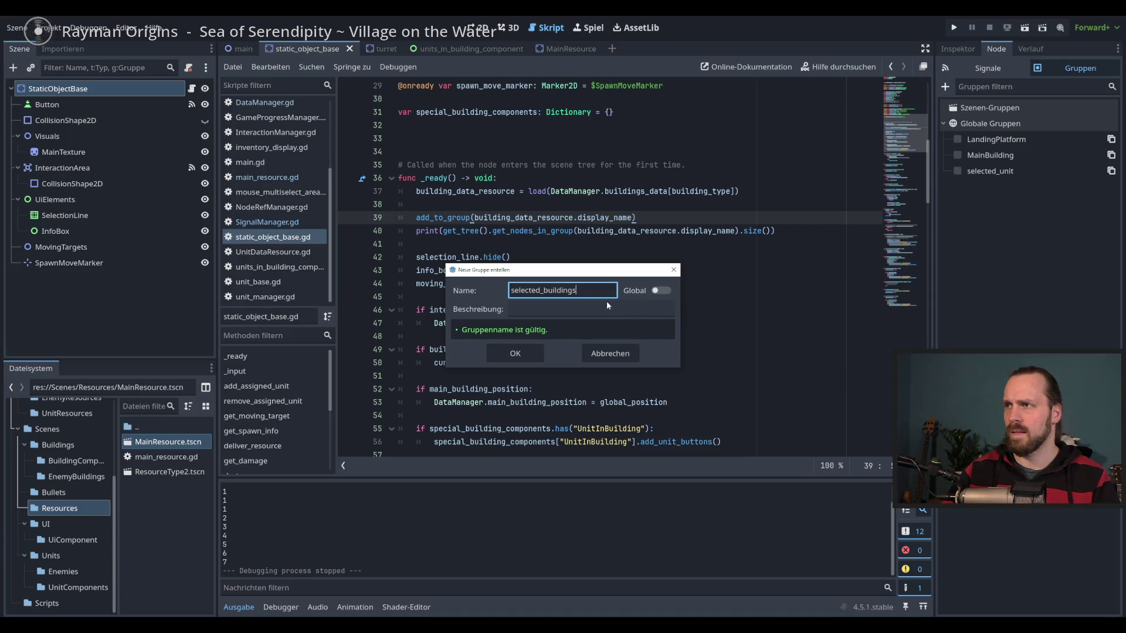
pyautogui.press('BackSpace')
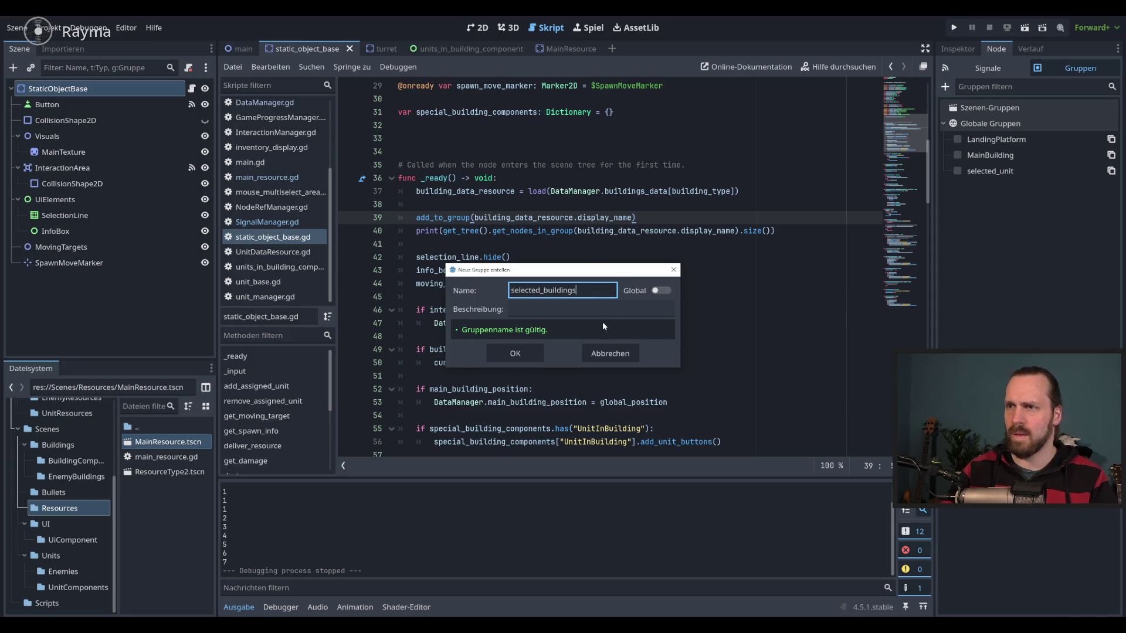
pyautogui.click(631, 315)
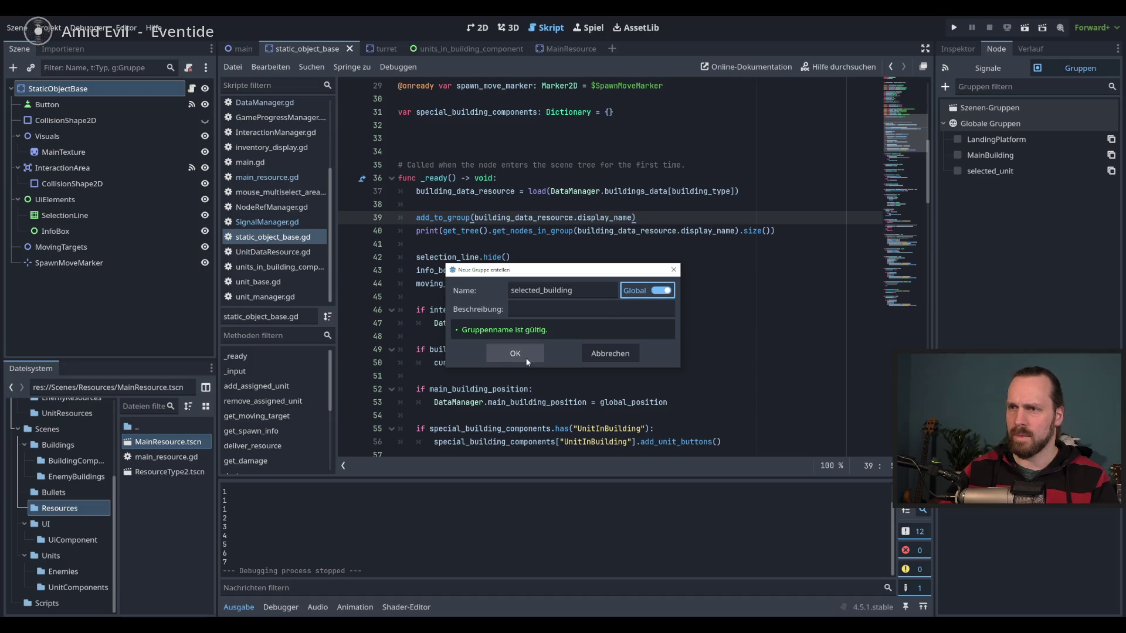
pyautogui.click(506, 356)
pyautogui.click(958, 171)
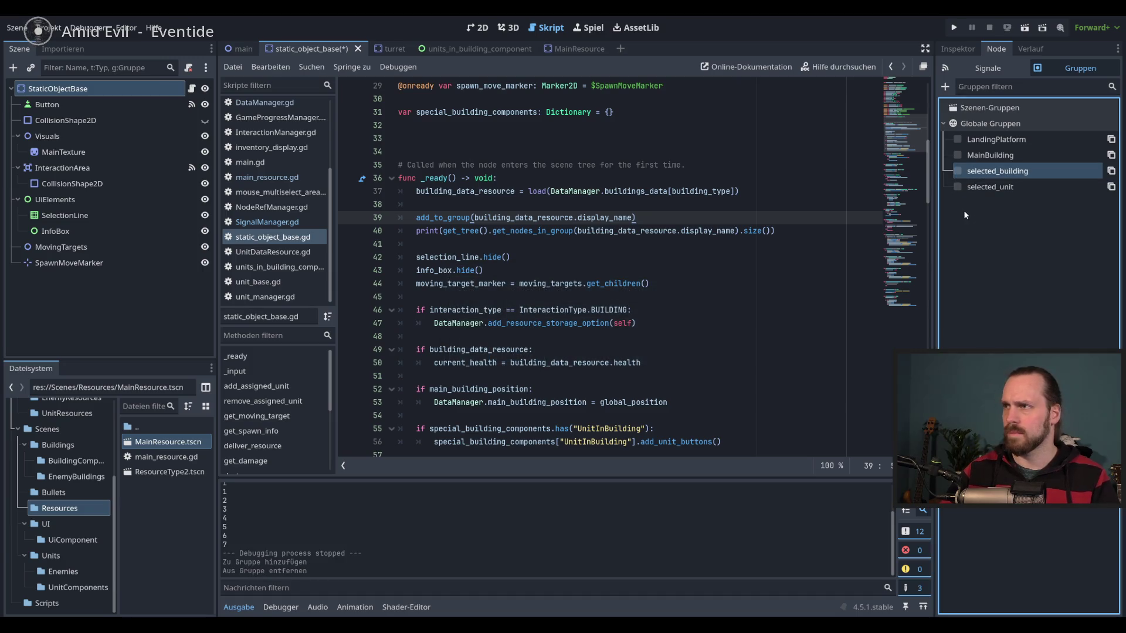
pyautogui.hotkey('ctrl', 's')
# Go to deselect_building() in static_object_base.gd and place the caret at the end of line 170.
pyautogui.scroll(-3, 678, 274)
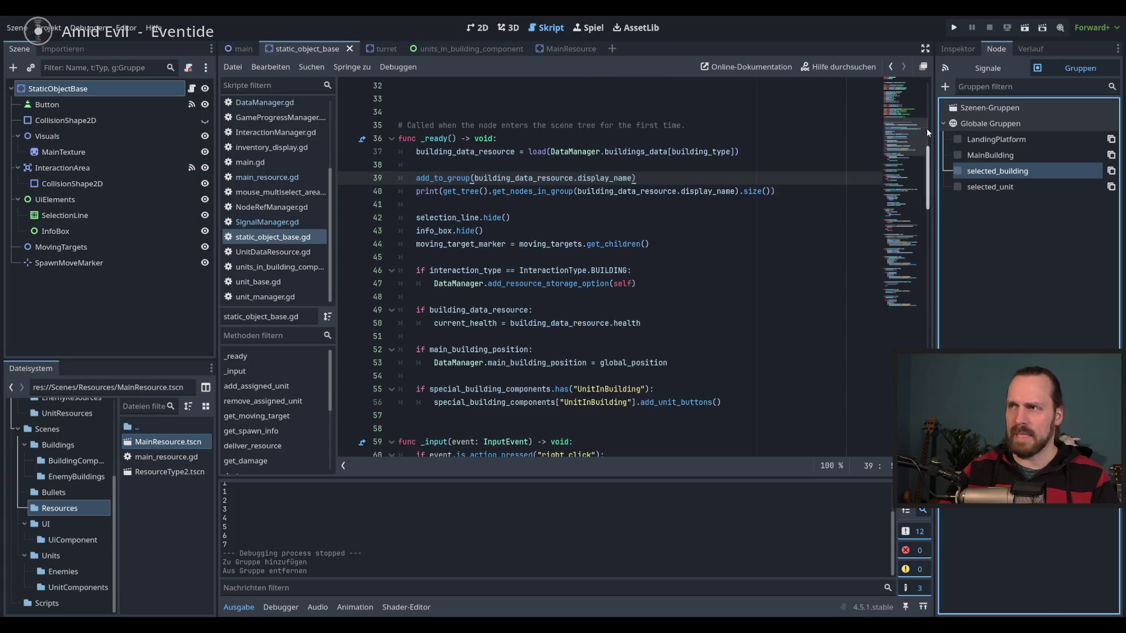
pyautogui.scroll(2, 657, 211)
pyautogui.click(653, 206)
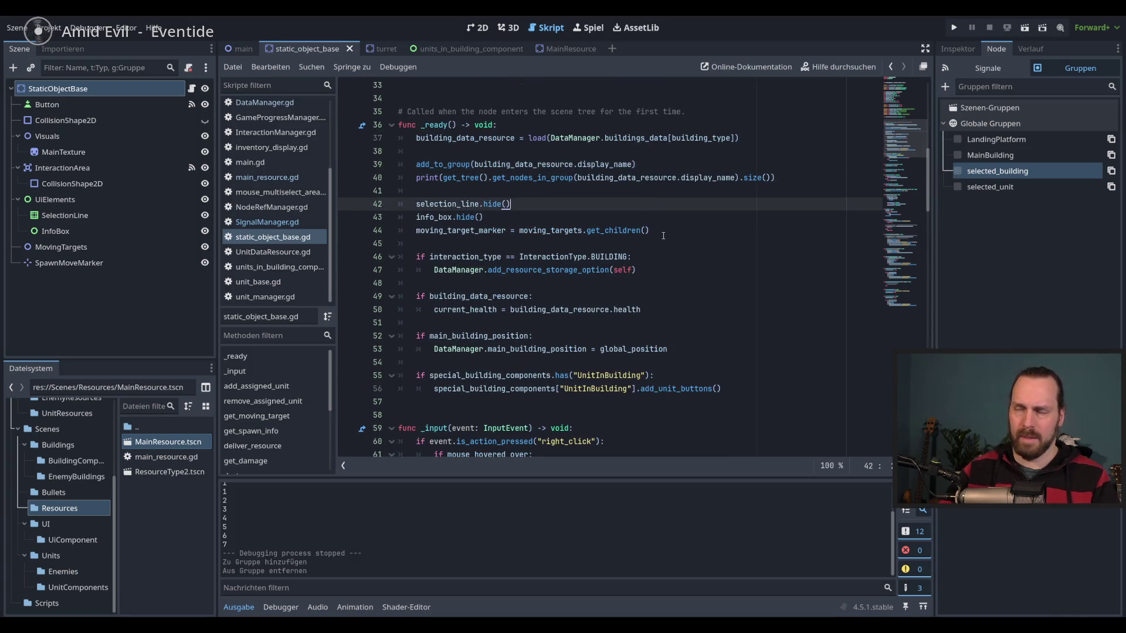
pyautogui.scroll(-20, 660, 252)
pyautogui.scroll(-3, 665, 303)
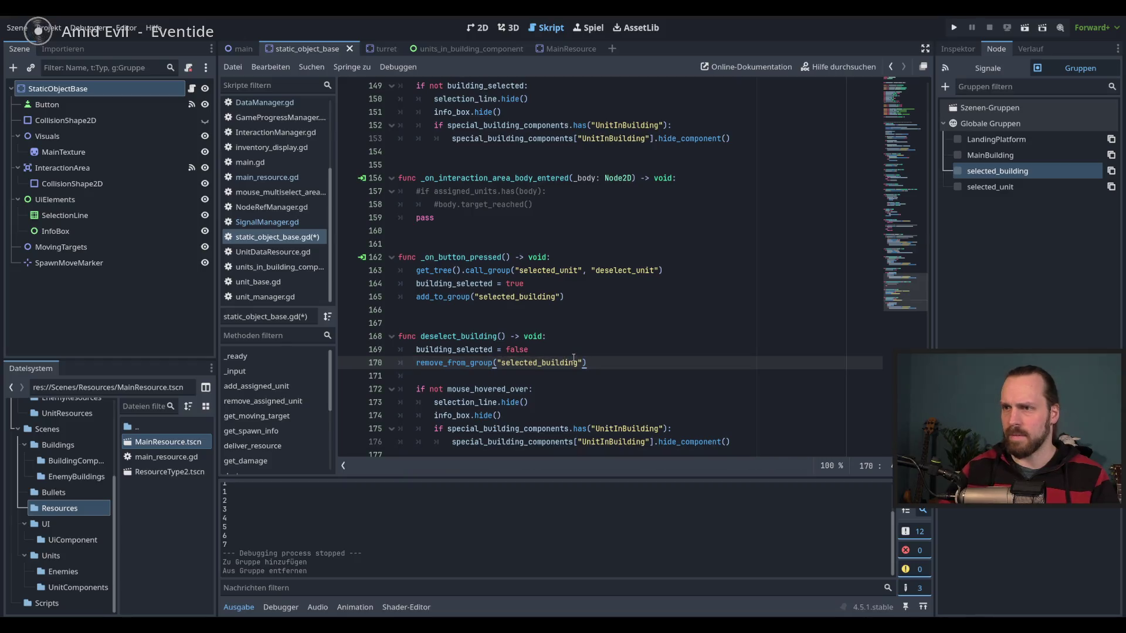
pyautogui.click(600, 355)
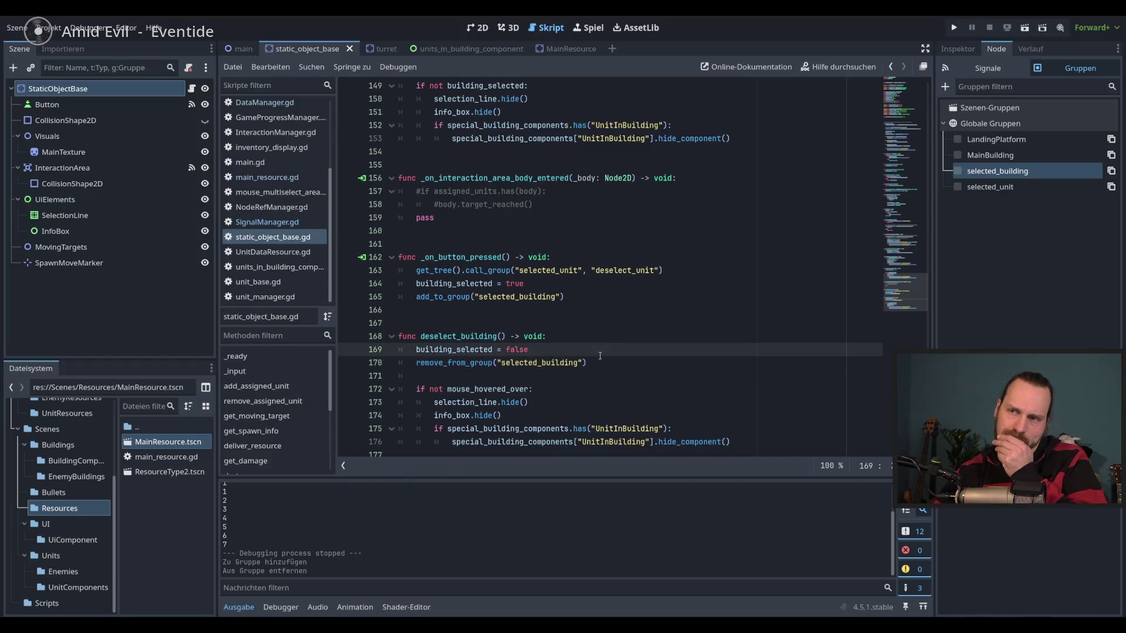
pyautogui.doubleClick(479, 338)
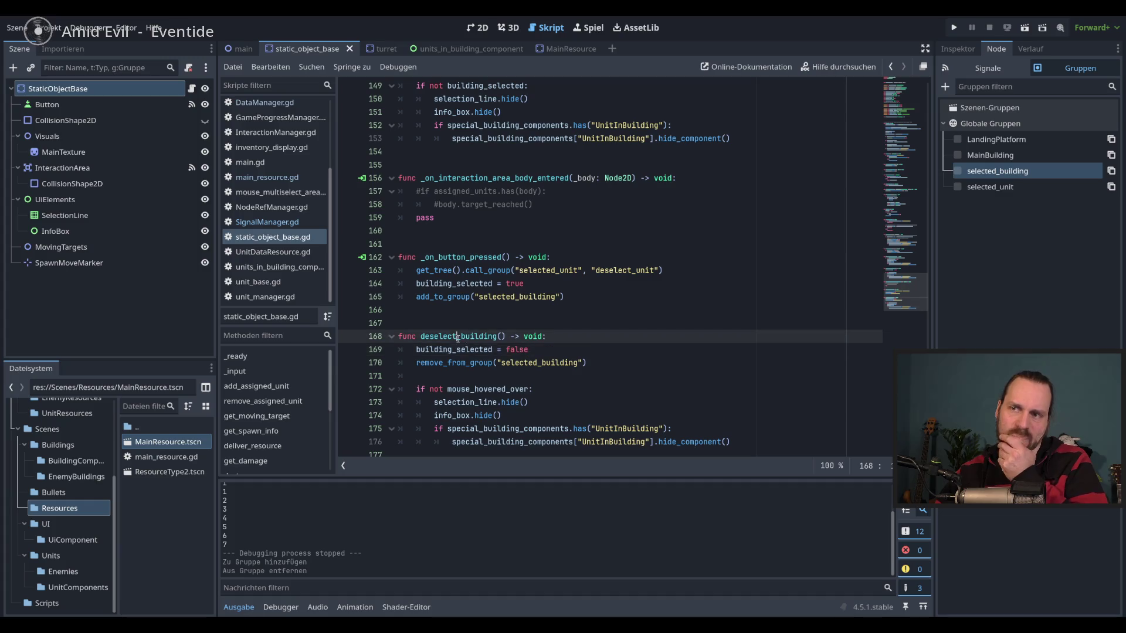
pyautogui.click(612, 361)
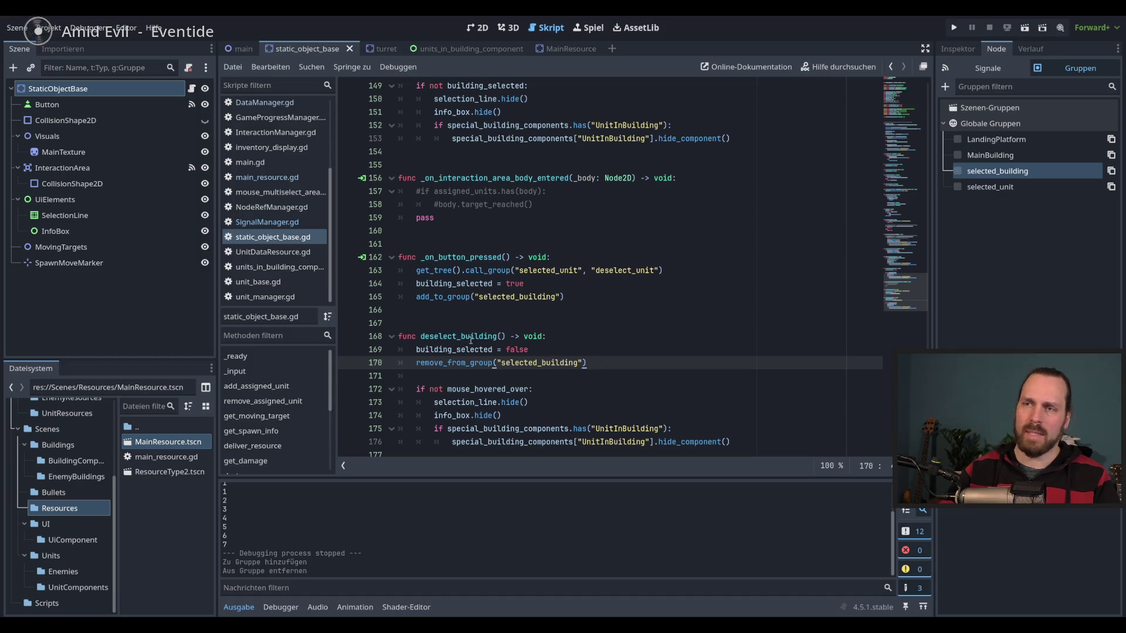
pyautogui.doubleClick(541, 363)
pyautogui.doubleClick(444, 336)
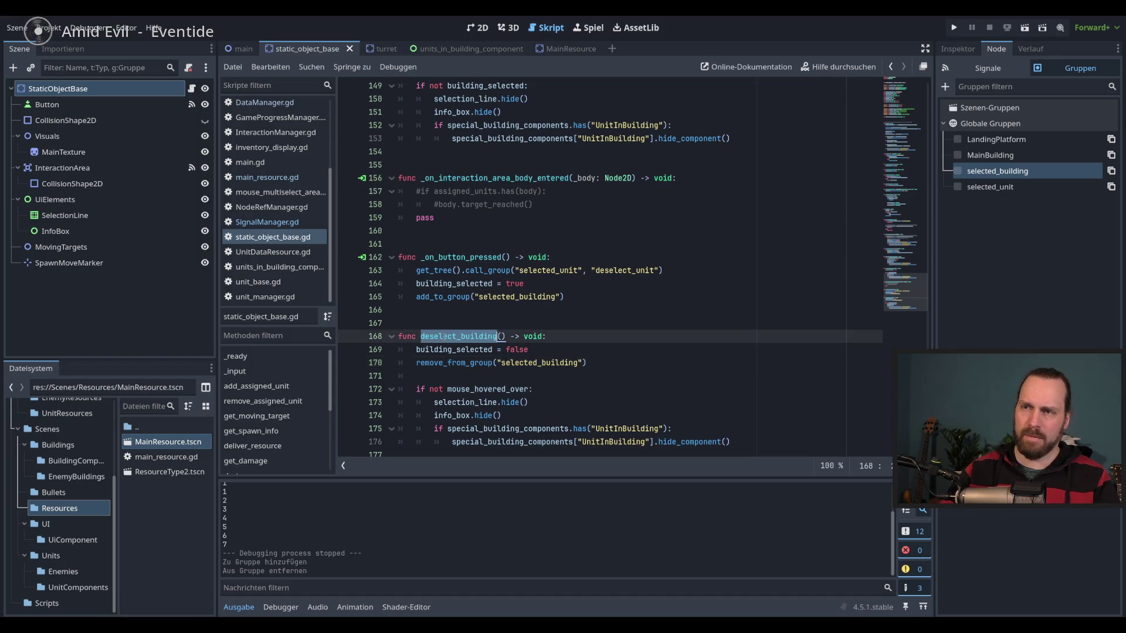
pyautogui.click(627, 364)
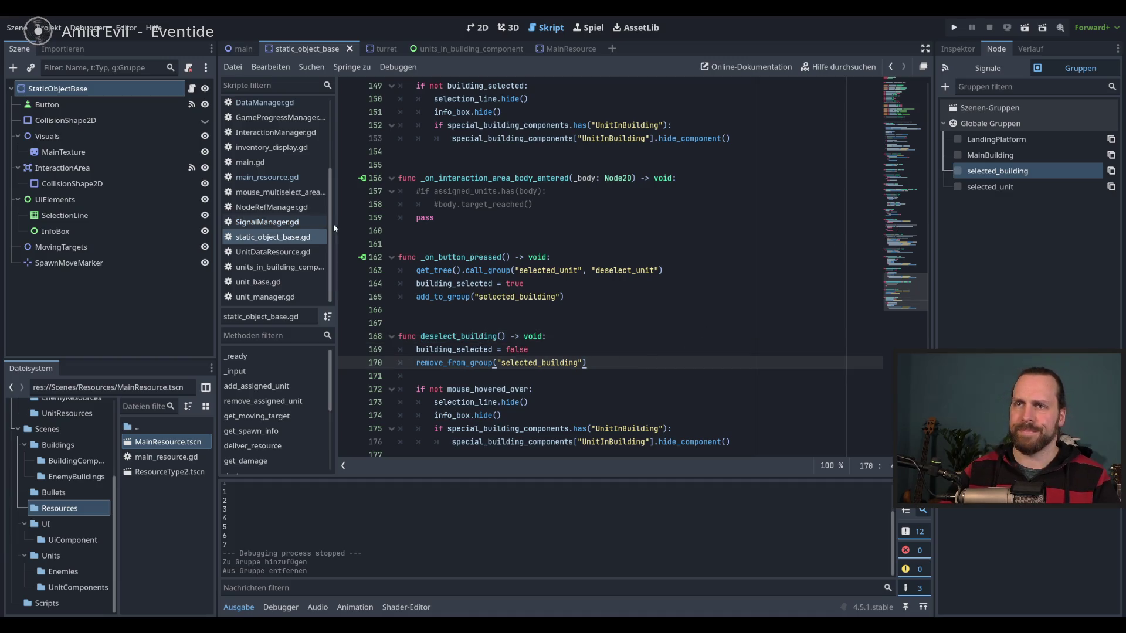
pyautogui.moveTo(331, 229); pyautogui.dragTo(333, 145)
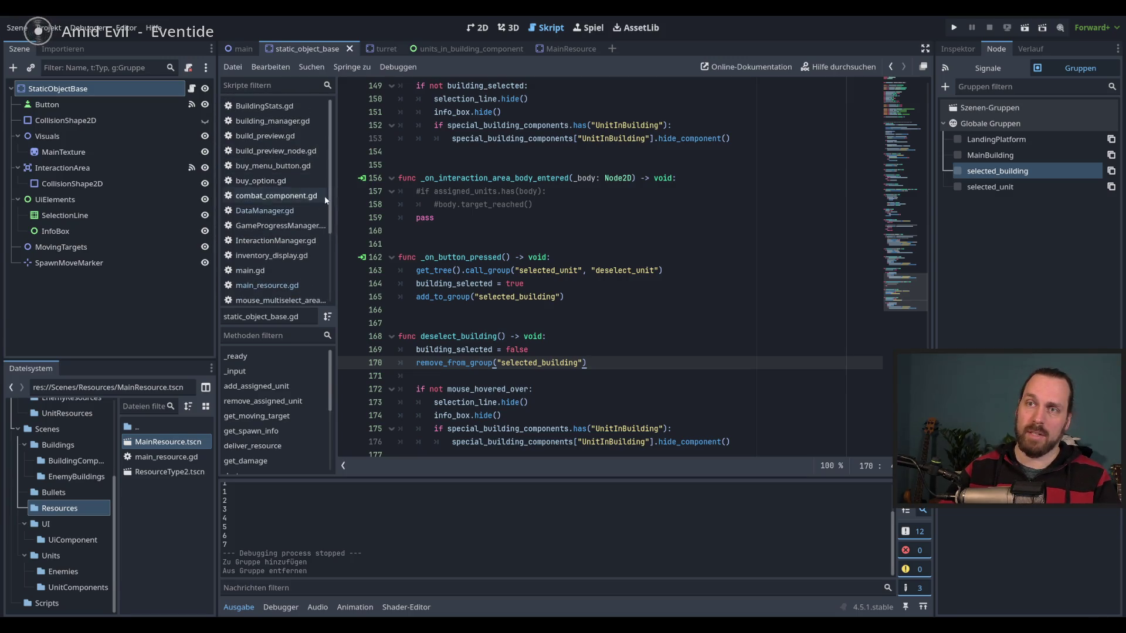
# Open InteractionManager.gd and look through its _input handler and neighbouring functions.
pyautogui.click(288, 241)
pyautogui.scroll(-1, 699, 302)
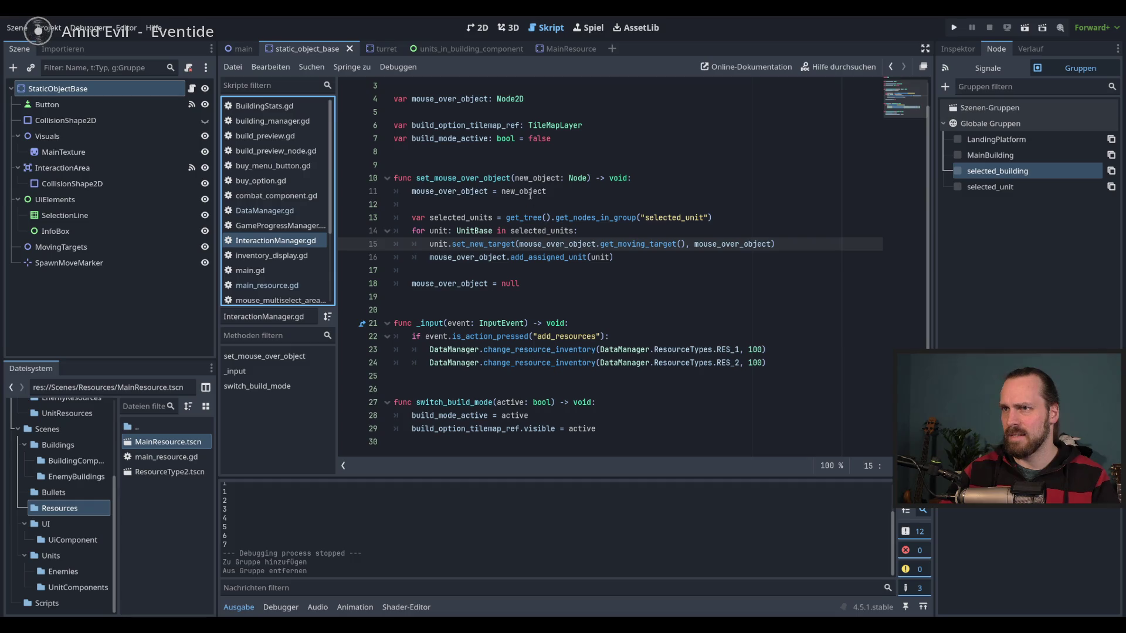
pyautogui.scroll(1, 530, 195)
pyautogui.scroll(-1, 586, 246)
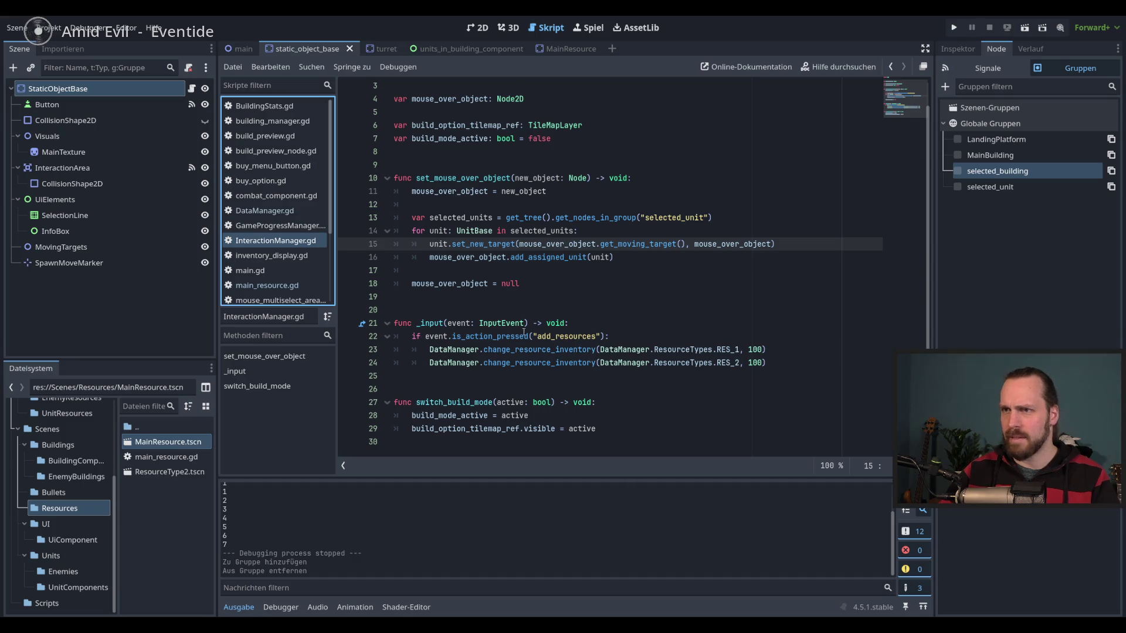
pyautogui.click(640, 328)
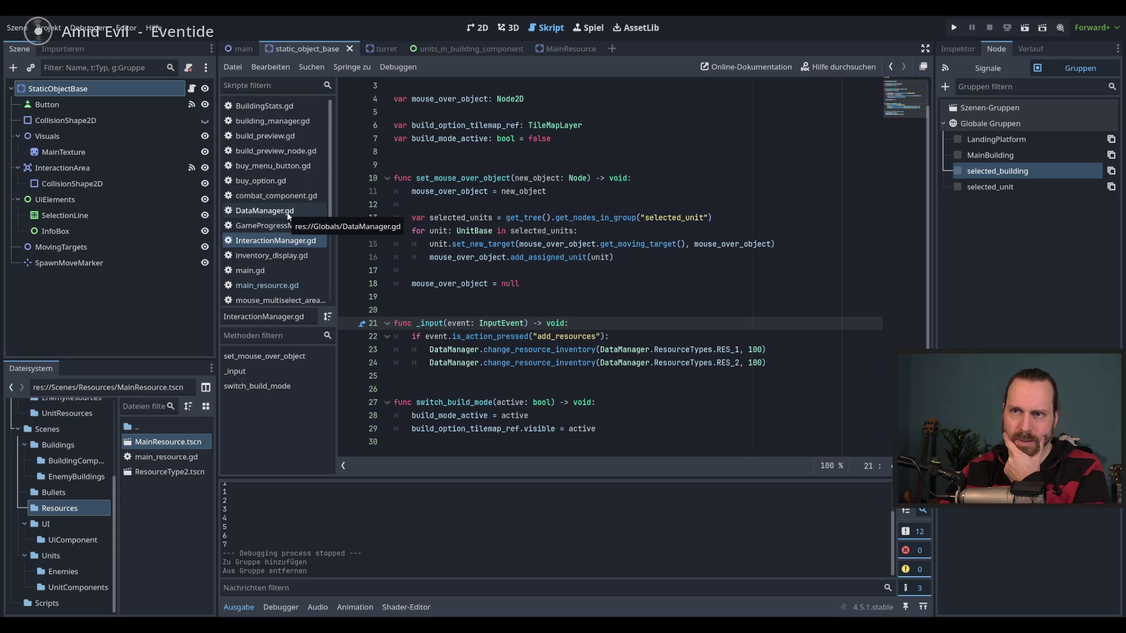
pyautogui.scroll(-3, 284, 217)
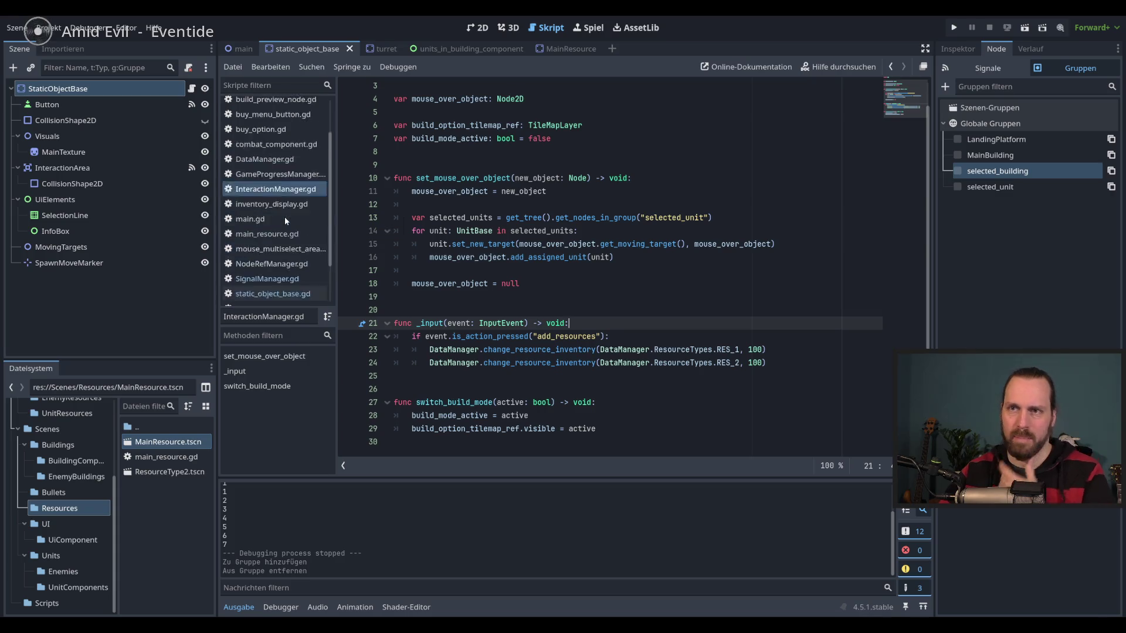
# Switch to main.gd and select the call_group call on line 11.
pyautogui.click(251, 48)
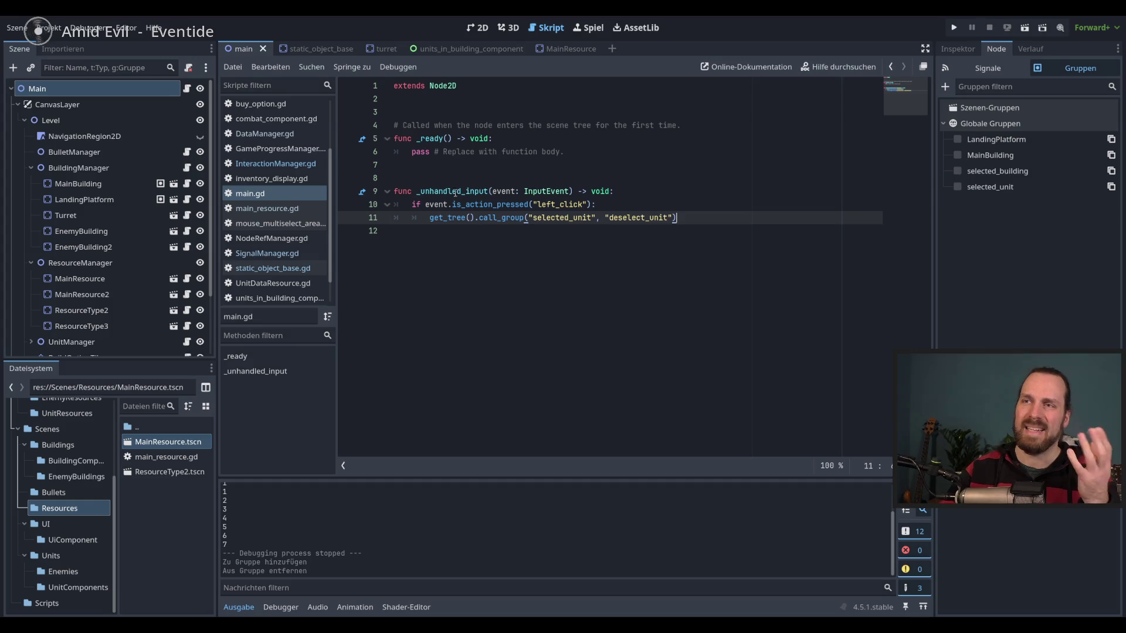
pyautogui.moveTo(456, 195)
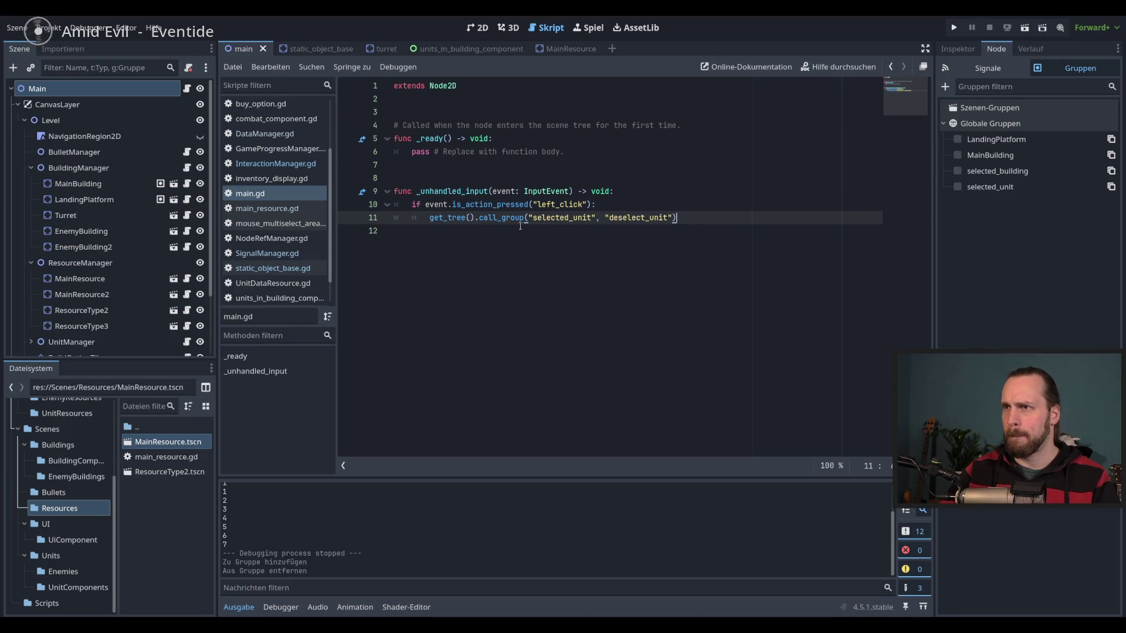
pyautogui.doubleClick(503, 217)
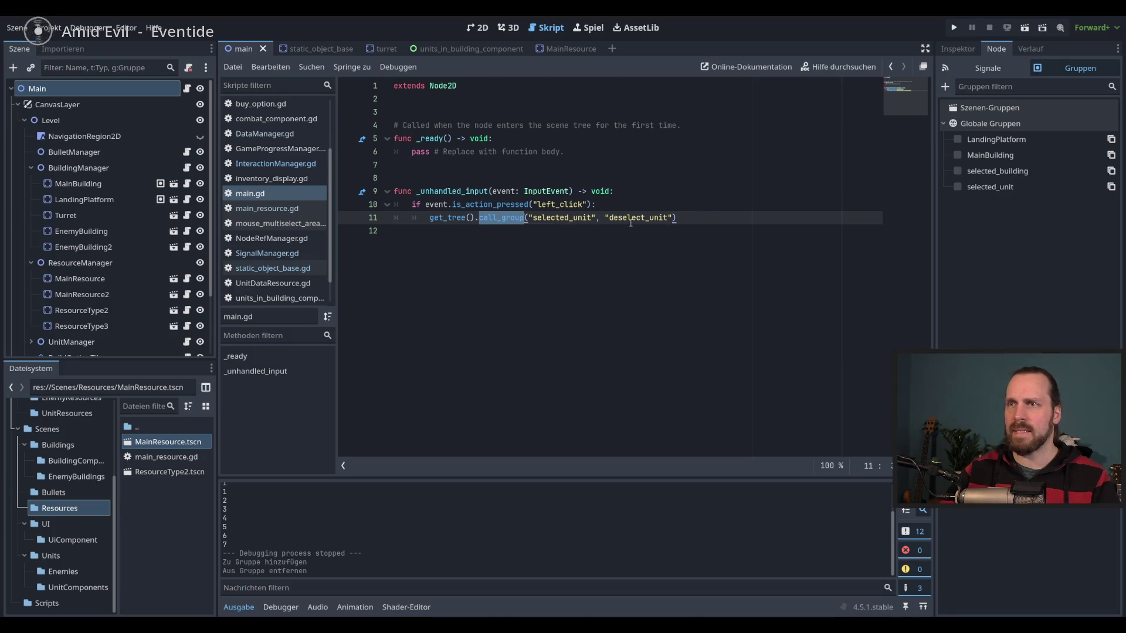
pyautogui.click(534, 217)
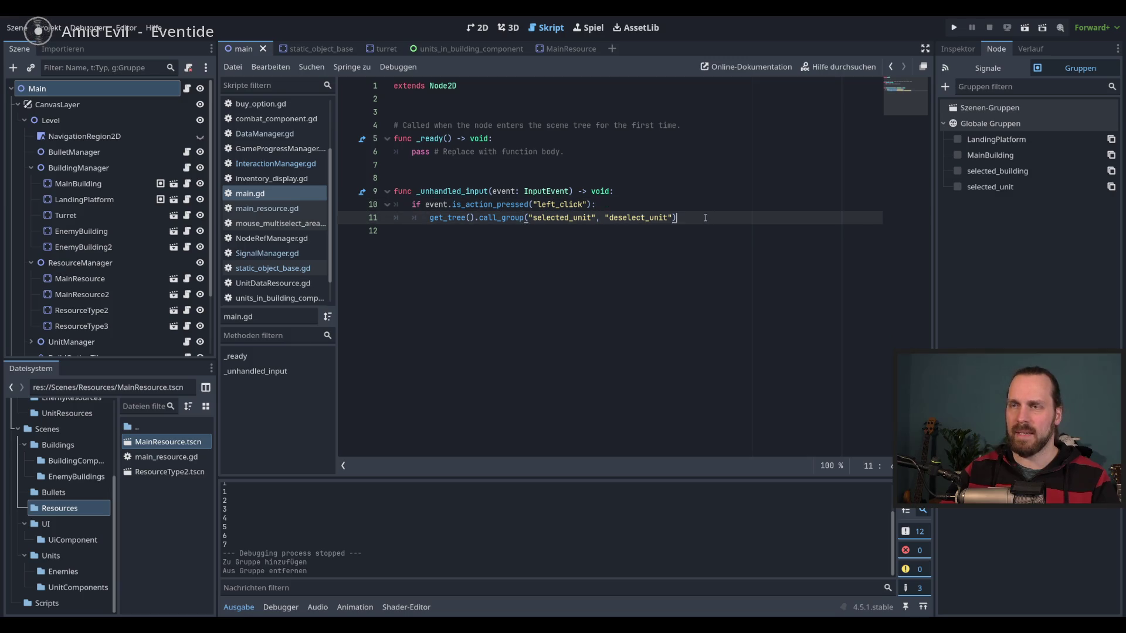
# Run the game, select the orange unit, click empty ground, then stop the game.
pyautogui.press('F5')
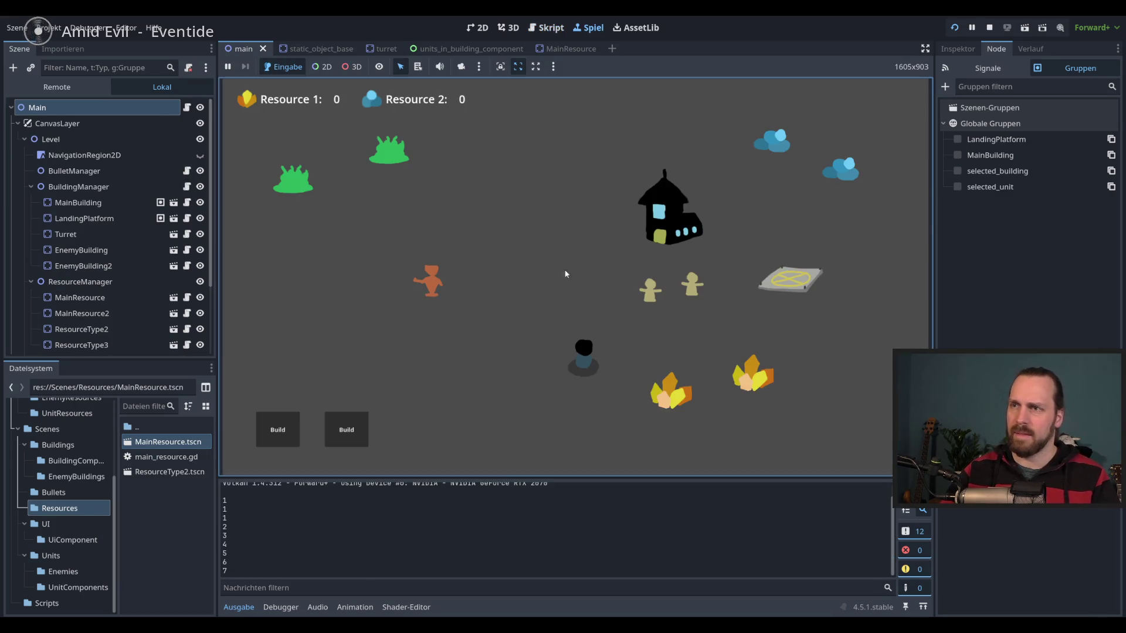
pyautogui.click(413, 276)
pyautogui.click(516, 327)
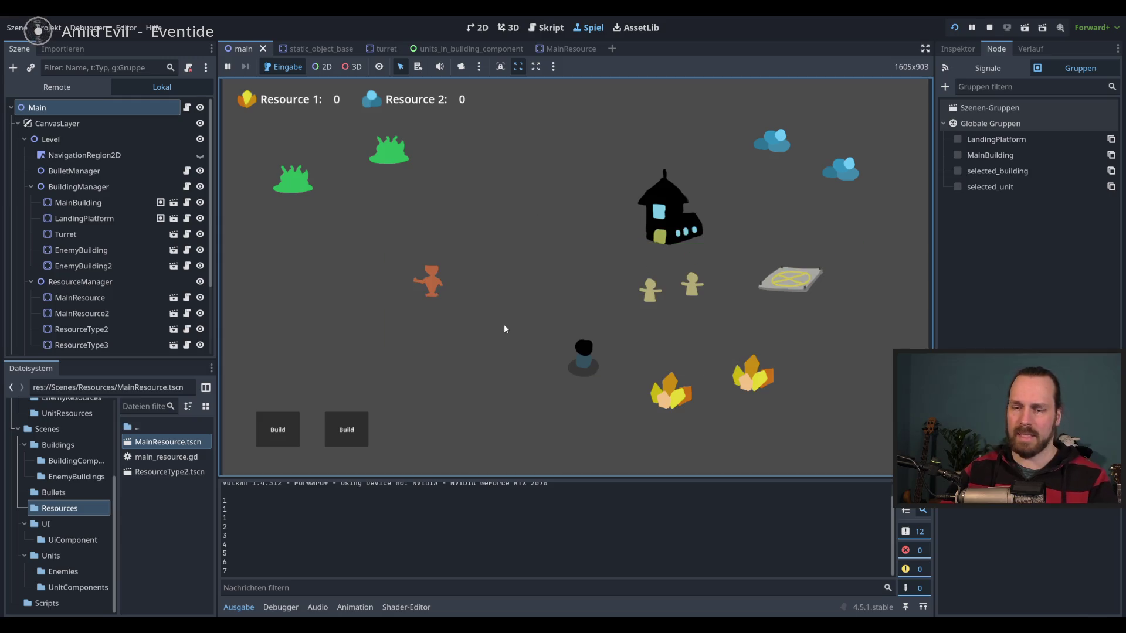
pyautogui.press('F8')
# Add get_tree().call_group("selected_building", "deselect_building") on line 12 of main.gd and run the game.
pyautogui.press('Return')
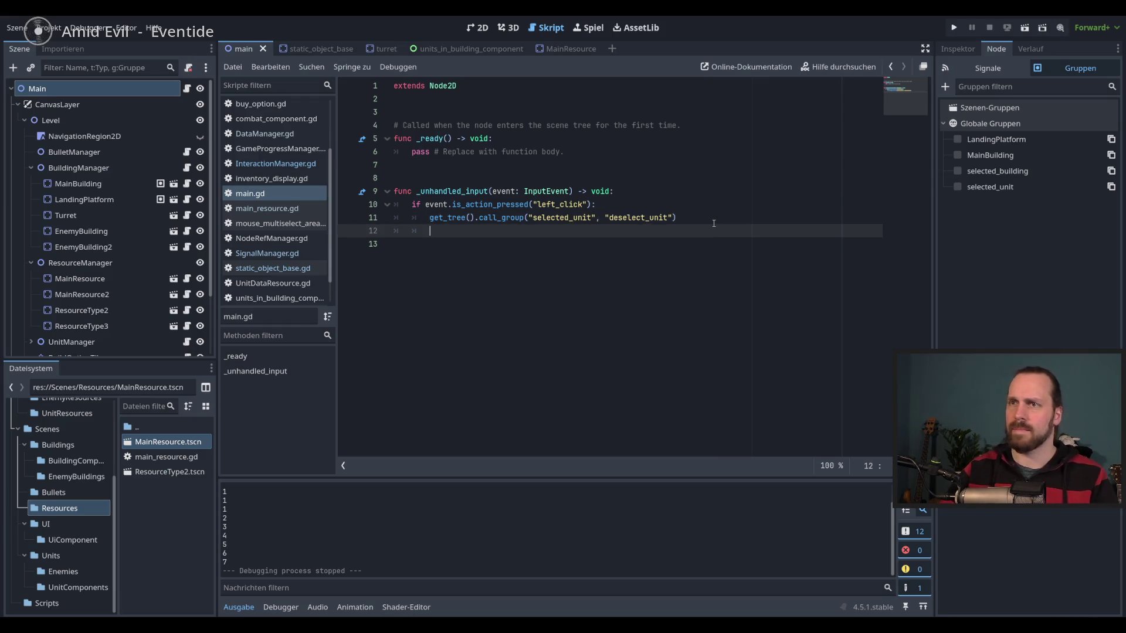
pyautogui.write('get_tree()')
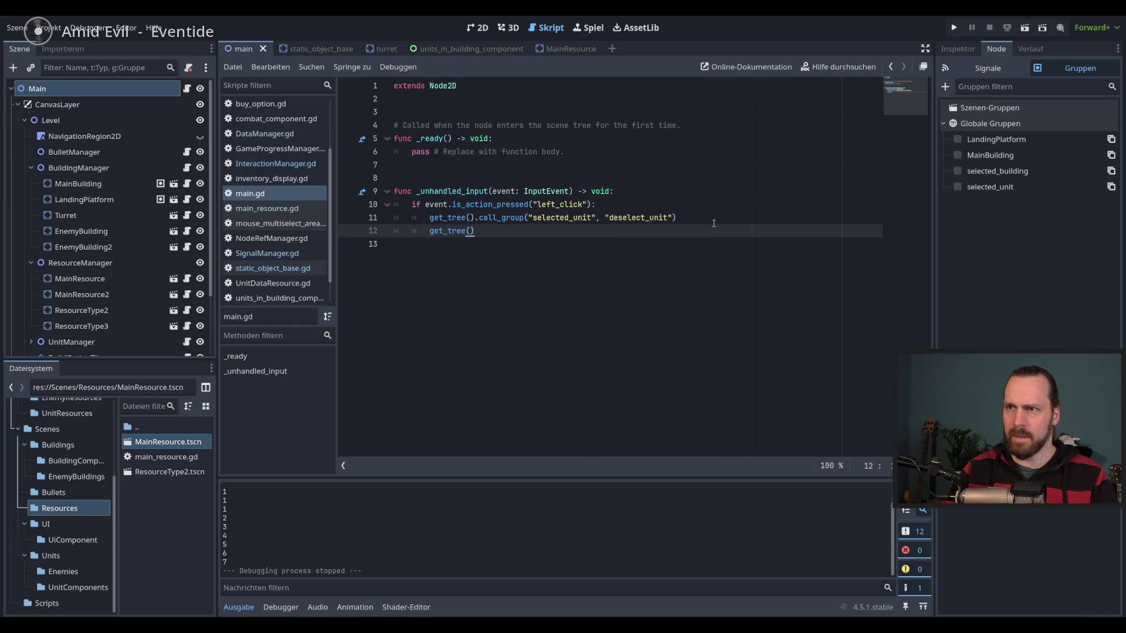
pyautogui.write('.cal')
pyautogui.press('Return')
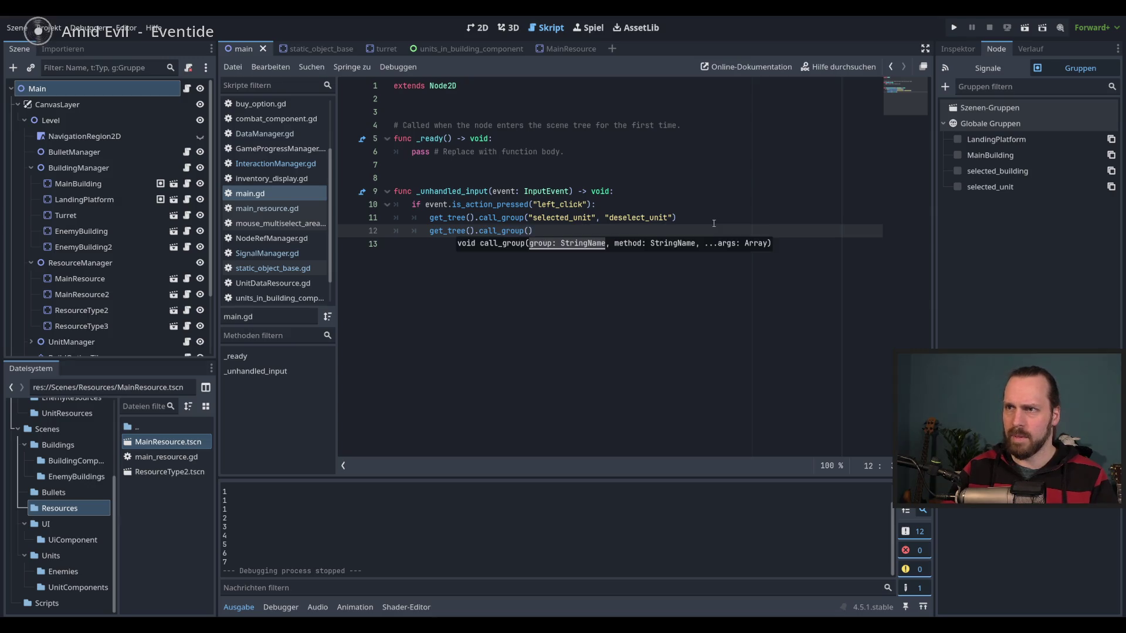
pyautogui.write('"de')
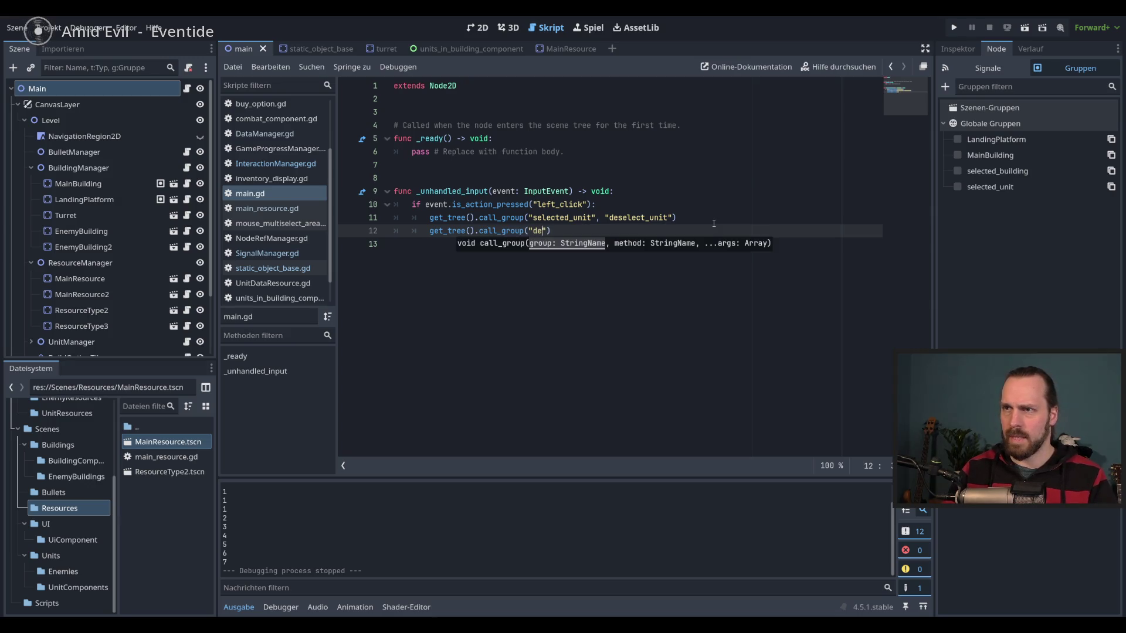
pyautogui.write('selected_b')
pyautogui.write('uilding')
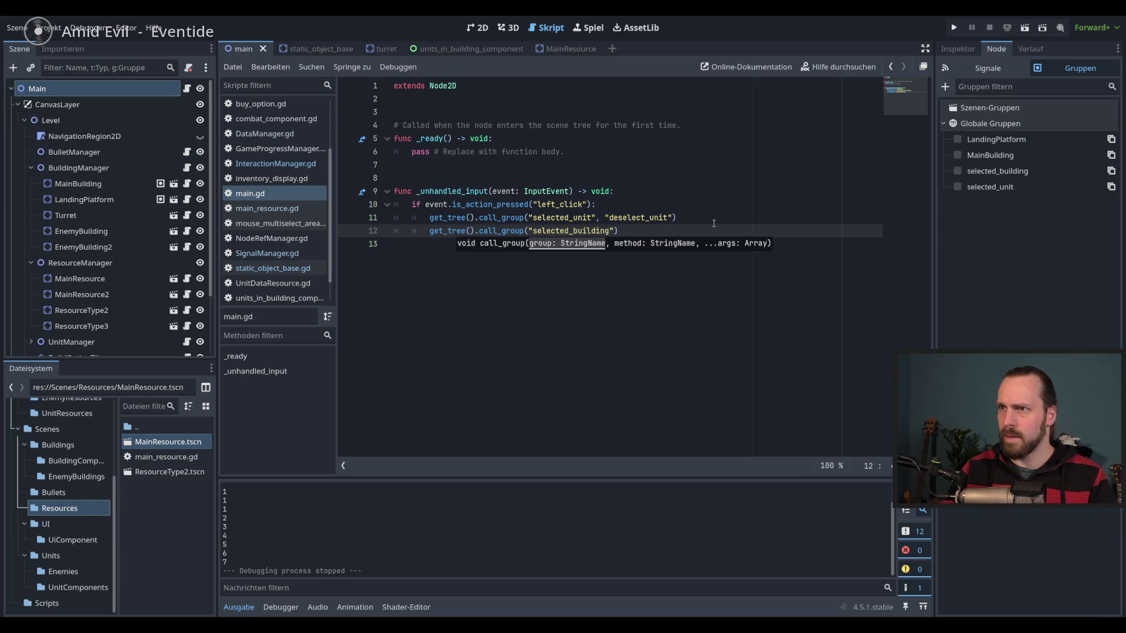
pyautogui.write('", ')
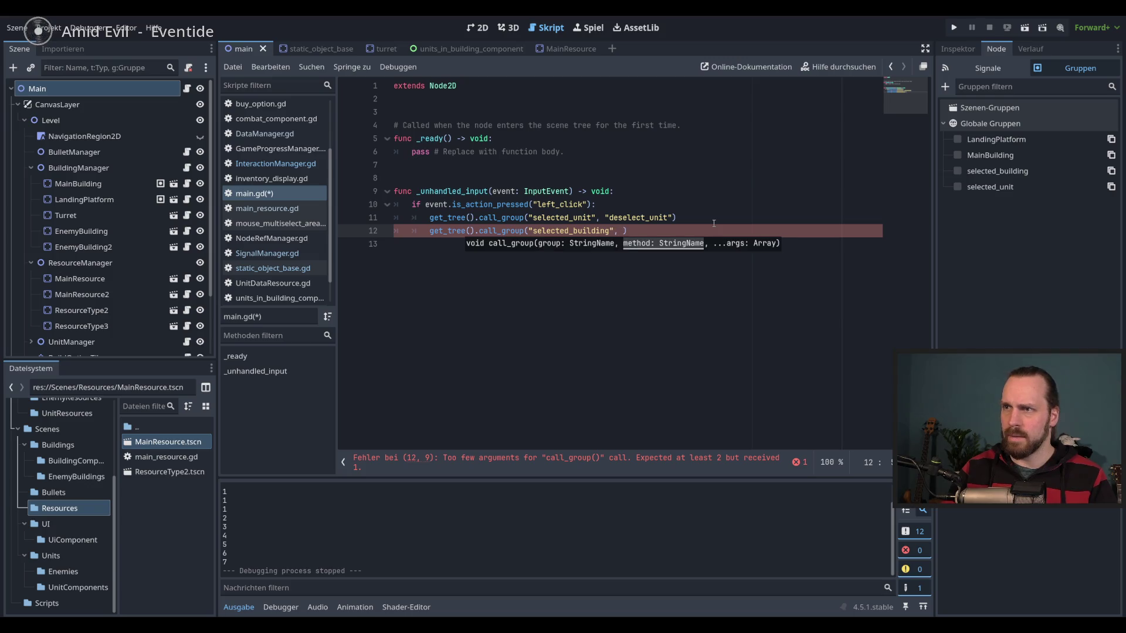
pyautogui.write('deselec')
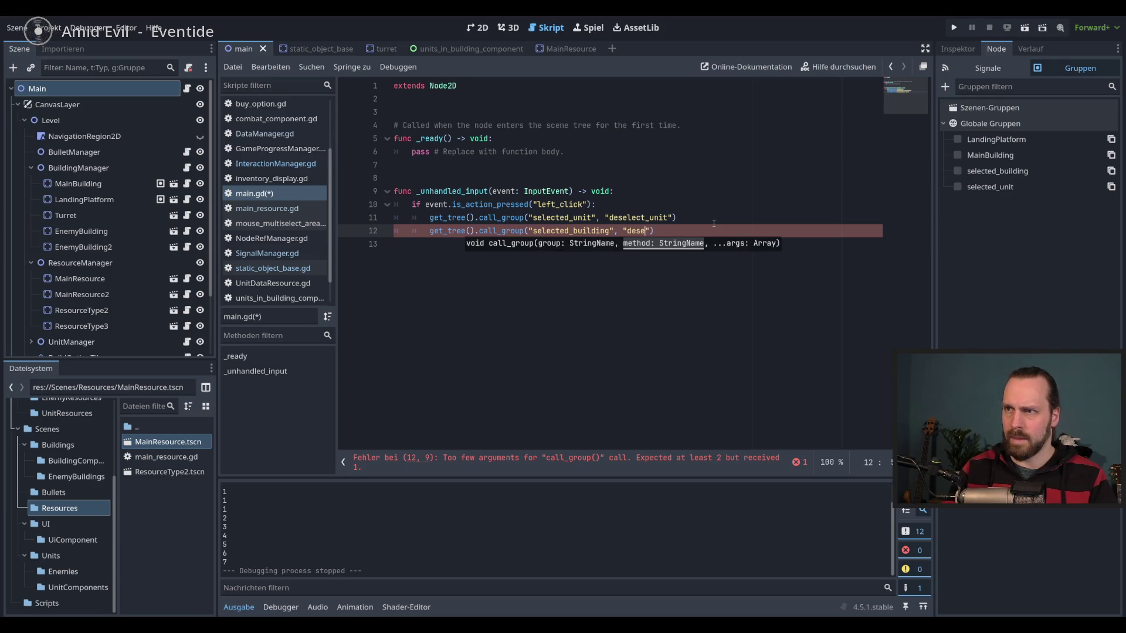
pyautogui.write('t_building')
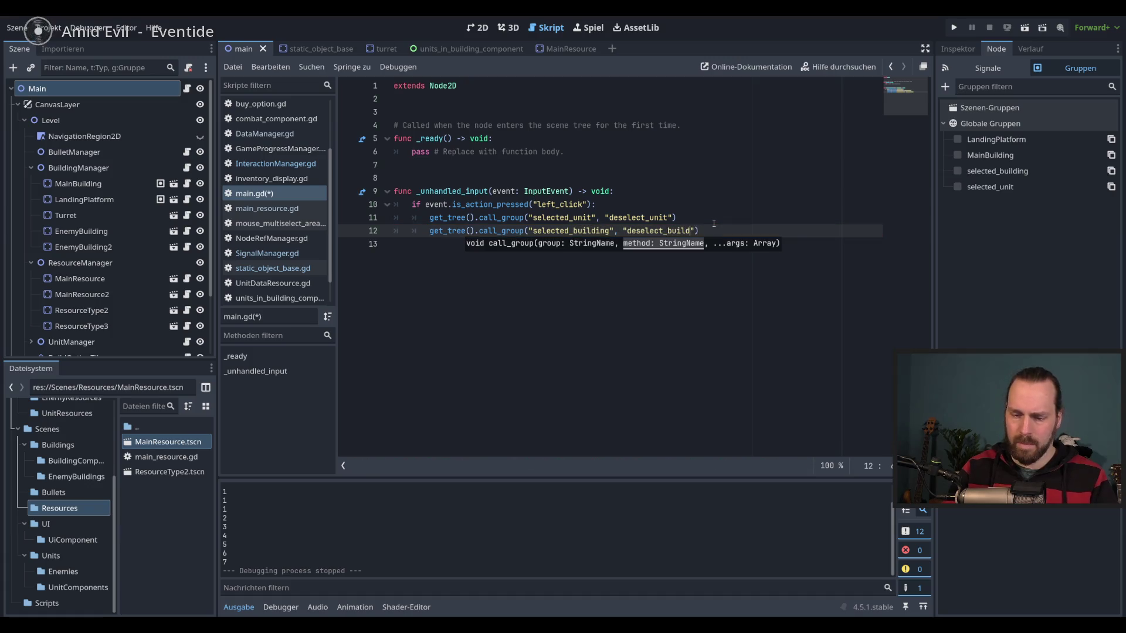
pyautogui.press('F5')
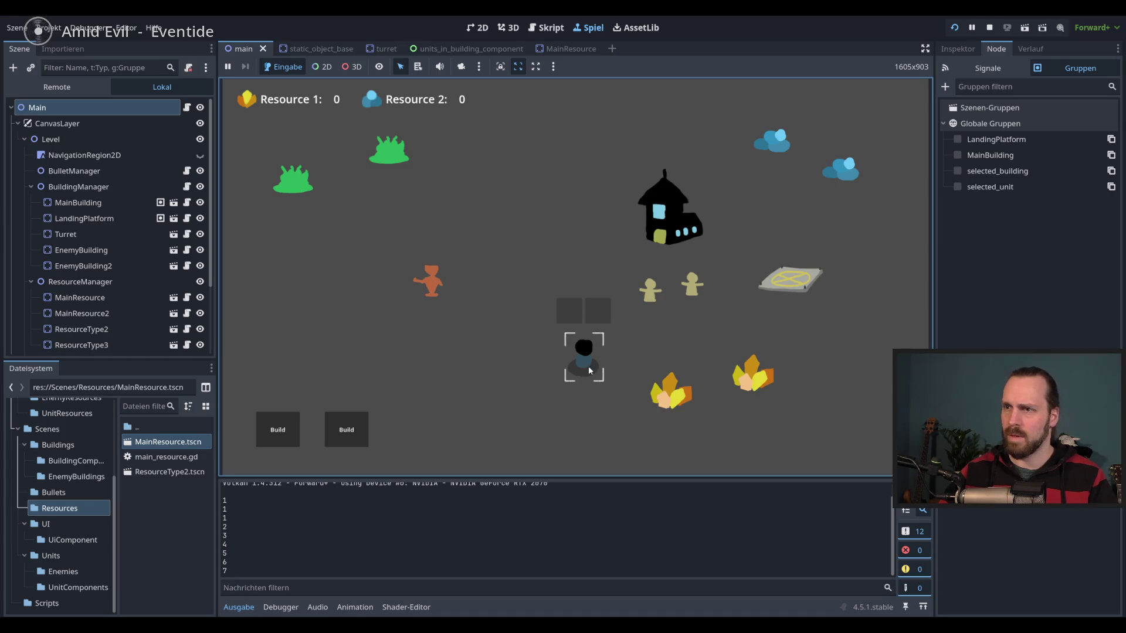
# Select the black unit, deselect it by clicking empty ground, then select it again.
pyautogui.click(583, 358)
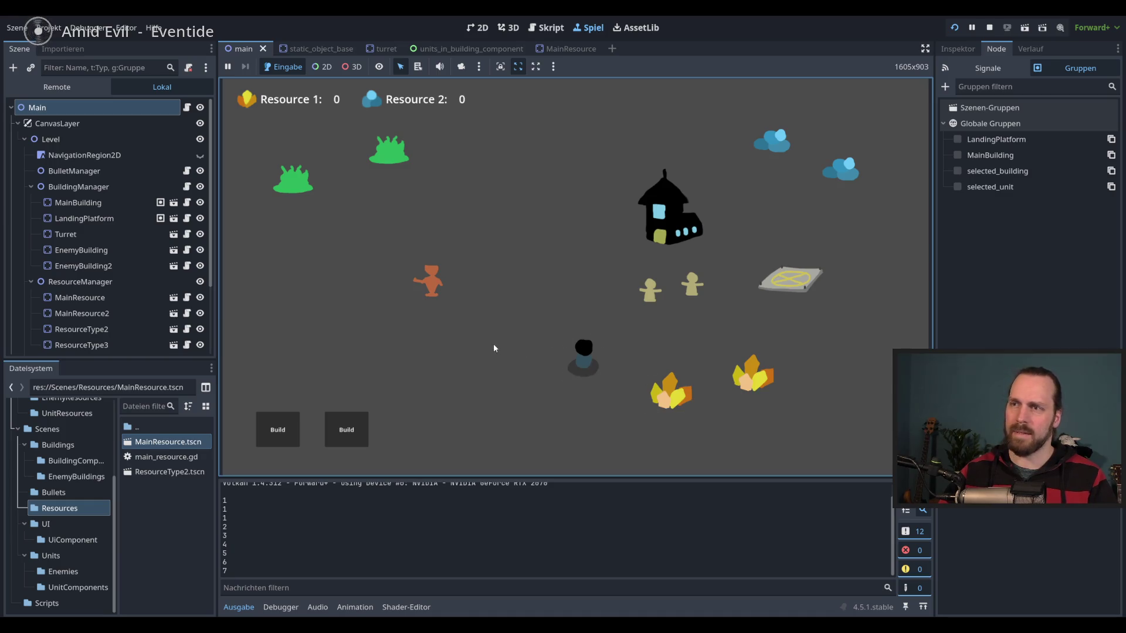
pyautogui.click(477, 351)
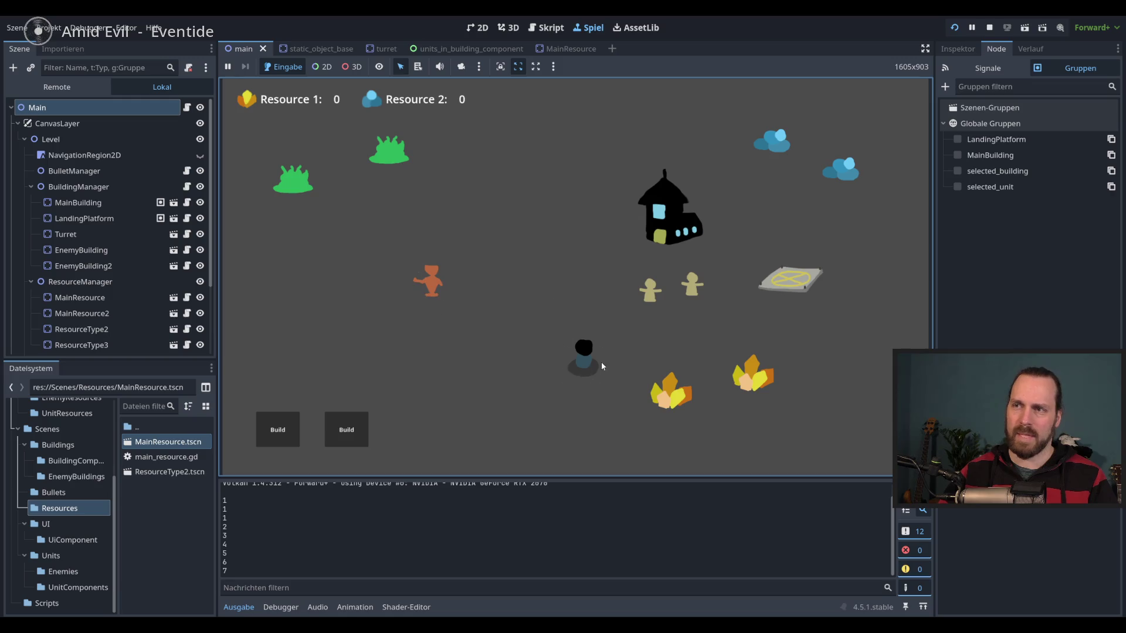
pyautogui.click(578, 365)
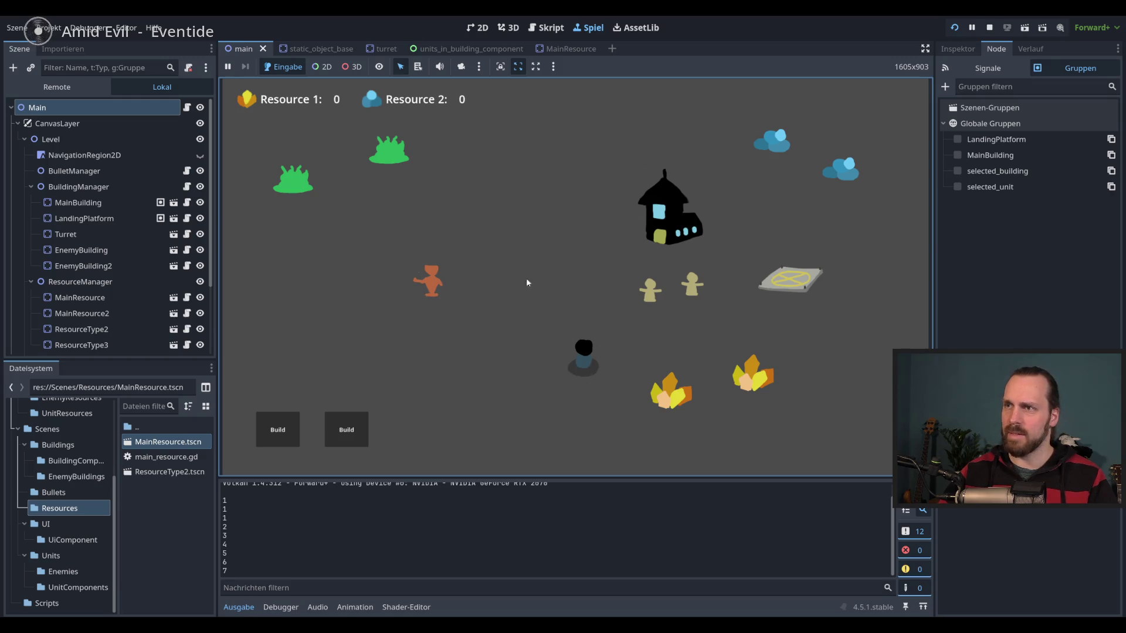
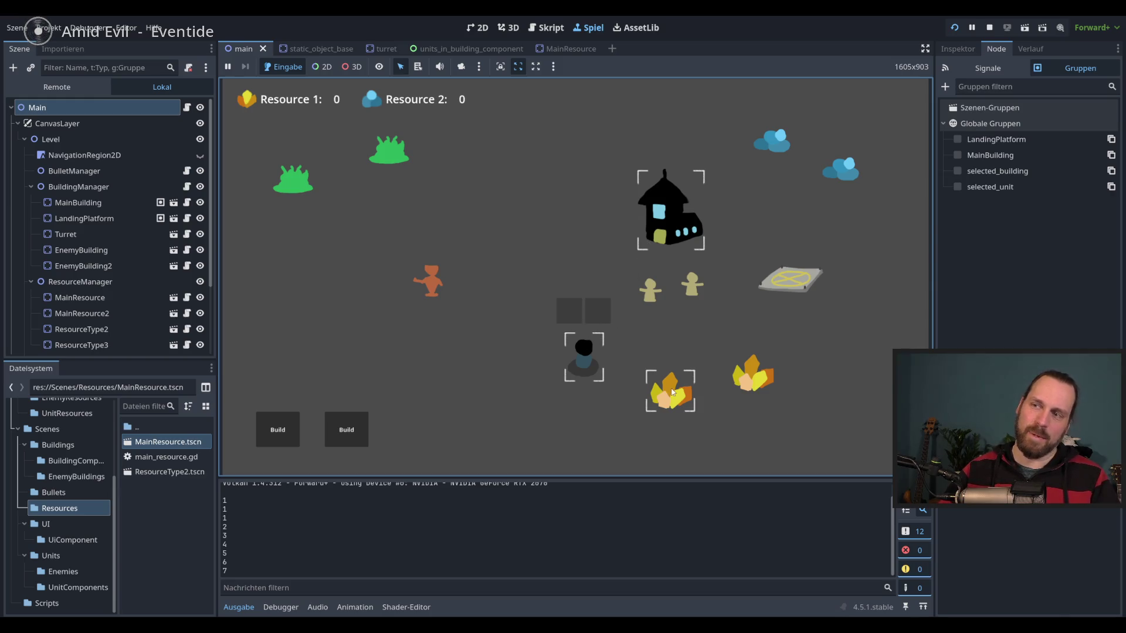
# Select and deselect the dark unit in the running game, then stop the test with F8.
pyautogui.click(780, 194)
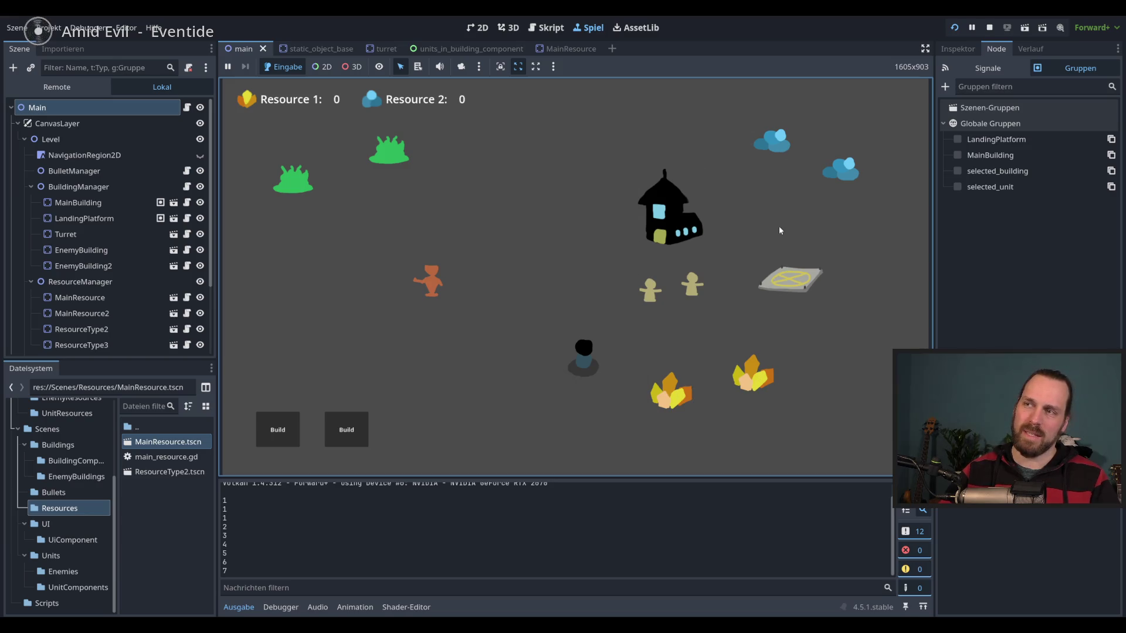
pyautogui.click(583, 355)
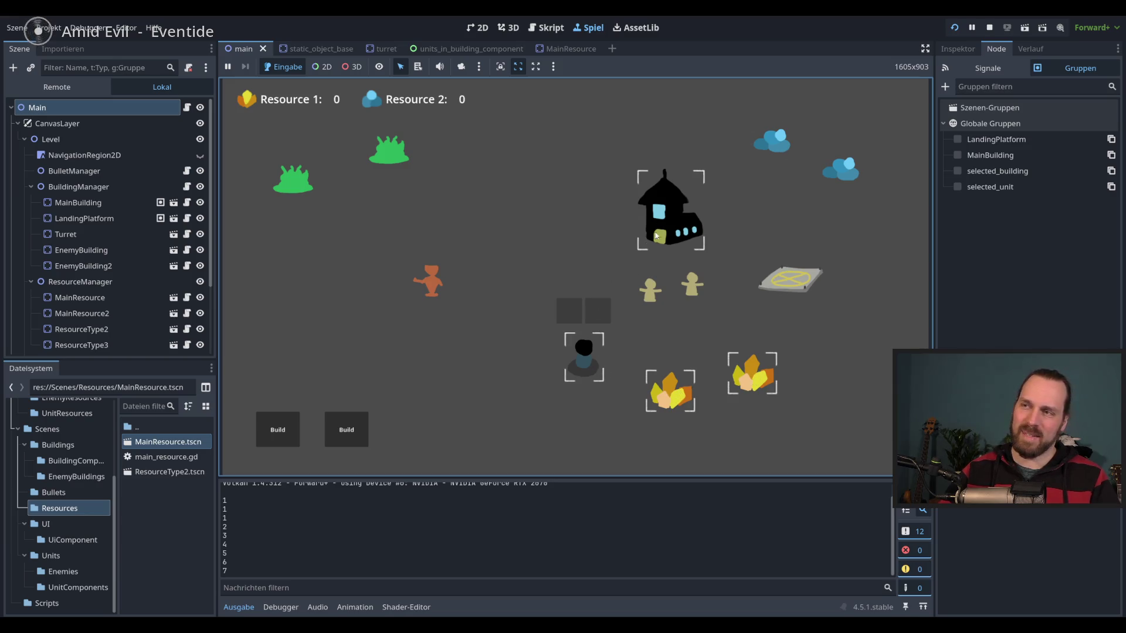
pyautogui.click(555, 261)
pyautogui.press('F8')
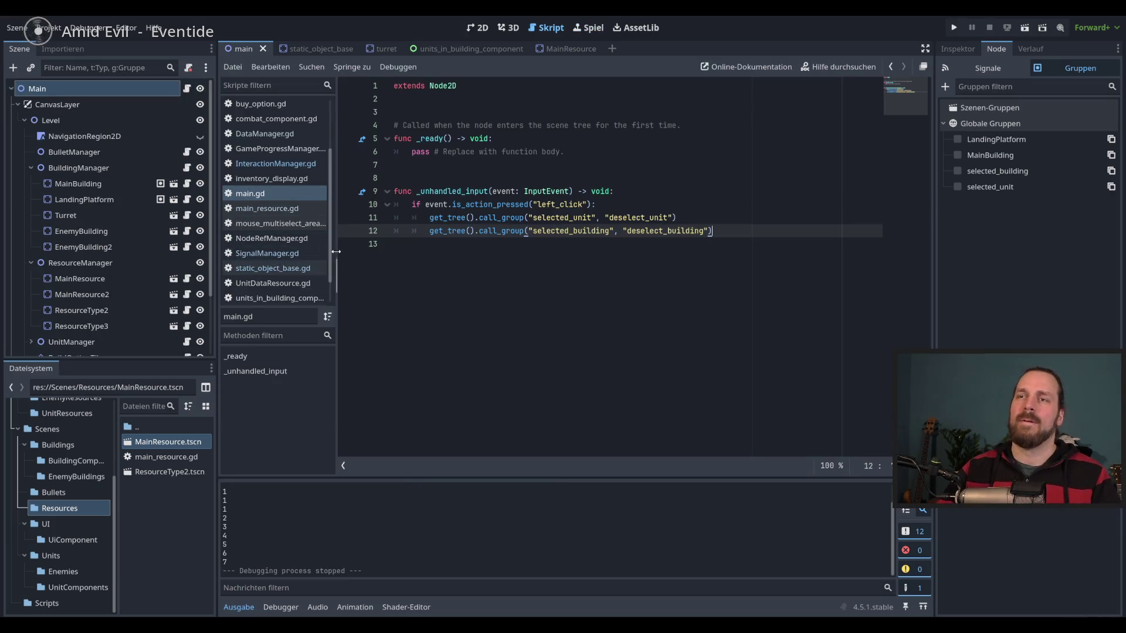
# Open static_object_base.gd and place the caret after the deselect_unit call in _on_button_pressed.
pyautogui.scroll(-2, 282, 258)
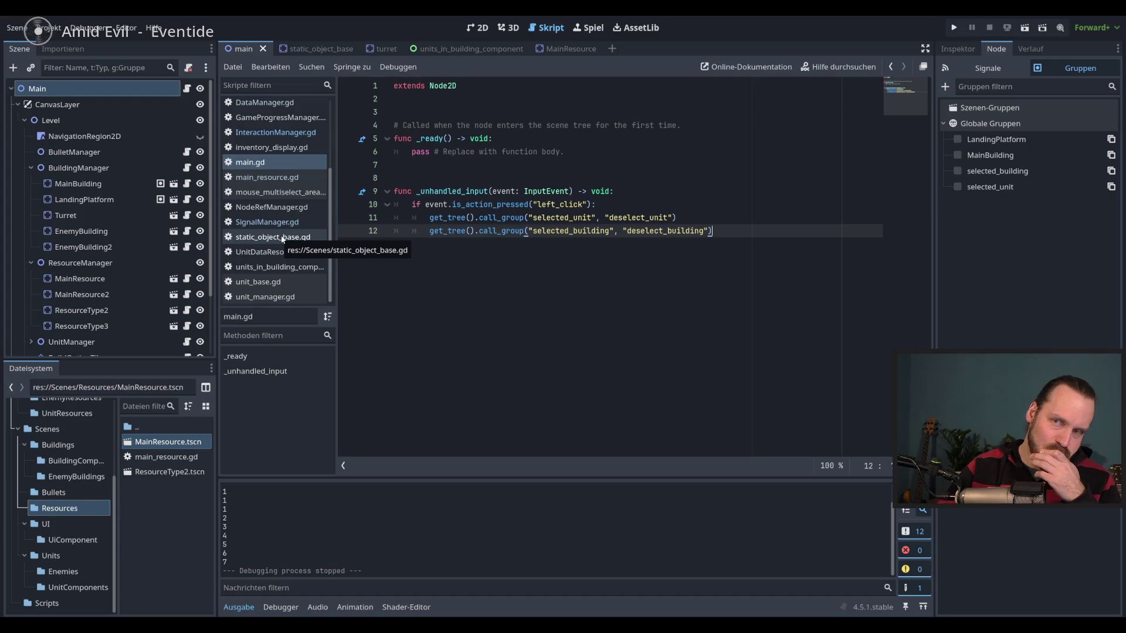
pyautogui.click(269, 240)
pyautogui.scroll(-1, 600, 336)
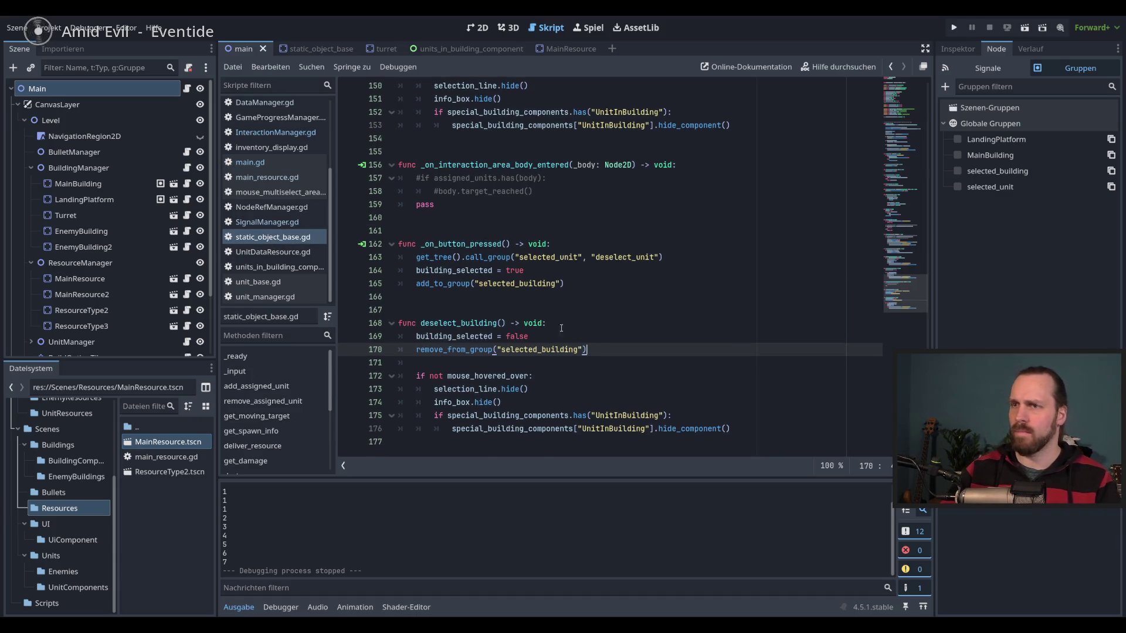
pyautogui.doubleClick(464, 243)
pyautogui.click(575, 283)
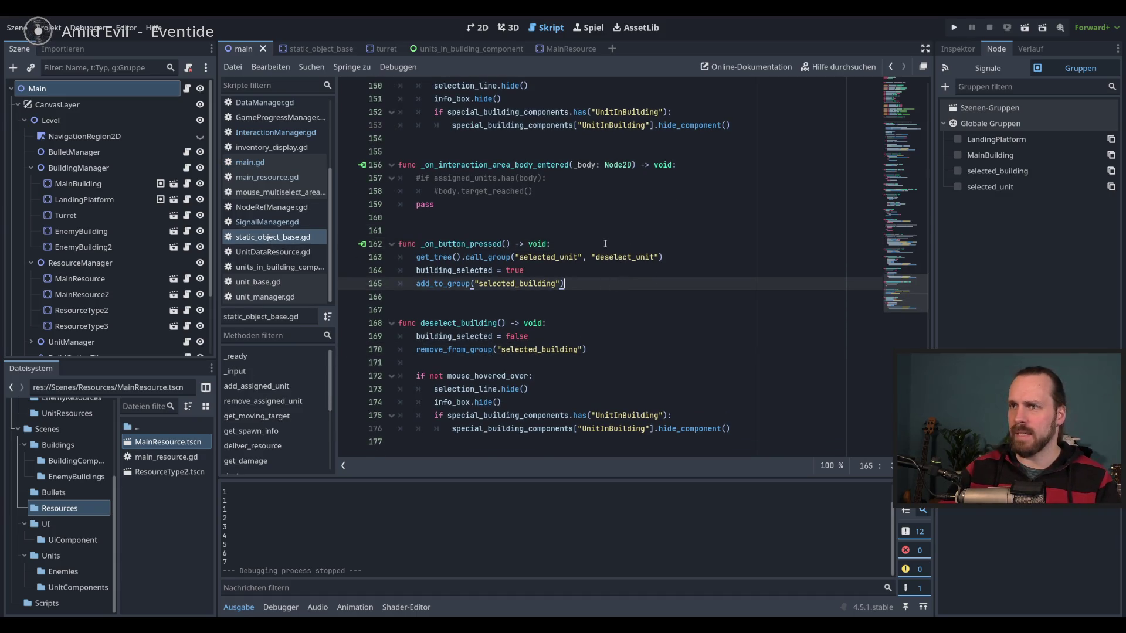
pyautogui.click(626, 250)
pyautogui.press('Return')
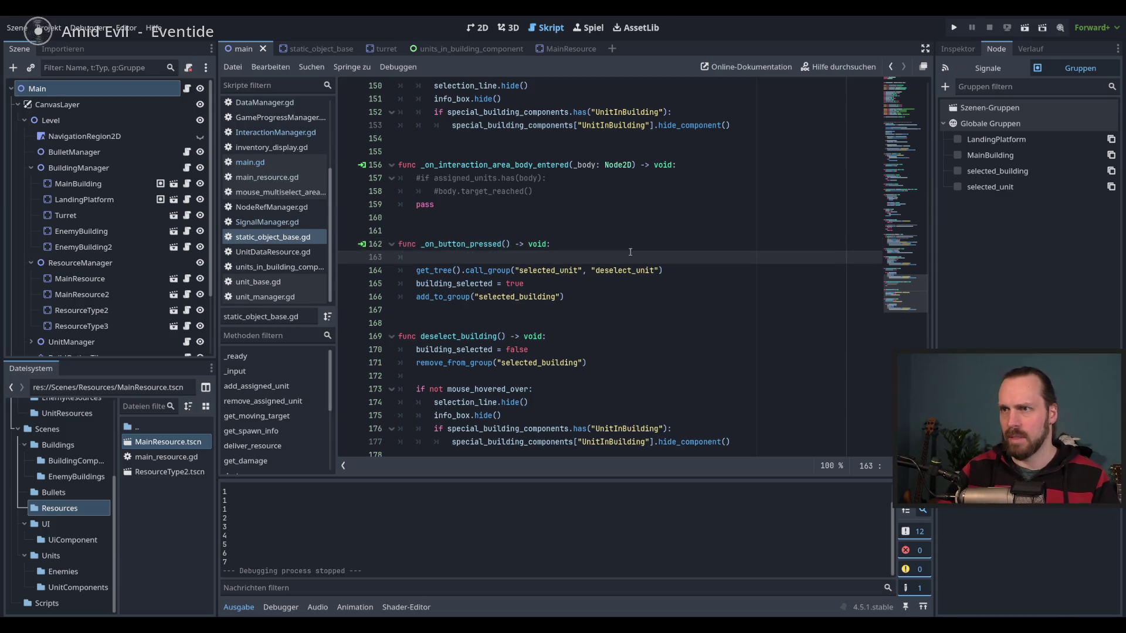
pyautogui.press('BackSpace')
pyautogui.press('BackSpace')
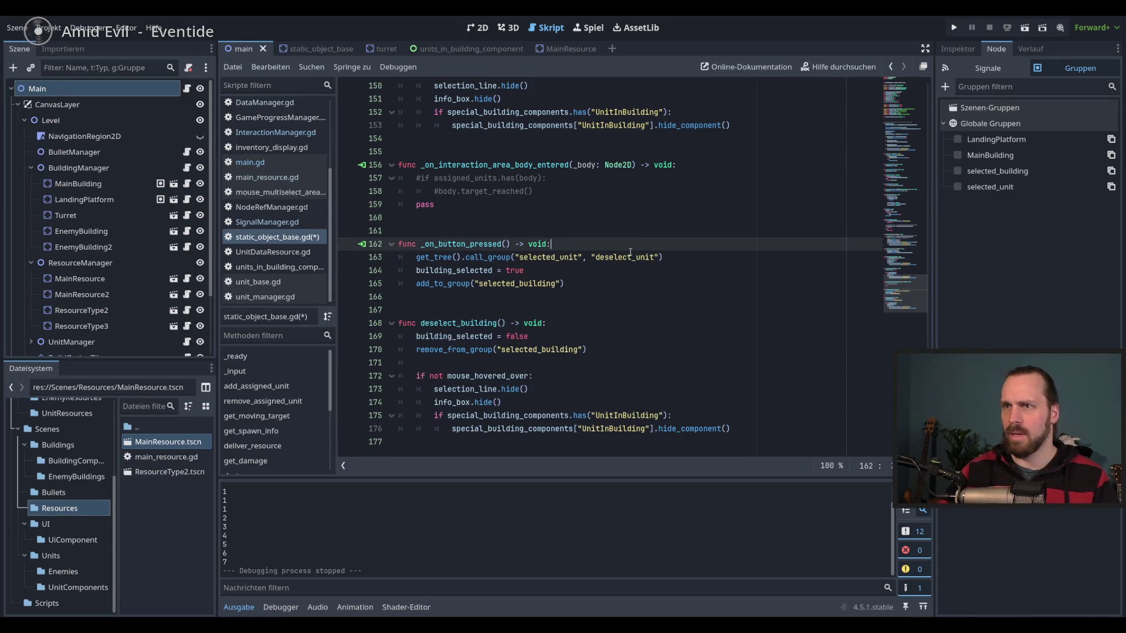
pyautogui.click(663, 256)
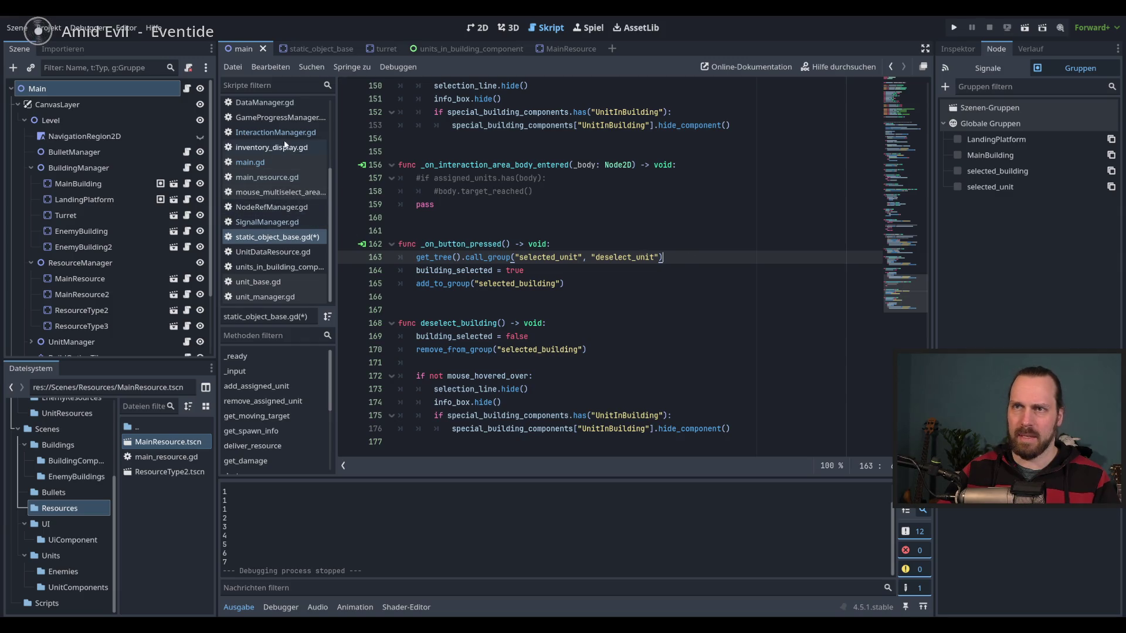
# Copy the deselect_building call_group line from main.gd into _on_button_pressed and save.
pyautogui.click(250, 162)
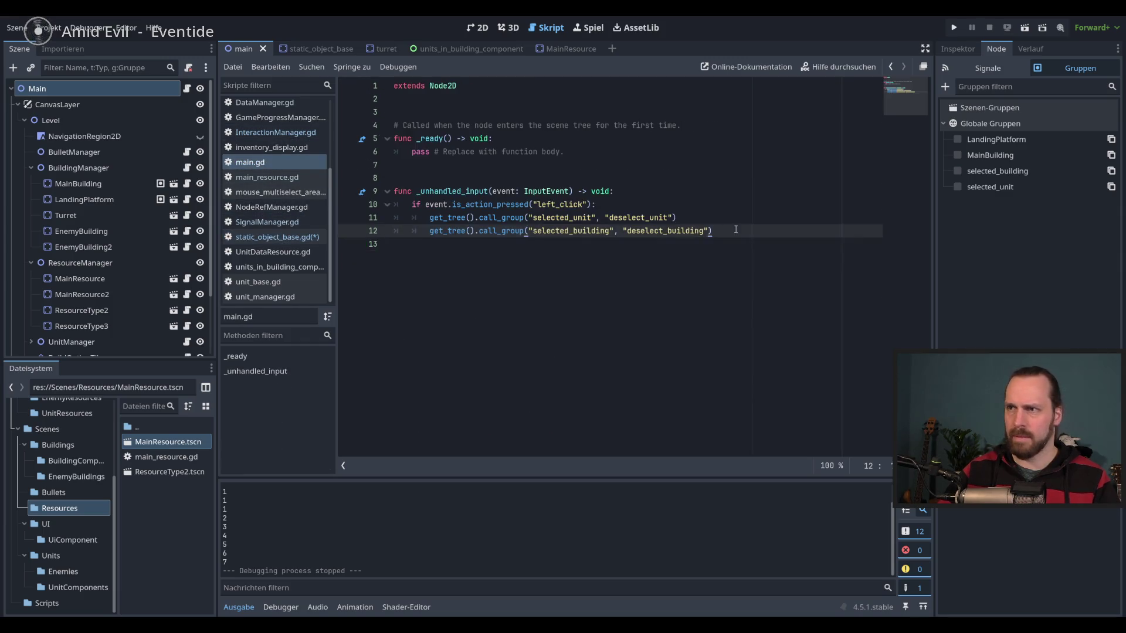
pyautogui.keyDown('shift'); pyautogui.click(429, 230); pyautogui.keyUp('shift')
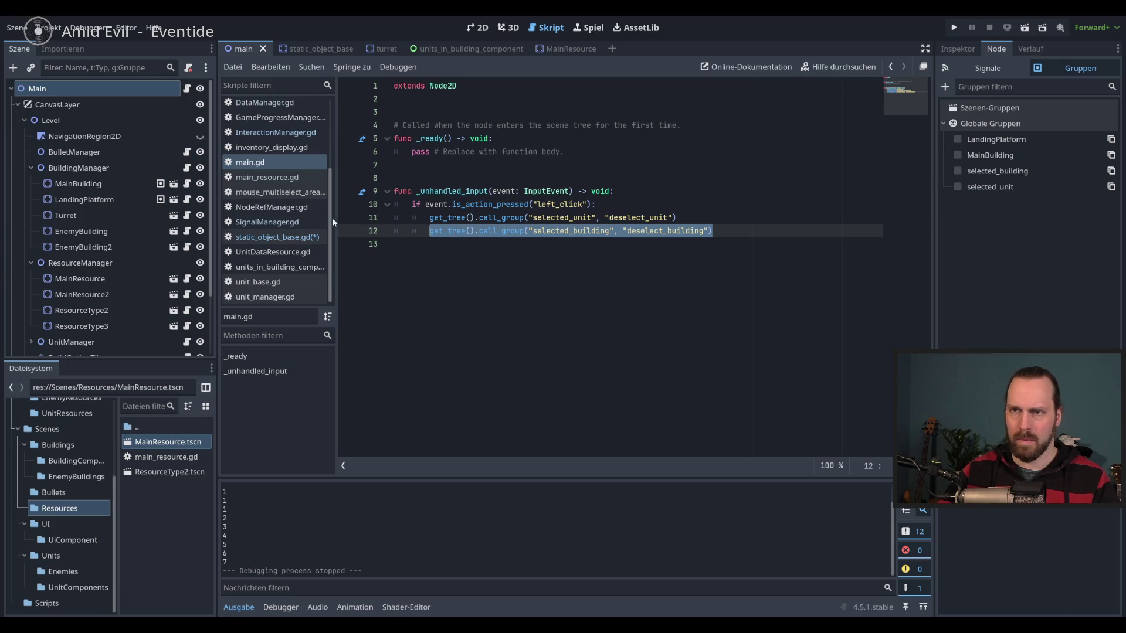
pyautogui.click(293, 239)
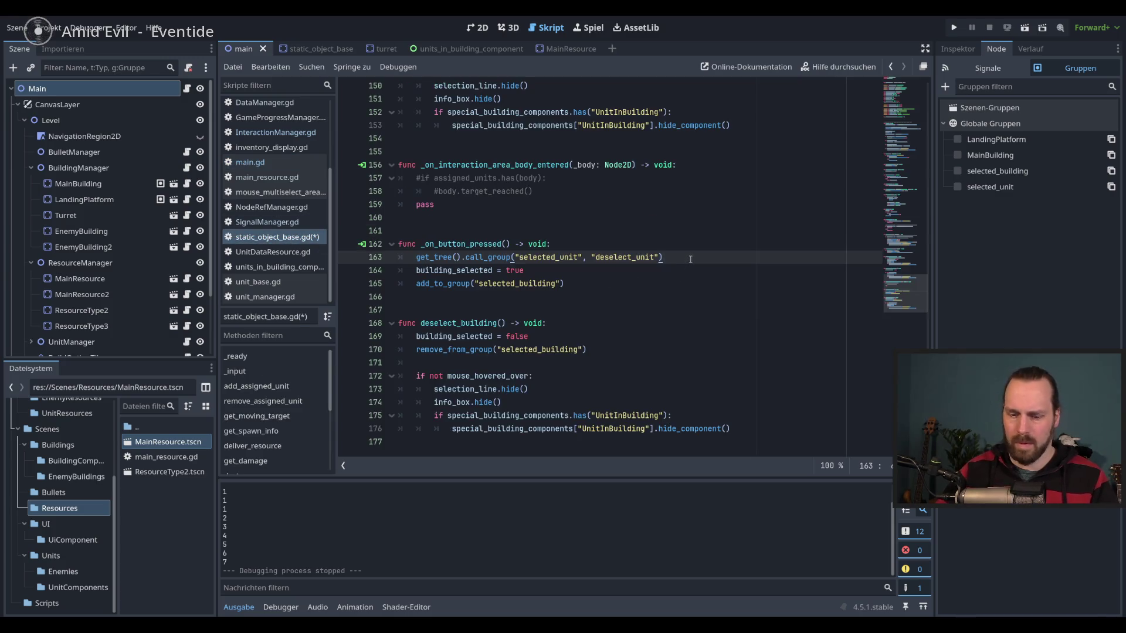
pyautogui.press('Return')
pyautogui.write('get_tree().call_group("selected_building", "deselect_building")')
pyautogui.hotkey('ctrl', 's')
# Add a blank line above building_selected = true and relaunch the game with F5.
pyautogui.click(693, 281)
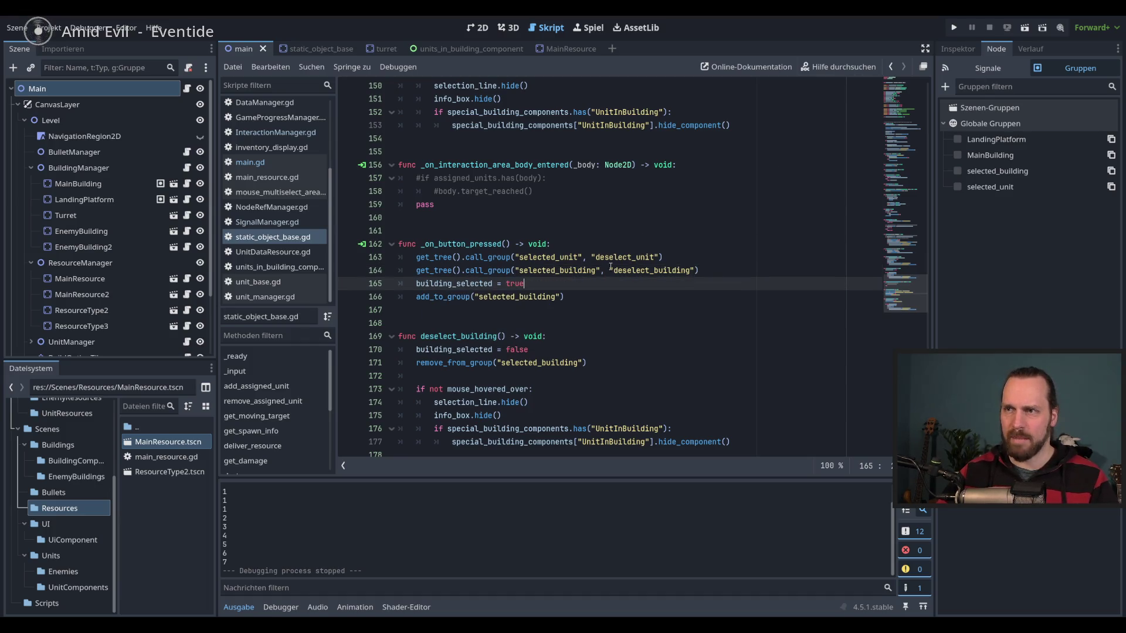
pyautogui.doubleClick(509, 270)
pyautogui.click(604, 285)
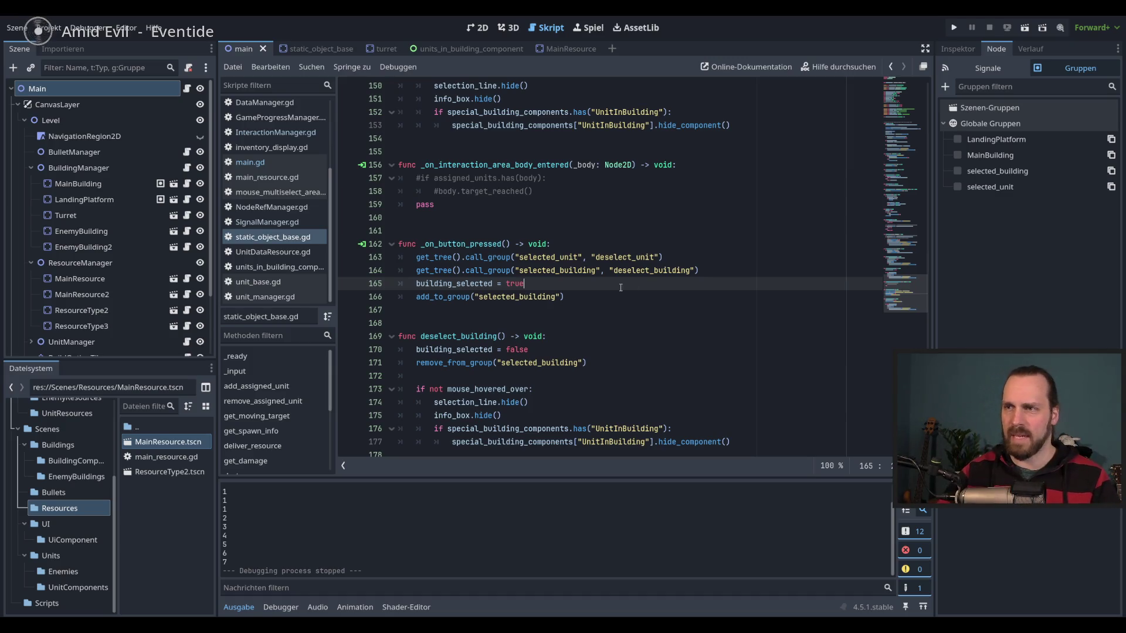
pyautogui.press('Up')
pyautogui.press('End')
pyautogui.press('Return')
pyautogui.press('F5')
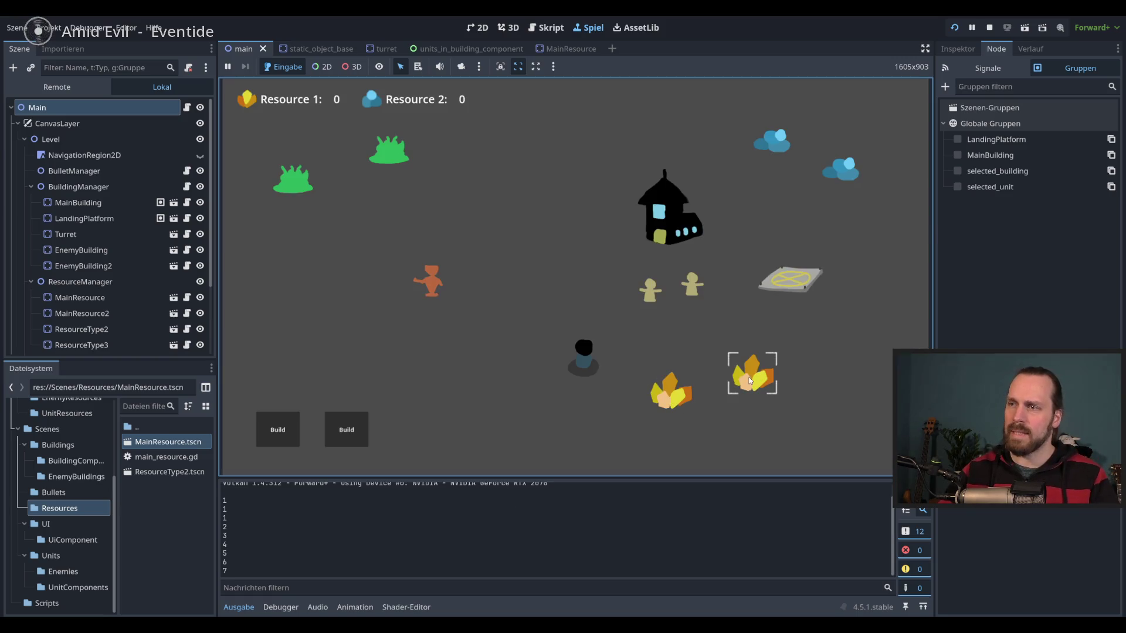
# Alternate selecting the house and the dark unit, loading the two tan units into it.
pyautogui.click(677, 205)
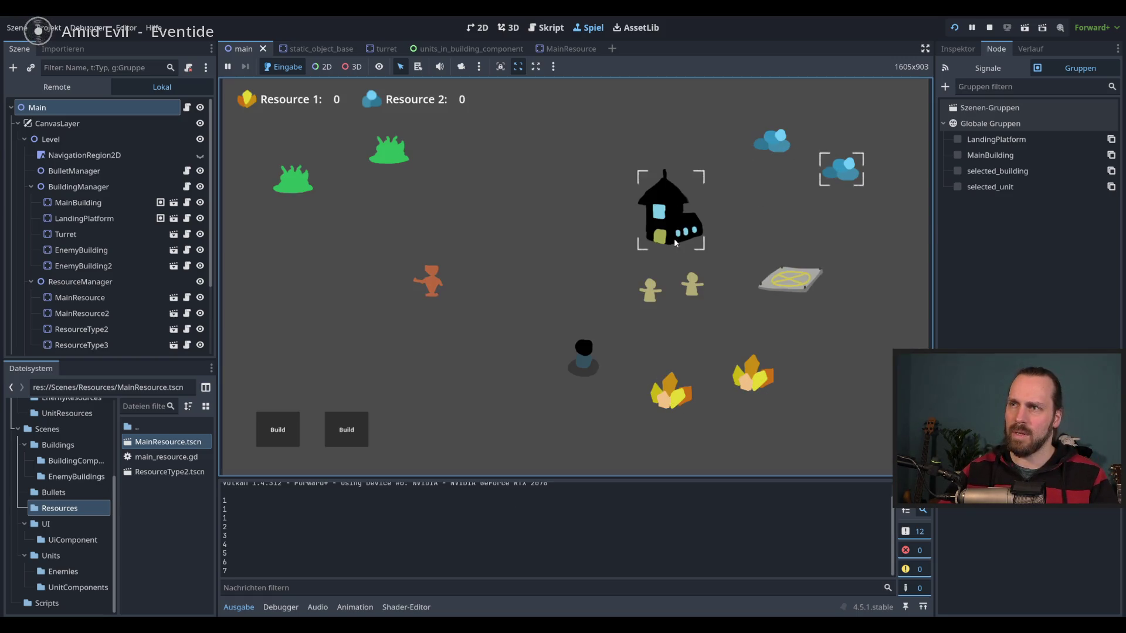
pyautogui.click(583, 354)
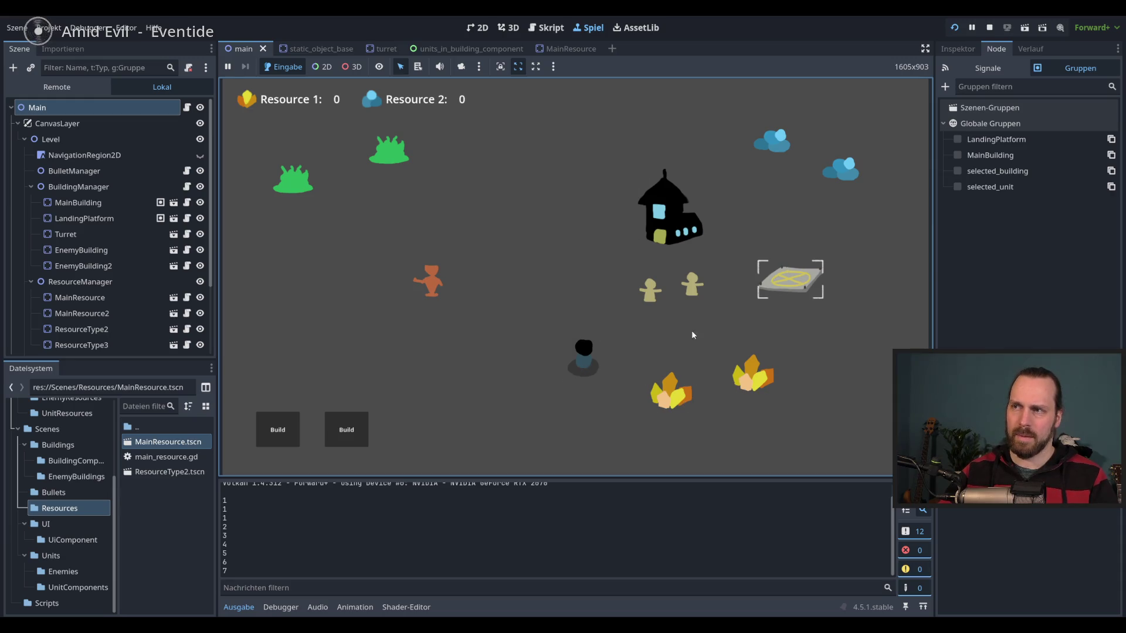
pyautogui.click(770, 289)
pyautogui.click(583, 353)
pyautogui.click(598, 312)
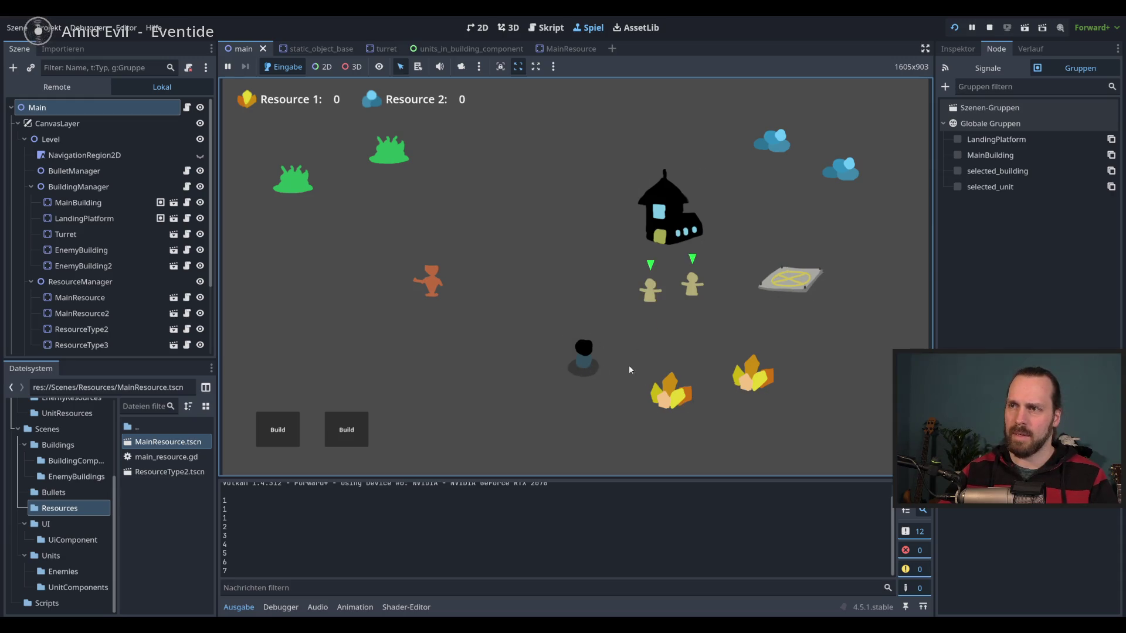
pyautogui.click(590, 362)
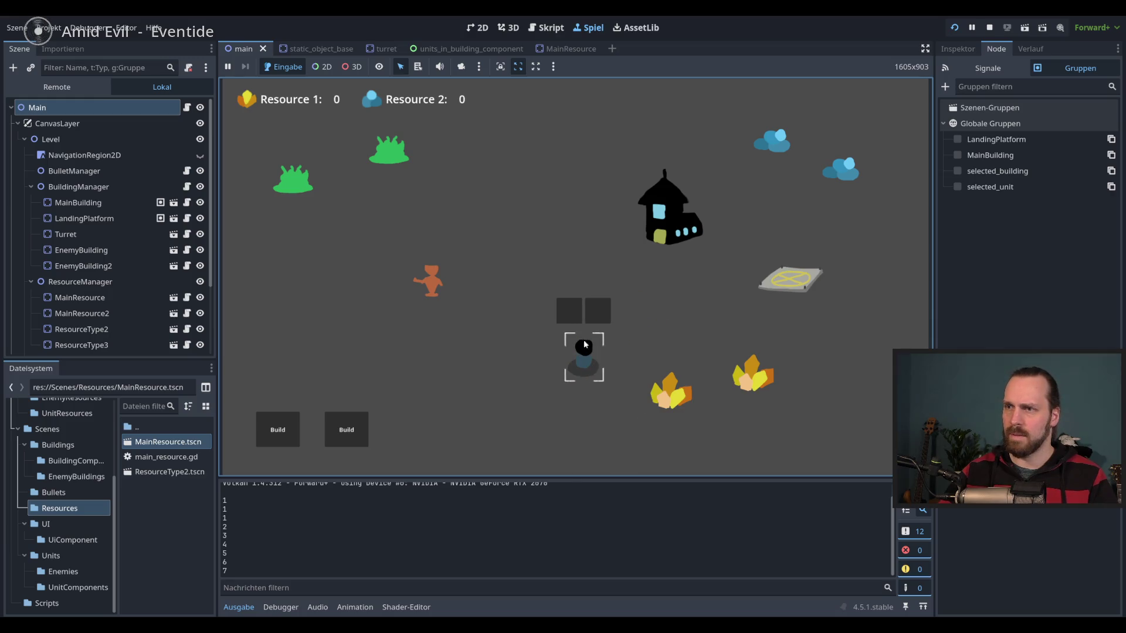
# Reselect the dark unit, release the tan units, and send them upward on the map.
pyautogui.click(584, 346)
pyautogui.click(590, 374)
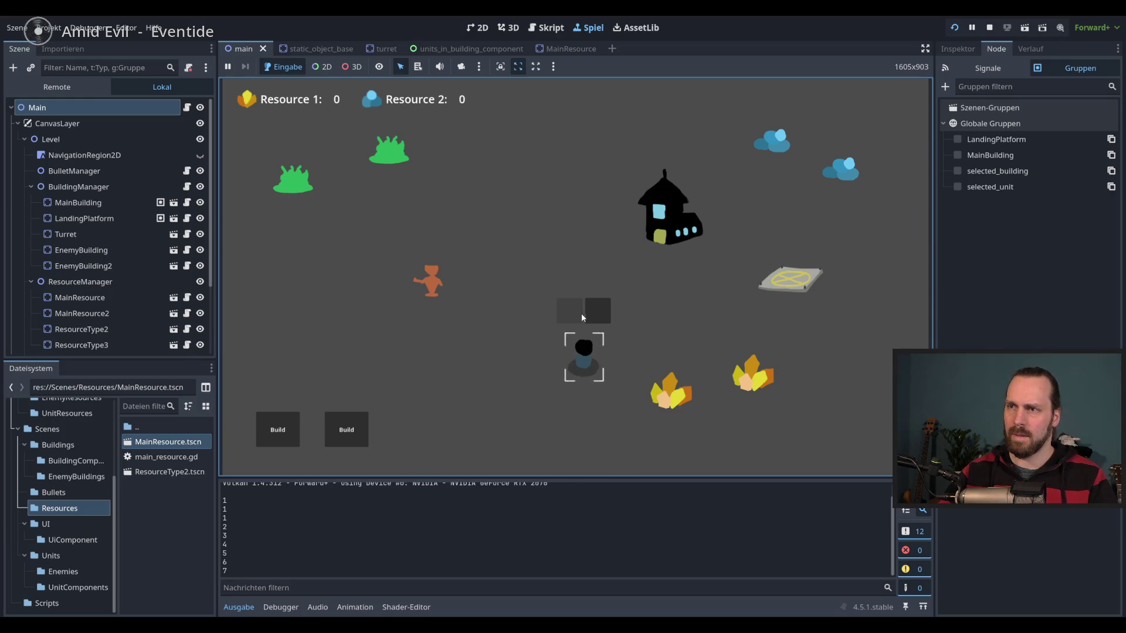
pyautogui.click(582, 317)
pyautogui.click(585, 352)
pyautogui.click(593, 315)
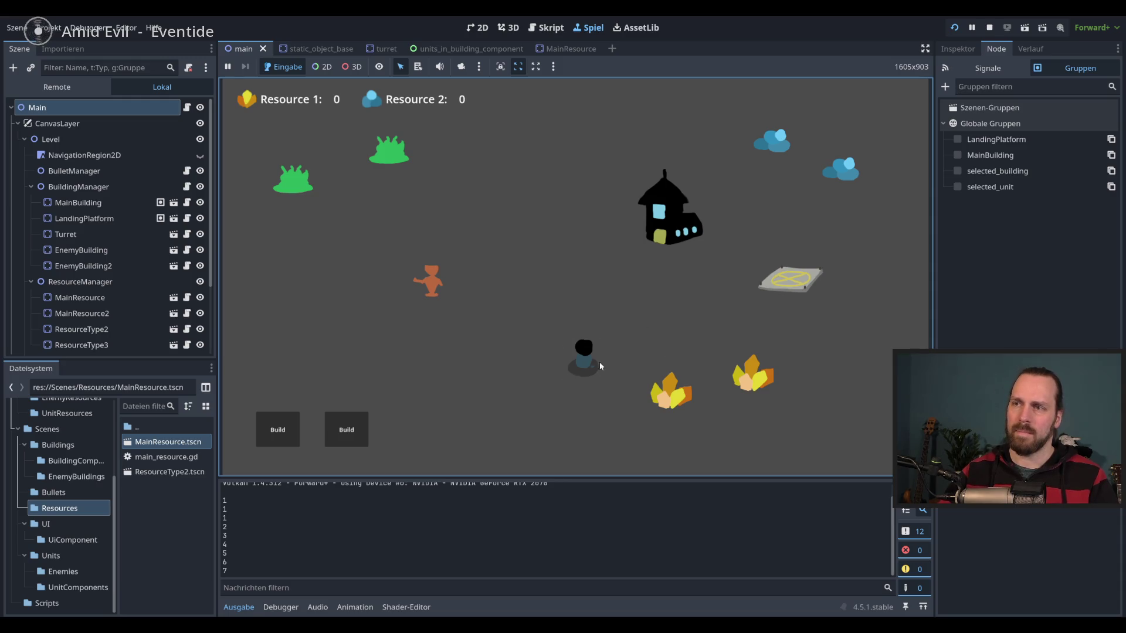
pyautogui.click(595, 360)
pyautogui.click(579, 308)
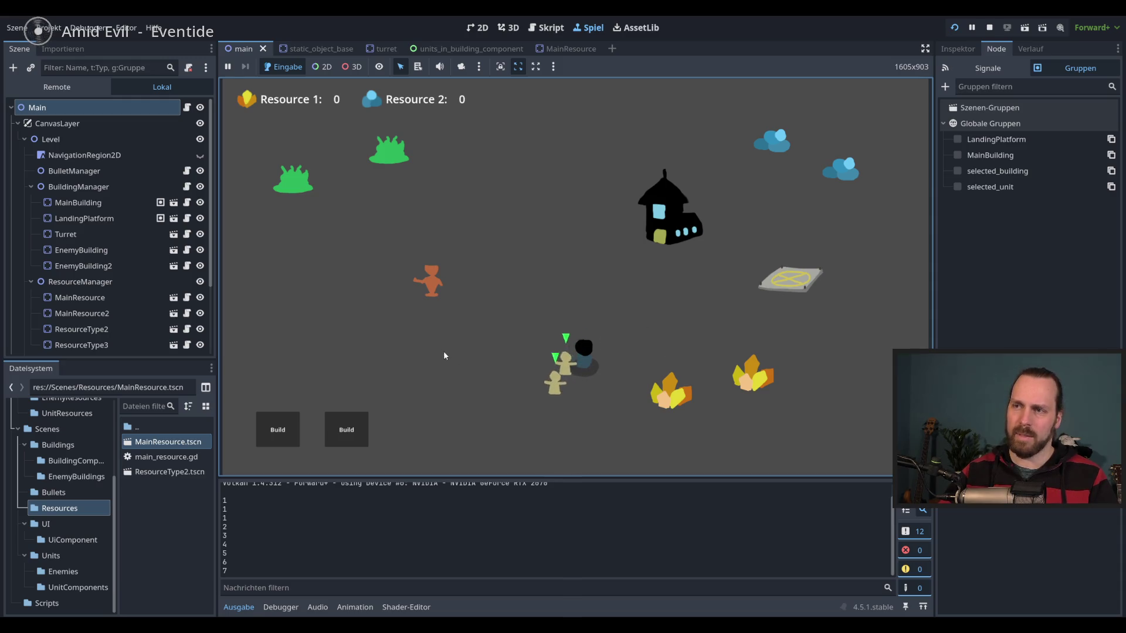
pyautogui.click(581, 363)
pyautogui.click(571, 384)
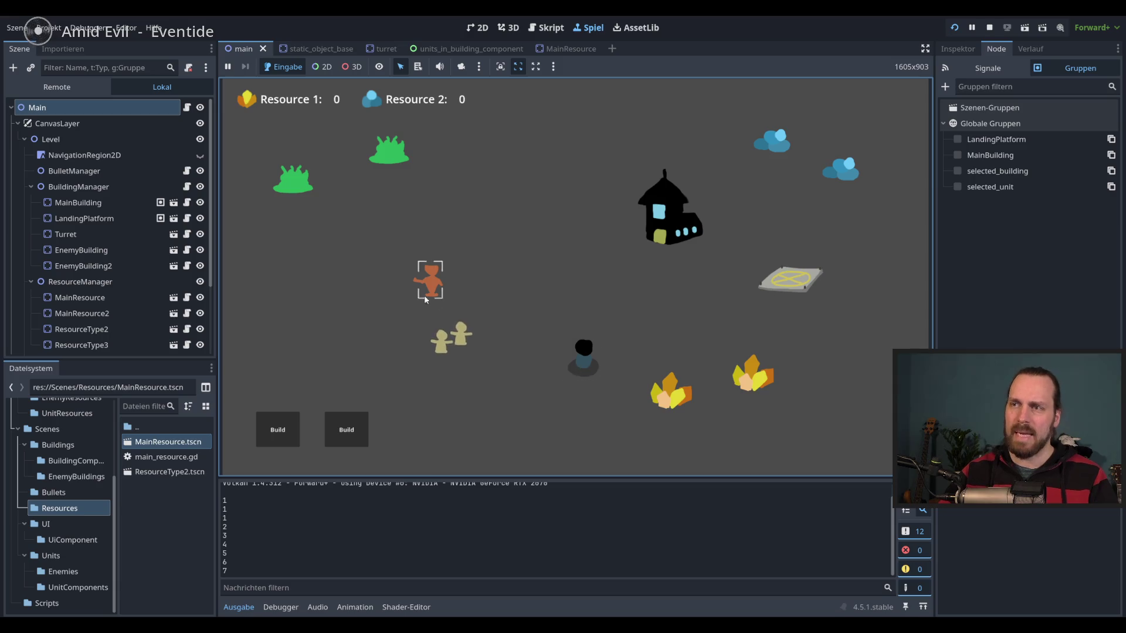
pyautogui.click(586, 380)
pyautogui.click(600, 316)
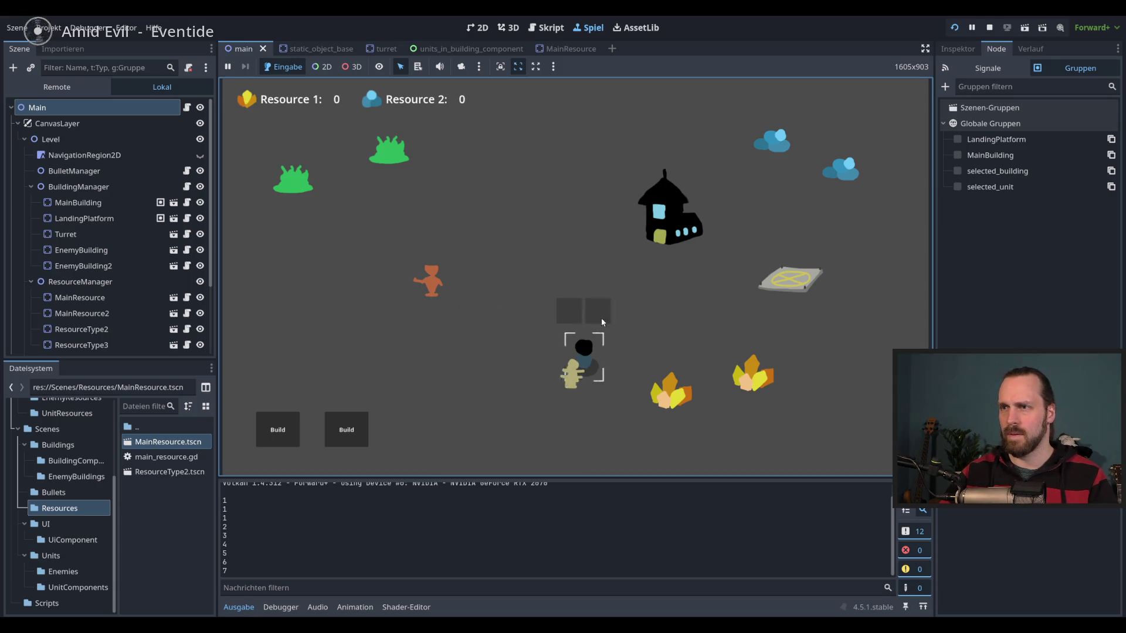
pyautogui.rightClick(538, 245)
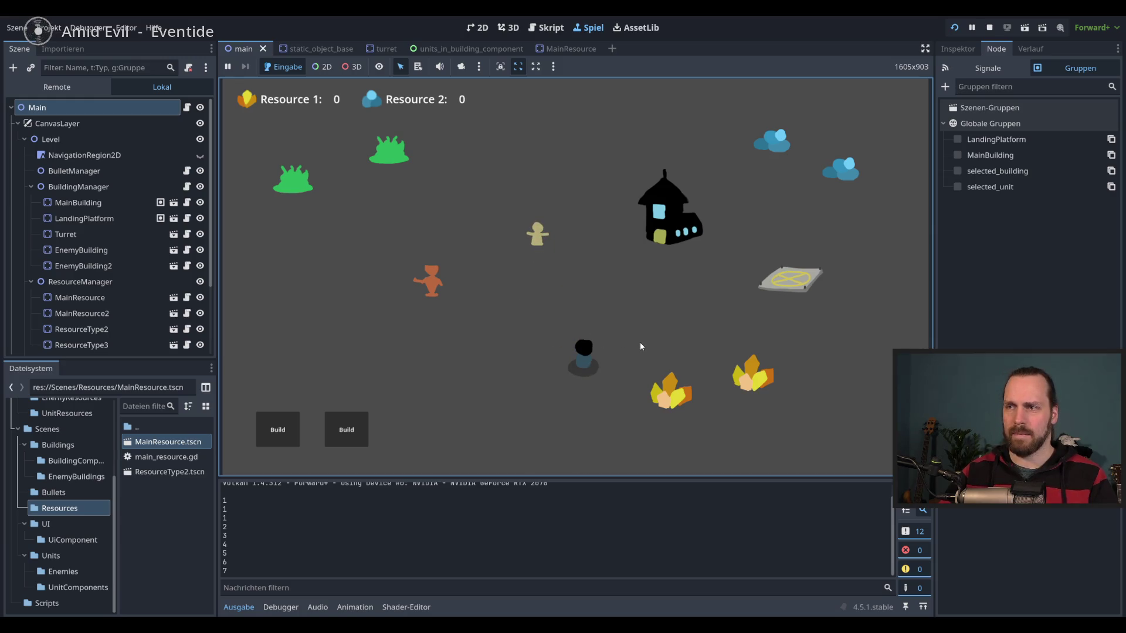
# Spawn a tan unit toward the orange enemy, select the landing platform, and stop the game.
pyautogui.click(583, 352)
pyautogui.click(570, 315)
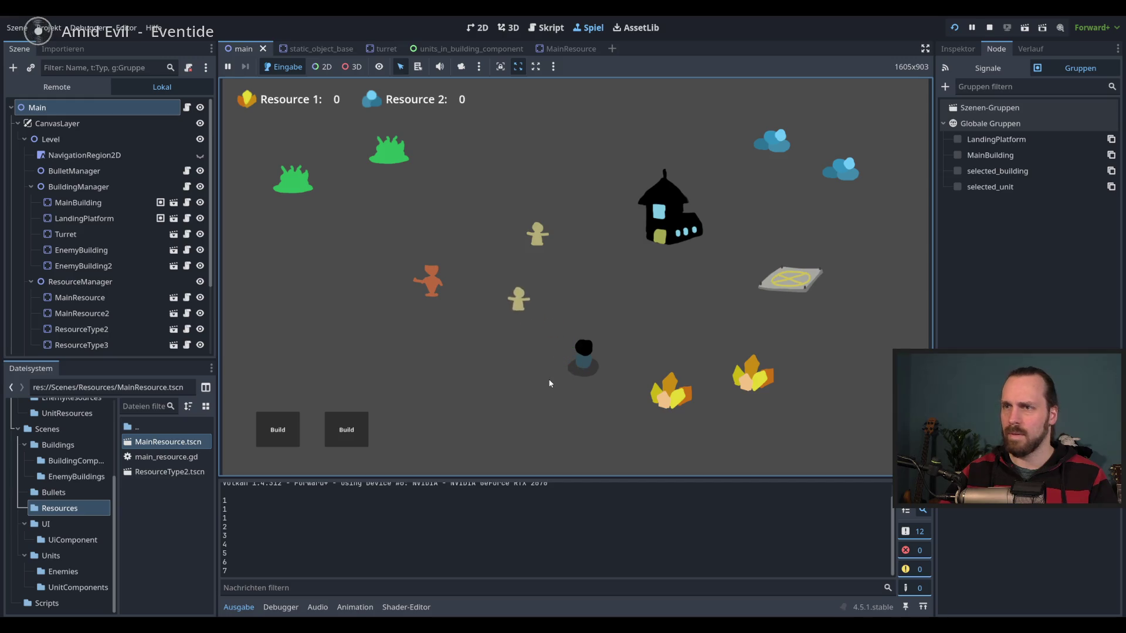
pyautogui.rightClick(432, 280)
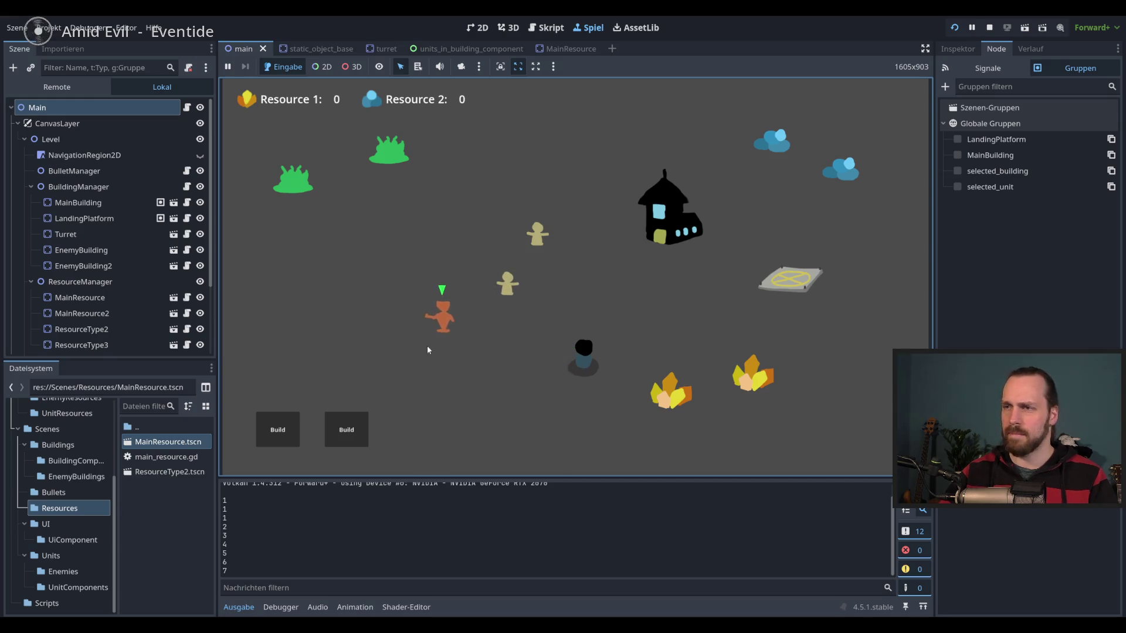
pyautogui.click(800, 284)
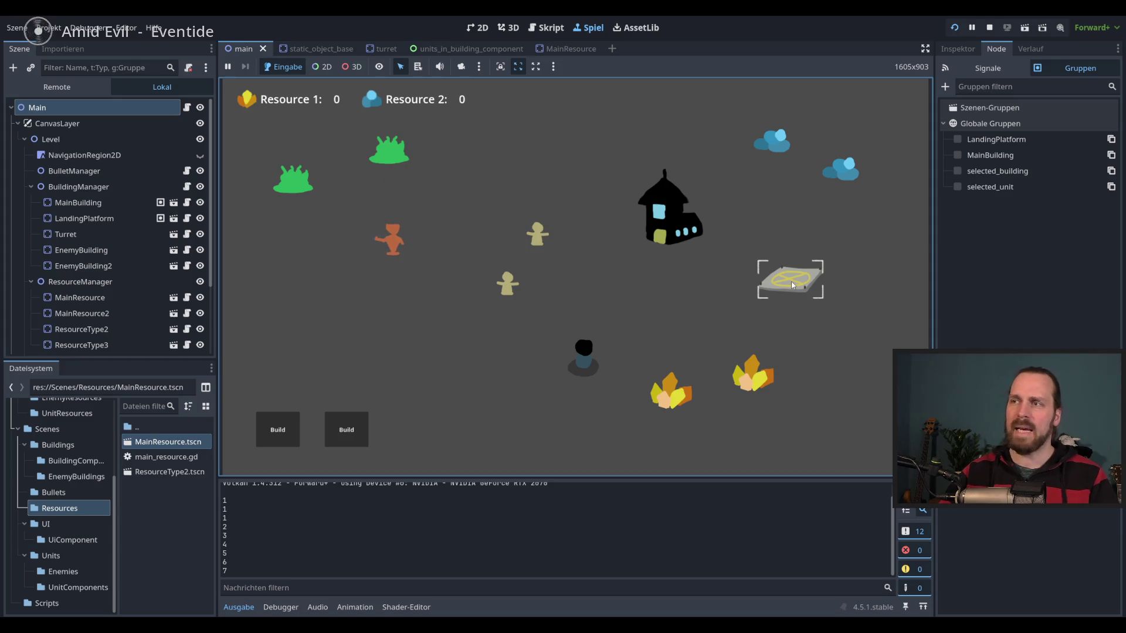
pyautogui.click(402, 285)
pyautogui.click(805, 276)
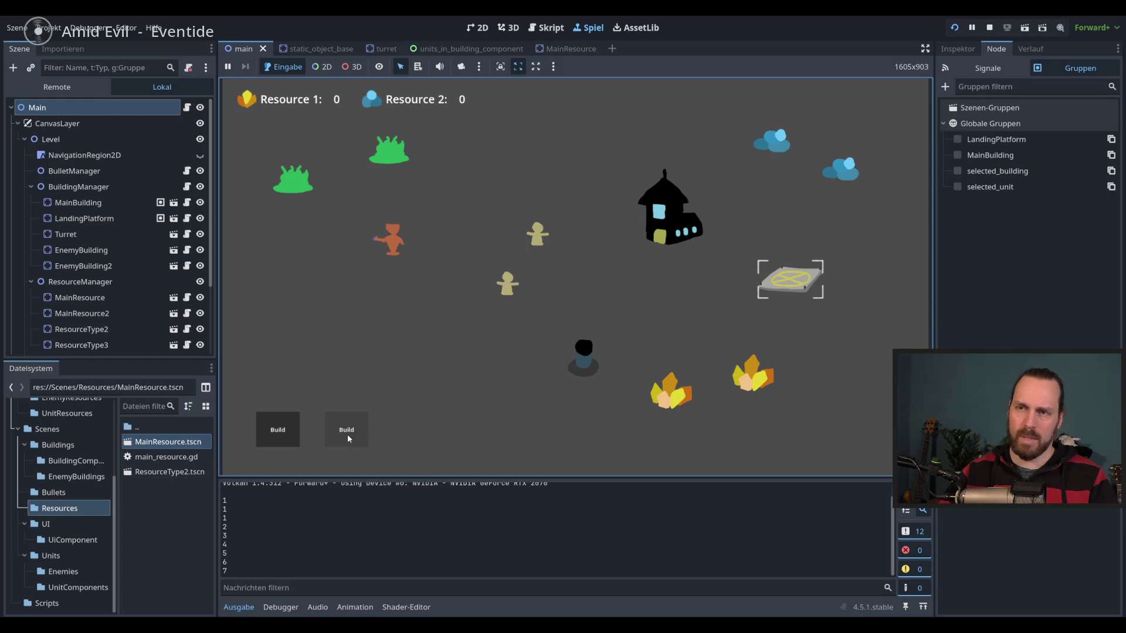
pyautogui.press('F8')
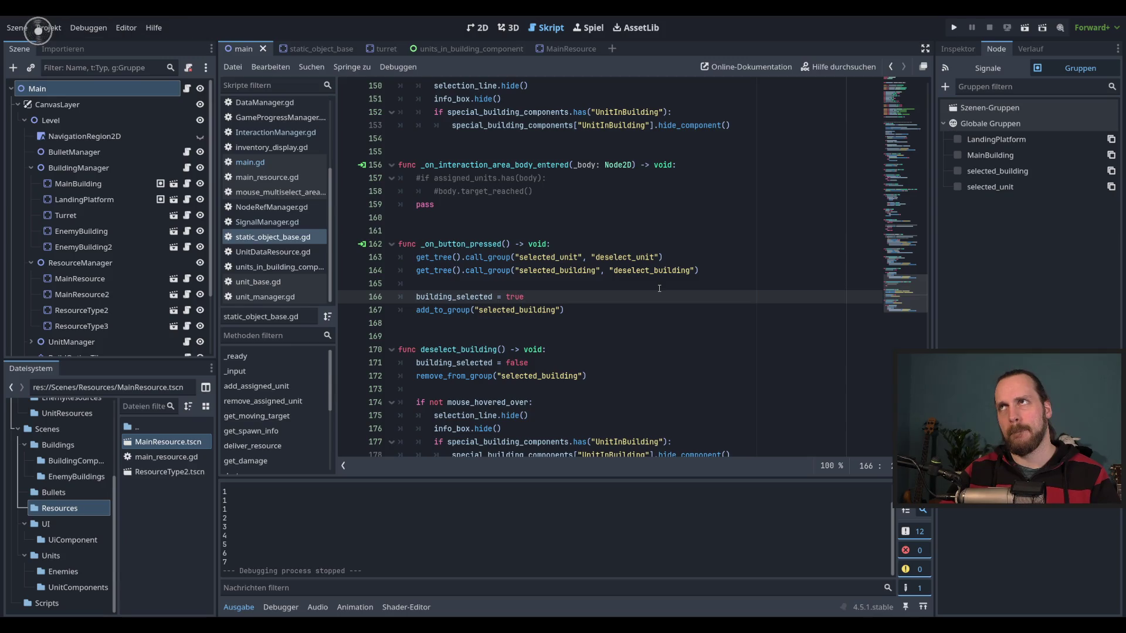
# In the 2D view, collapse MouseMultiselectArea and open the MainUI scene in its own tab.
pyautogui.click(479, 28)
pyautogui.scroll(4, 744, 270)
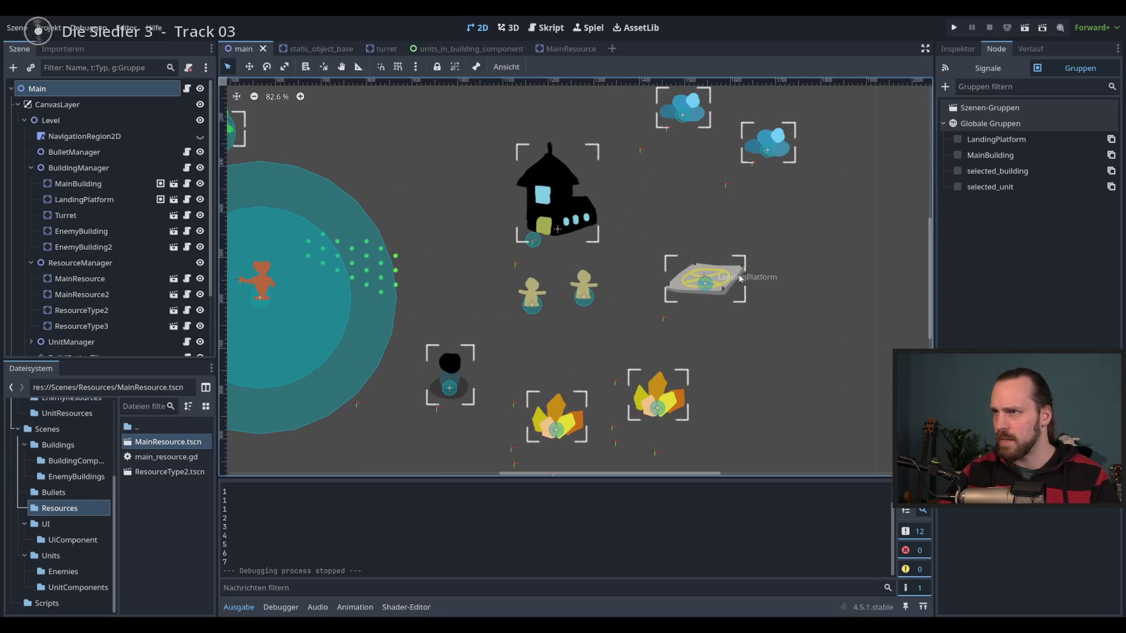
pyautogui.scroll(-5, 460, 330)
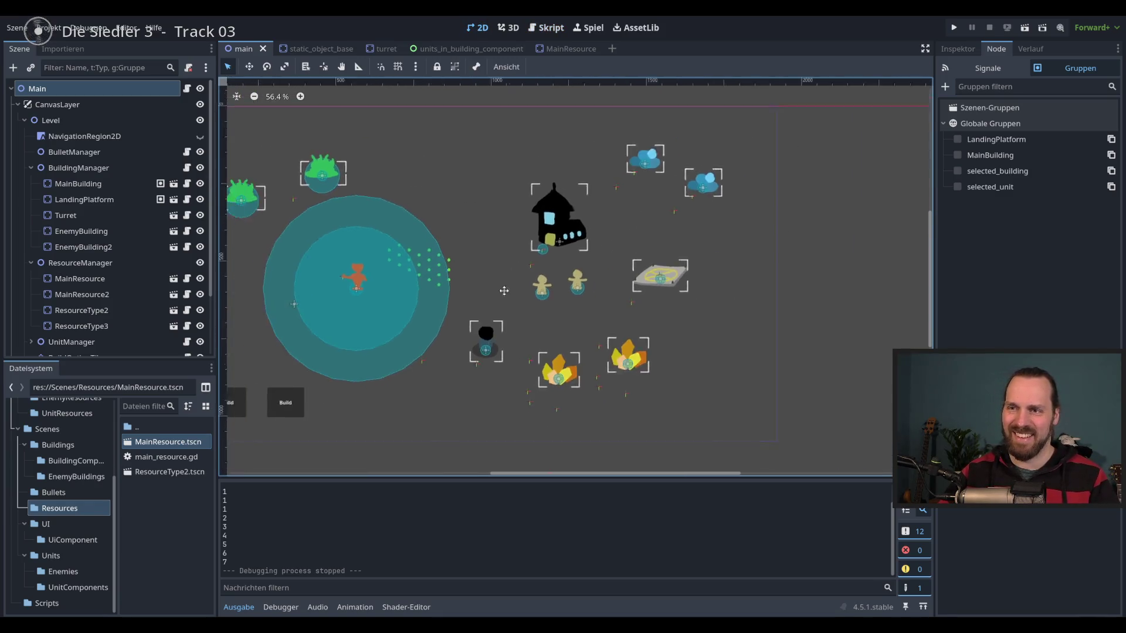
pyautogui.scroll(-2, 94, 207)
pyautogui.scroll(-5, 94, 206)
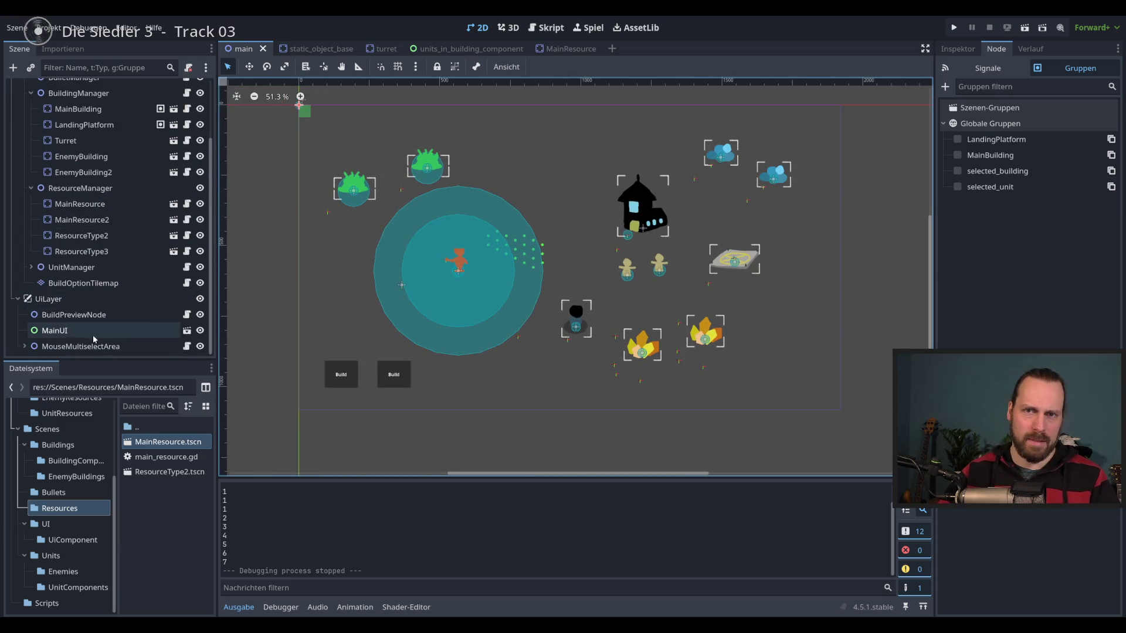
pyautogui.click(24, 298)
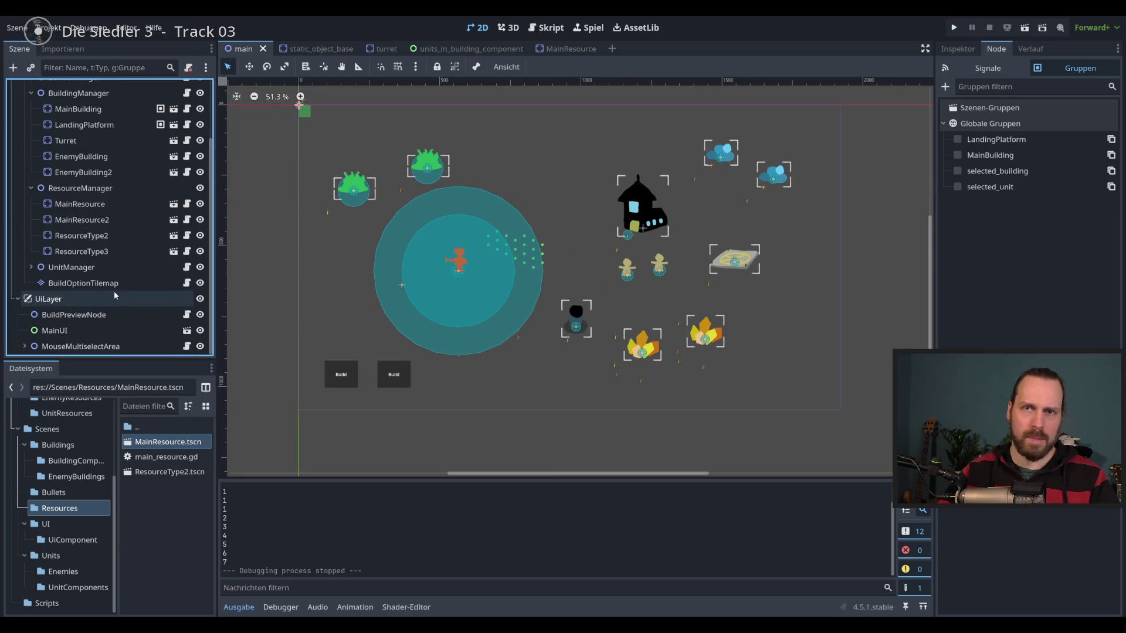
pyautogui.doubleClick(67, 335)
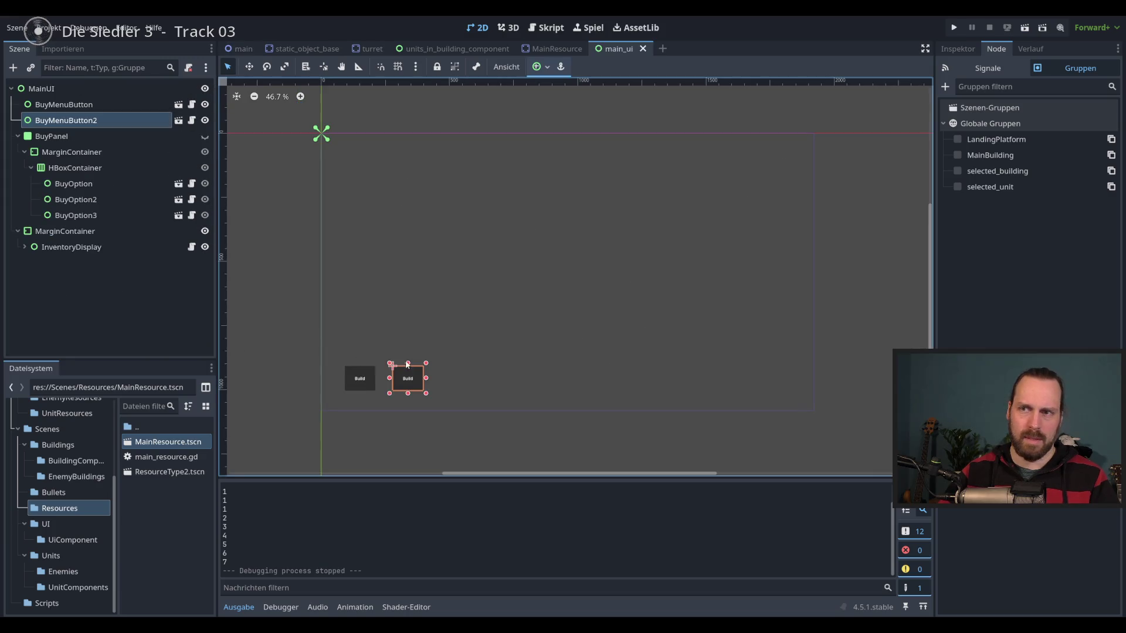
# Delete the BuyMenuButton2 node from MainUI, confirm, and save the main_ui scene.
pyautogui.click(66, 139)
pyautogui.click(63, 106)
pyautogui.click(65, 121)
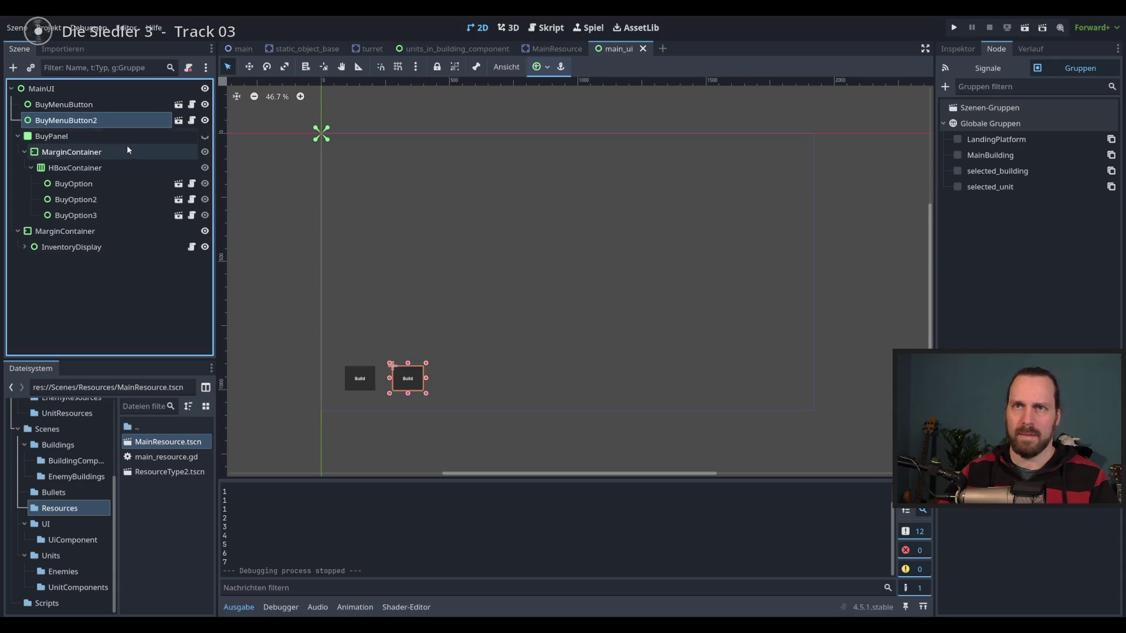
pyautogui.click(63, 104)
pyautogui.click(66, 120)
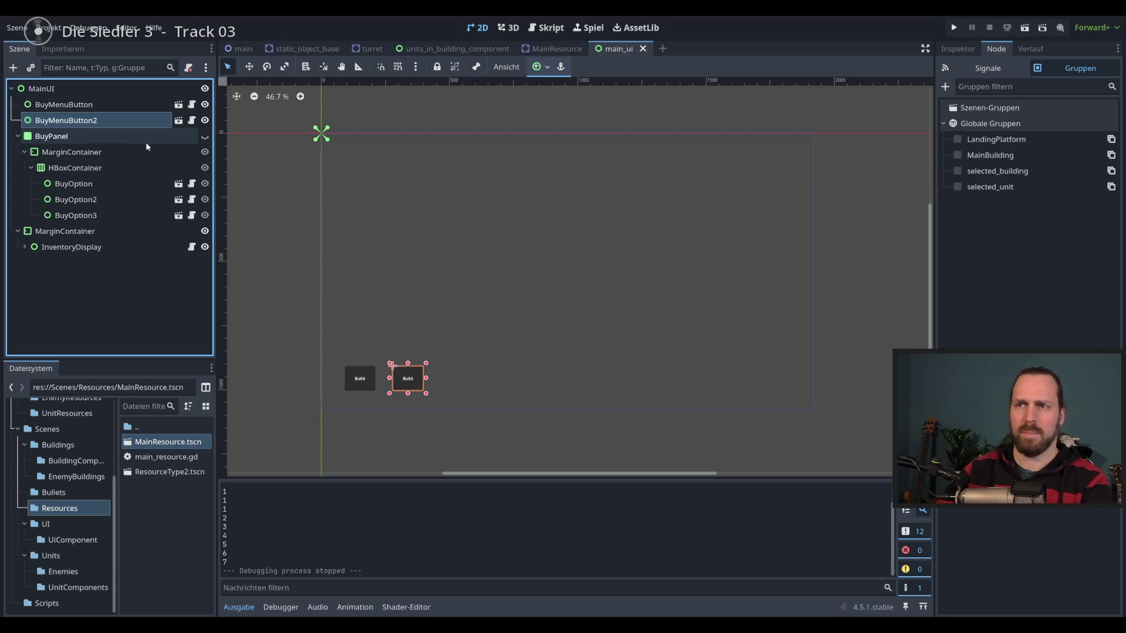
pyautogui.press('Delete')
pyautogui.press('Return')
pyautogui.hotkey('ctrl', 's')
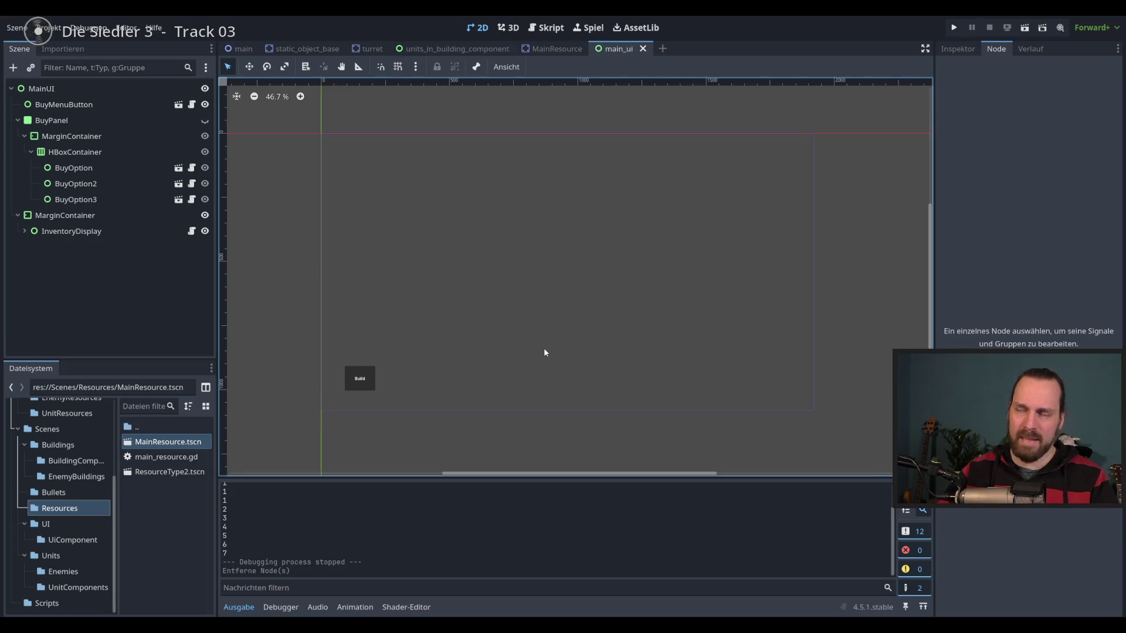
pyautogui.moveTo(544, 347)
pyautogui.mouseDown()
pyautogui.moveTo(570, 324)
pyautogui.moveTo(553, 326)
pyautogui.mouseUp()
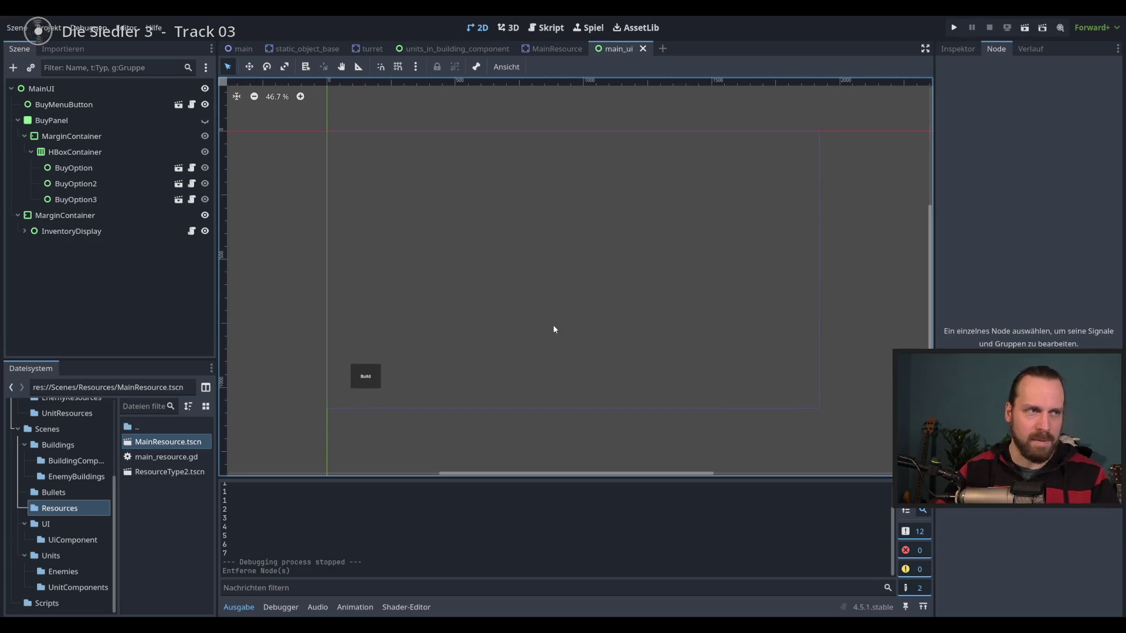
# Switch the right dock to the Inspector and select, then deselect, InventoryDisplay.
pyautogui.click(957, 49)
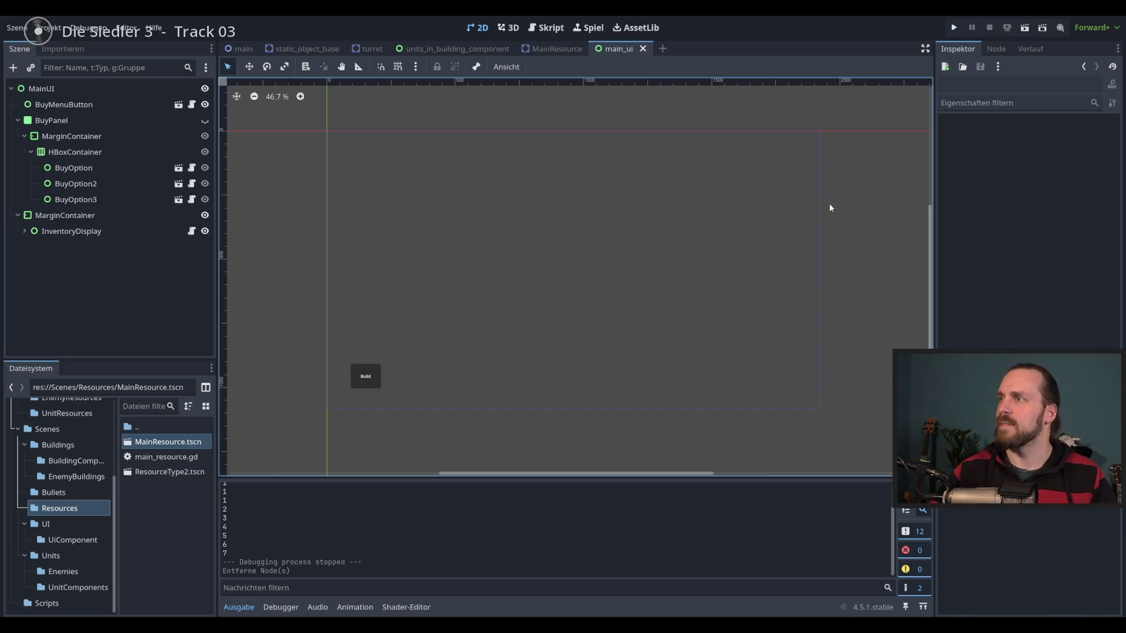
pyautogui.scroll(1, 703, 279)
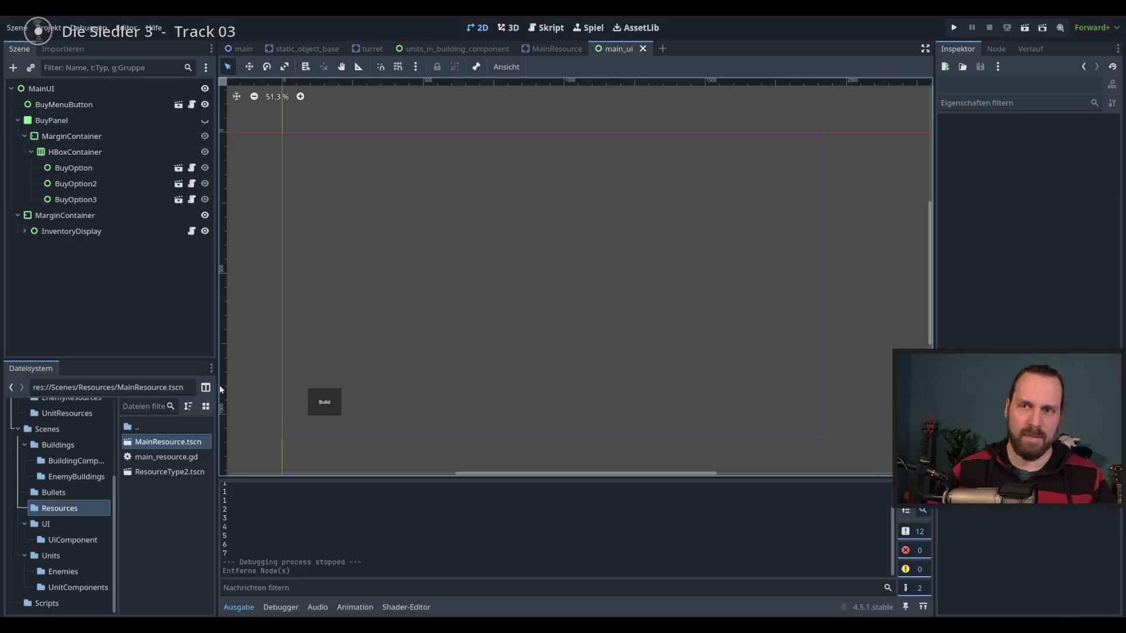
pyautogui.moveTo(219, 388); pyautogui.dragTo(221, 388)
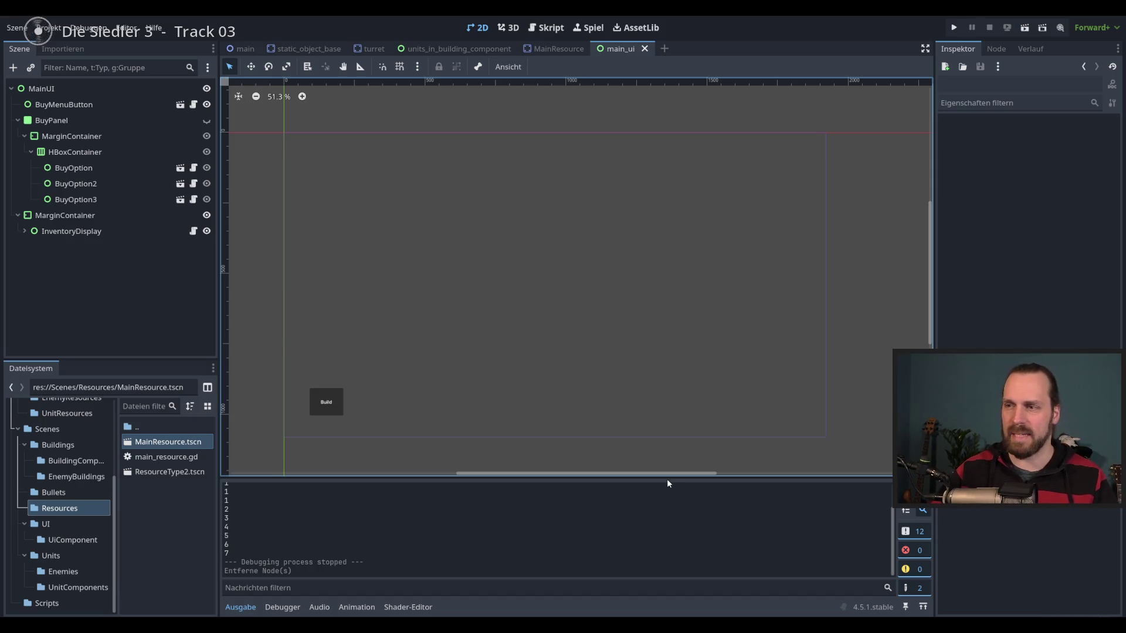
pyautogui.moveTo(551, 369); pyautogui.dragTo(562, 354)
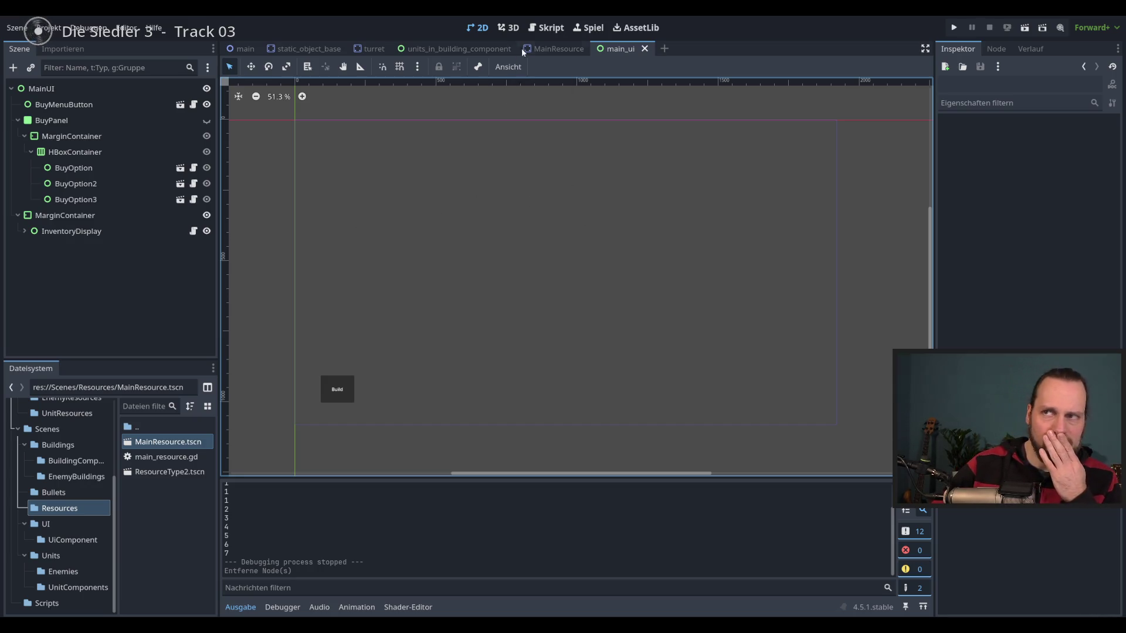
pyautogui.moveTo(249, 52)
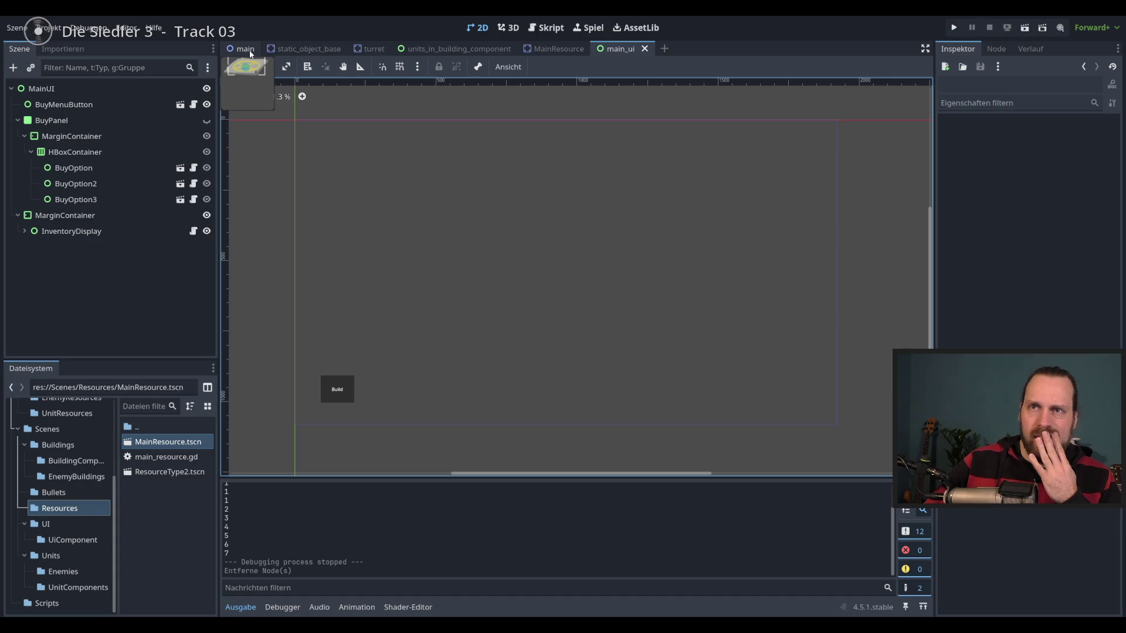
pyautogui.click(101, 232)
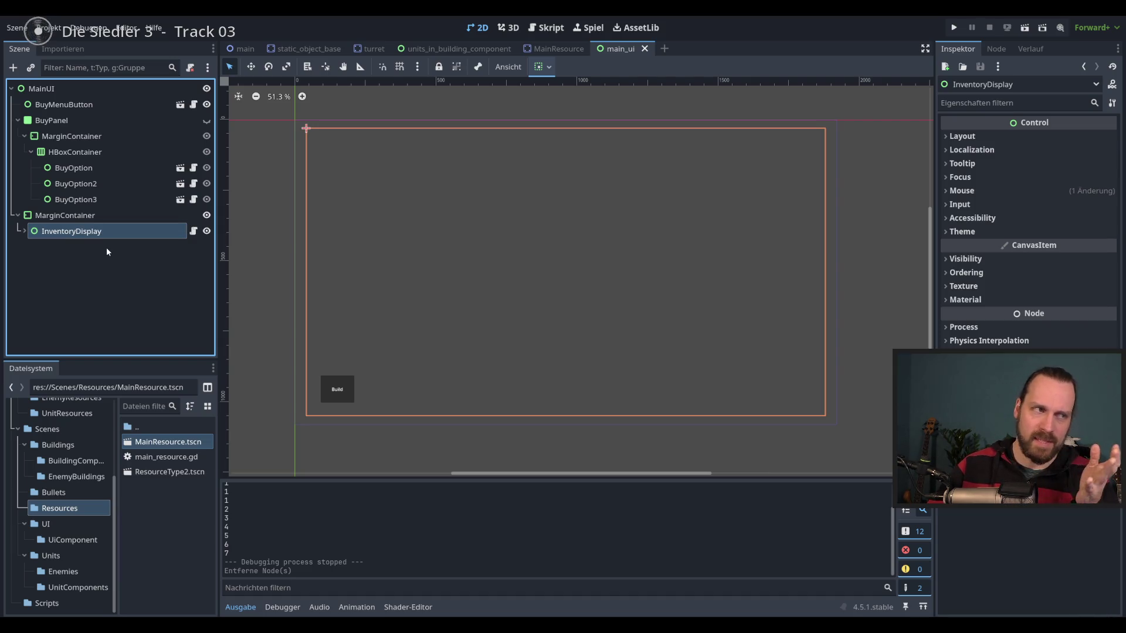
pyautogui.click(98, 269)
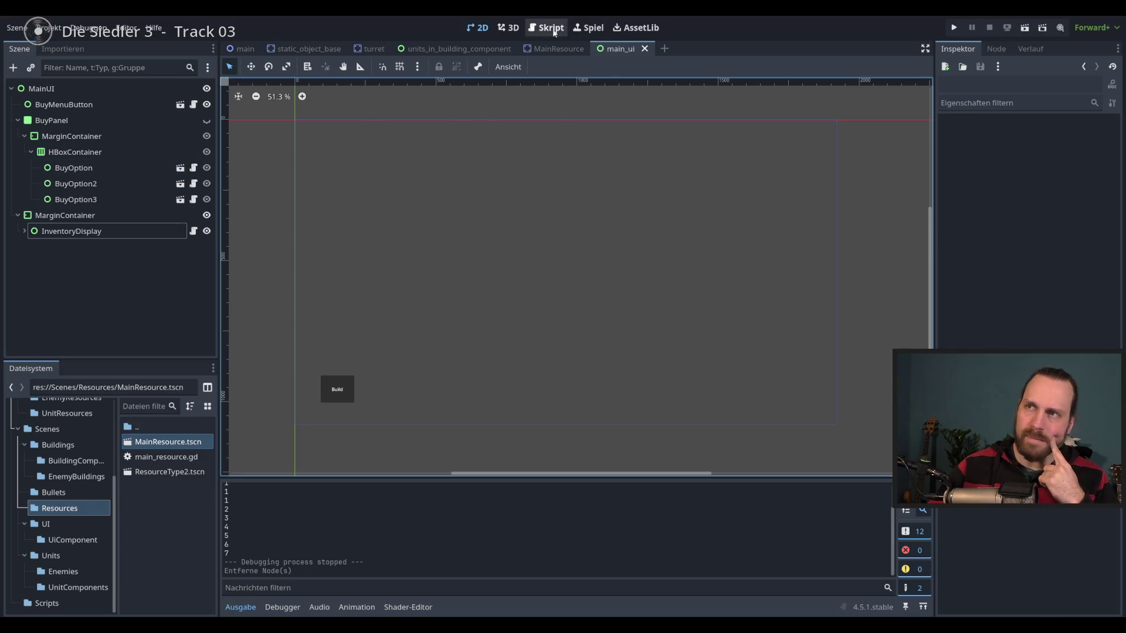
# Switch to static_object_base, select Scenes/Buildings/BuildingComponents, widen the dock, and run the game.
pyautogui.click(284, 53)
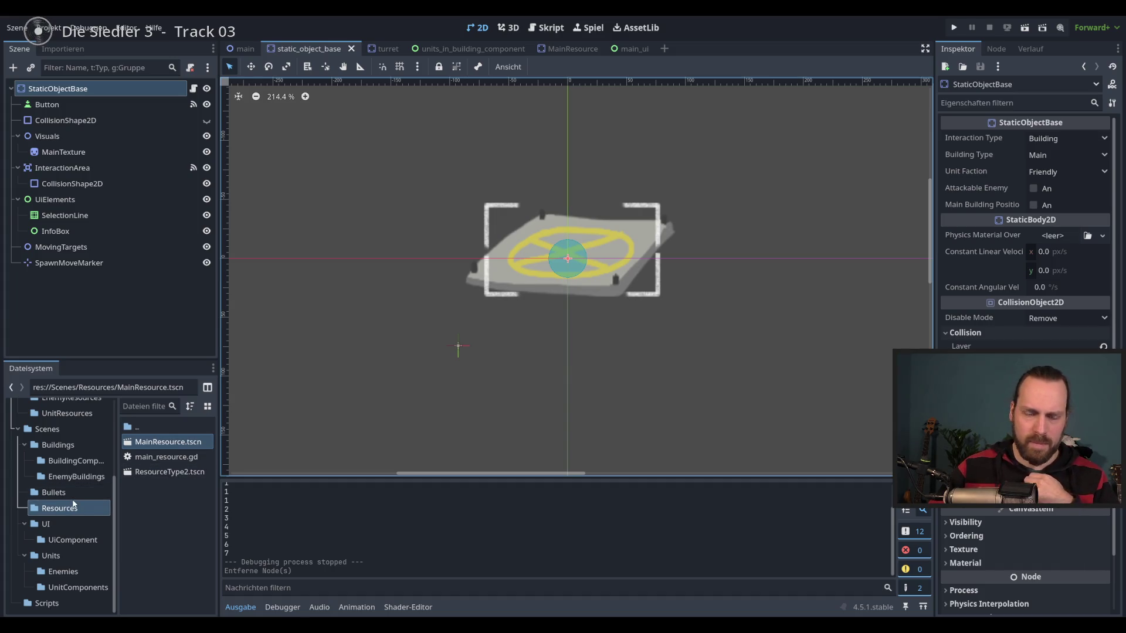
pyautogui.moveTo(116, 516)
pyautogui.mouseDown()
pyautogui.moveTo(120, 450)
pyautogui.moveTo(115, 513)
pyautogui.mouseUp()
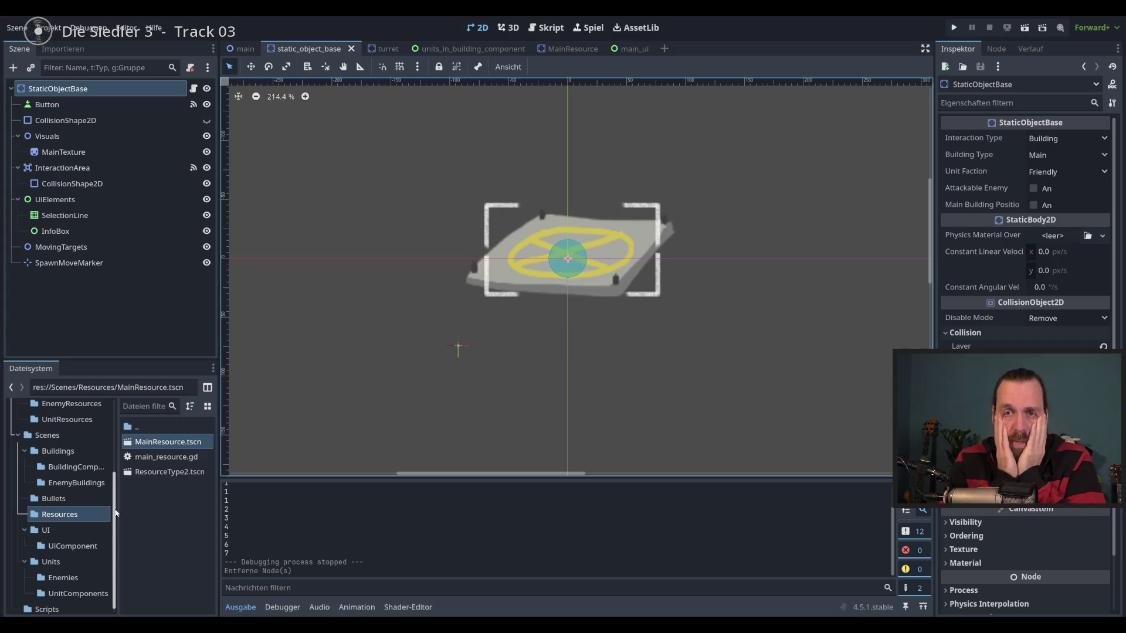
pyautogui.click(75, 466)
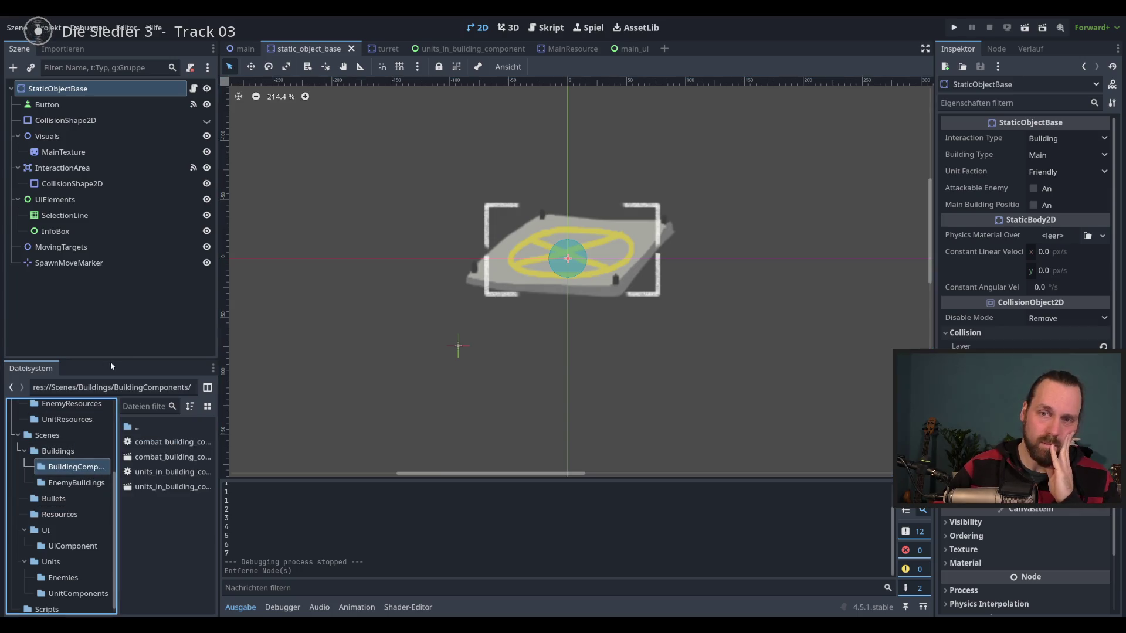
pyautogui.moveTo(217, 456); pyautogui.dragTo(274, 456)
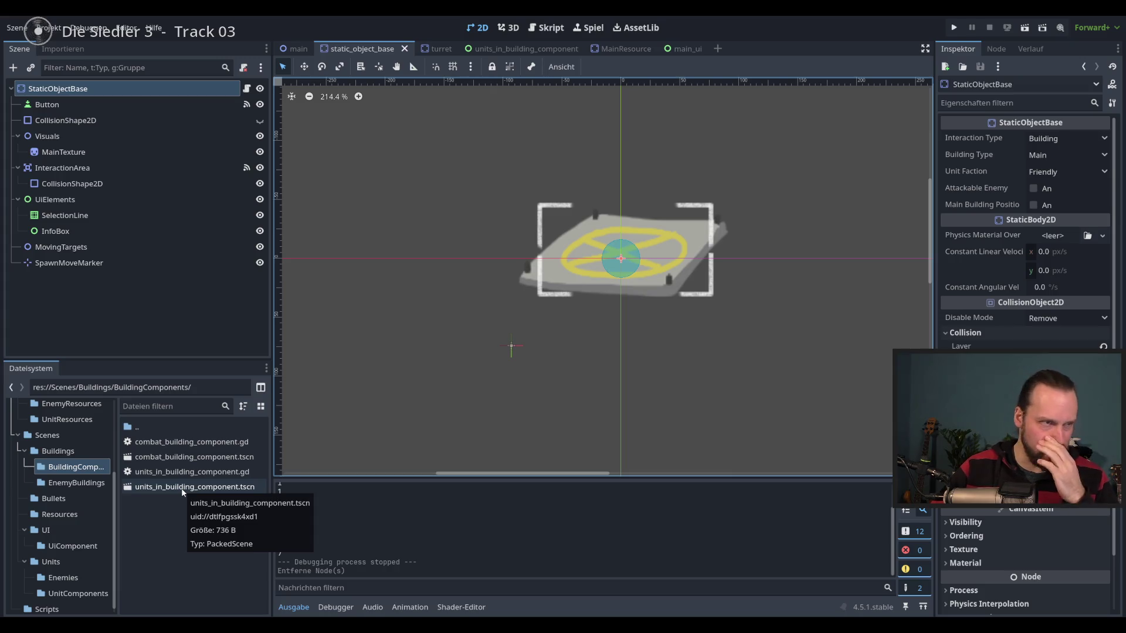
pyautogui.press('F5')
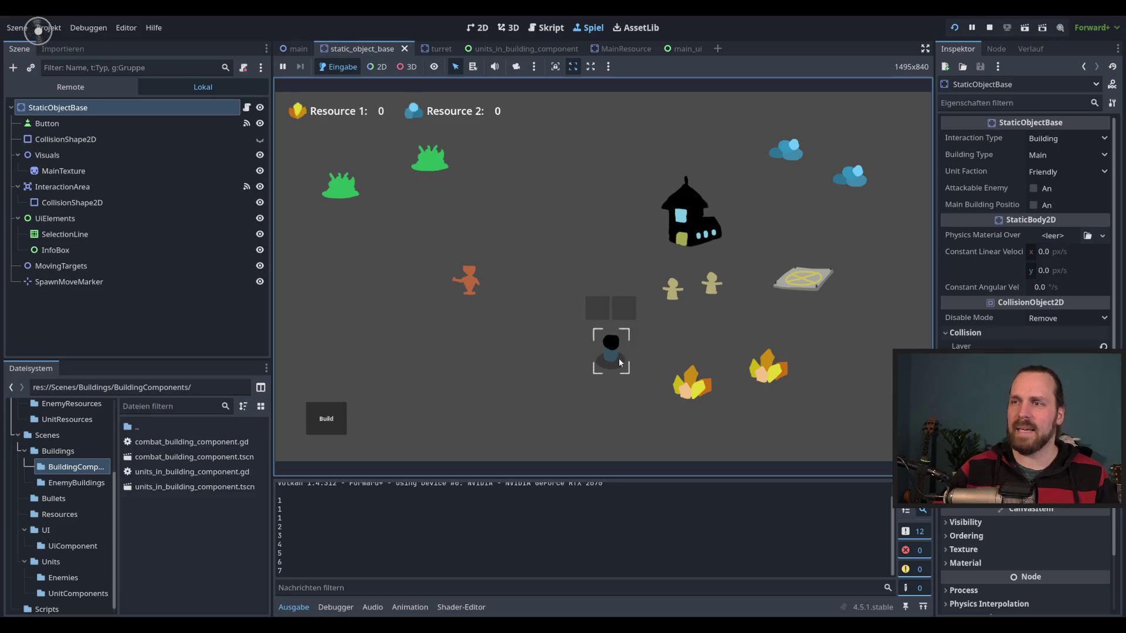
# Send the orange unit into the building, release it, select the crystal, and stop the game.
pyautogui.click(618, 357)
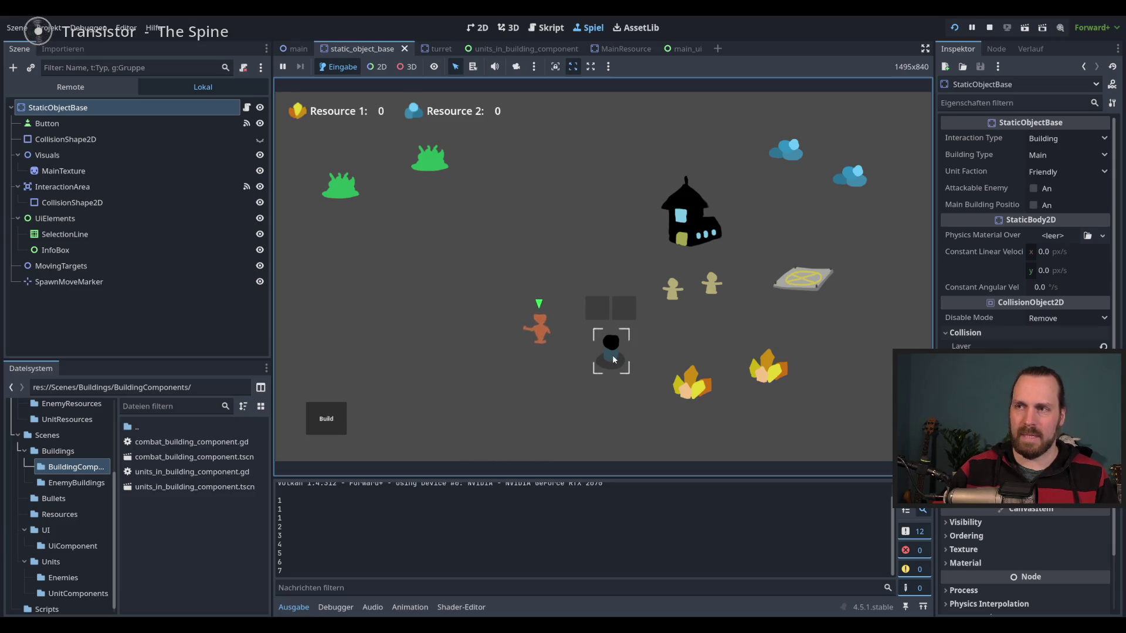
pyautogui.click(596, 311)
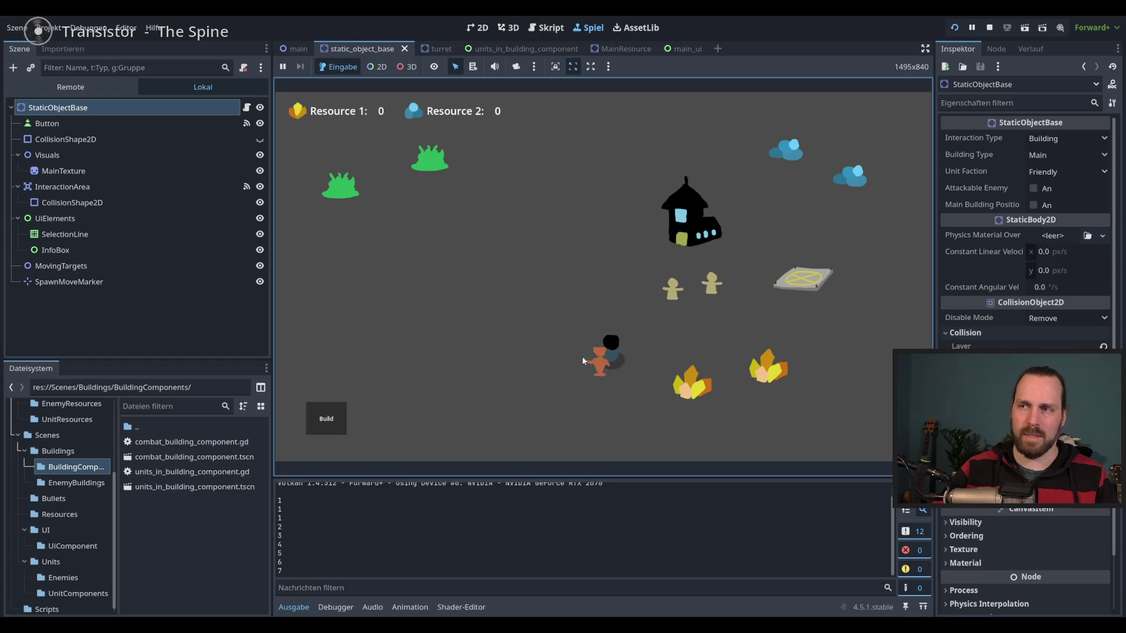
pyautogui.click(700, 396)
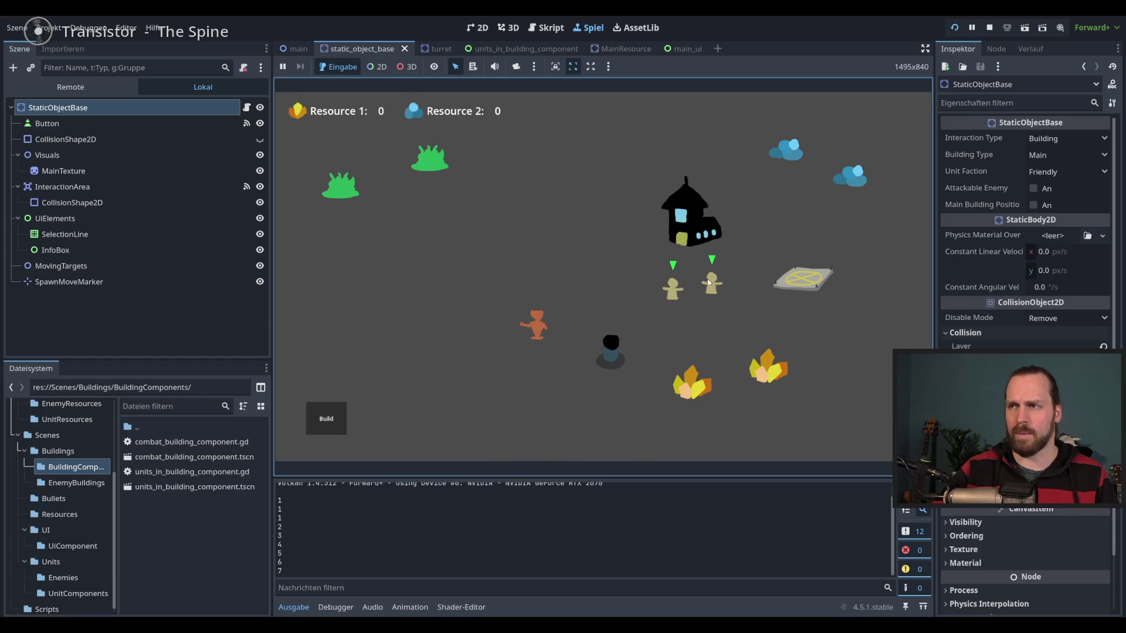
pyautogui.press('F8')
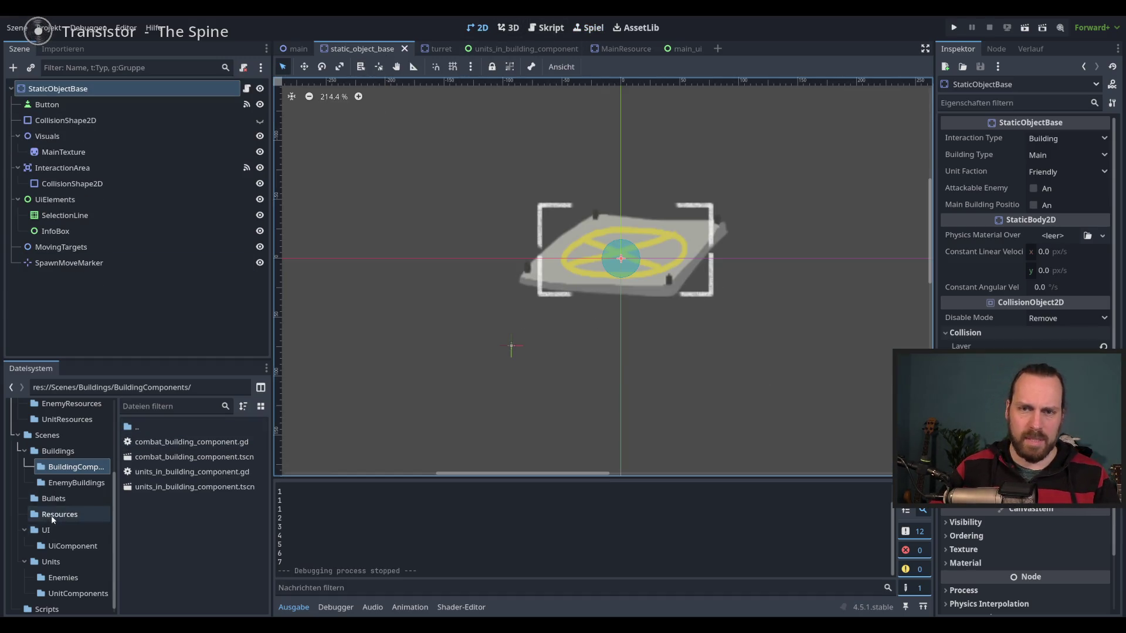
# Open MainBuilding and instance units_in_building_component.tscn as its first child.
pyautogui.scroll(2, 82, 518)
pyautogui.moveTo(113, 526)
pyautogui.mouseDown()
pyautogui.moveTo(116, 467)
pyautogui.moveTo(108, 550)
pyautogui.moveTo(117, 442)
pyautogui.moveTo(103, 485)
pyautogui.mouseUp()
pyautogui.click(70, 492)
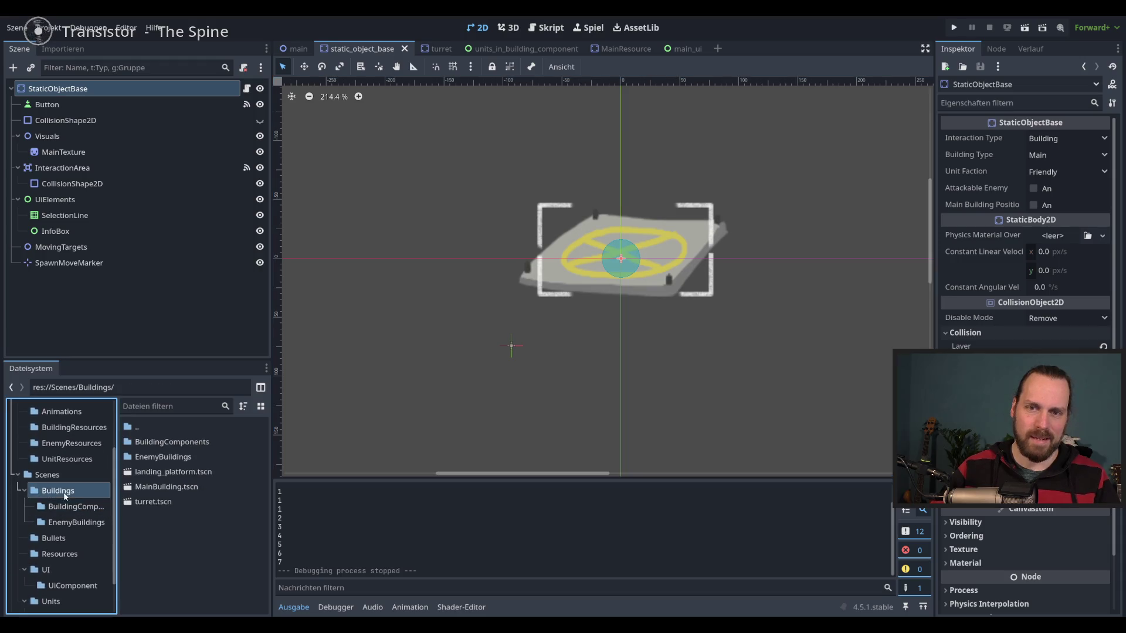
pyautogui.doubleClick(182, 487)
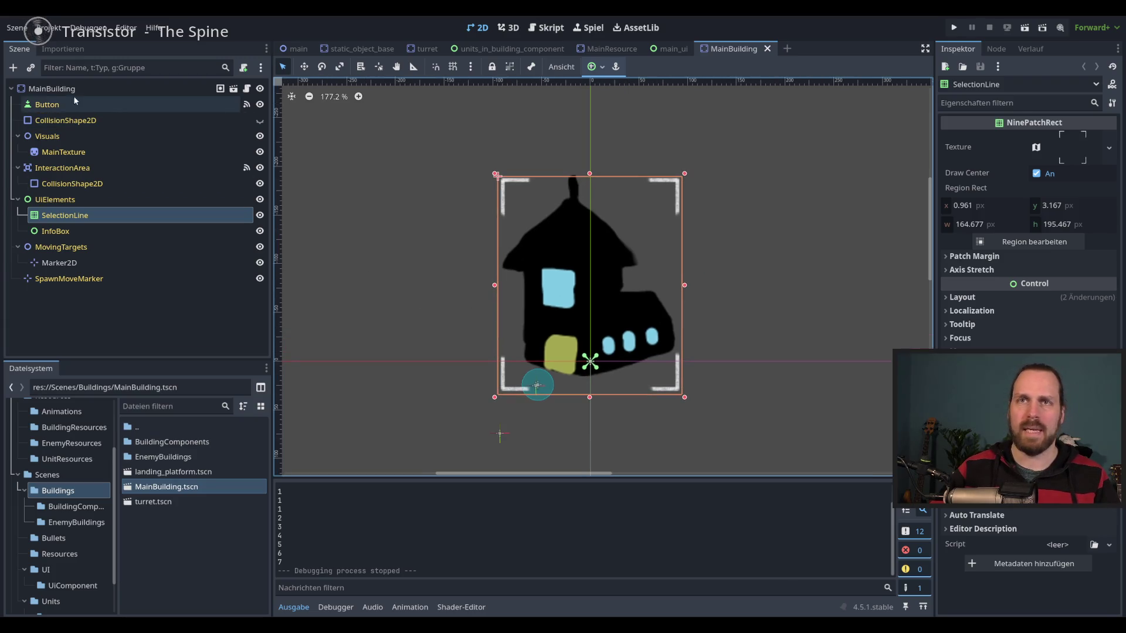
pyautogui.click(69, 91)
pyautogui.click(32, 68)
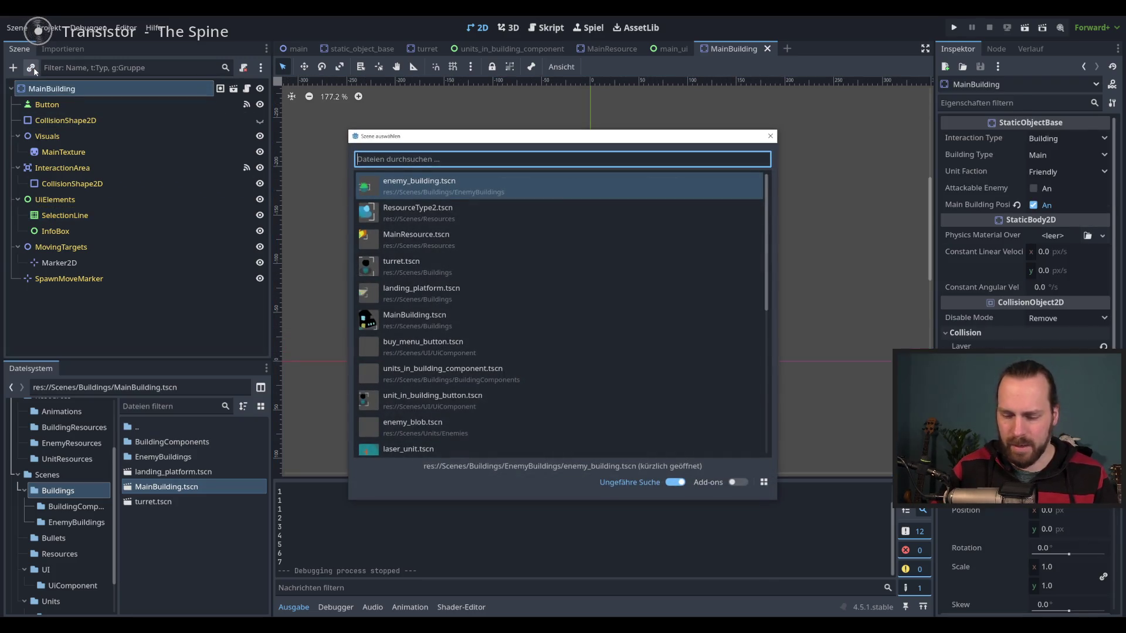
pyautogui.write('nit')
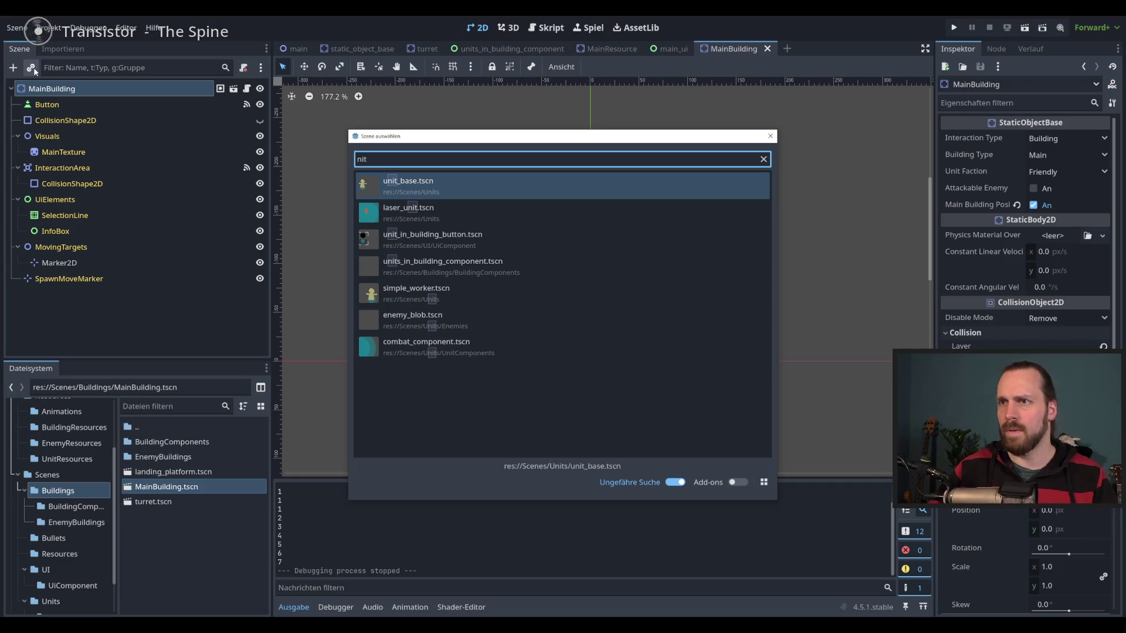
pyautogui.doubleClick(574, 264)
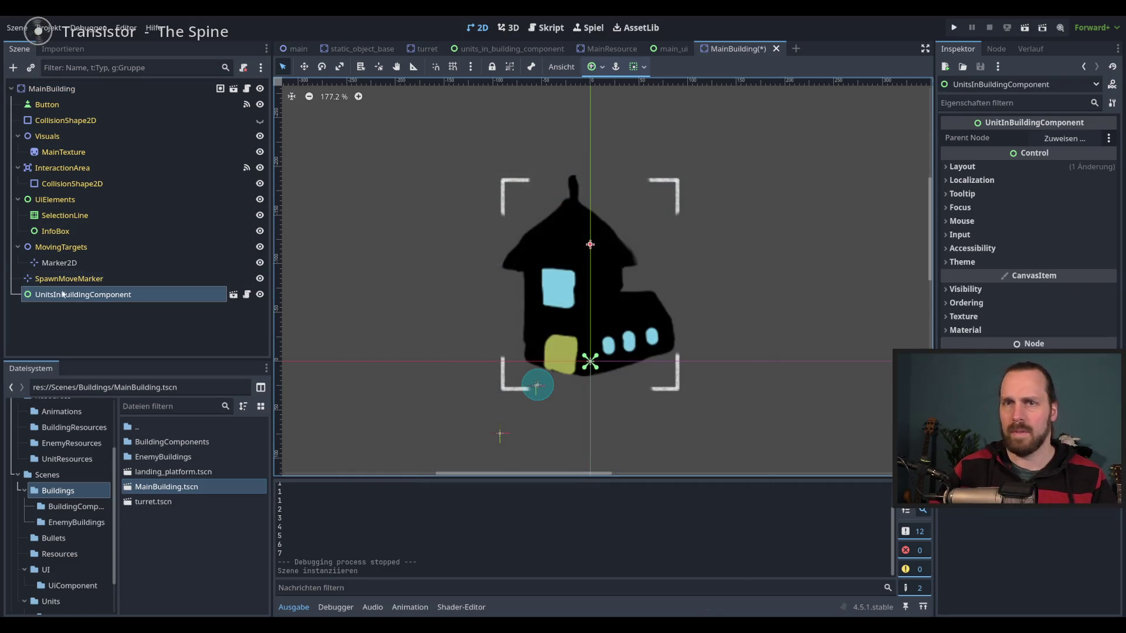
pyautogui.moveTo(82, 295); pyautogui.dragTo(78, 101)
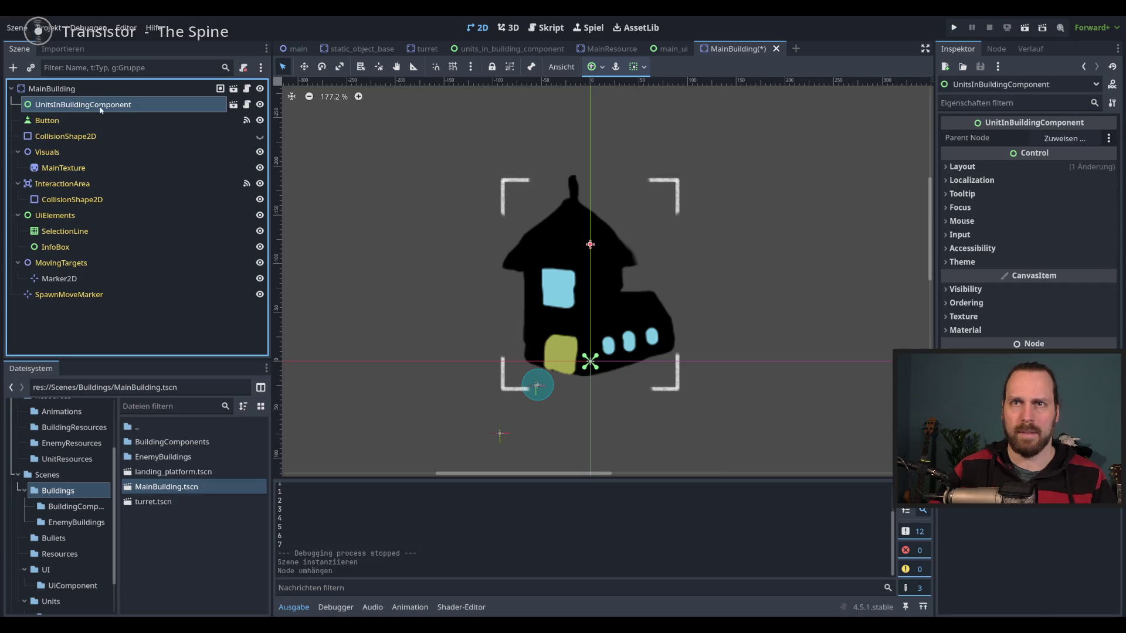
# Set the component's Parent Node to MainBuilding and save the scene.
pyautogui.scroll(-2, 459, 221)
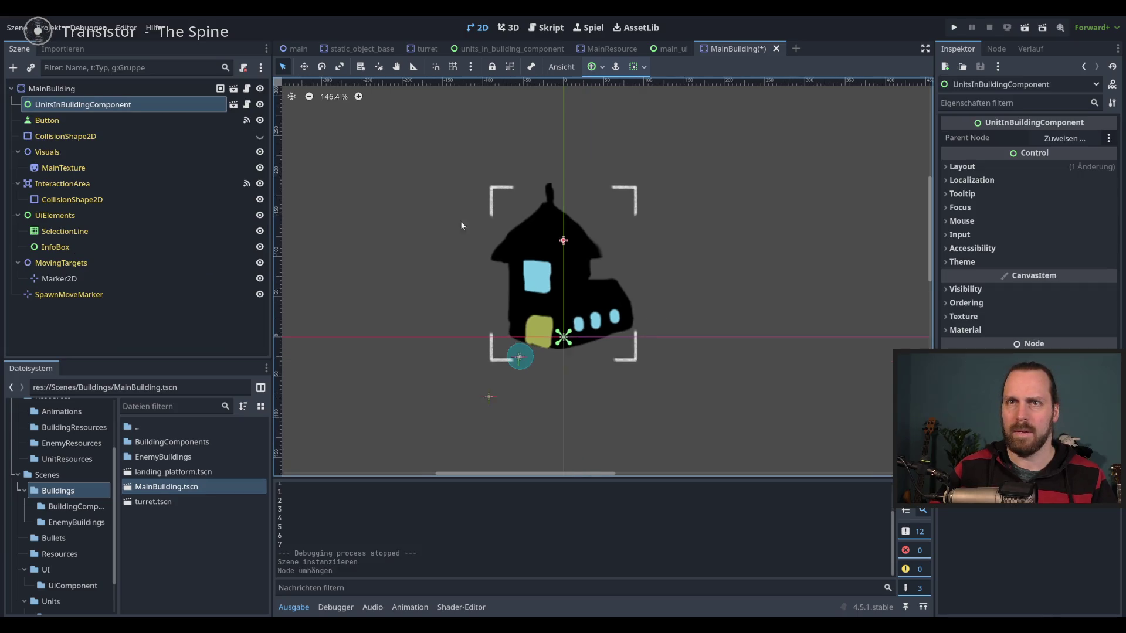
pyautogui.click(174, 120)
pyautogui.click(174, 107)
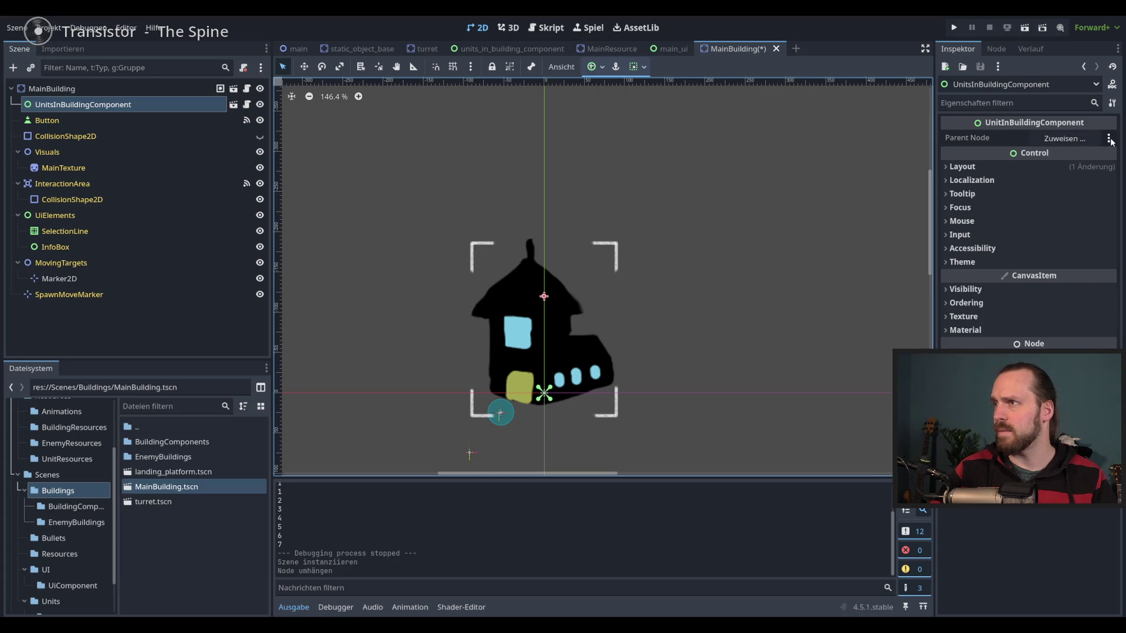
pyautogui.click(1062, 141)
pyautogui.click(1061, 141)
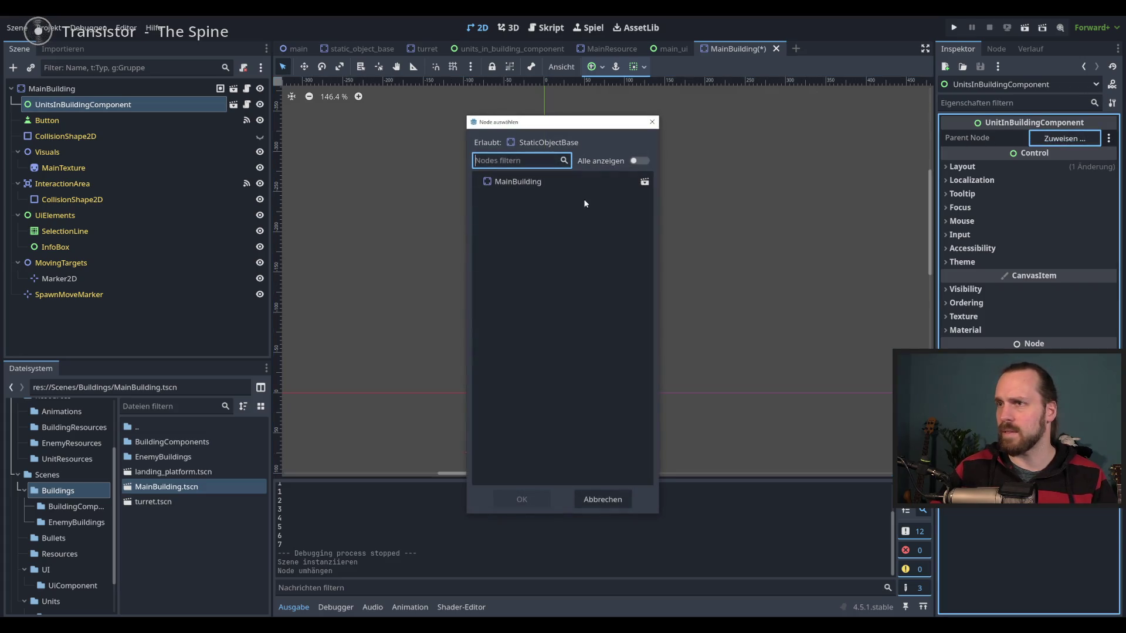
pyautogui.click(516, 182)
pyautogui.doubleClick(521, 184)
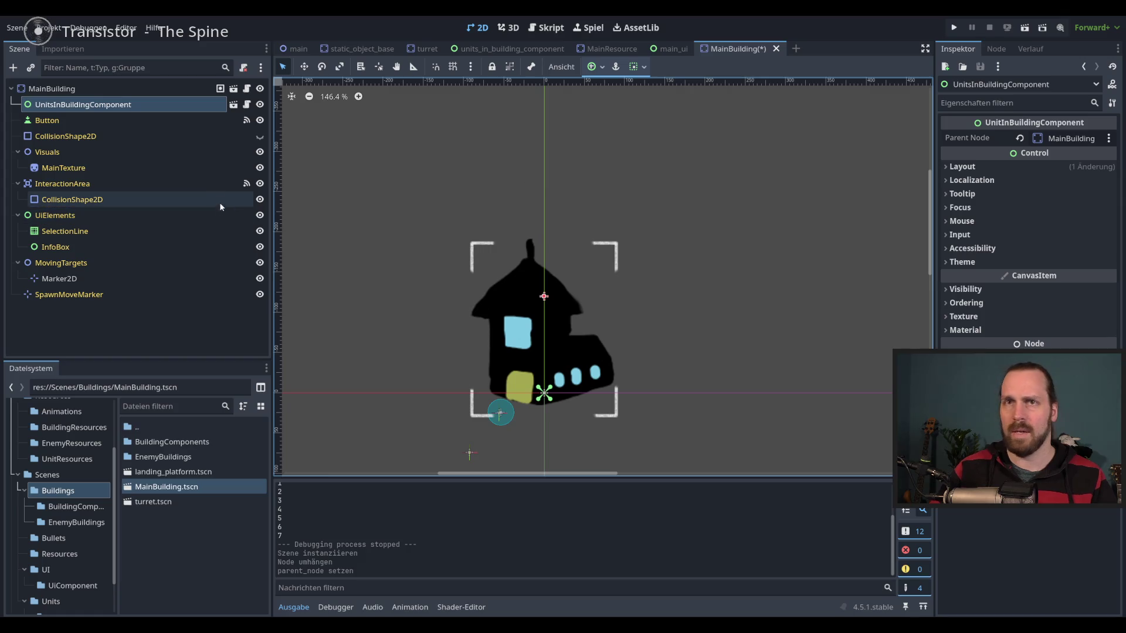
pyautogui.hotkey('ctrl', 's')
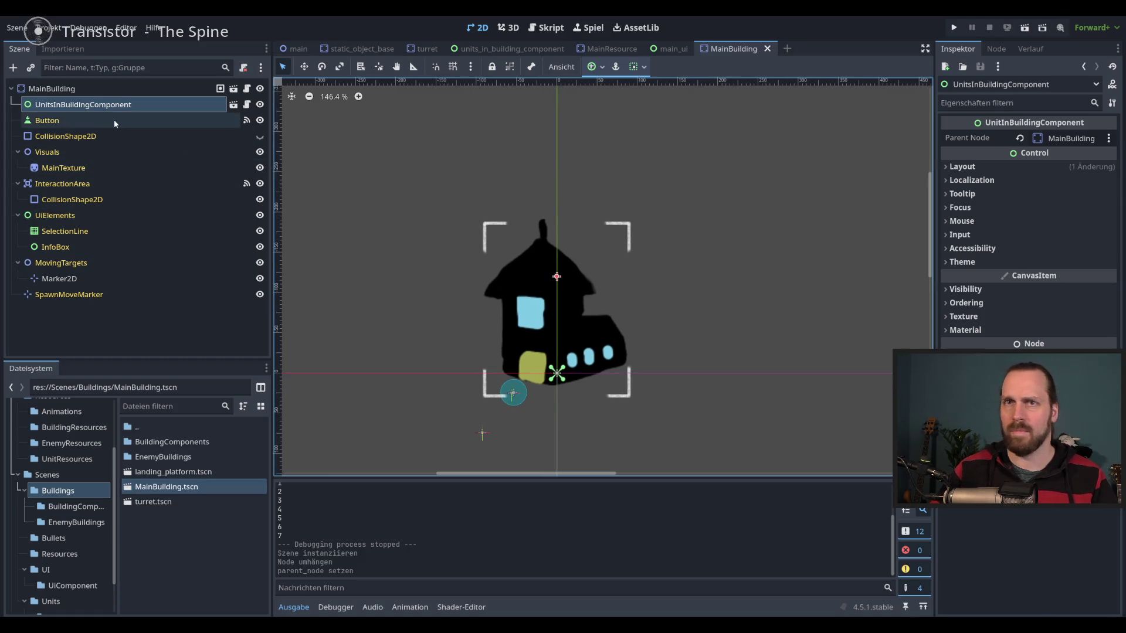
# Glance at the units_in_building_component scene, return to MainBuilding, and run the game.
pyautogui.click(113, 119)
pyautogui.click(122, 108)
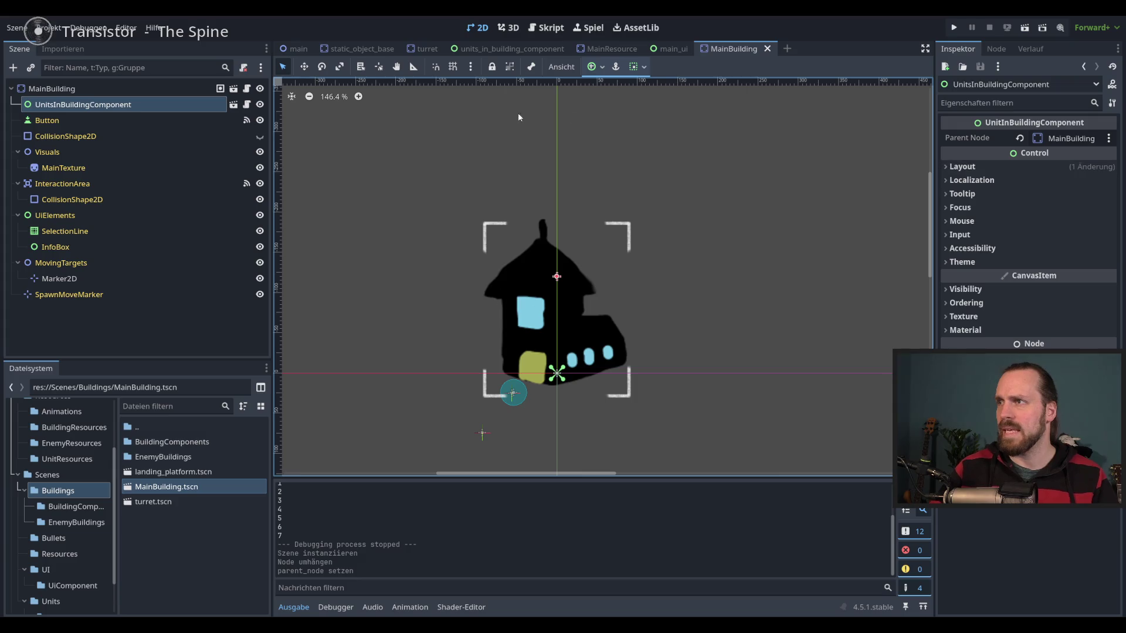
pyautogui.click(233, 105)
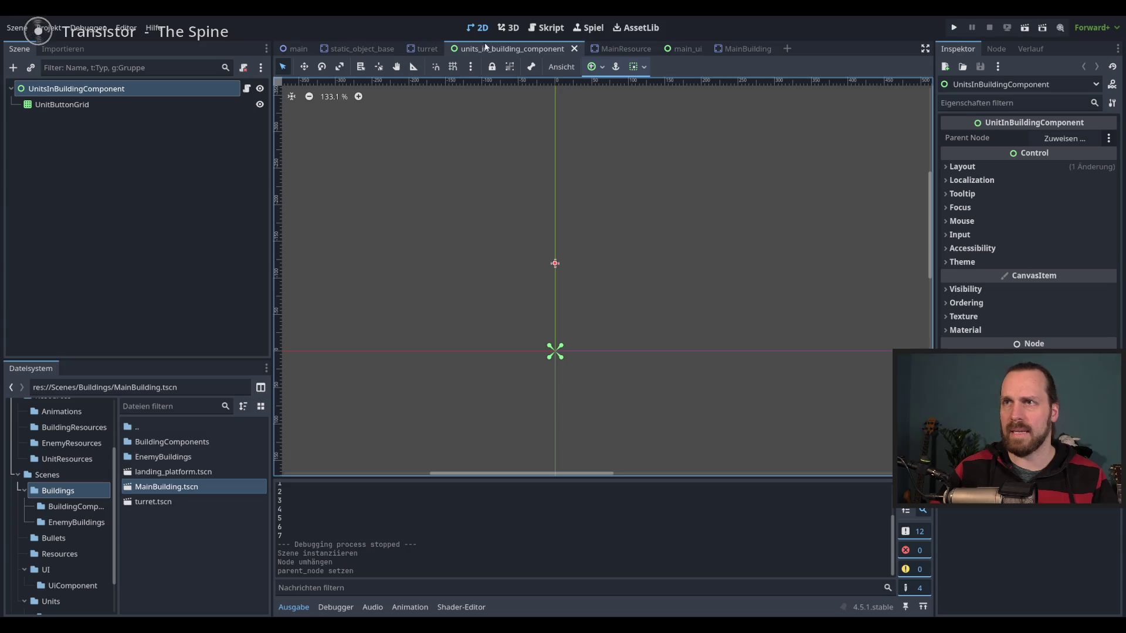
pyautogui.click(755, 51)
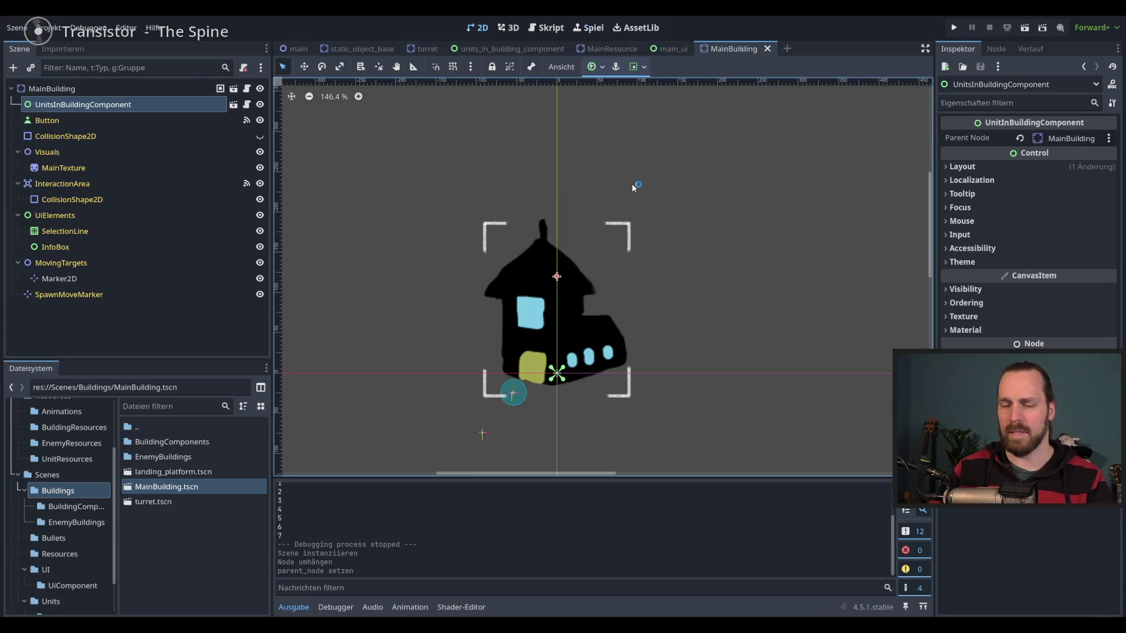
pyautogui.press('F5')
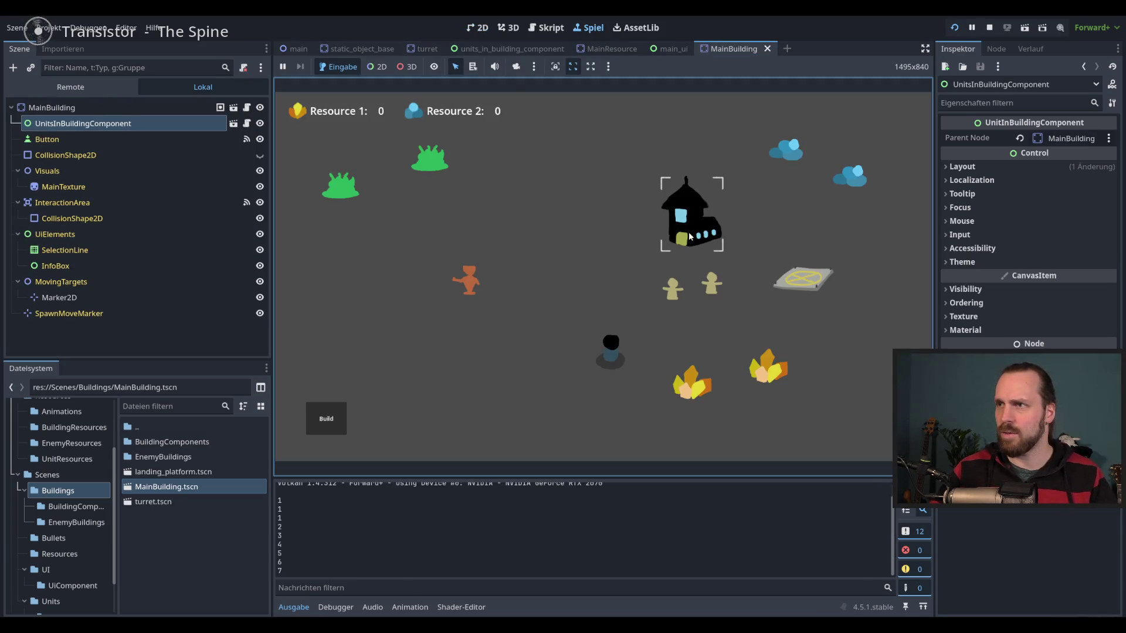
# Send two units into the main building, bring them back out, and stop the game.
pyautogui.click(695, 250)
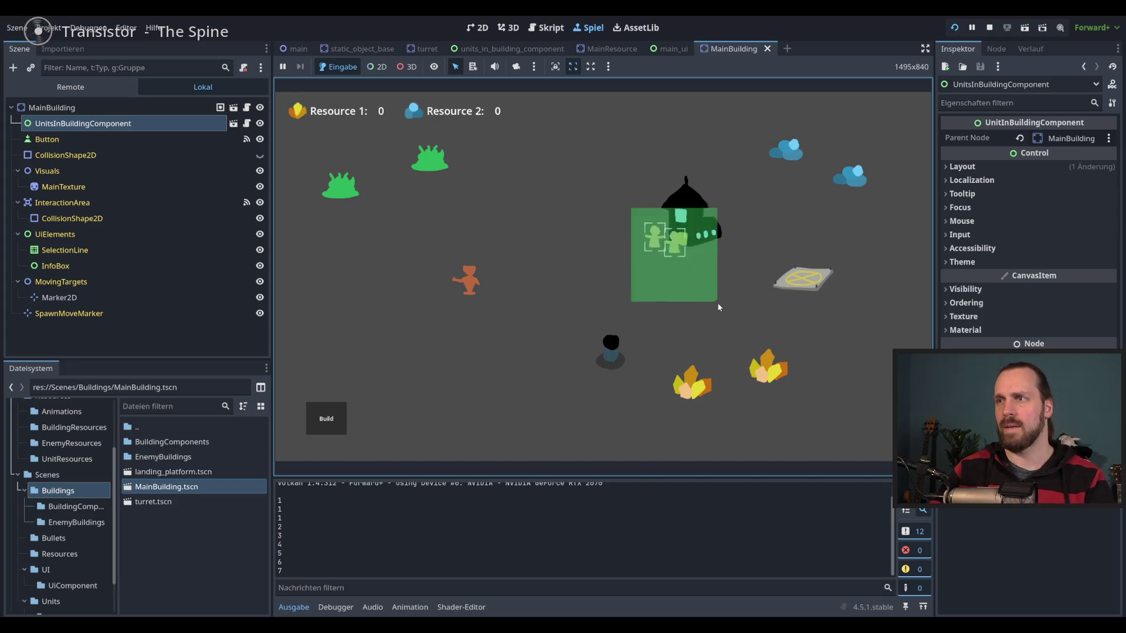
pyautogui.click(691, 236)
pyautogui.moveTo(673, 269); pyautogui.dragTo(729, 322)
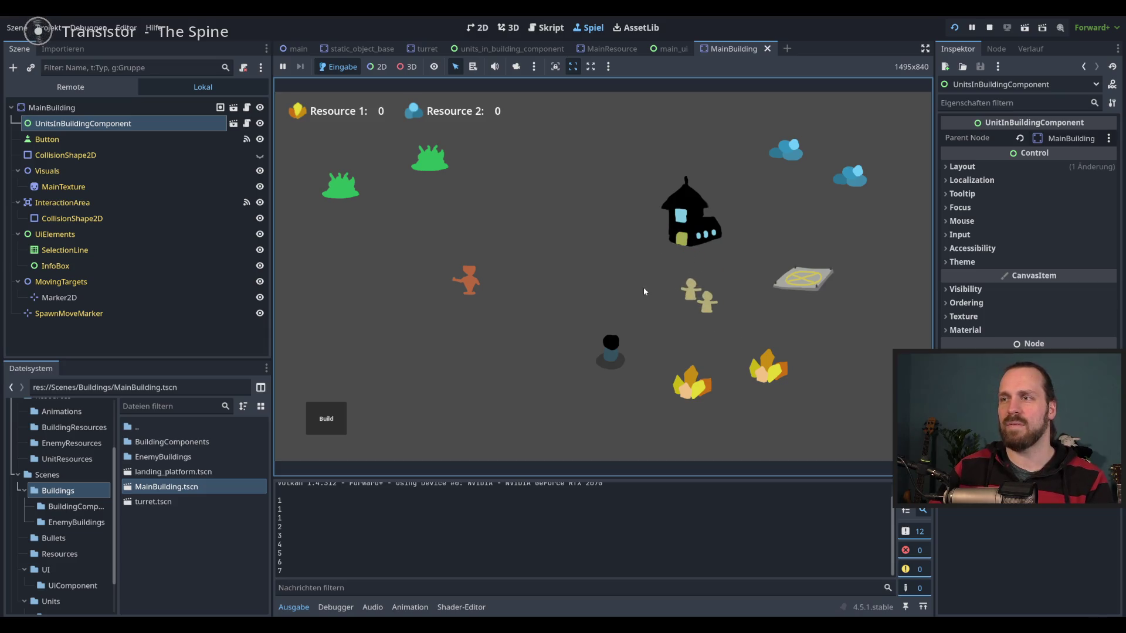
pyautogui.press('F8')
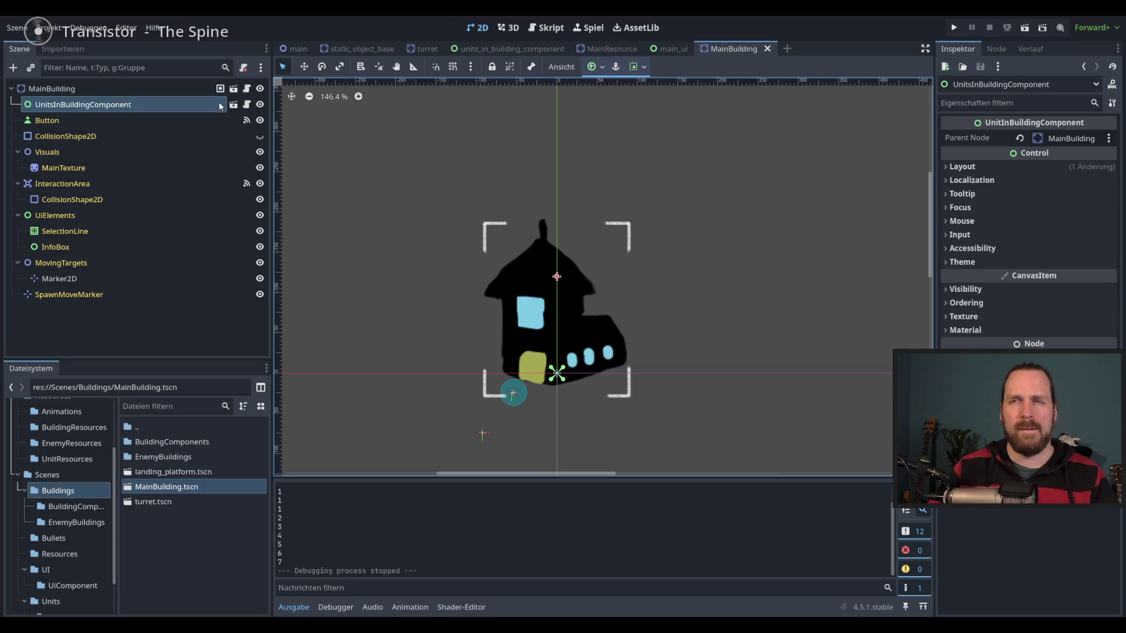
# Review the component's script, return to MainBuilding's 2D view, and open res://Resources/BuildingResources.
pyautogui.moveTo(564, 300); pyautogui.dragTo(588, 237)
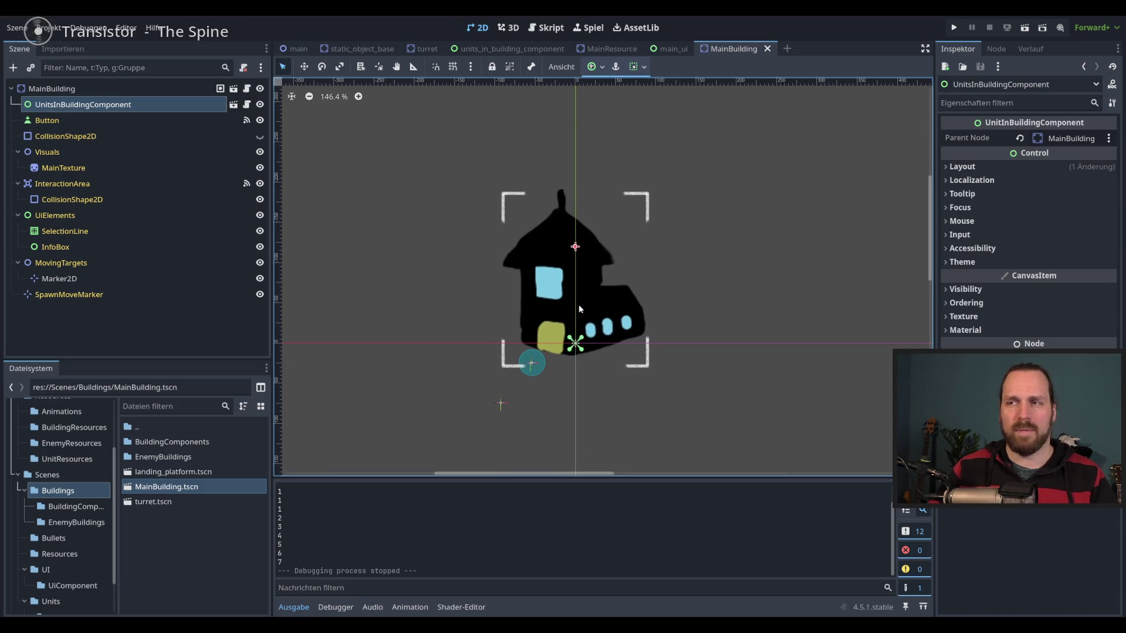
pyautogui.moveTo(579, 309); pyautogui.dragTo(570, 308)
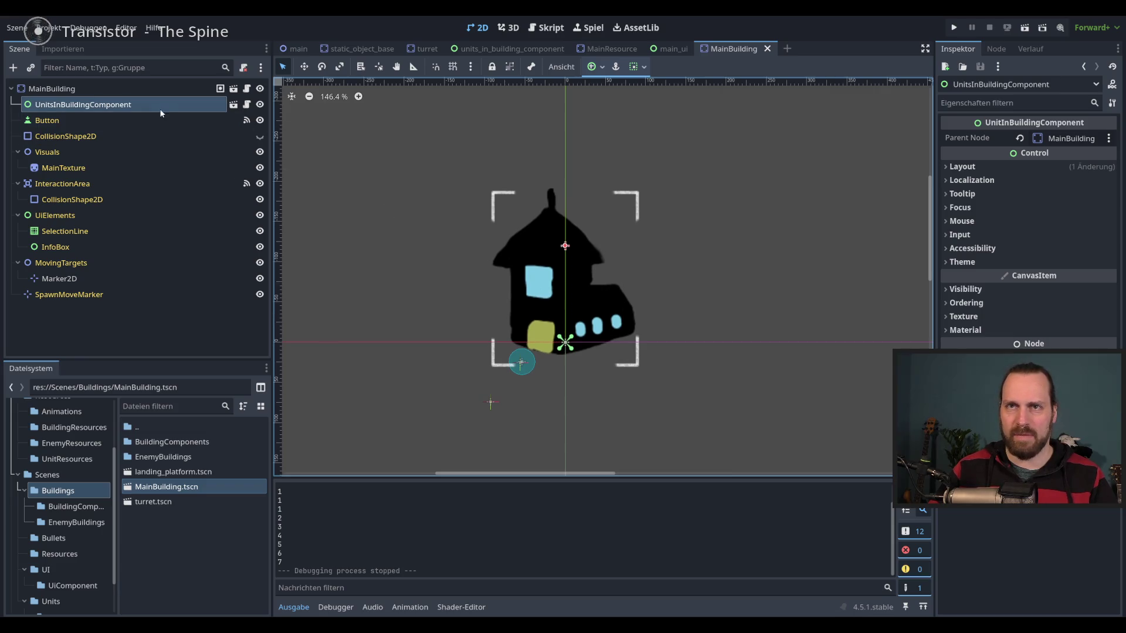
pyautogui.click(246, 106)
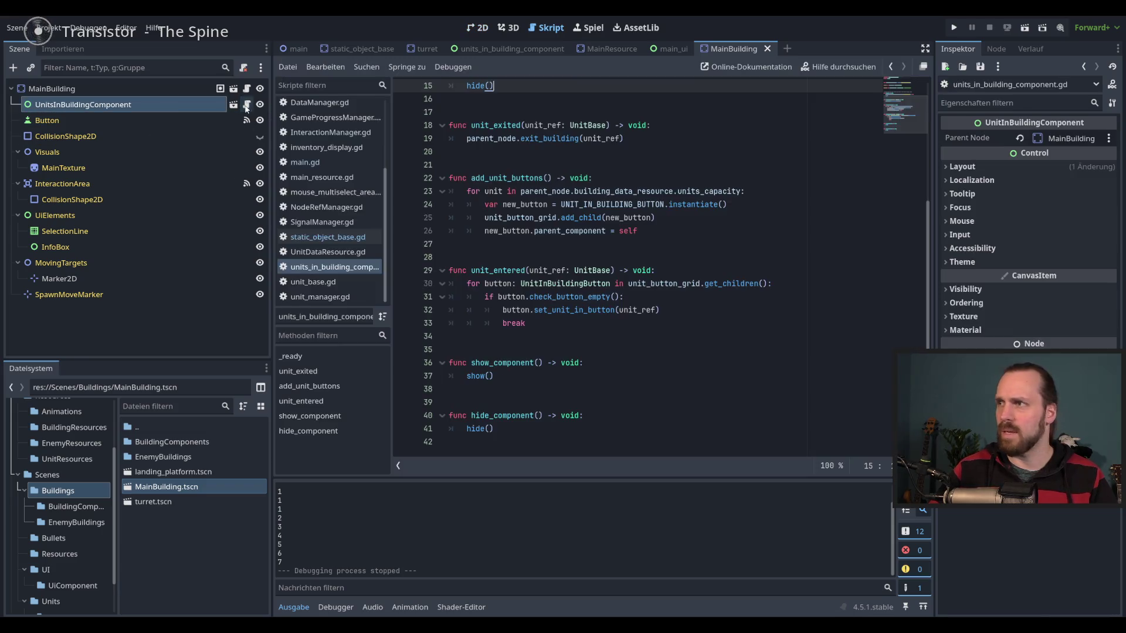
pyautogui.scroll(5, 607, 248)
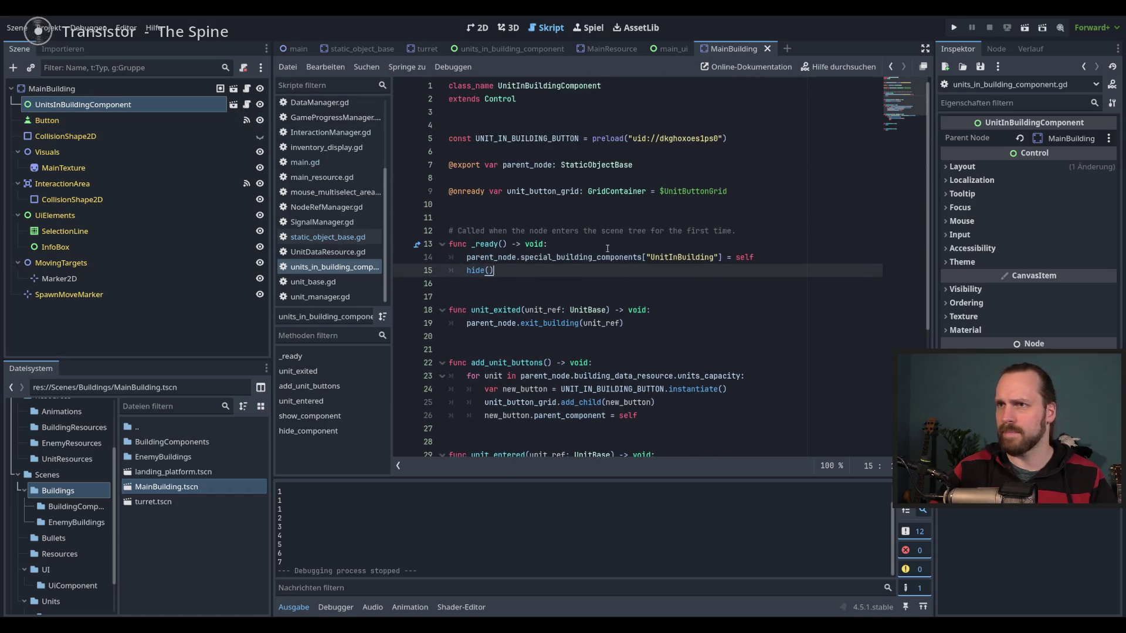
pyautogui.moveTo(608, 198)
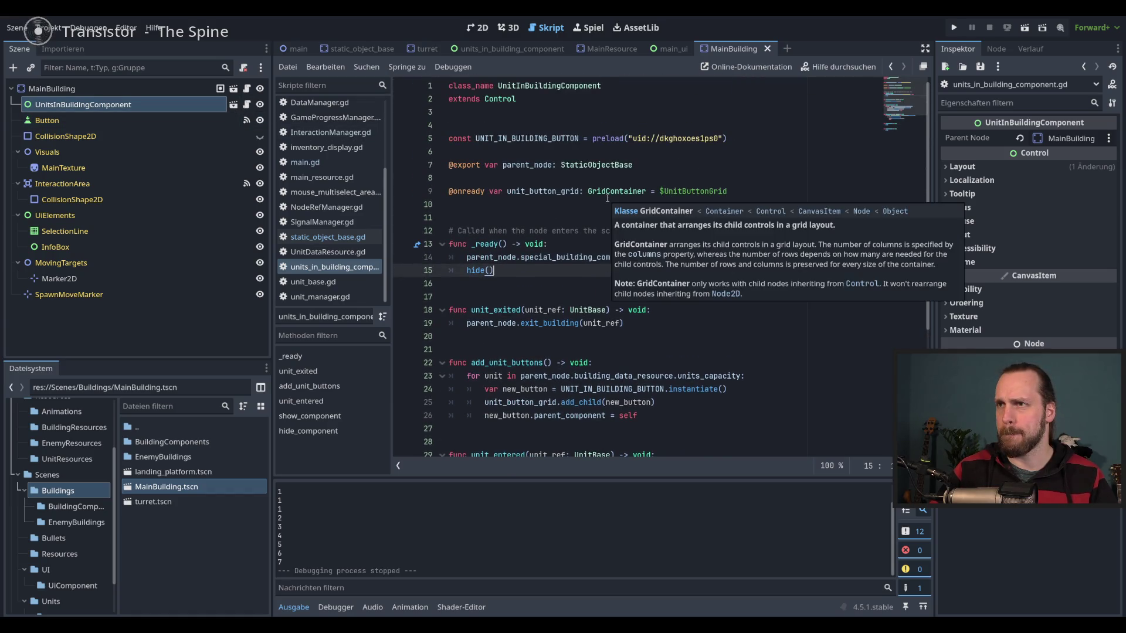
pyautogui.scroll(-4, 607, 198)
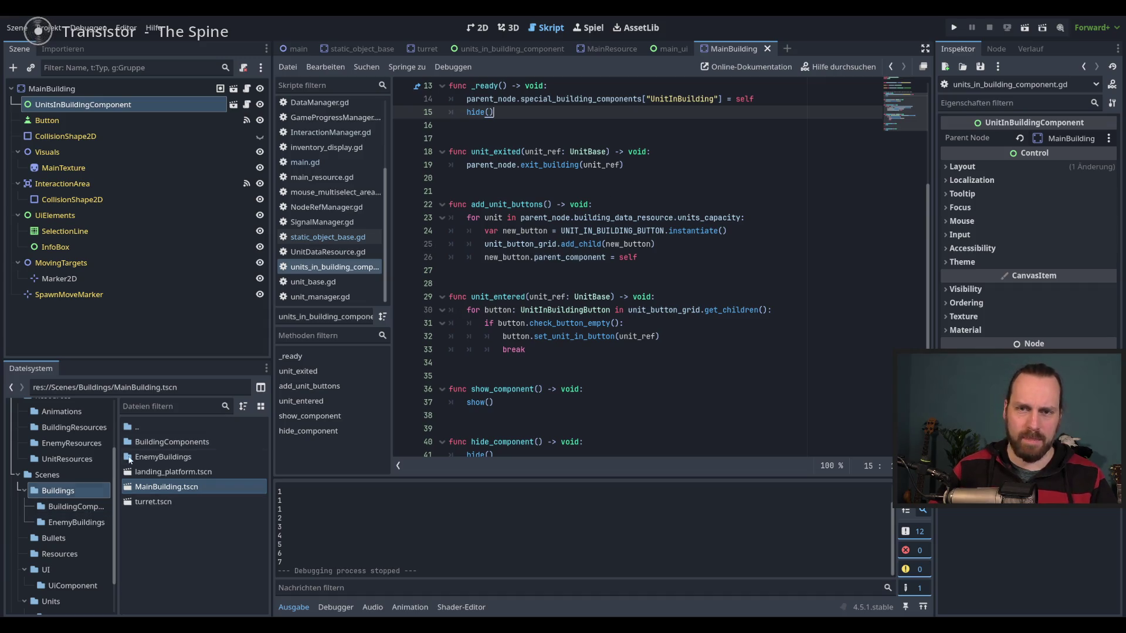
pyautogui.click(478, 28)
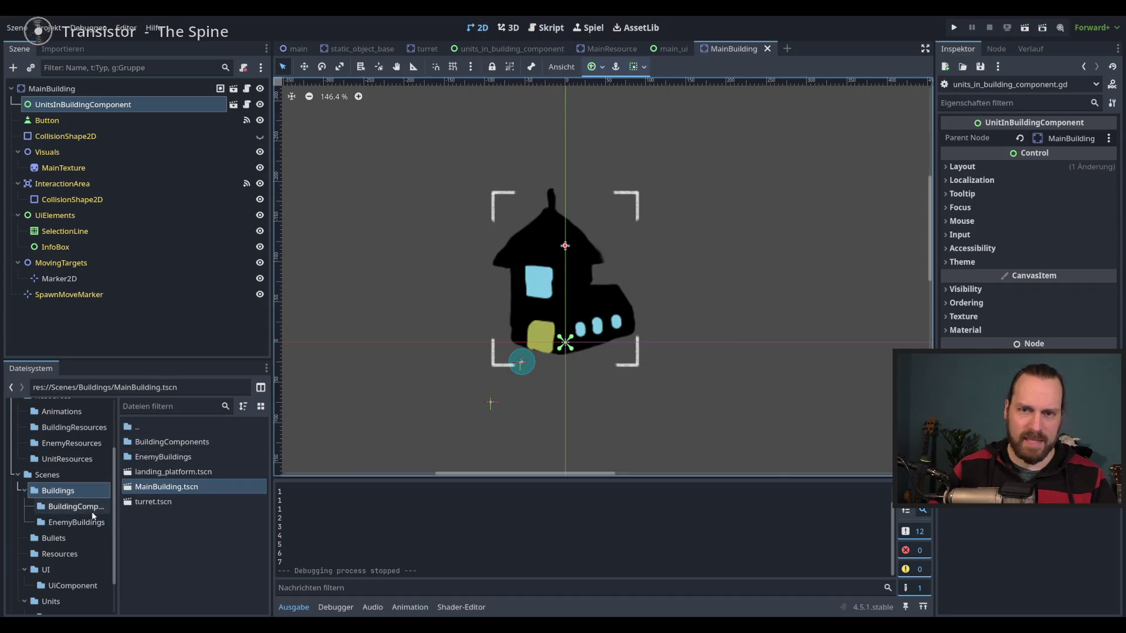
pyautogui.scroll(-2, 81, 528)
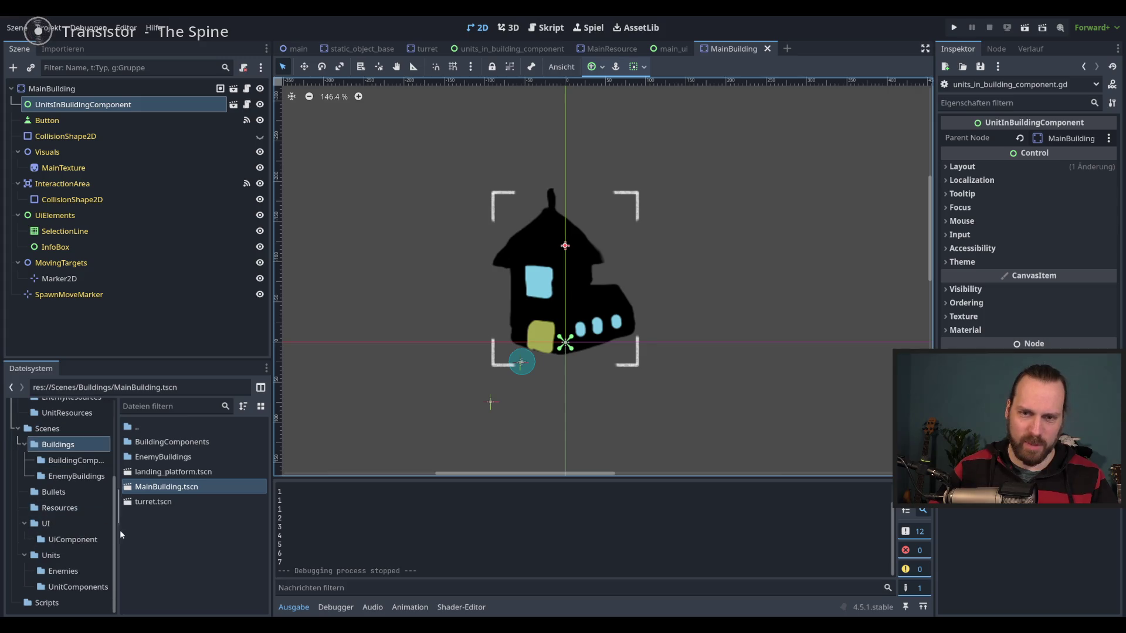
pyautogui.moveTo(116, 535); pyautogui.dragTo(118, 477)
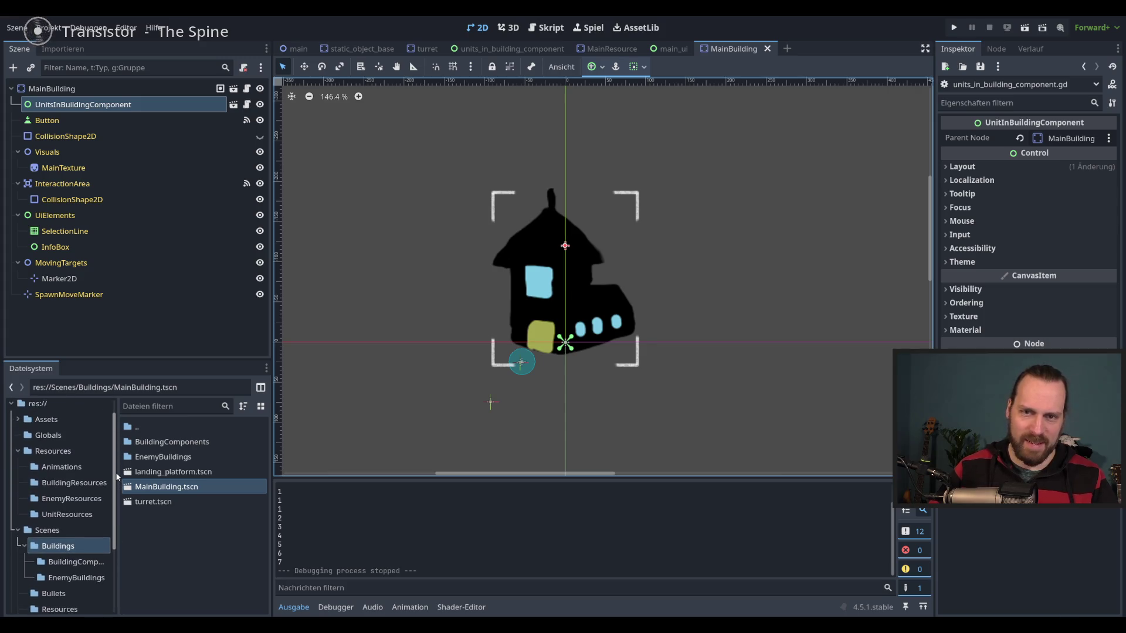
# Raise the Units Capacity of MainBuilding.tres in BuildingResources to 5.
pyautogui.click(72, 483)
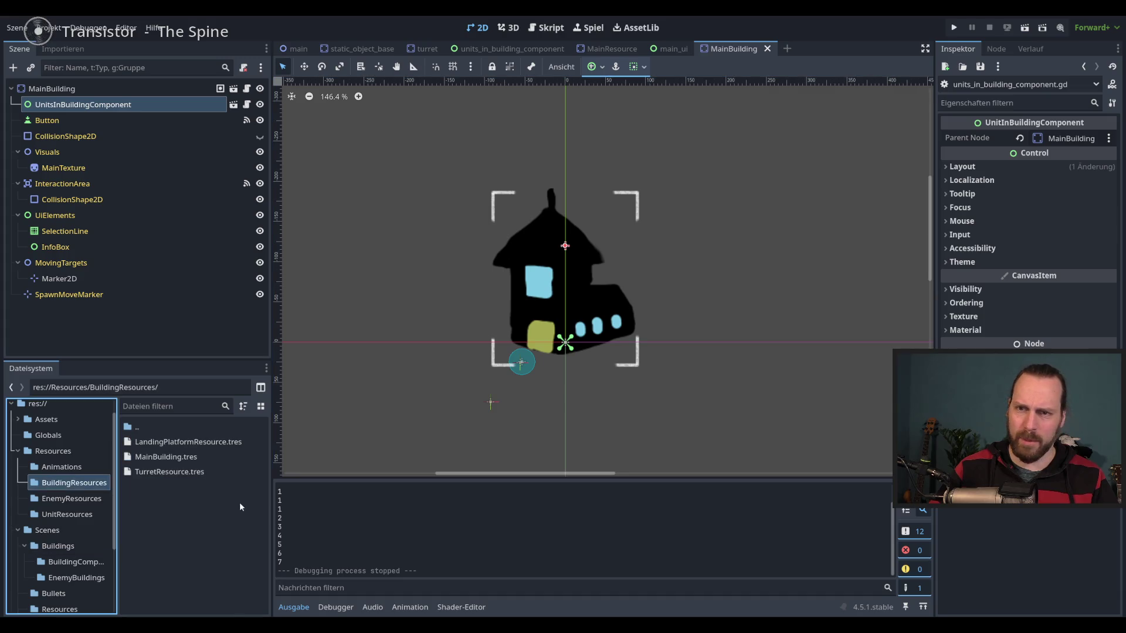
pyautogui.click(176, 458)
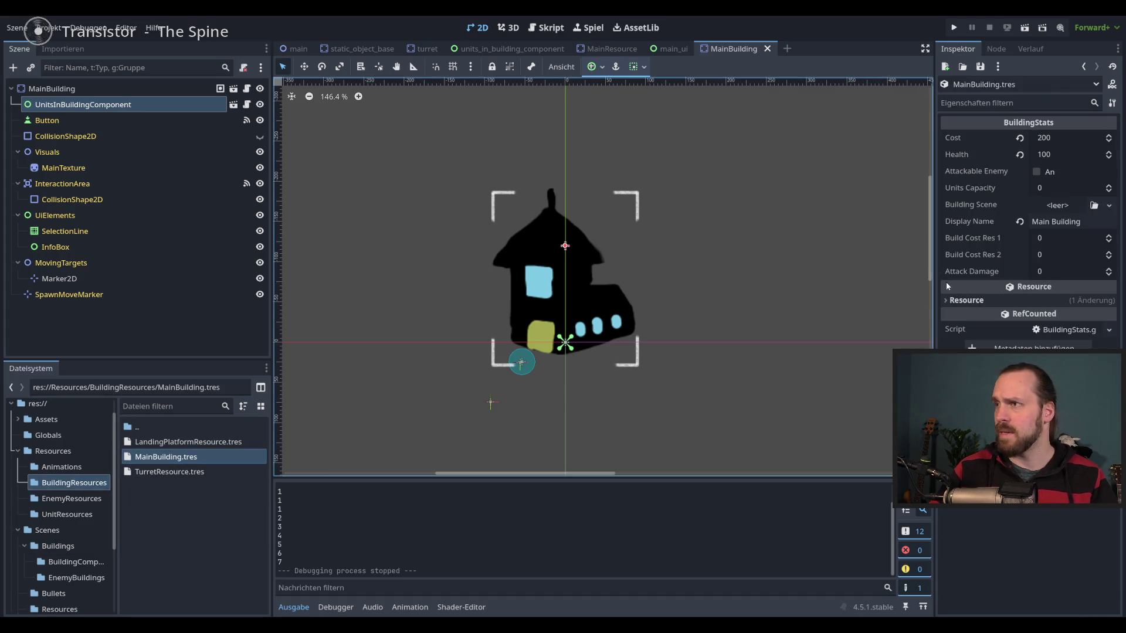
pyautogui.click(1044, 188)
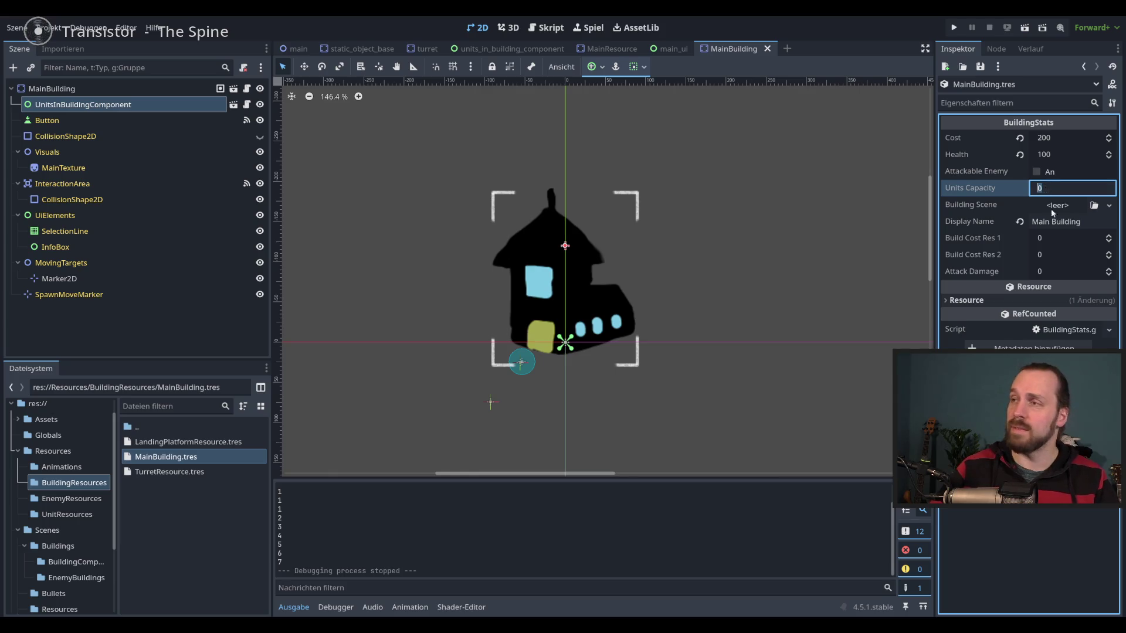
pyautogui.click(1094, 205)
pyautogui.press('Escape')
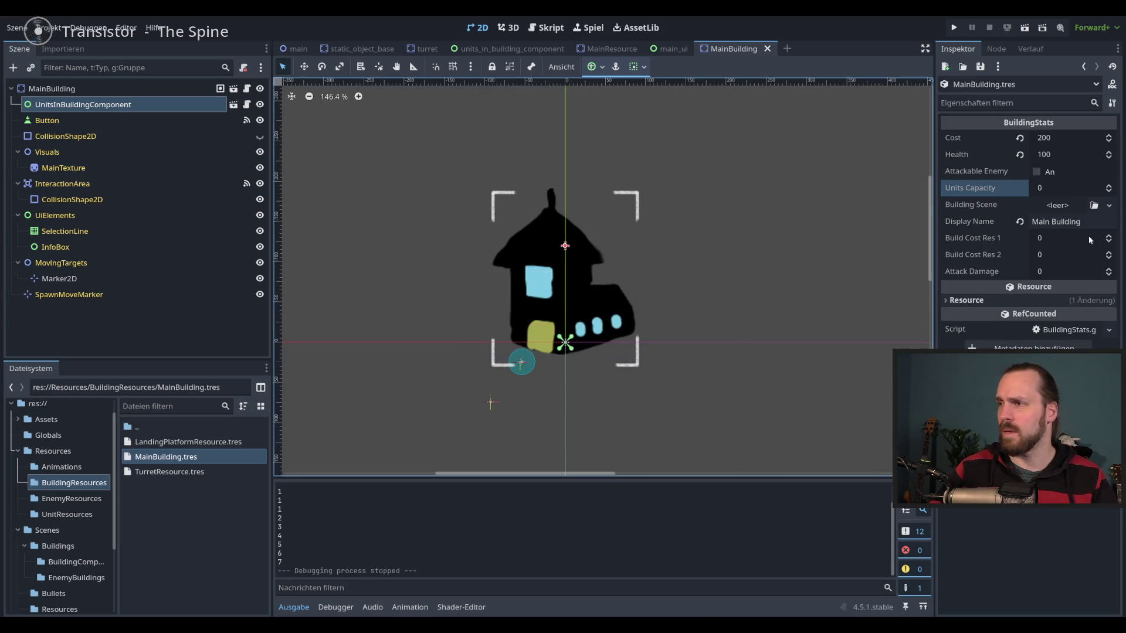
pyautogui.moveTo(1109, 187); pyautogui.dragTo(1109, 170)
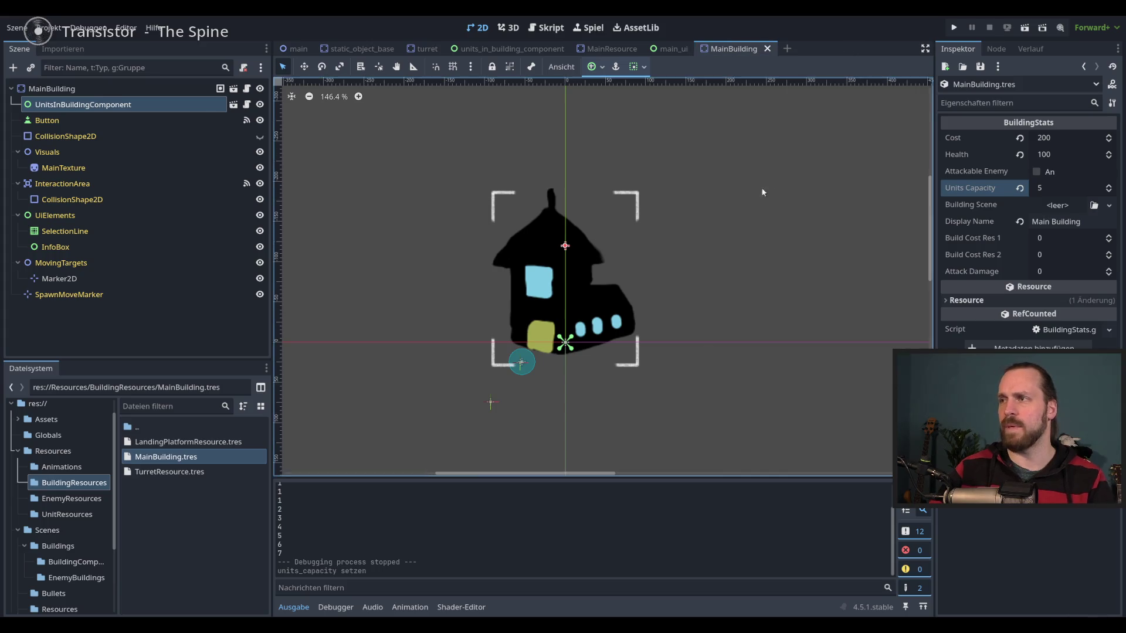
# Playtest sending units into the building and releasing them, then placing a new Main Building, which crashes.
pyautogui.press('F5')
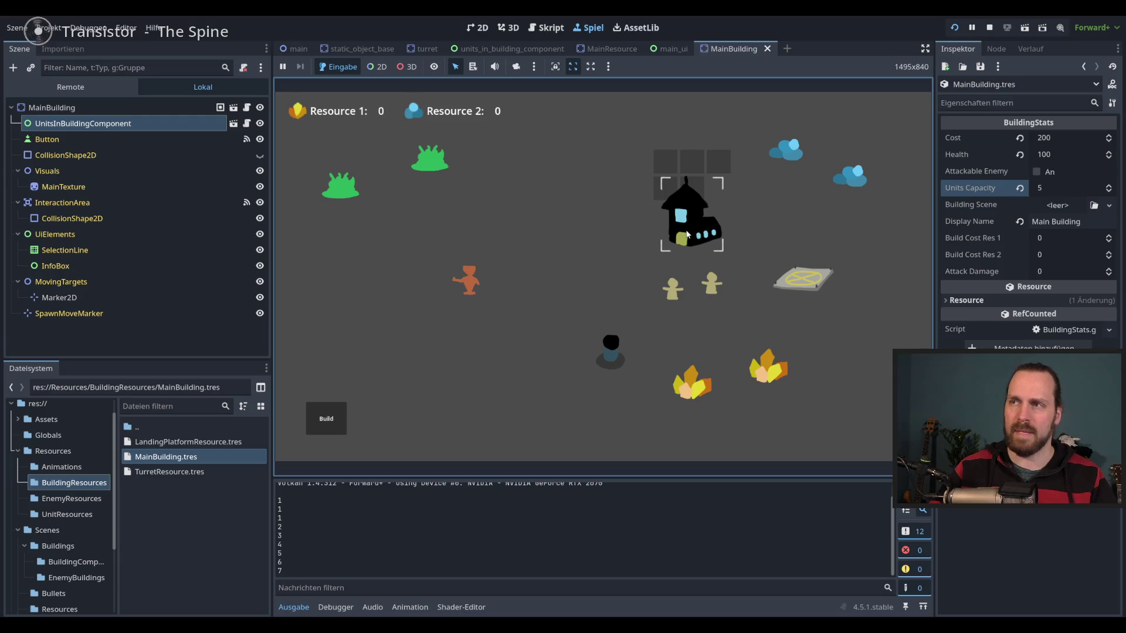
pyautogui.click(688, 234)
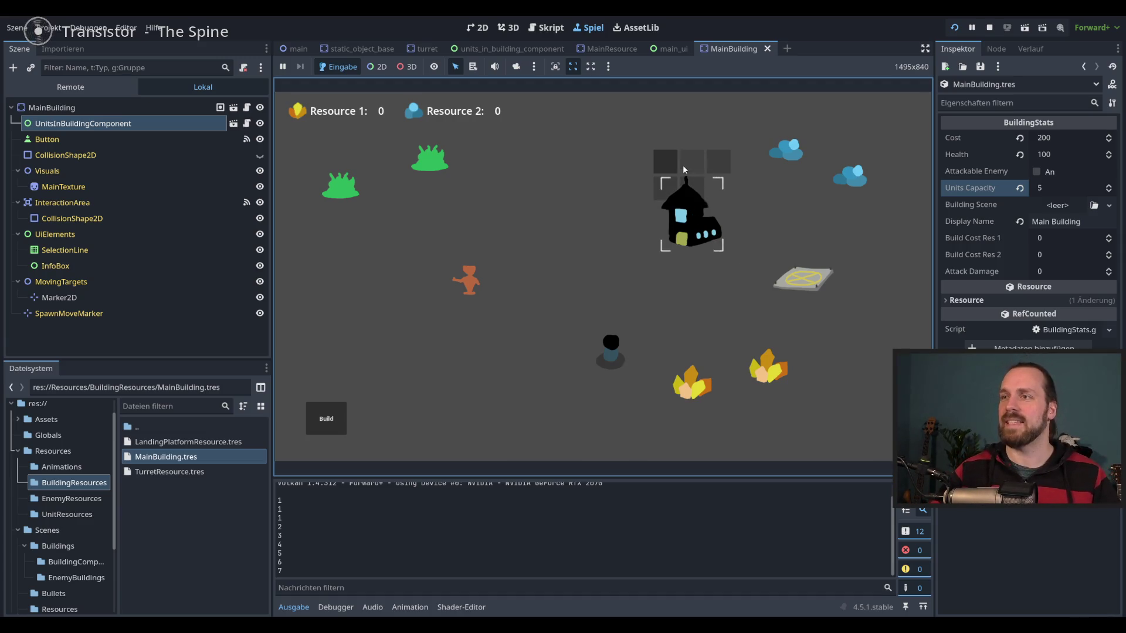
pyautogui.click(683, 169)
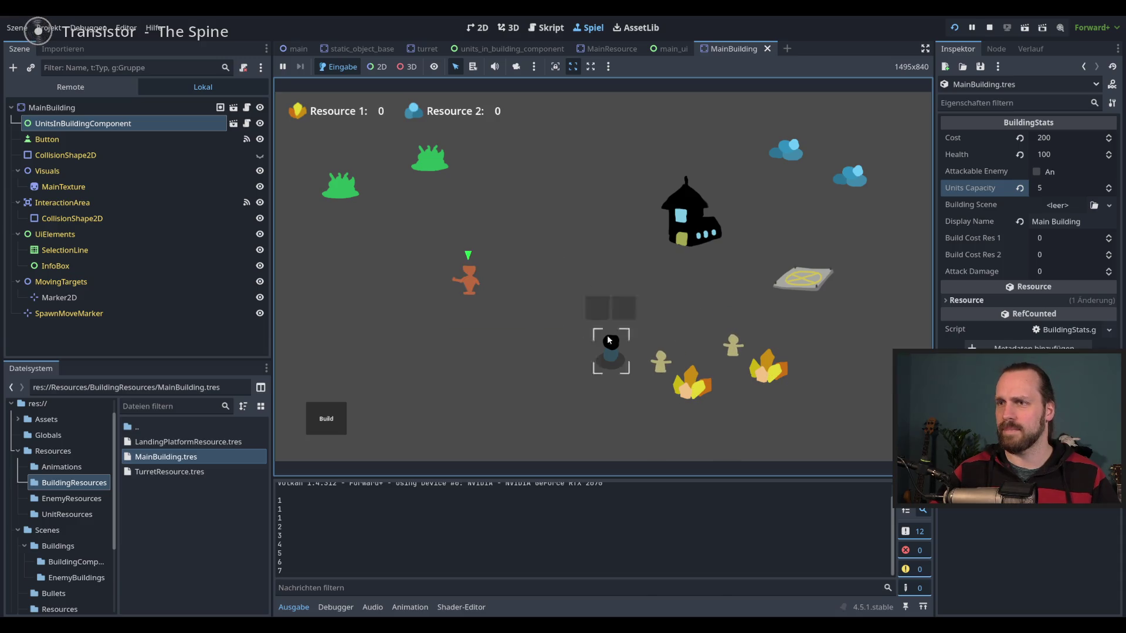
pyautogui.click(700, 241)
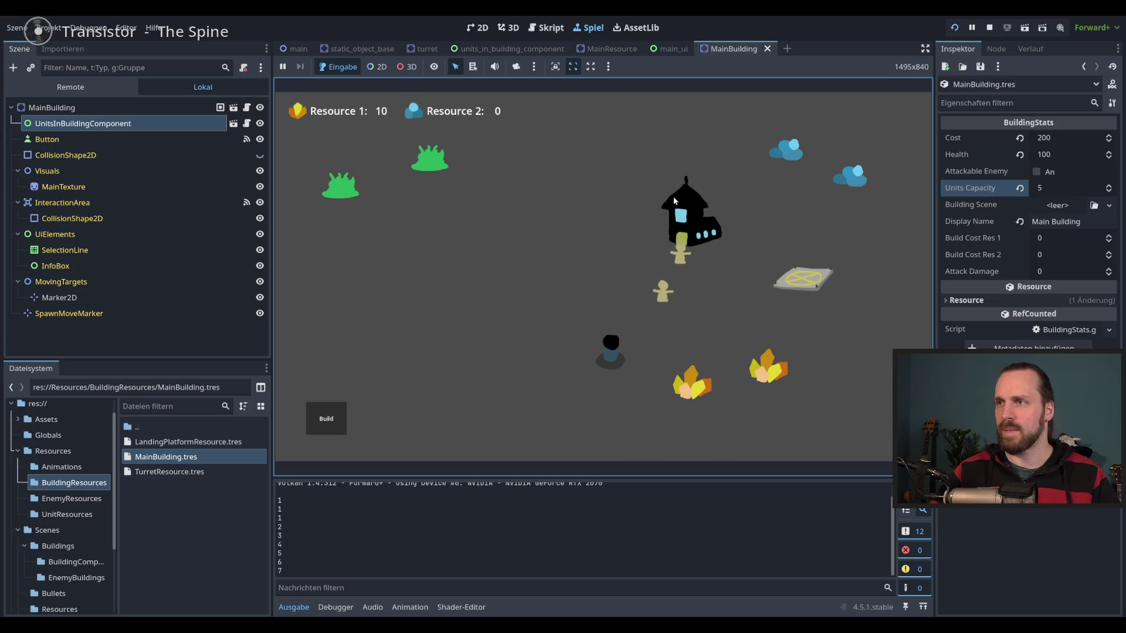
pyautogui.click(669, 165)
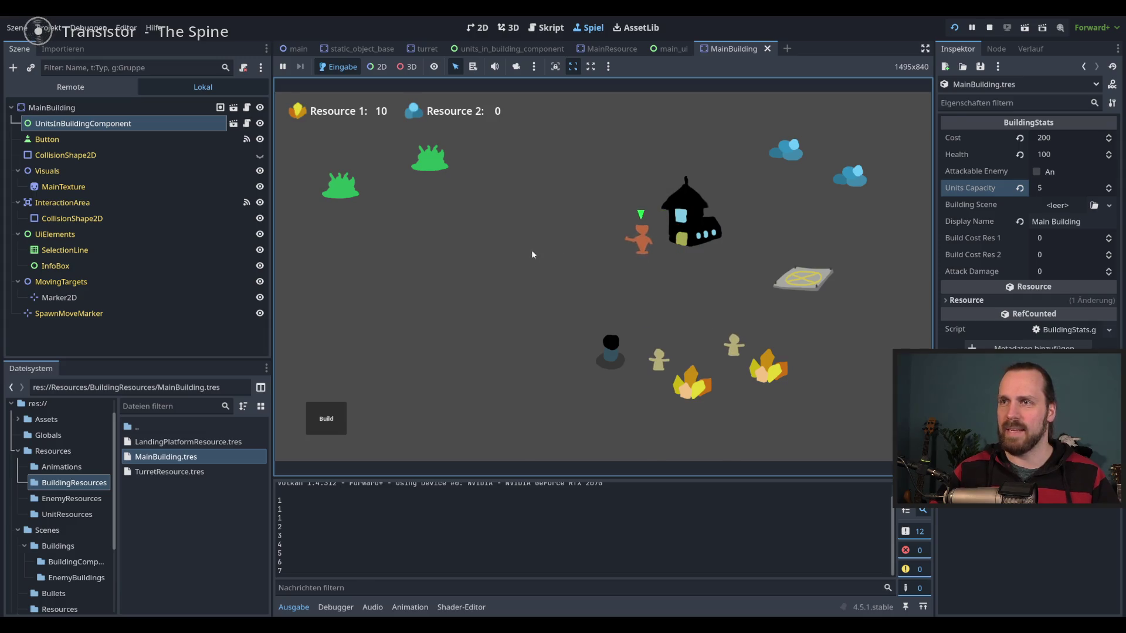
pyautogui.click(543, 293)
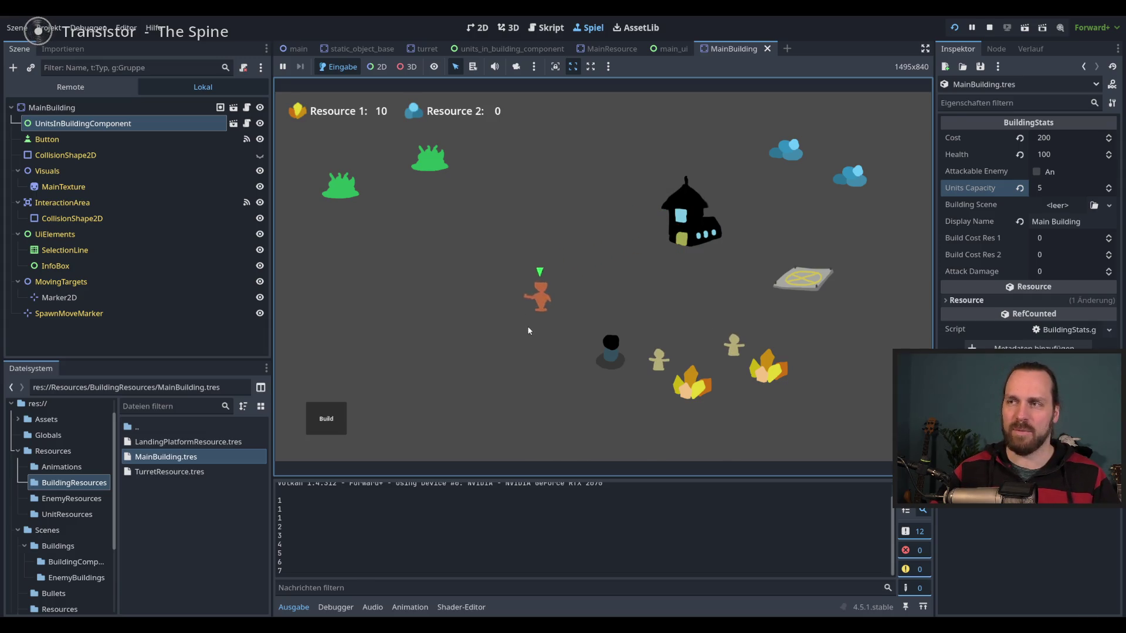
pyautogui.click(320, 425)
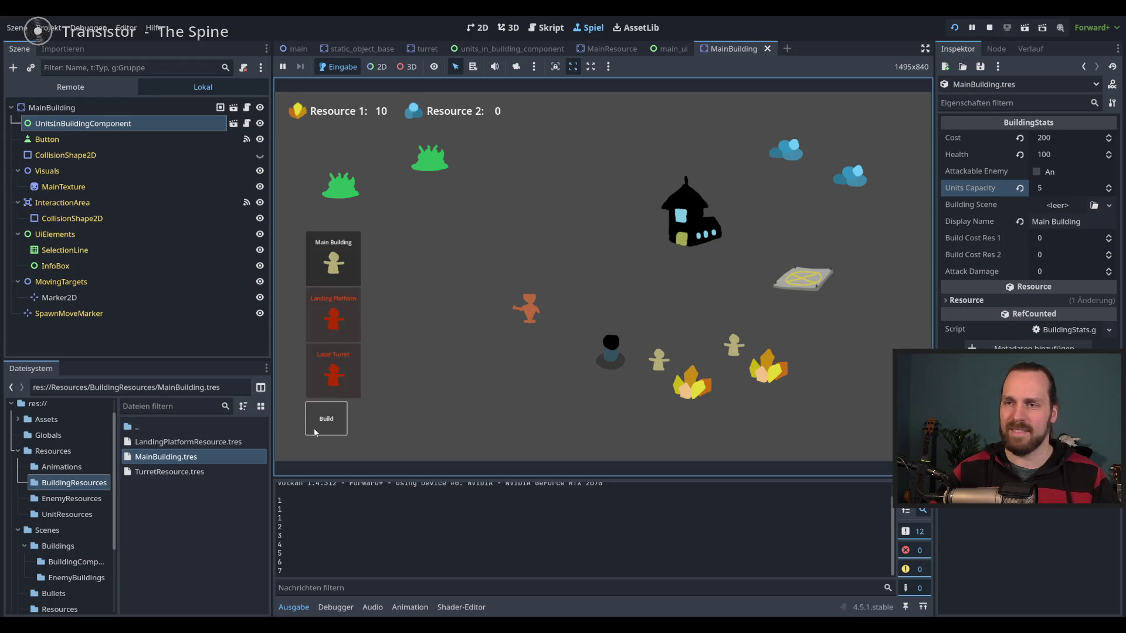
pyautogui.click(344, 262)
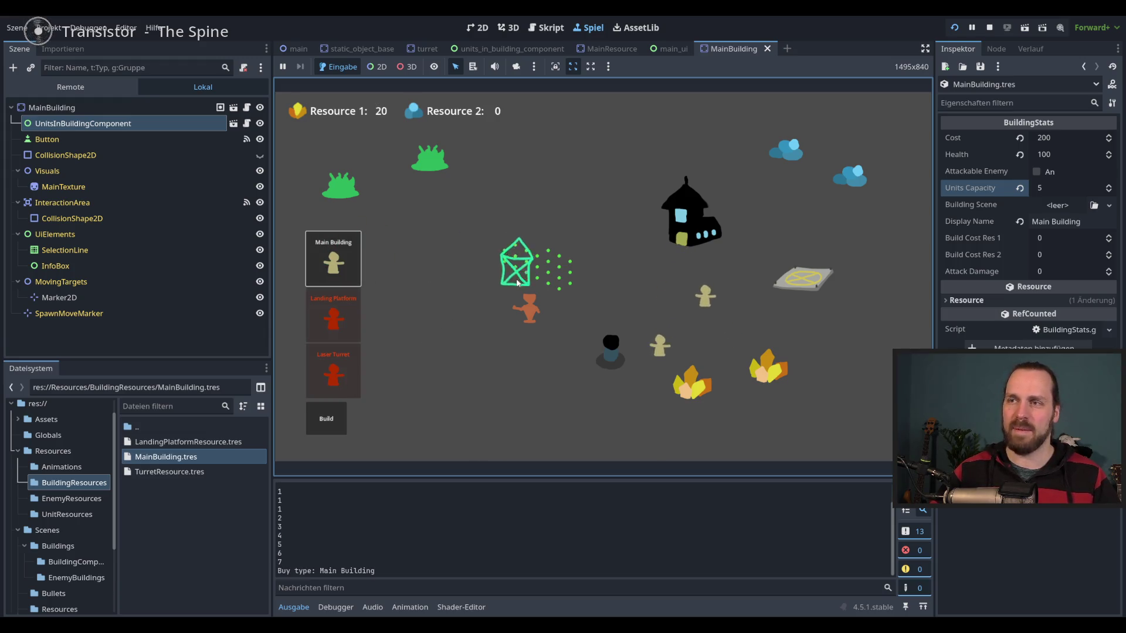
pyautogui.click(517, 282)
pyautogui.press('F8')
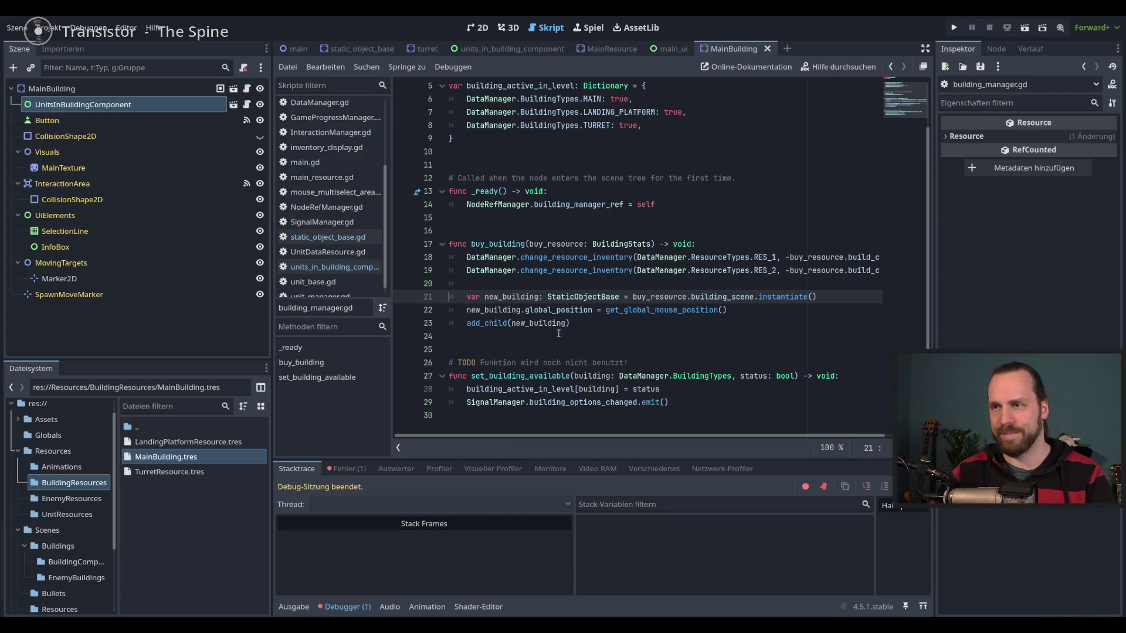
# Relaunch the game, send selected units into the building, release them to a new spot, then stop.
pyautogui.press('F5')
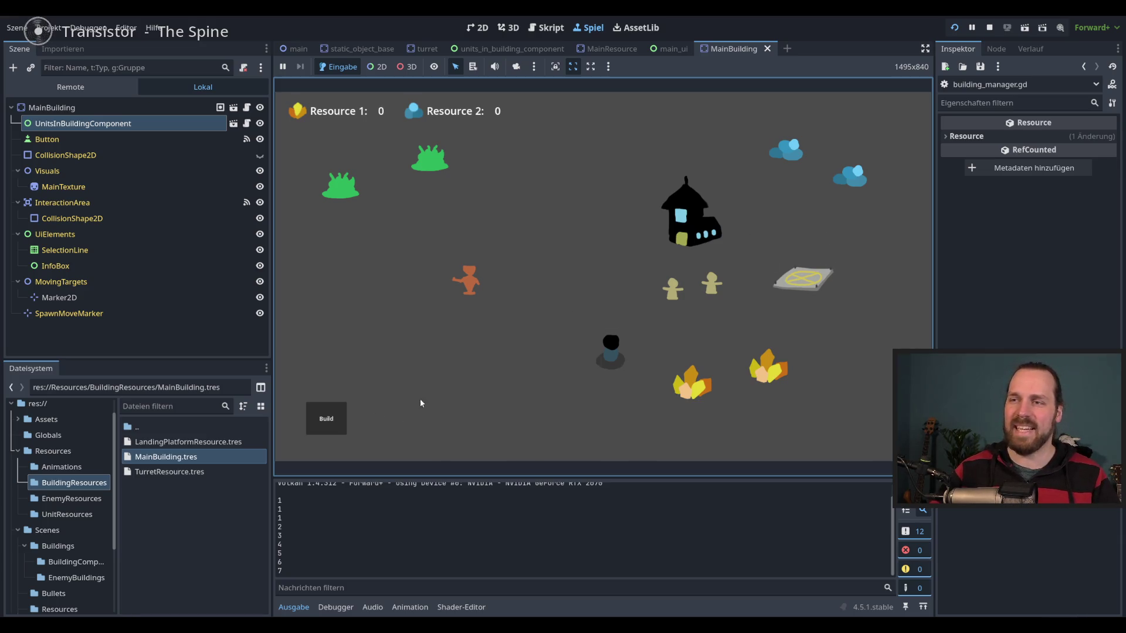
pyautogui.moveTo(438, 200); pyautogui.dragTo(671, 346)
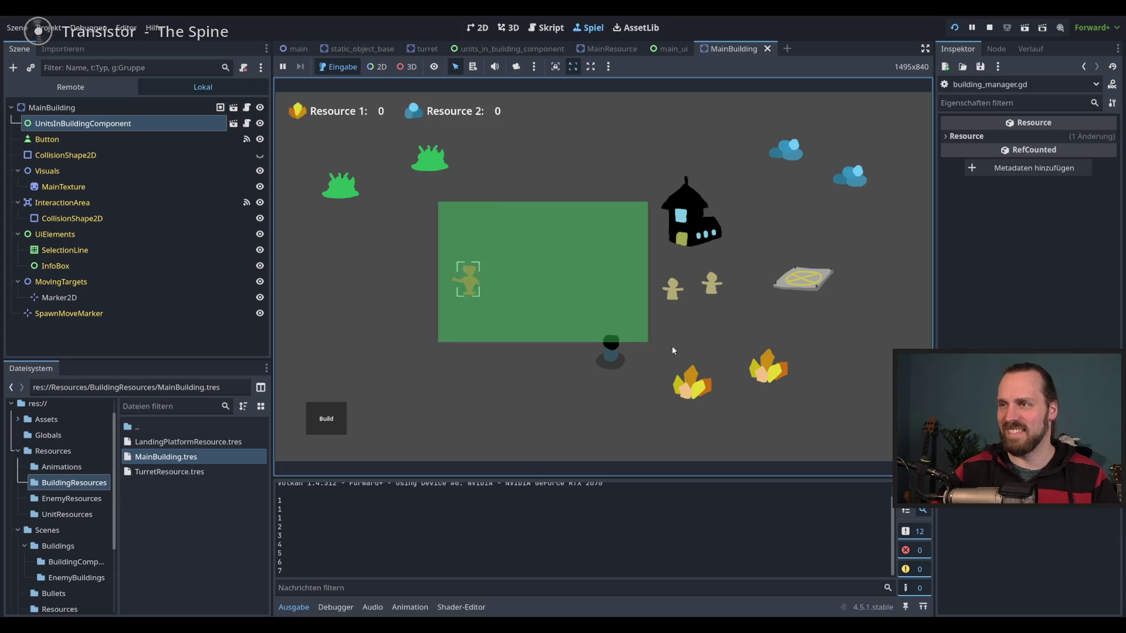
pyautogui.rightClick(687, 231)
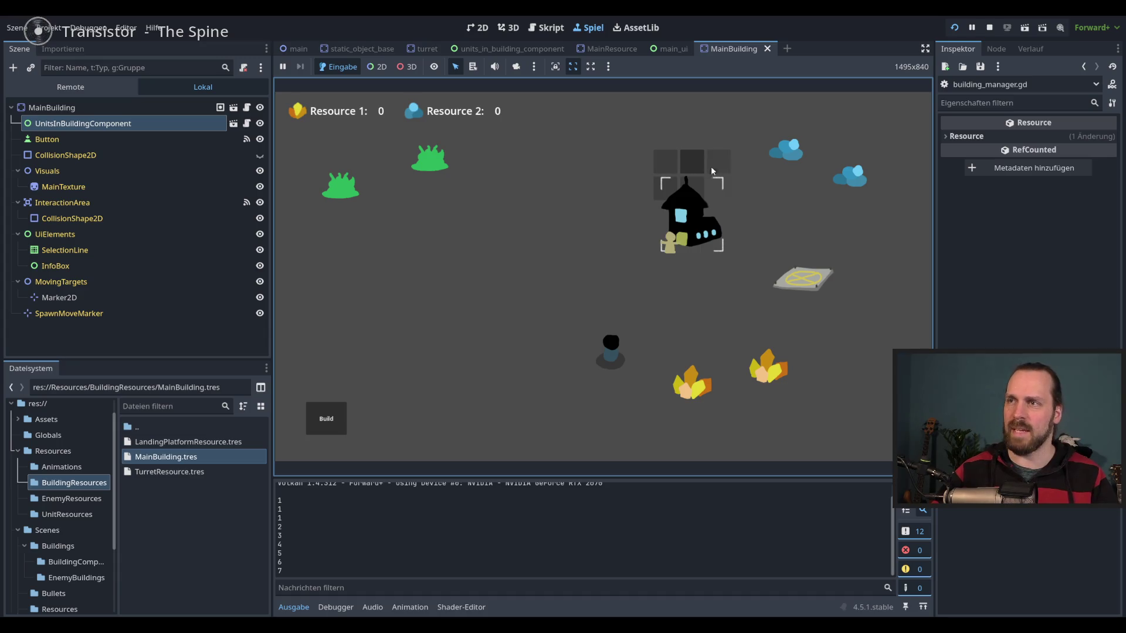
pyautogui.moveTo(603, 148); pyautogui.dragTo(751, 318)
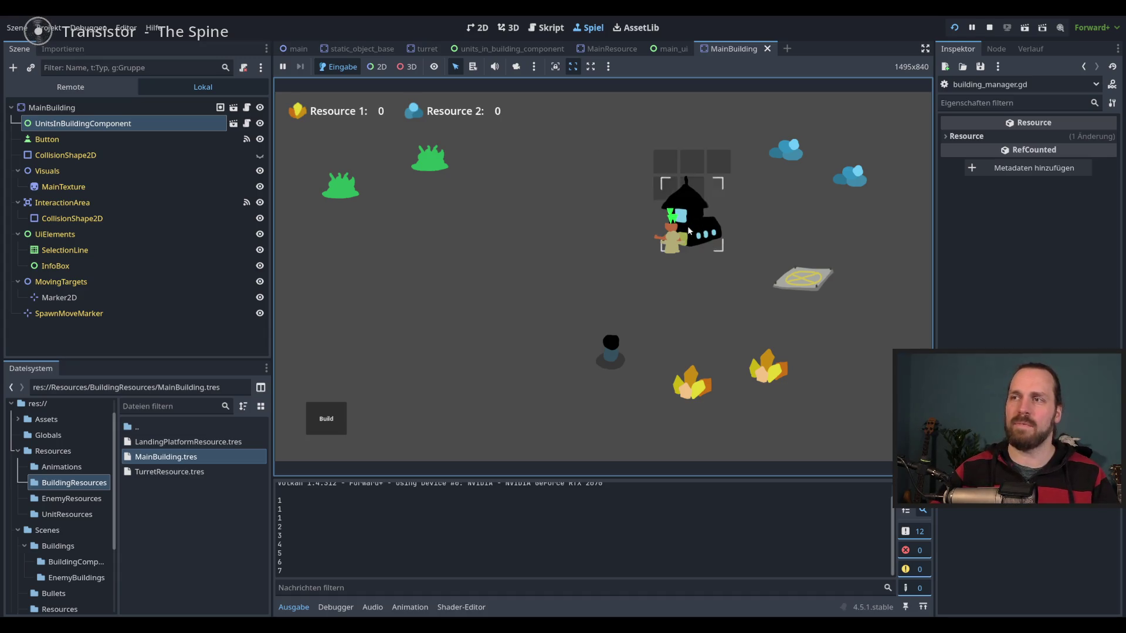
pyautogui.rightClick(699, 235)
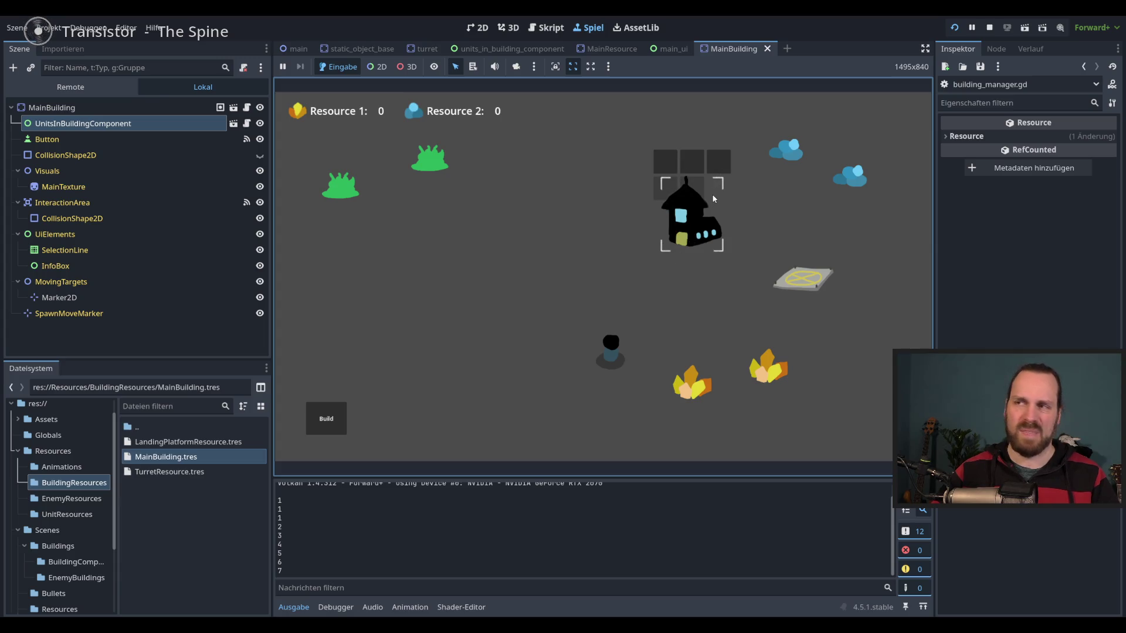
pyautogui.click(612, 364)
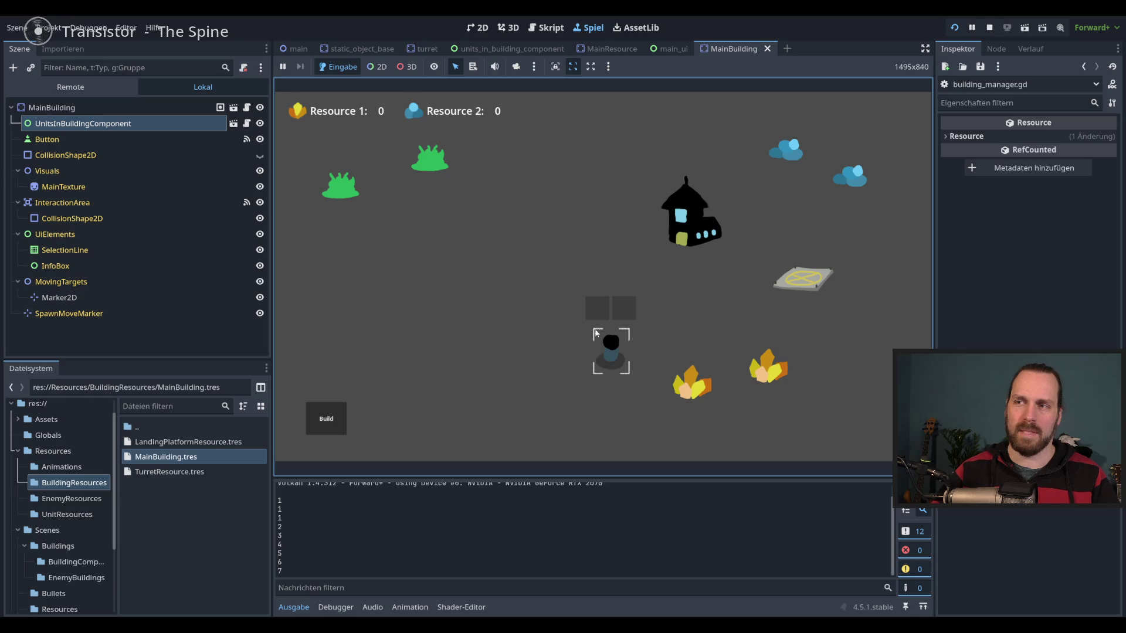
pyautogui.click(689, 214)
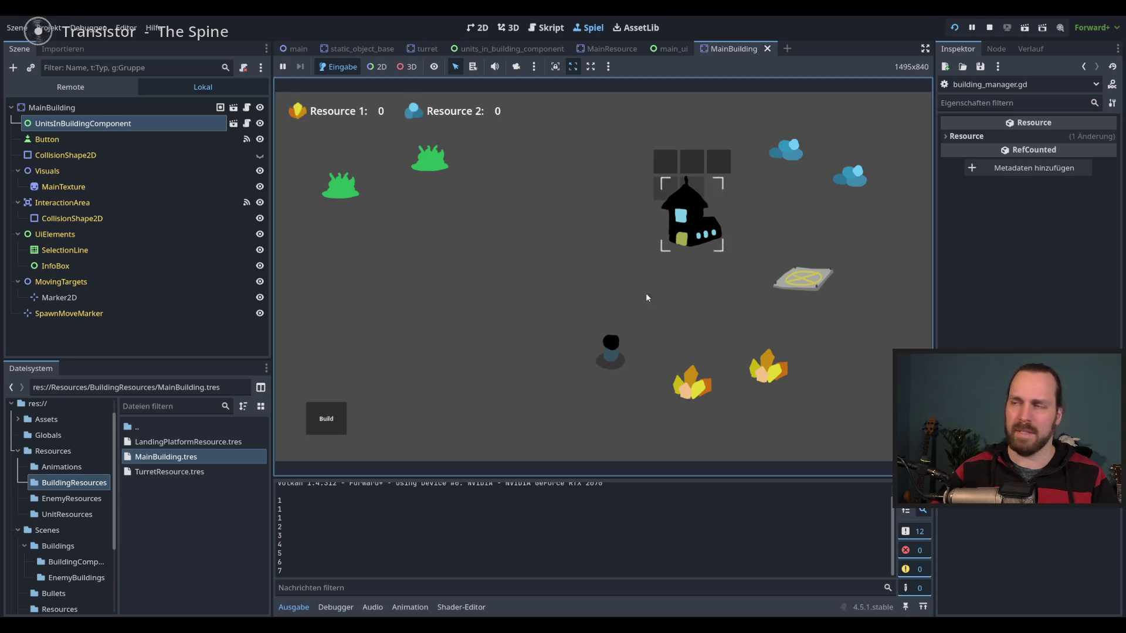
pyautogui.click(667, 162)
pyautogui.click(523, 298)
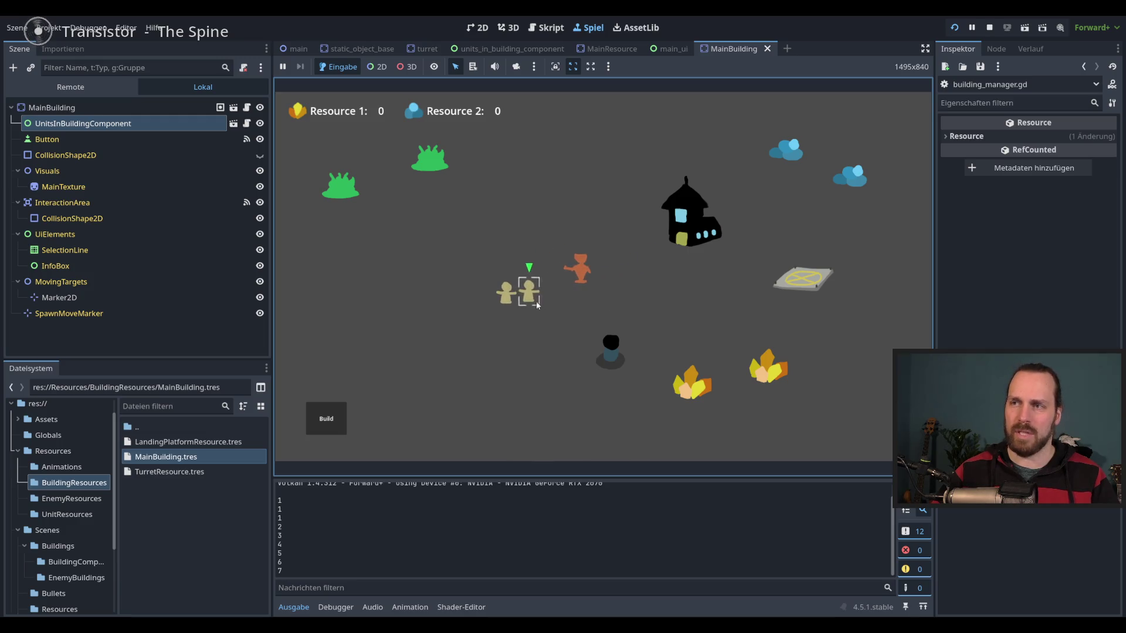
pyautogui.press('F8')
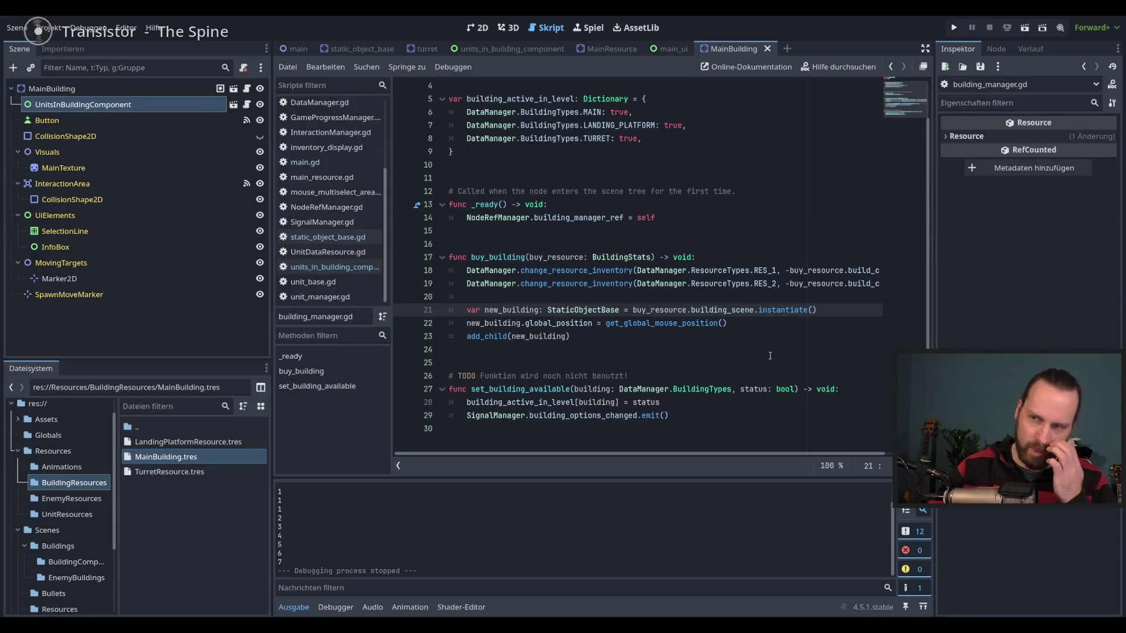
# Add and then remove an empty line after add_child on line 23 of building_manager.gd.
pyautogui.click(756, 325)
pyautogui.click(752, 336)
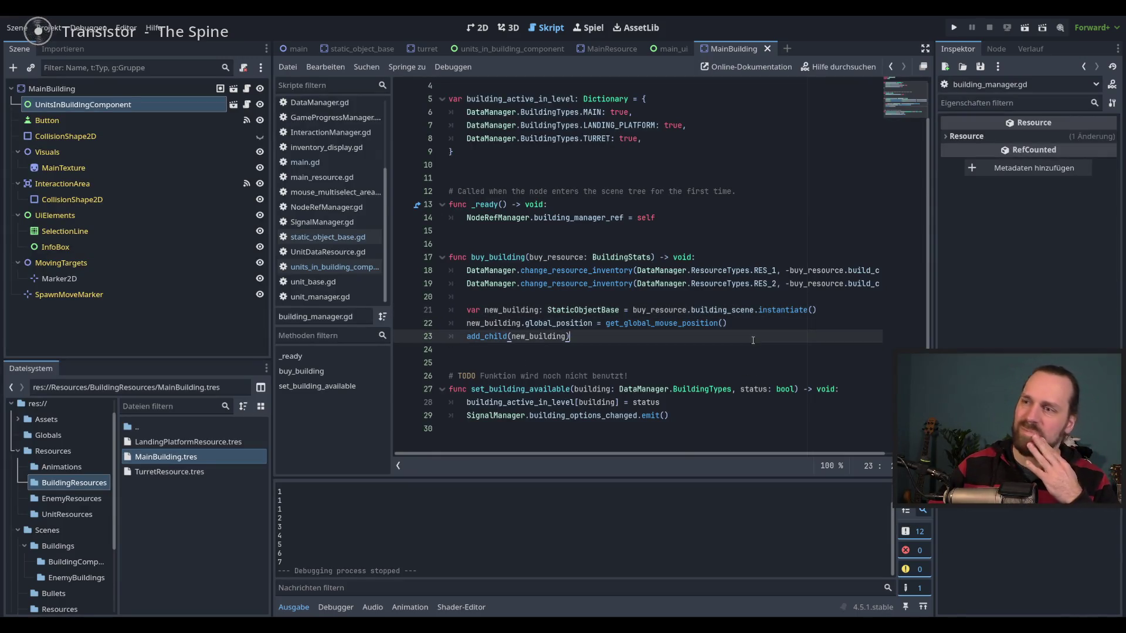
pyautogui.press('Return')
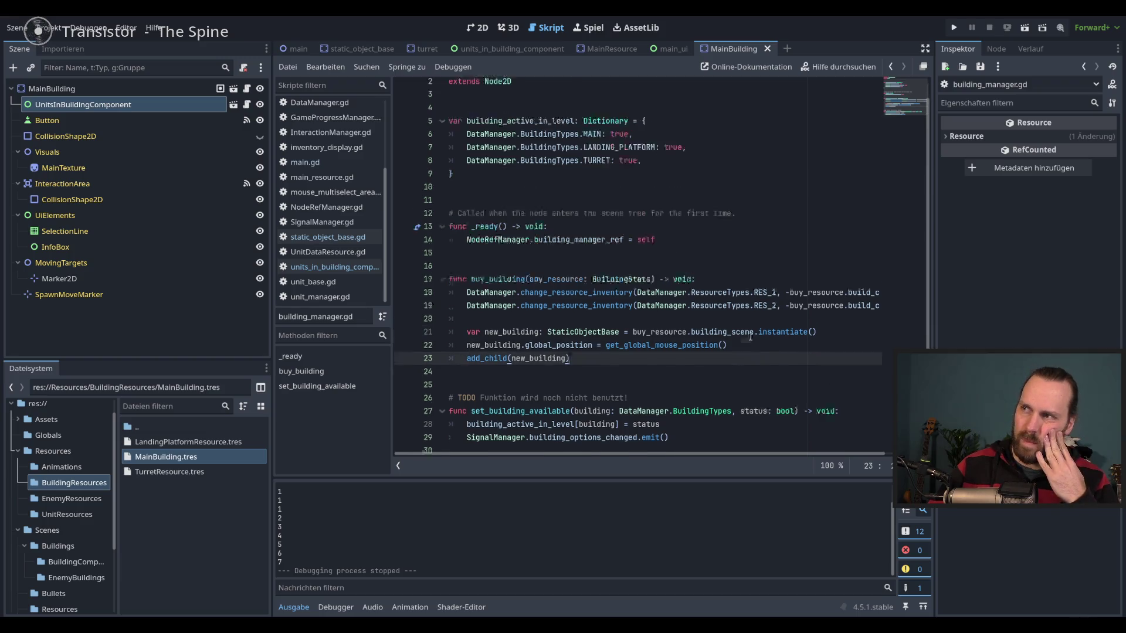
pyautogui.press('BackSpace')
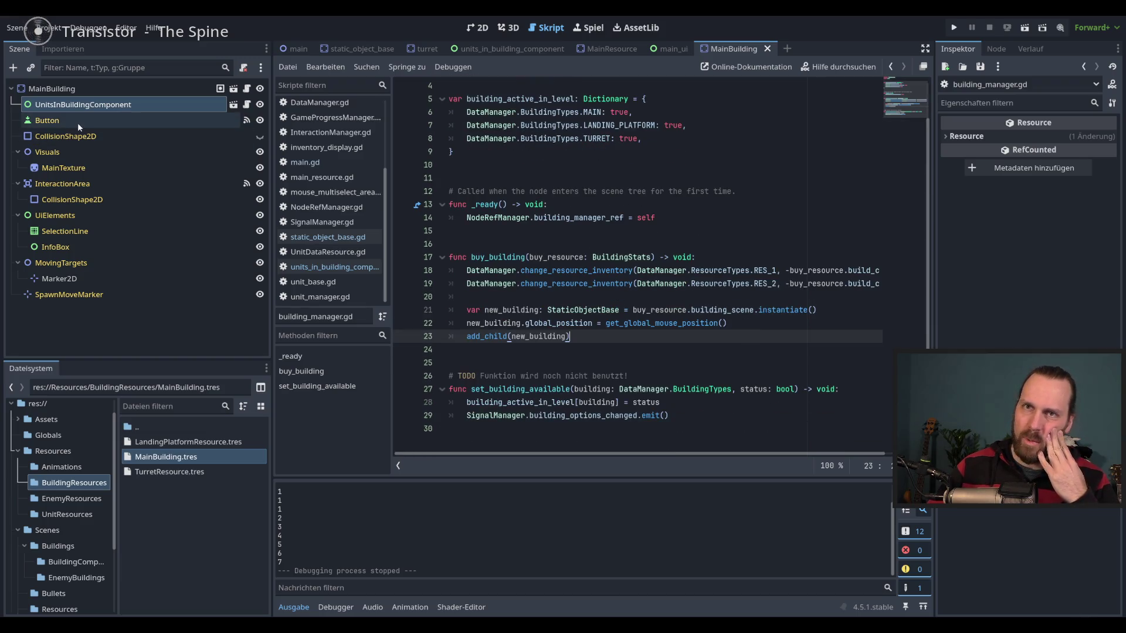
# Delete the UnitsInBuildingComponent node from the MainBuilding scene.
pyautogui.click(79, 109)
pyautogui.rightClick(101, 111)
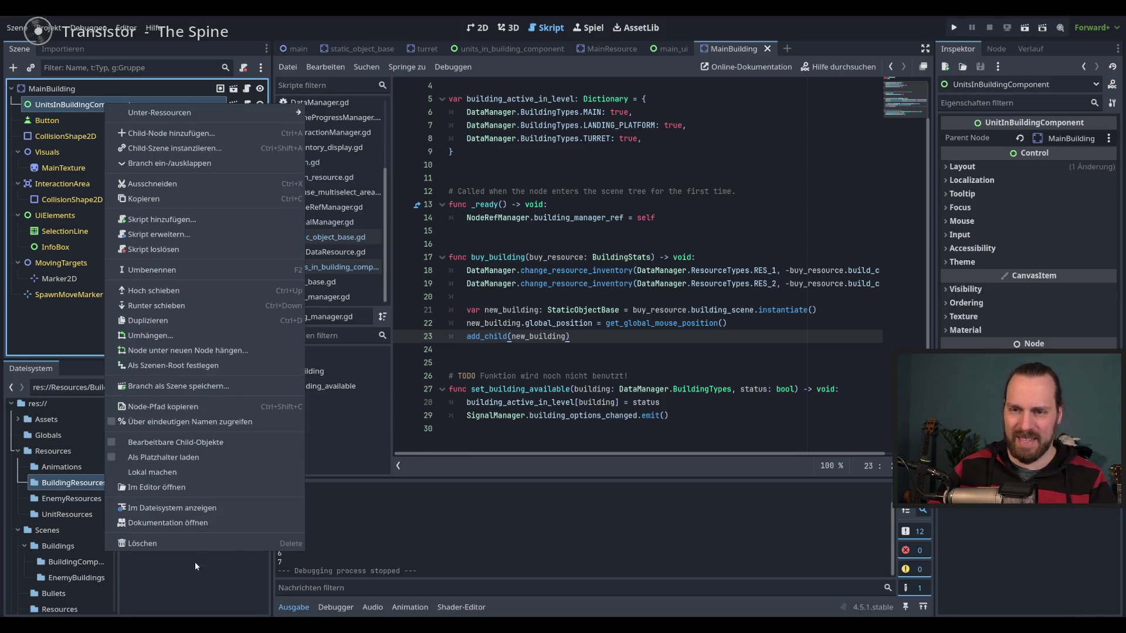
pyautogui.click(205, 543)
pyautogui.click(525, 332)
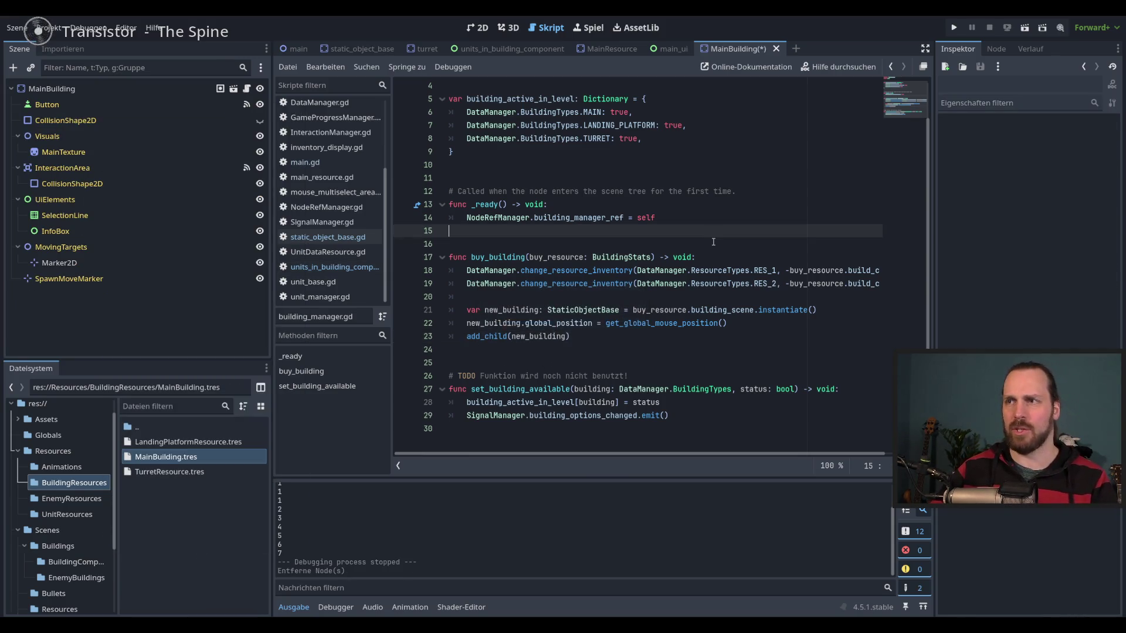
# Playtest without the component, releasing units from the building and selecting a walking unit.
pyautogui.press('F5')
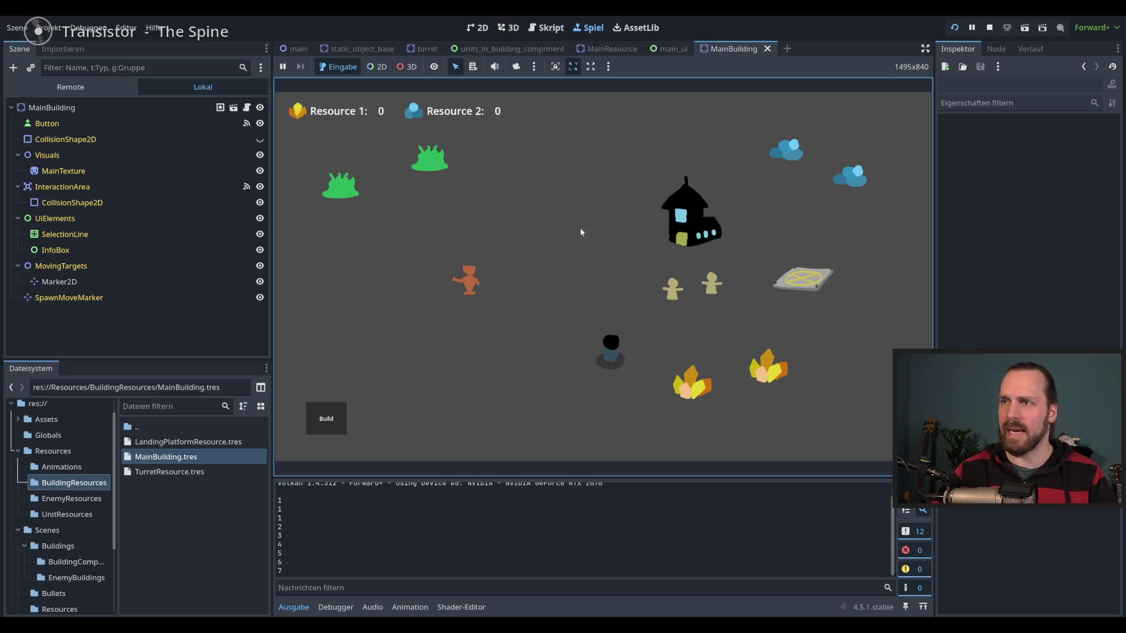
pyautogui.click(692, 226)
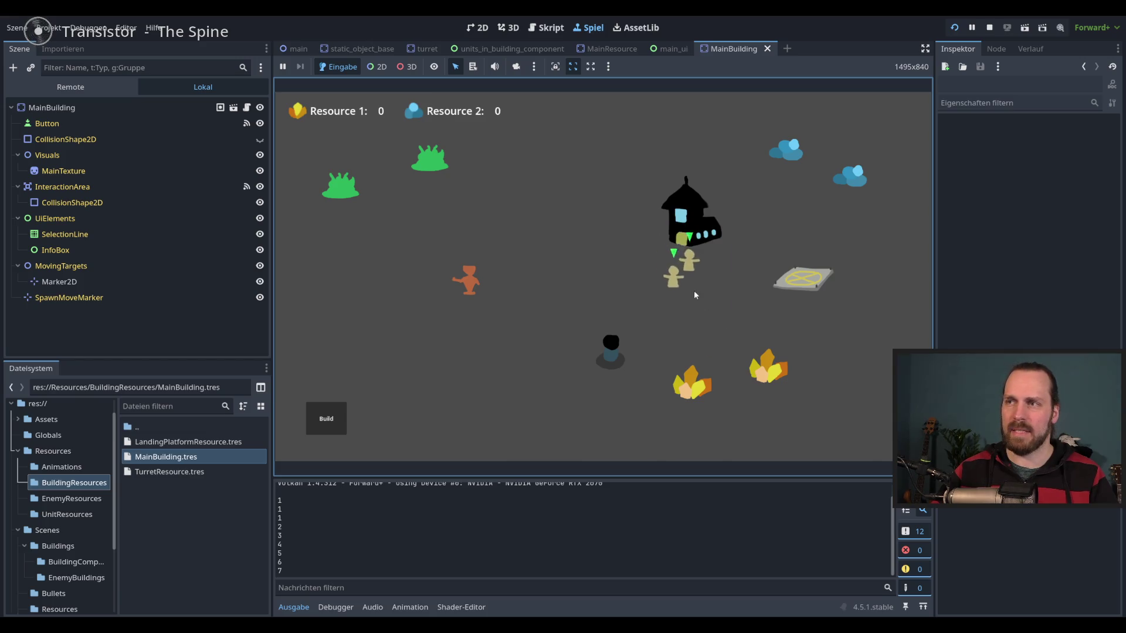
pyautogui.click(727, 325)
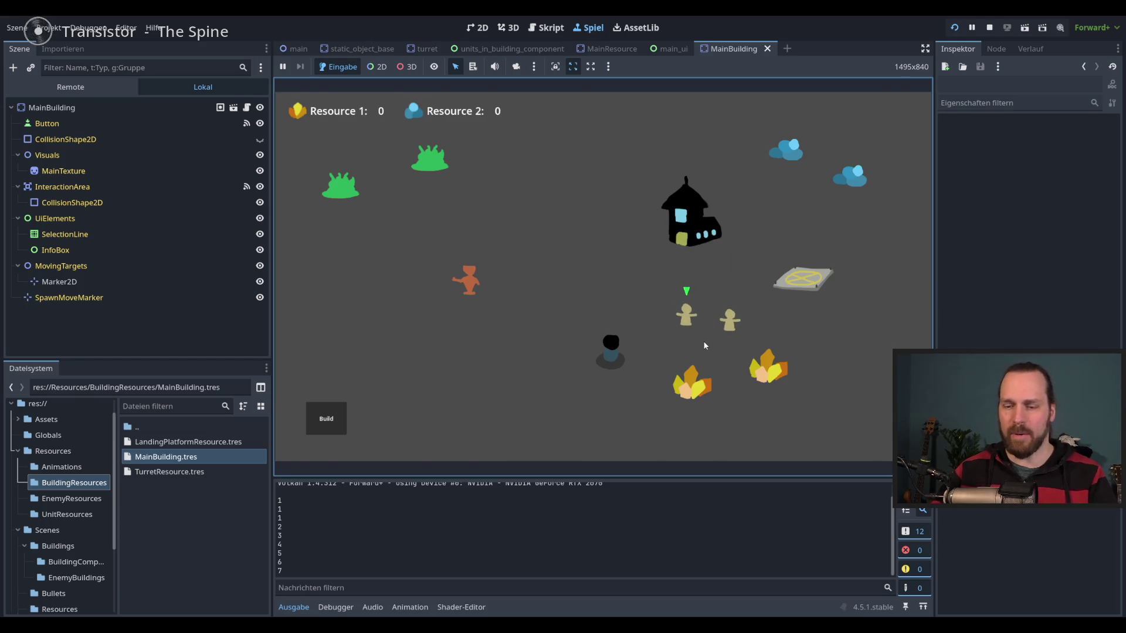
pyautogui.press('F8')
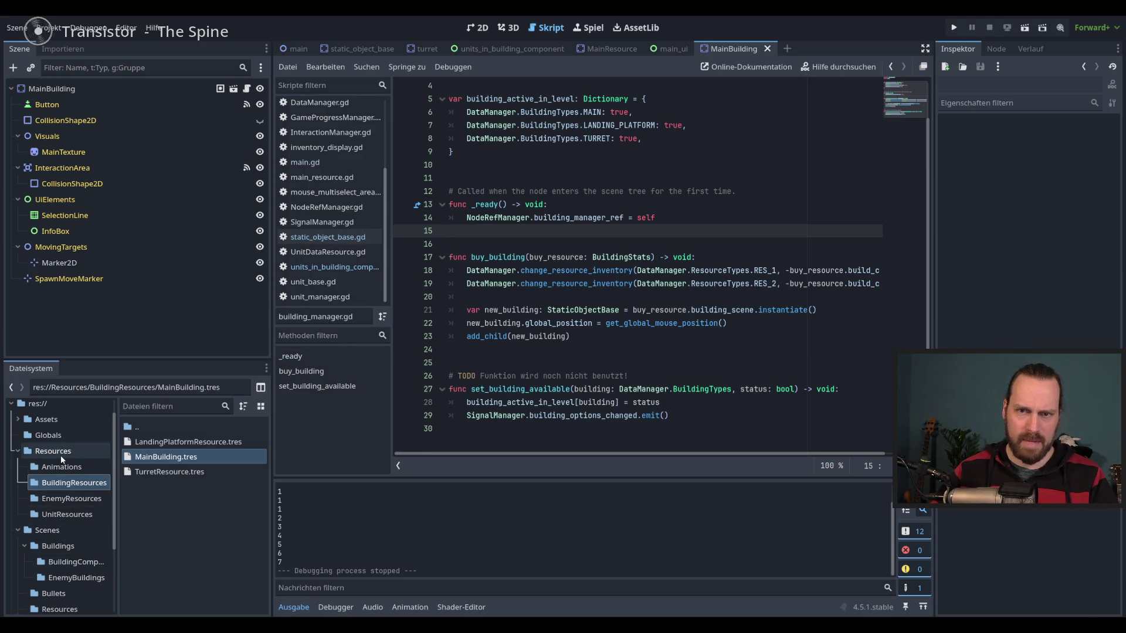
pyautogui.click(167, 462)
pyautogui.click(1020, 187)
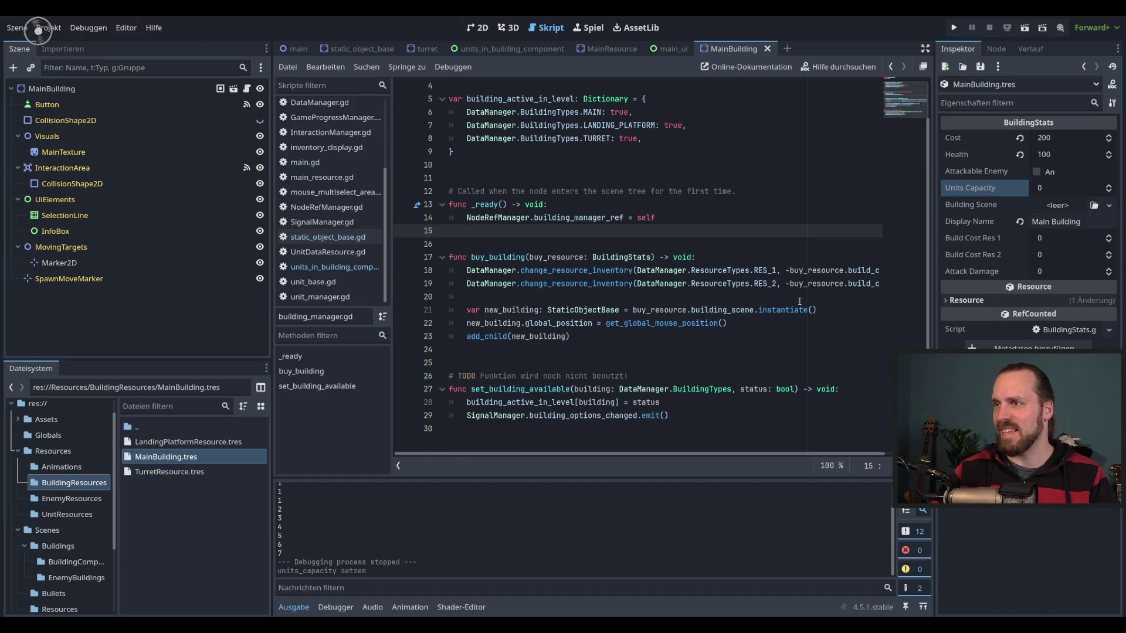
pyautogui.click(871, 284)
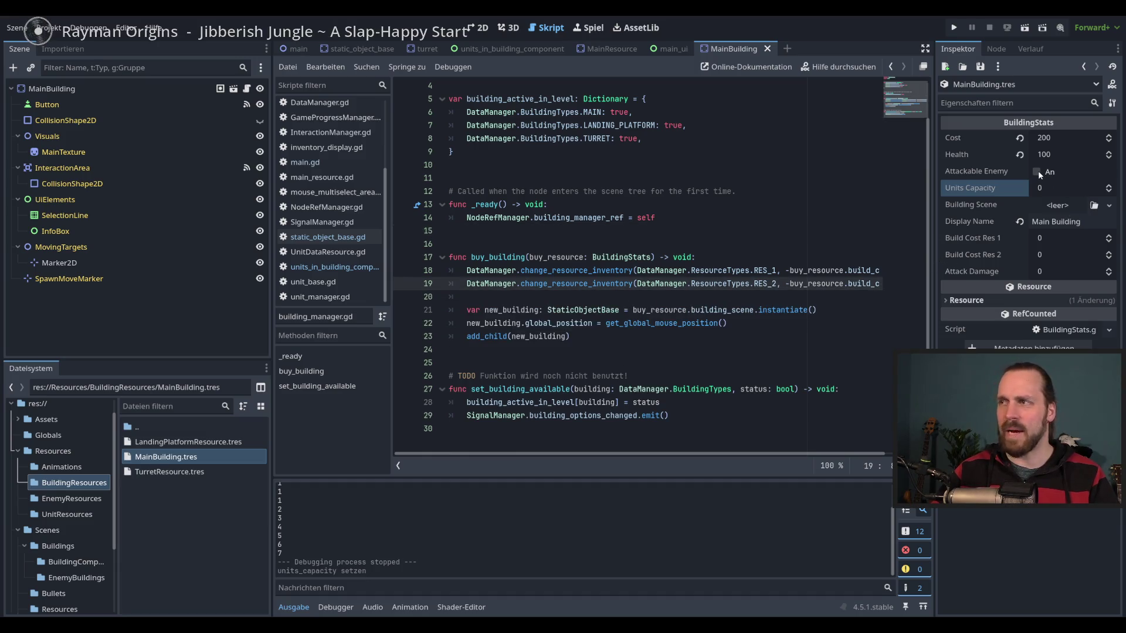
pyautogui.click(1036, 171)
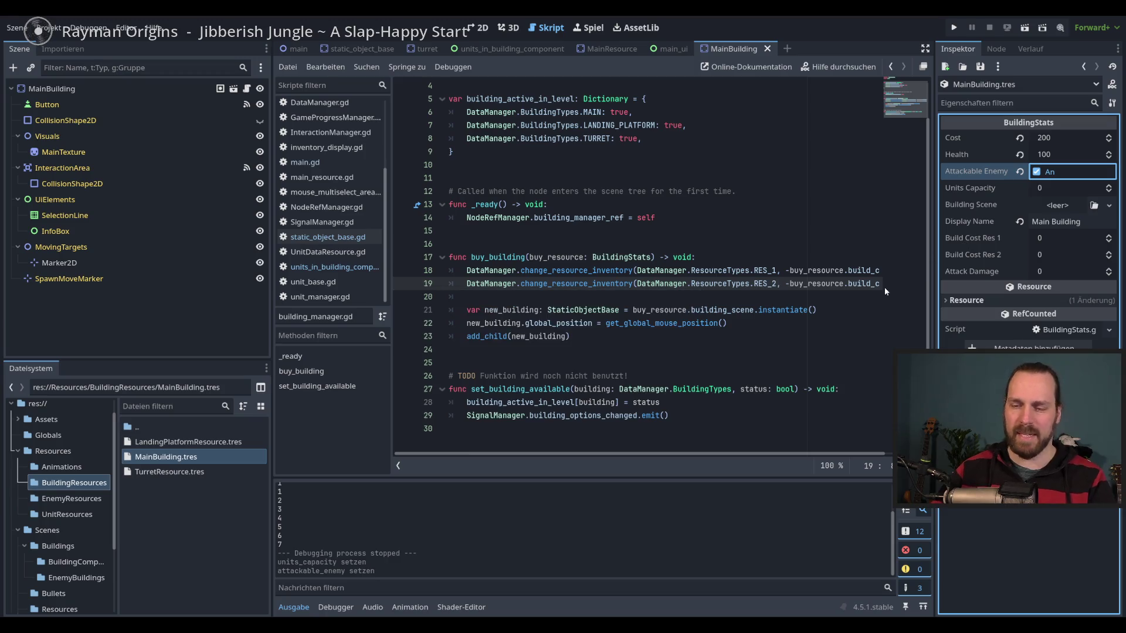
pyautogui.press('F5')
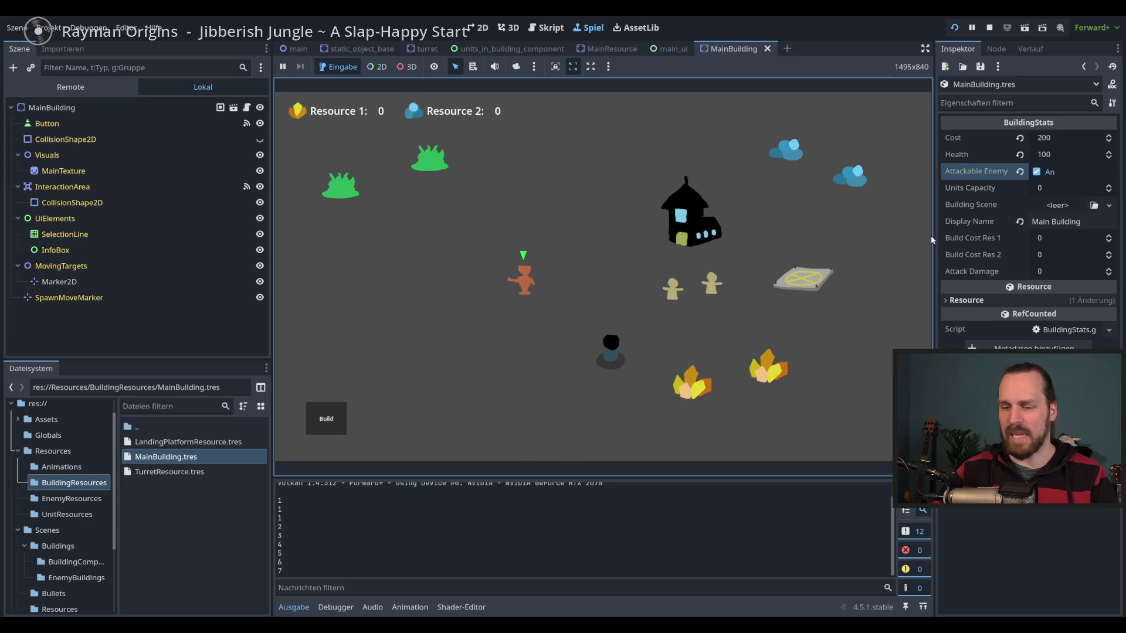
pyautogui.press('F8')
pyautogui.click(1021, 172)
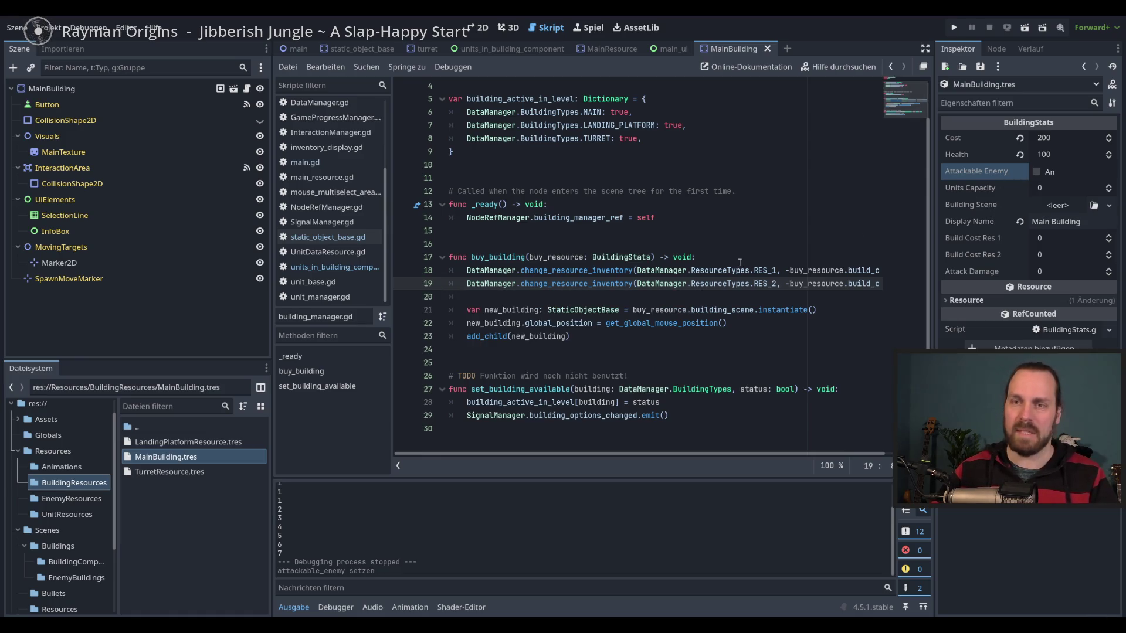
# Review building_manager.gd around line 23, then show the MainBuilding scene in 2D.
pyautogui.click(667, 337)
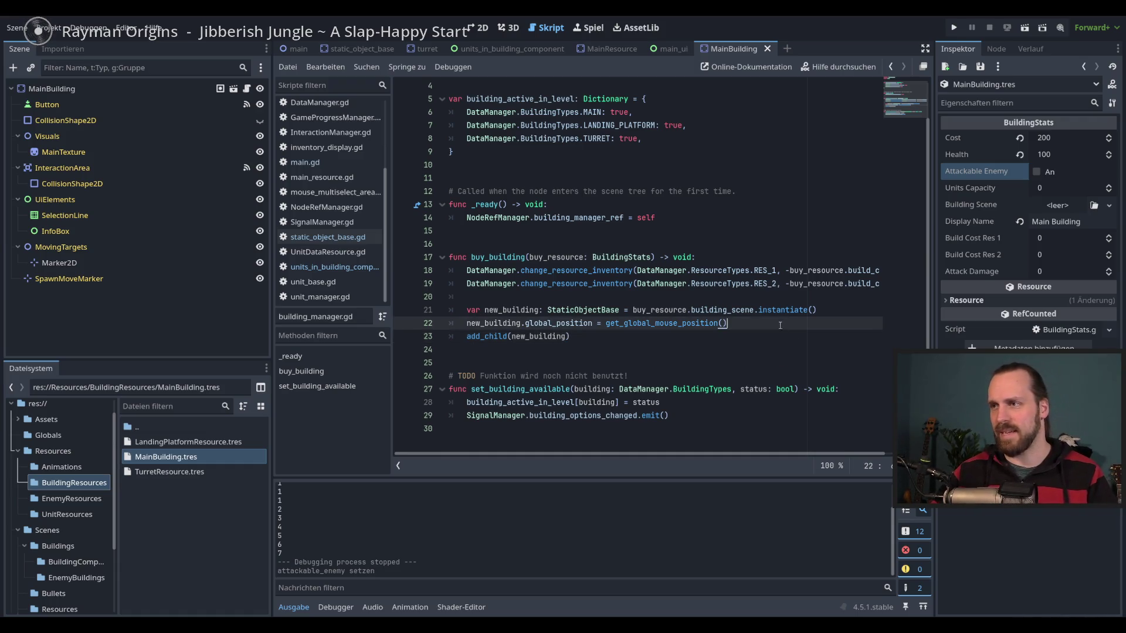
pyautogui.scroll(1, 782, 337)
pyautogui.scroll(-1, 781, 336)
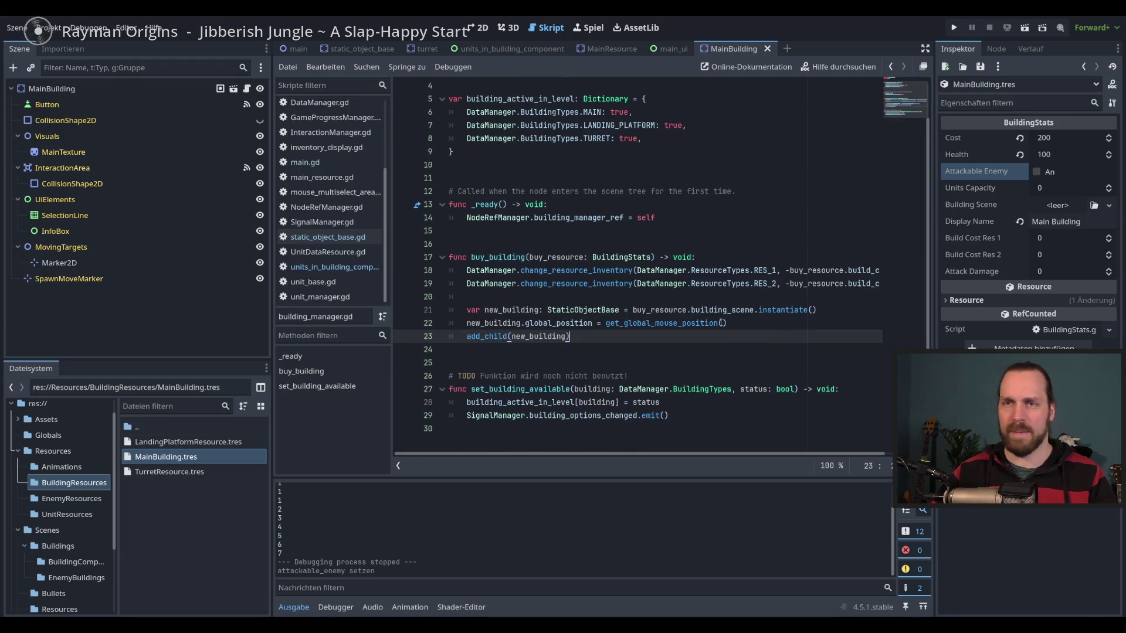
pyautogui.click(478, 28)
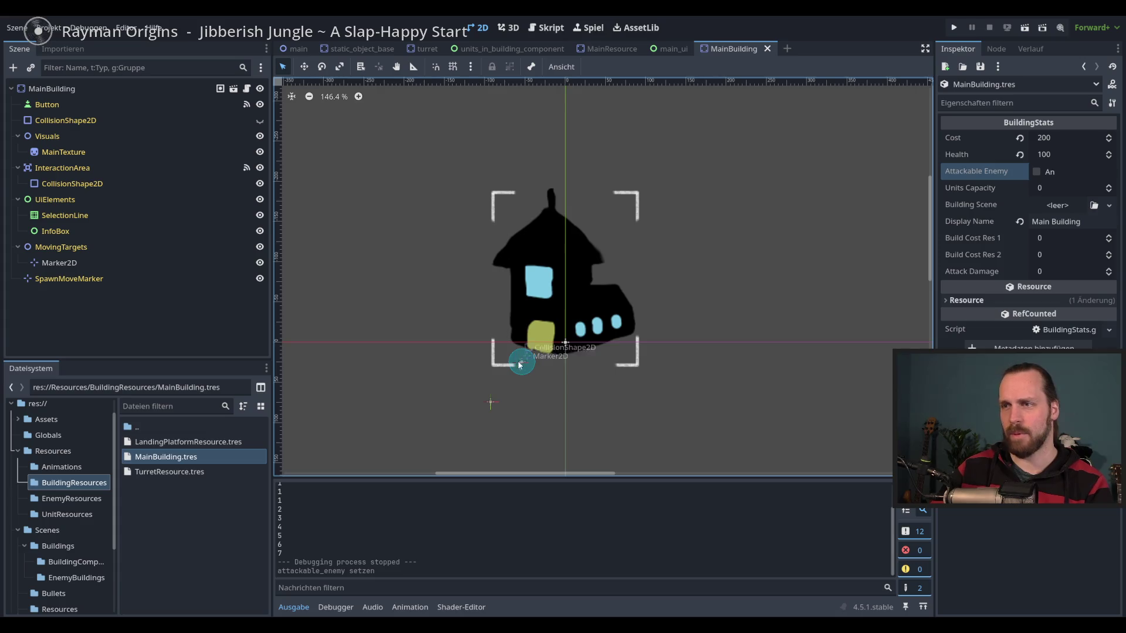
# Run and stop the game, then open landing_platform.tscn from Scenes/Buildings.
pyautogui.press('F5')
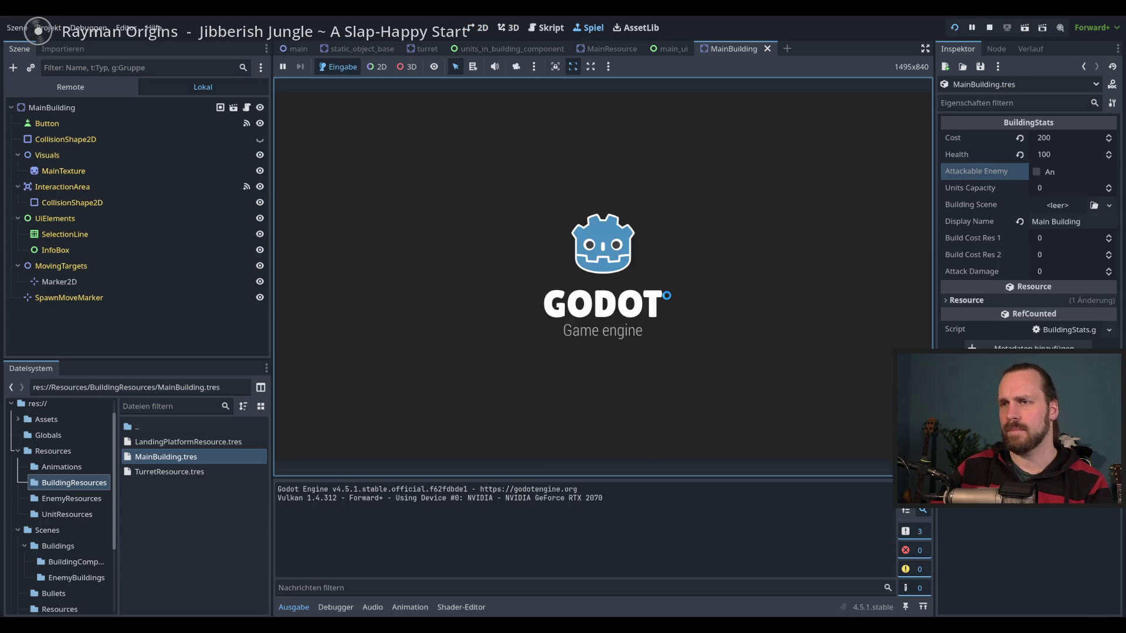
pyautogui.press('F8')
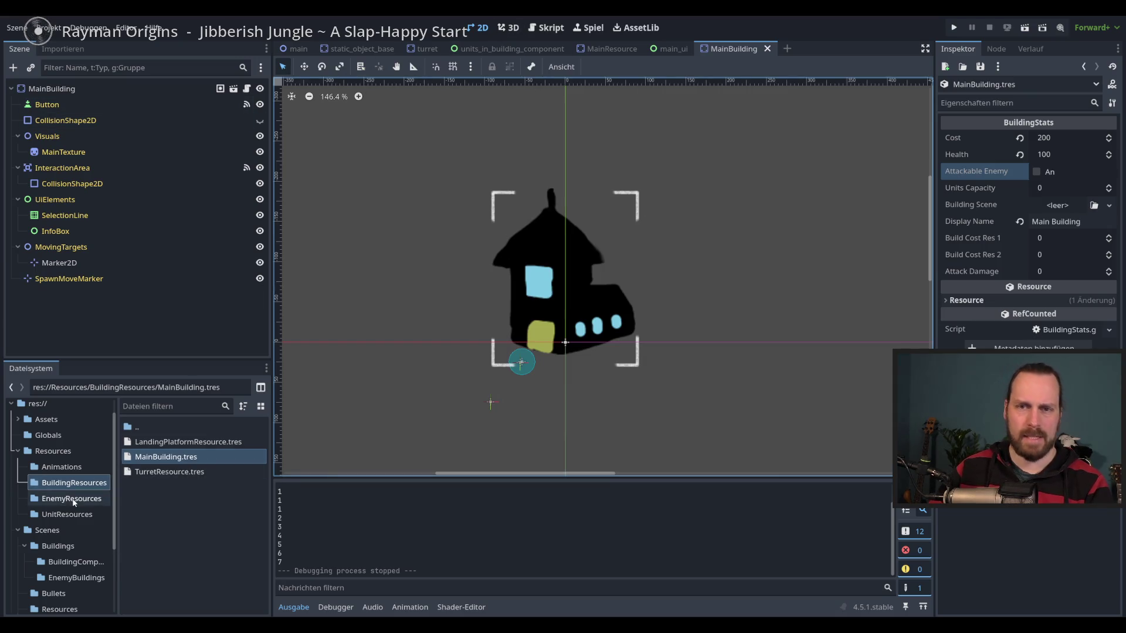
pyautogui.scroll(-3, 80, 520)
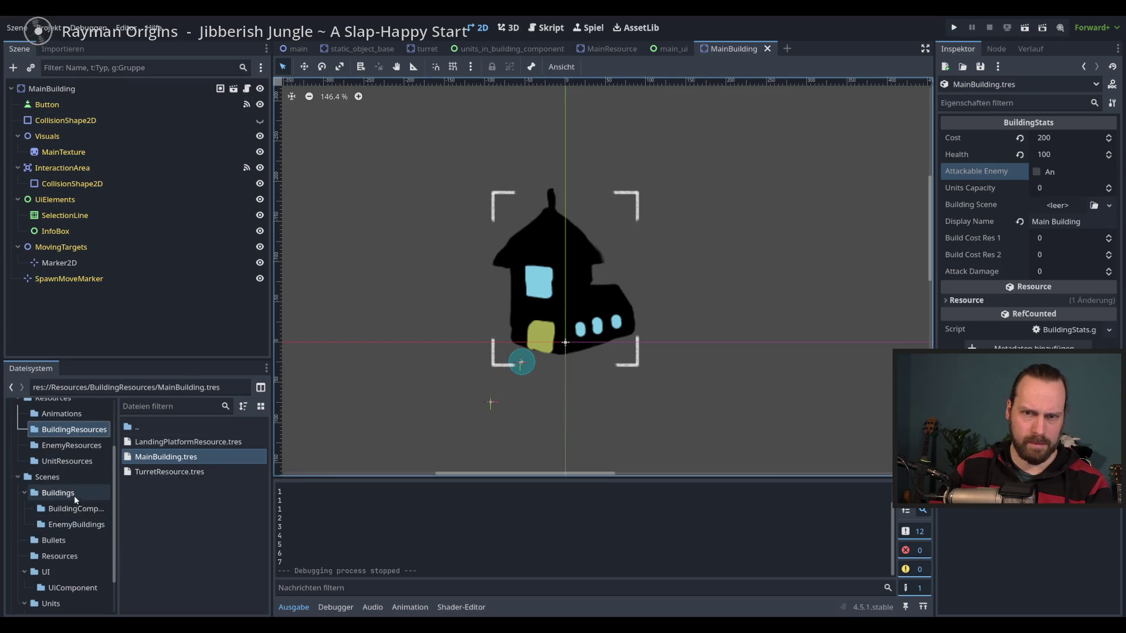
pyautogui.click(74, 494)
pyautogui.doubleClick(185, 472)
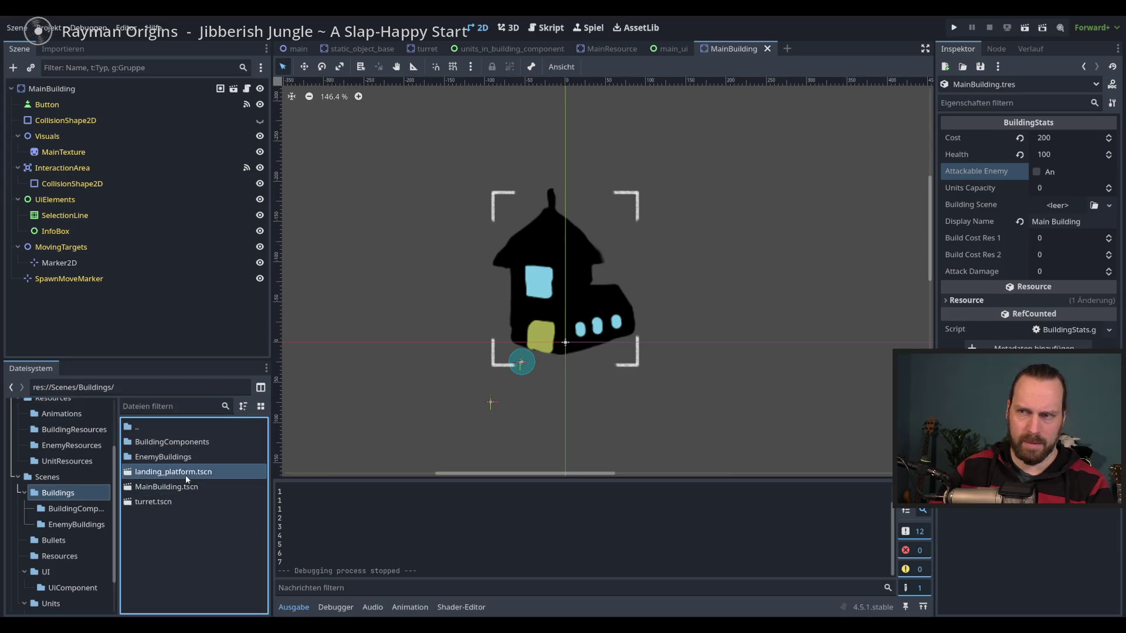
pyautogui.scroll(1, 506, 317)
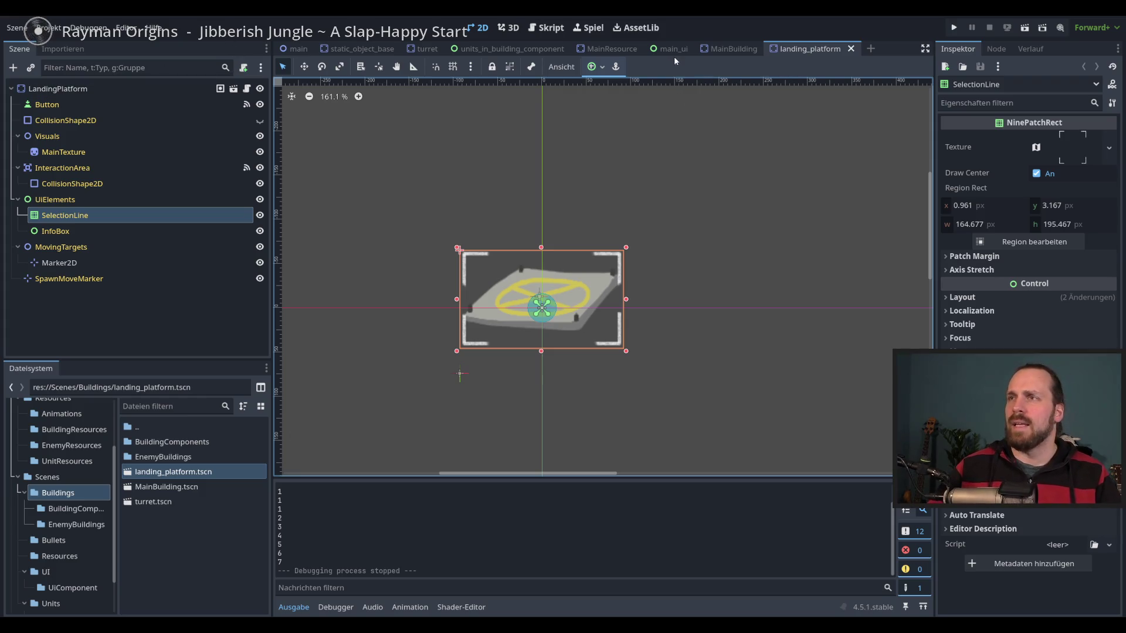
# Close the MainBuilding, MainResource and units_in_building_component scene tabs.
pyautogui.click(734, 50)
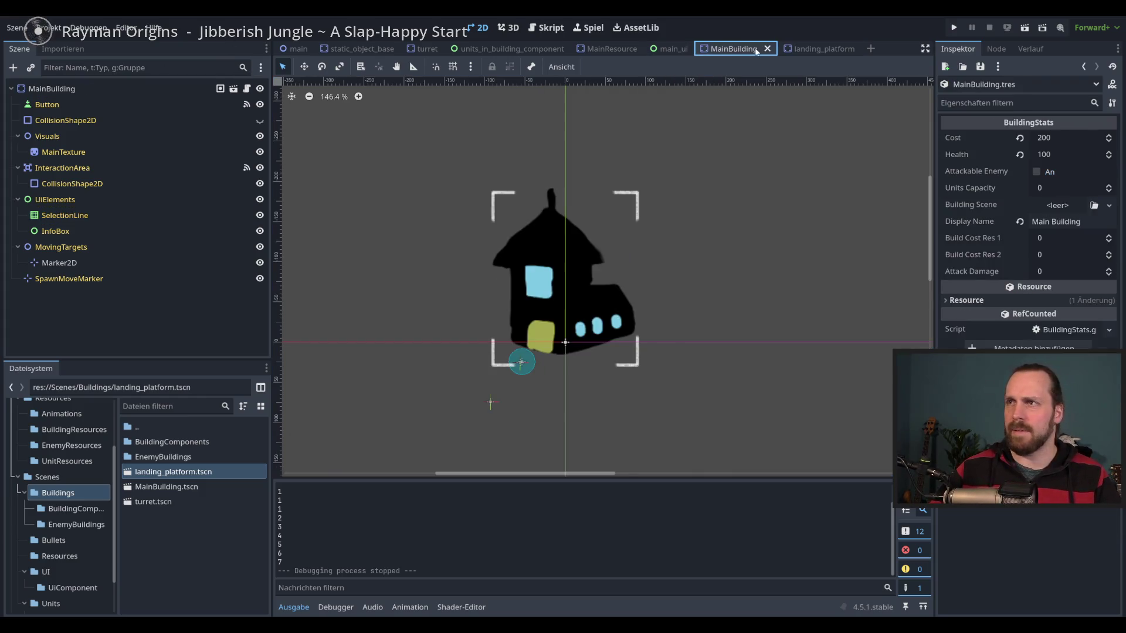
pyautogui.click(767, 48)
pyautogui.click(613, 49)
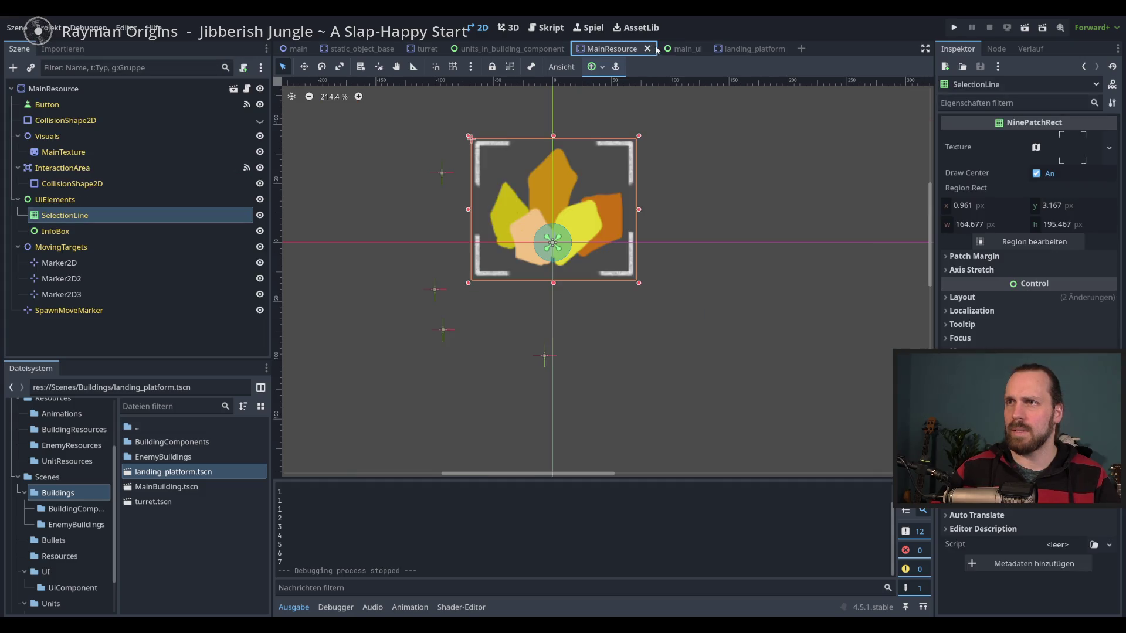
pyautogui.click(647, 49)
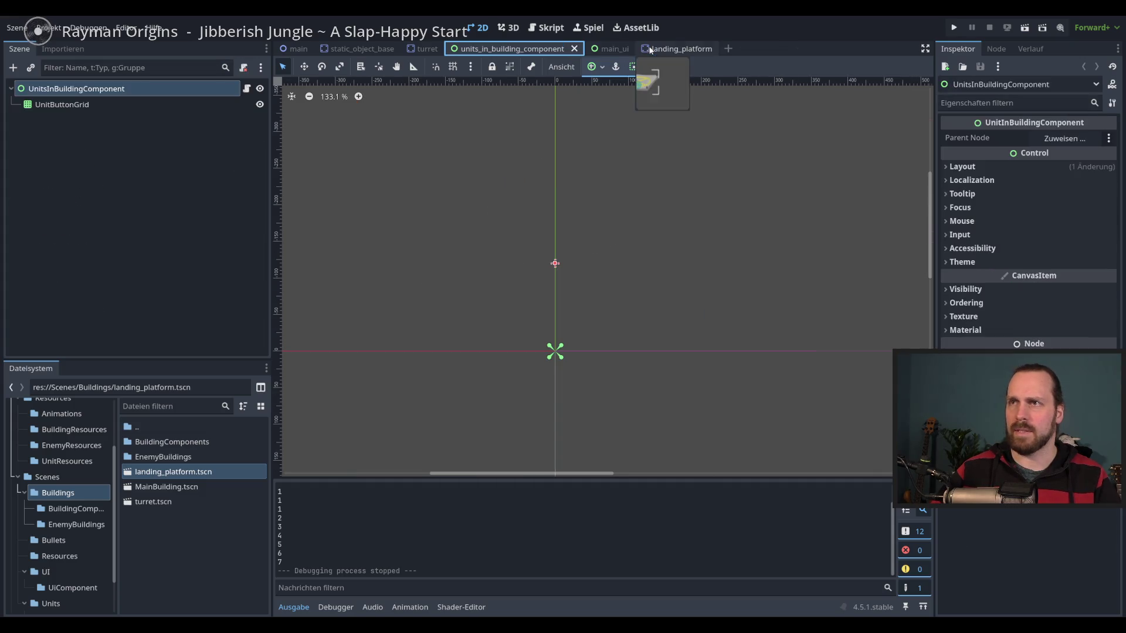
pyautogui.click(575, 49)
# Inspect the turret's UnitsInBuildingComponent and CombatBuildingComponent nodes.
pyautogui.click(92, 116)
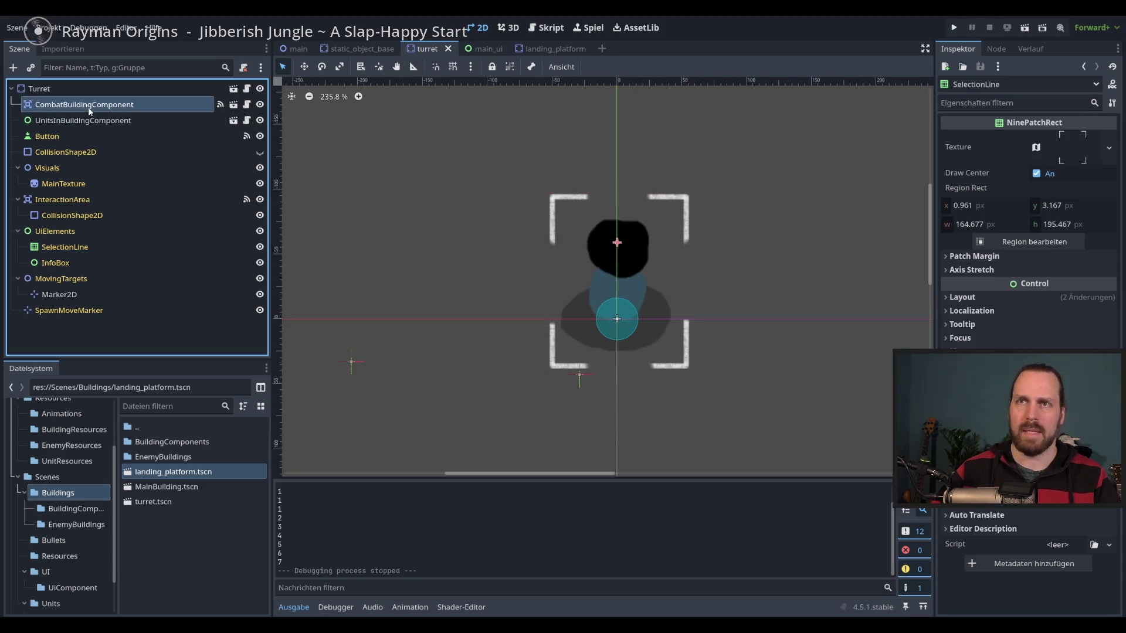
pyautogui.press('Up')
pyautogui.press('Down')
pyautogui.press('Up')
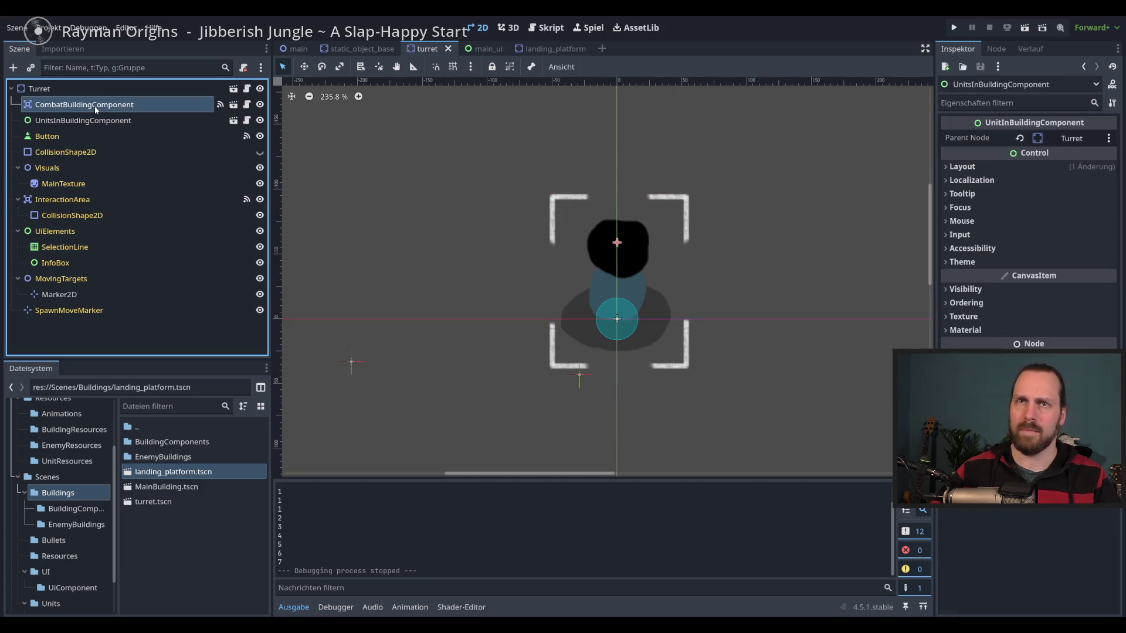
pyautogui.click(95, 122)
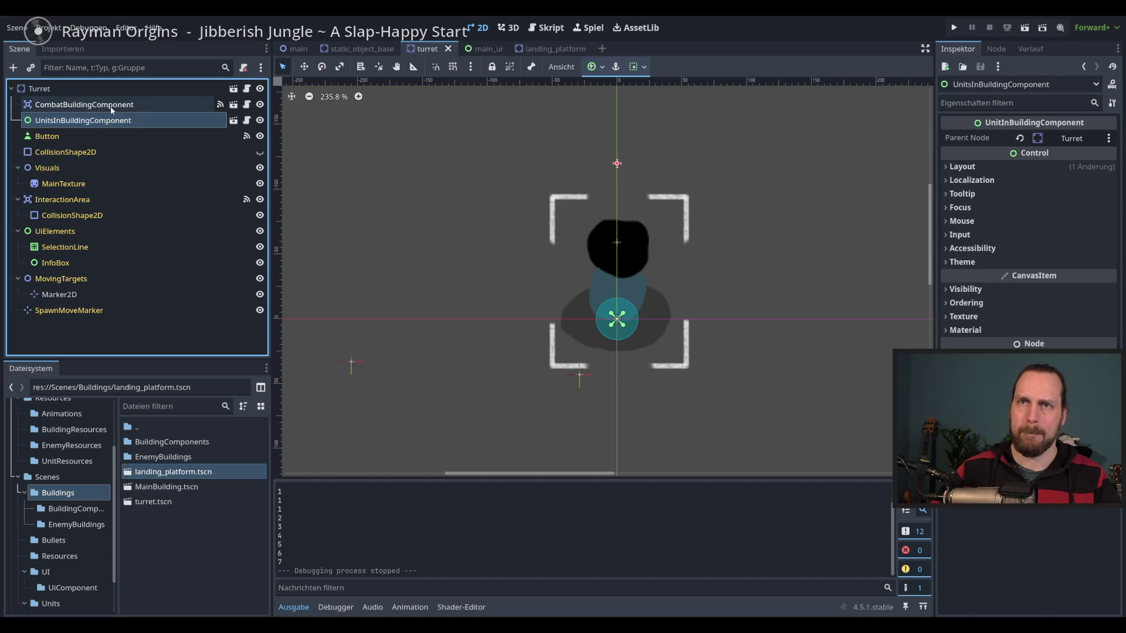
pyautogui.click(110, 106)
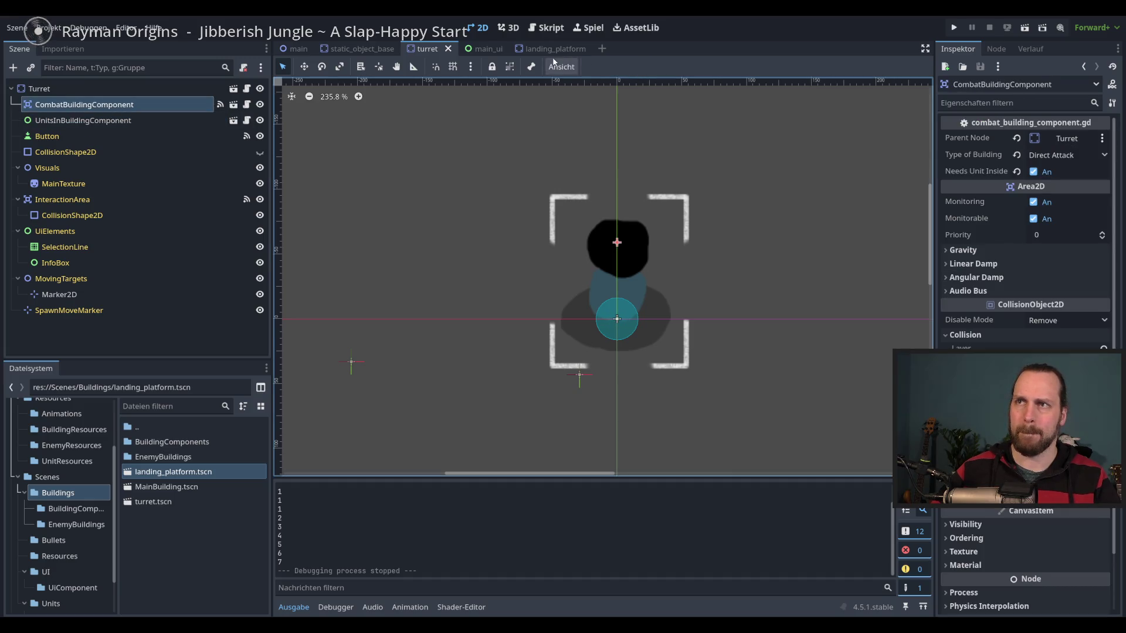
# Switch between the landing_platform and turret scenes, cancelling an Add Child Node attempt.
pyautogui.moveTo(553, 54)
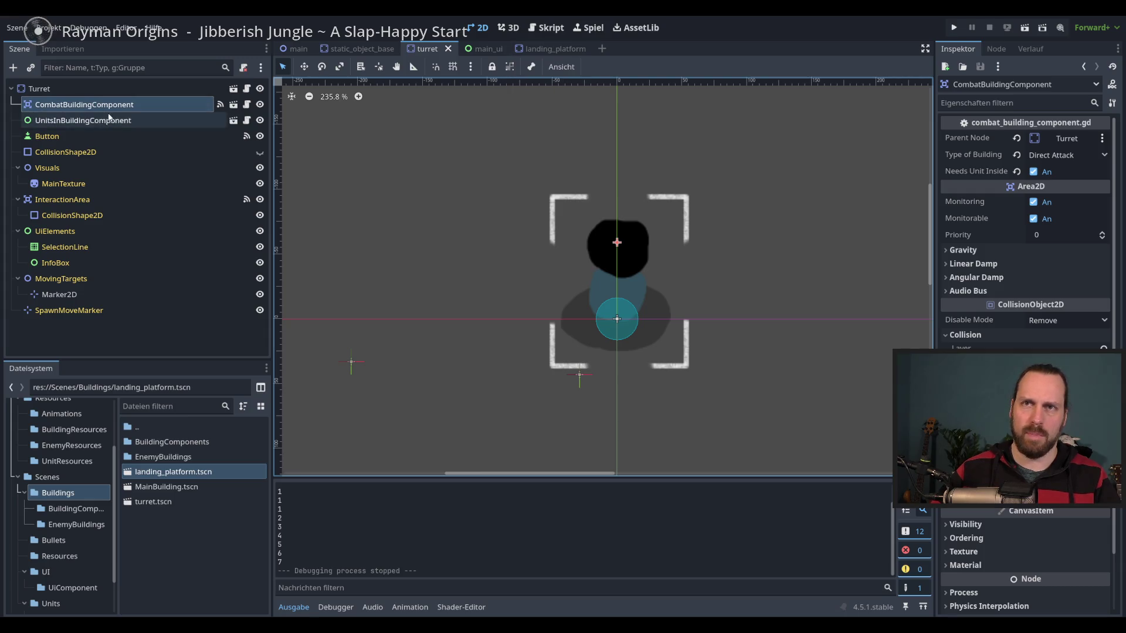
pyautogui.click(551, 49)
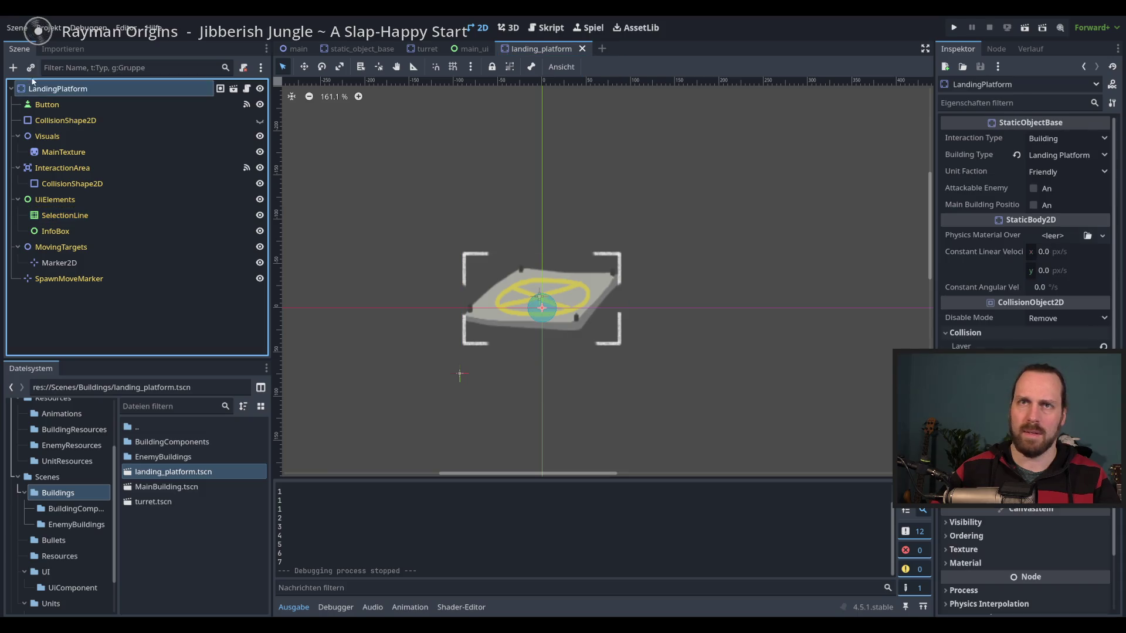
pyautogui.click(13, 67)
pyautogui.press('Escape')
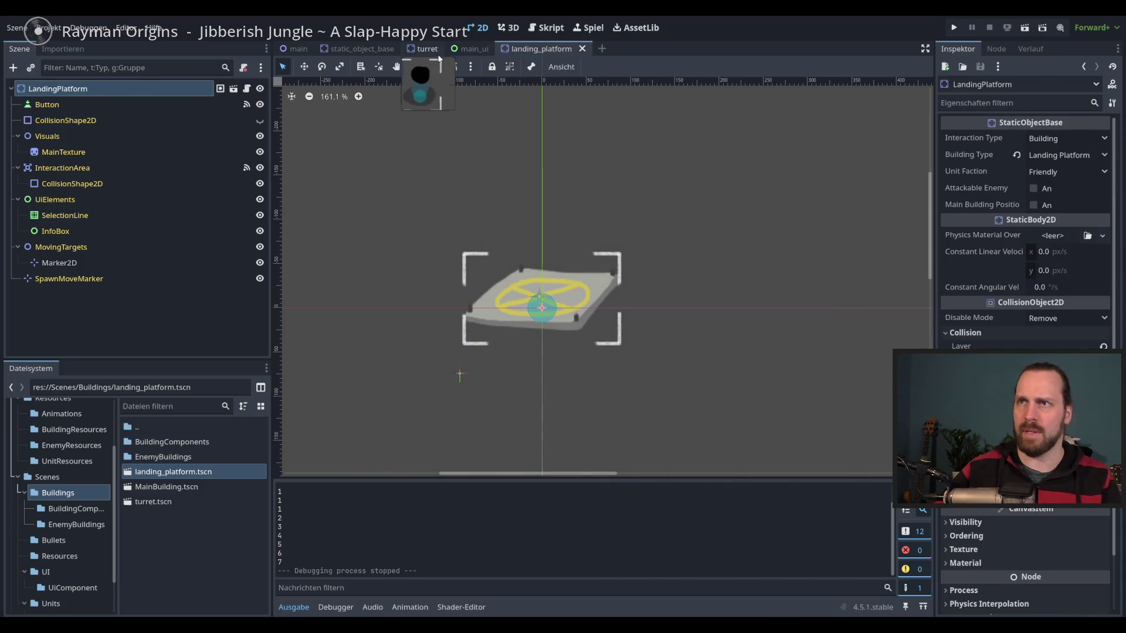
pyautogui.click(438, 57)
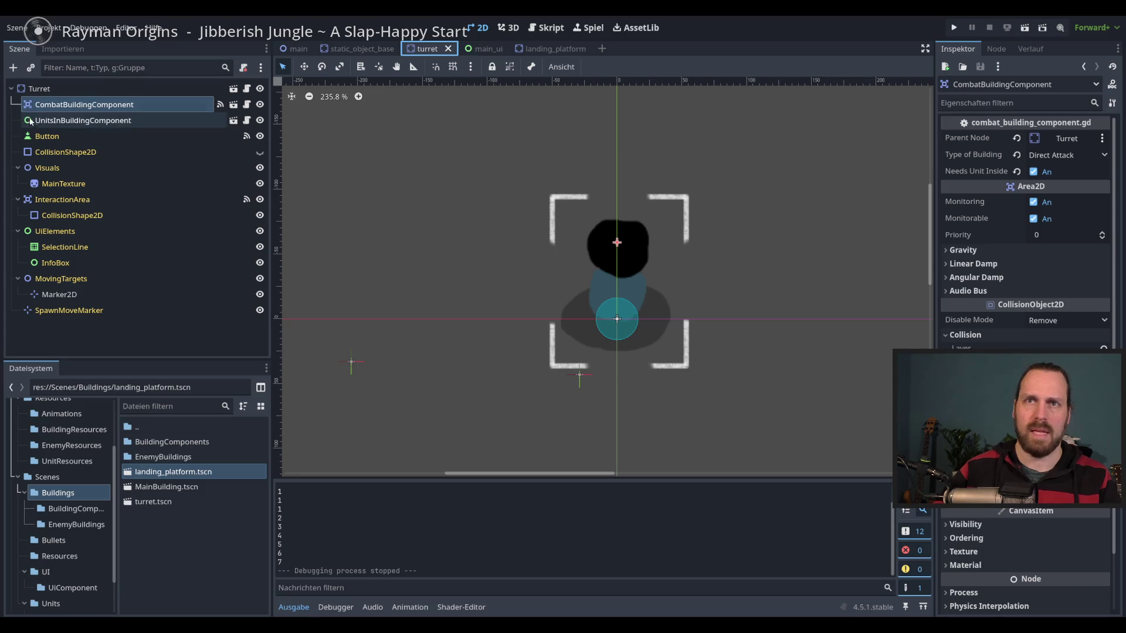
pyautogui.moveTo(560, 54)
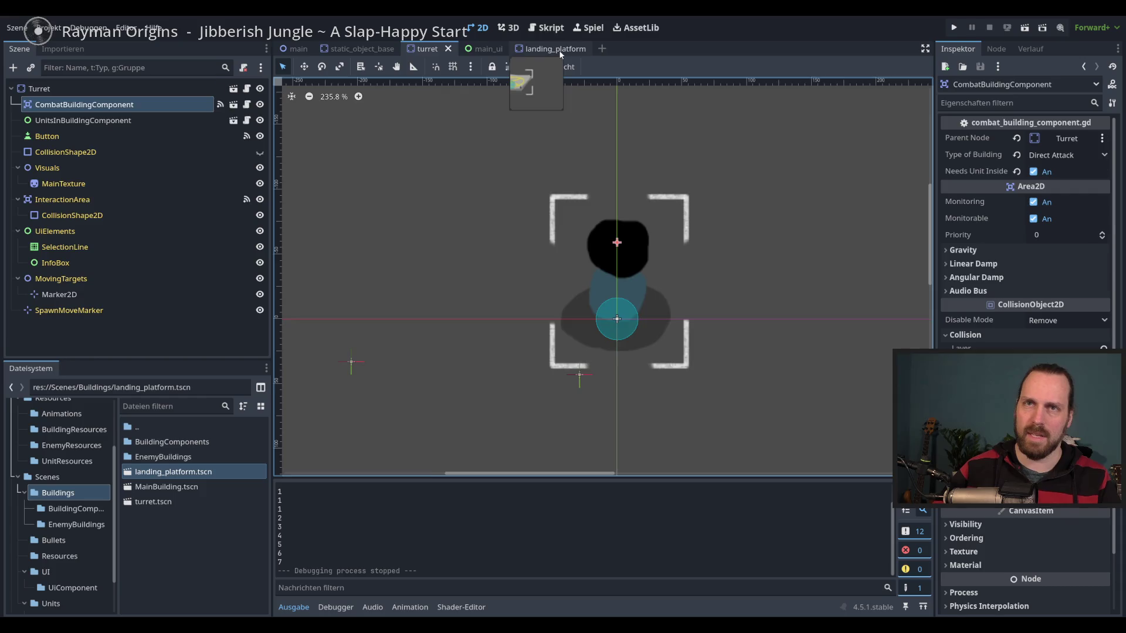
pyautogui.click(560, 55)
# Add a Control child named BuyOptionComponent to LandingPlatform and move it to the top.
pyautogui.click(47, 104)
pyautogui.click(57, 88)
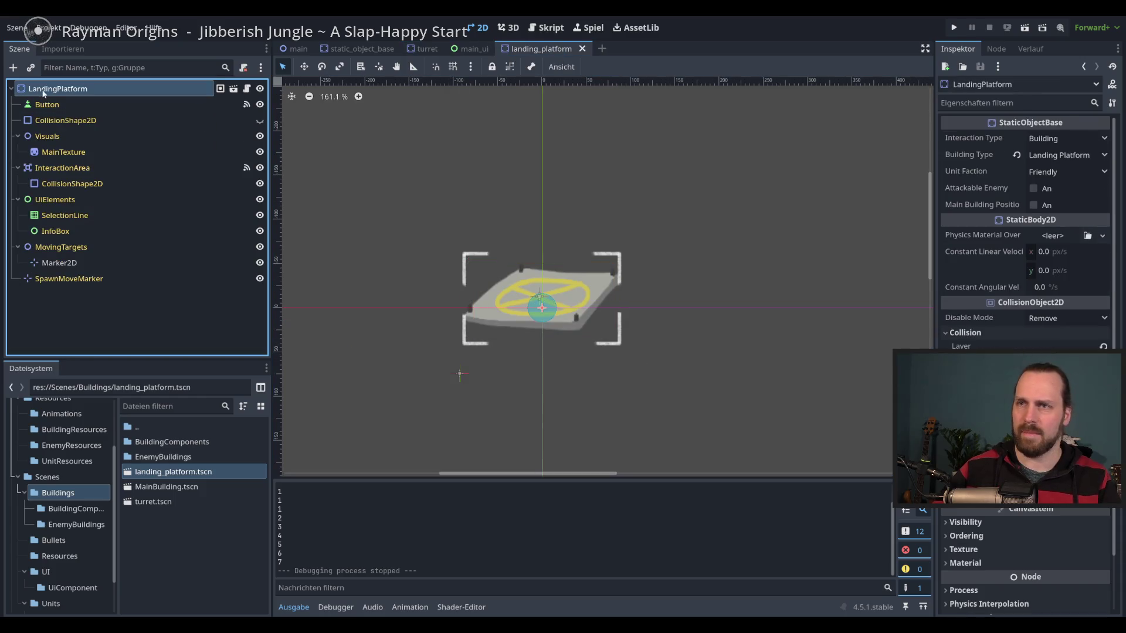
pyautogui.click(14, 68)
pyautogui.write('con')
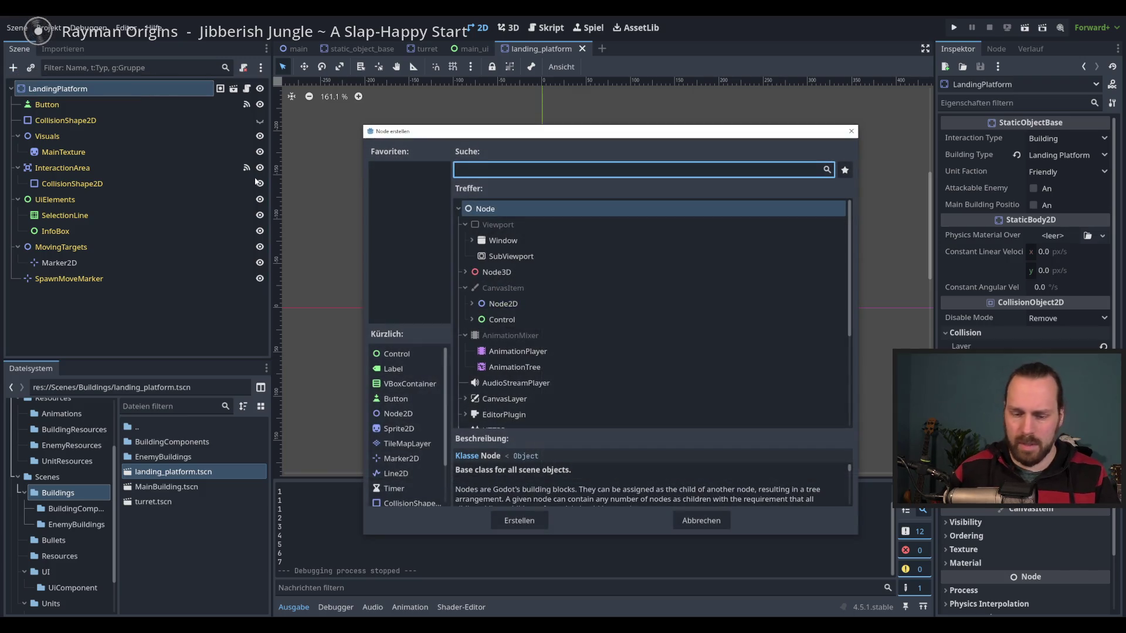
pyautogui.press('Return')
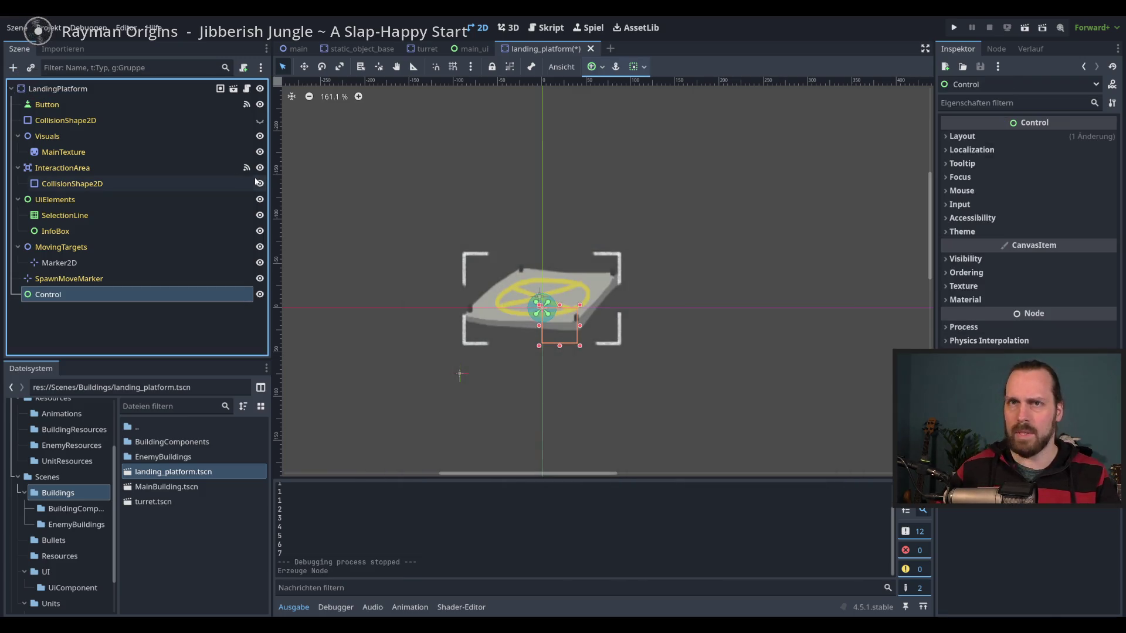
pyautogui.doubleClick(37, 293)
pyautogui.write('BuyOptionComp')
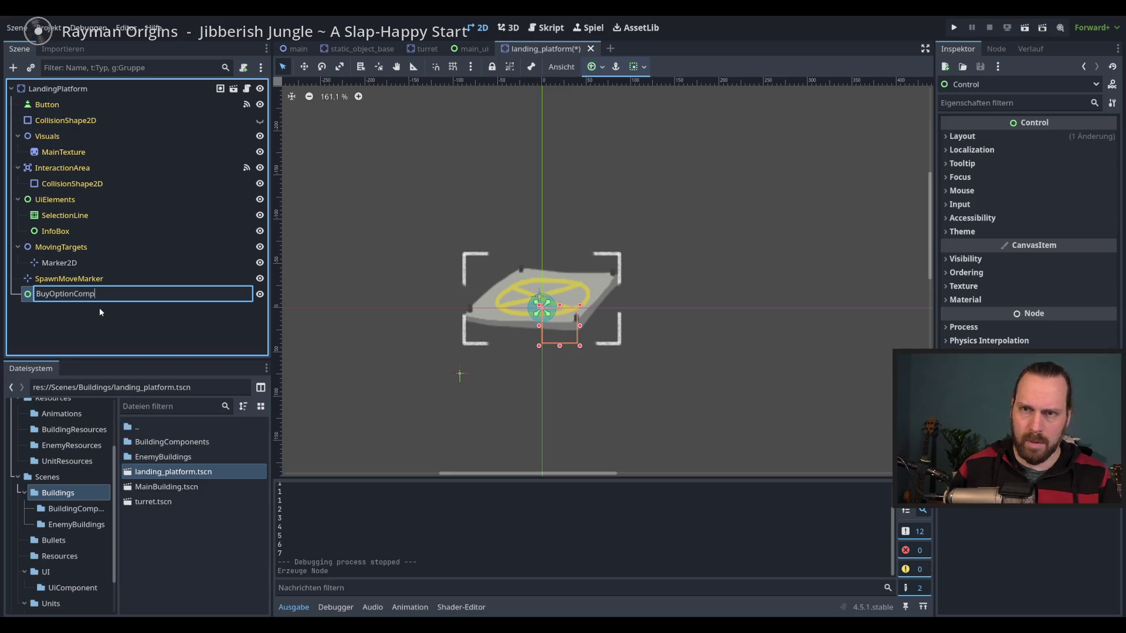
pyautogui.write('onent')
pyautogui.press('Return')
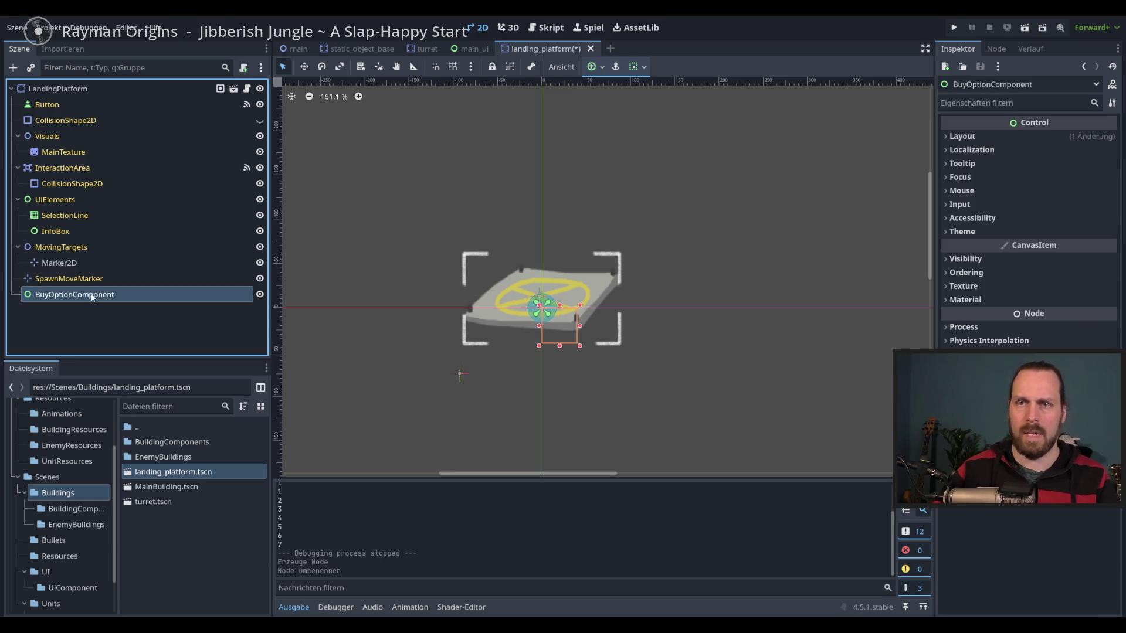
pyautogui.moveTo(93, 296); pyautogui.dragTo(92, 105)
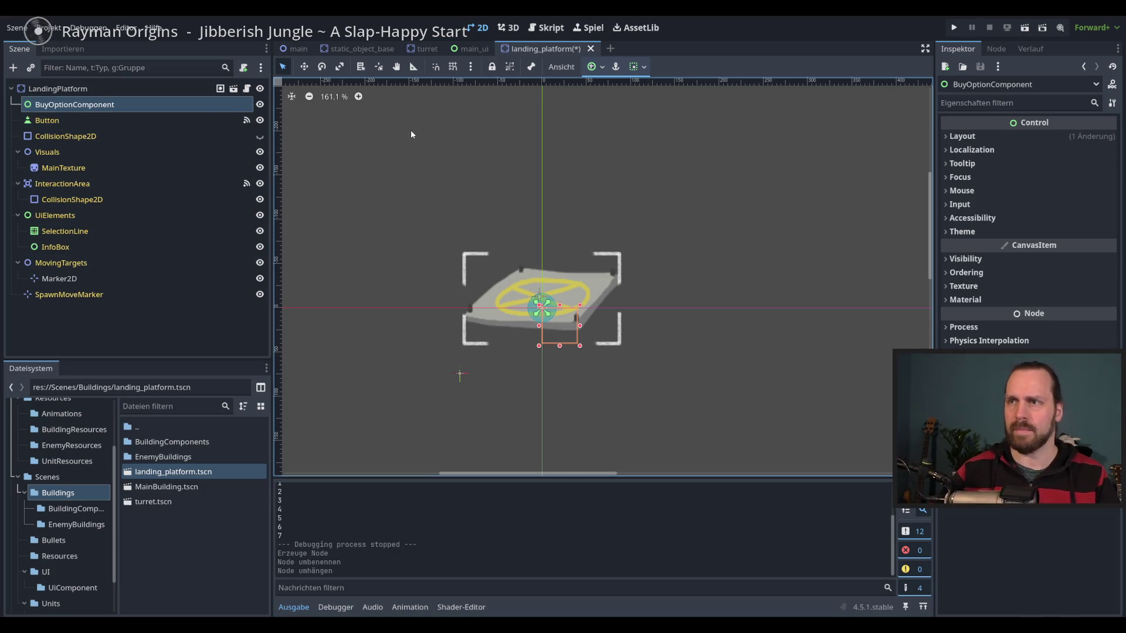
# Set BuyOptionComponent's mouse Filter to Ignore and save the landing_platform scene.
pyautogui.click(944, 193)
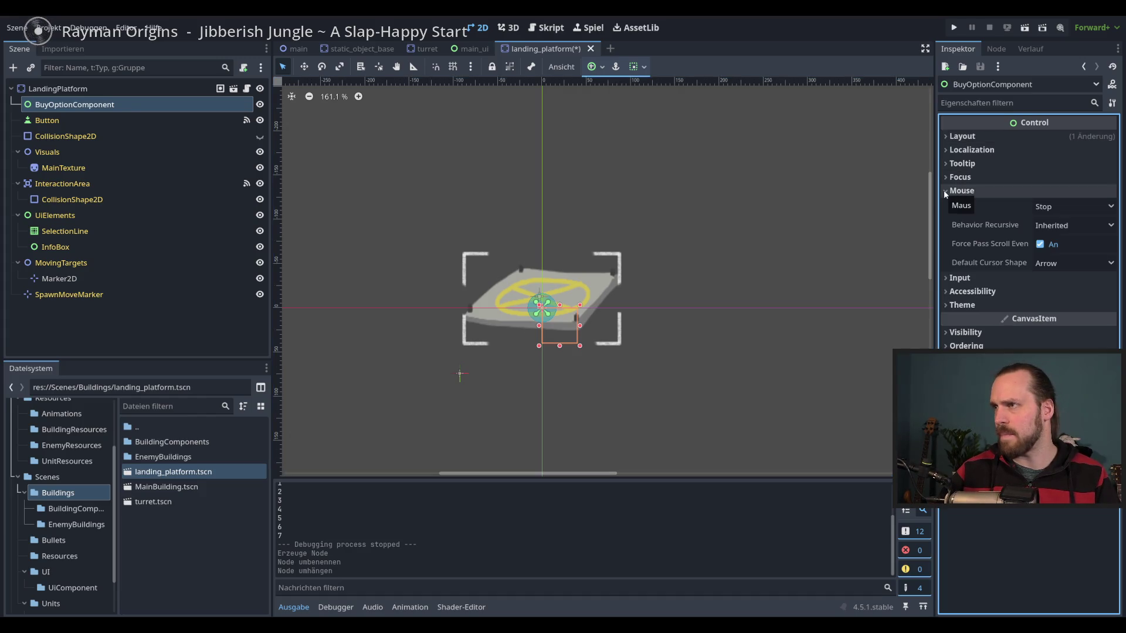
pyautogui.click(944, 190)
pyautogui.click(944, 190)
pyautogui.click(1055, 207)
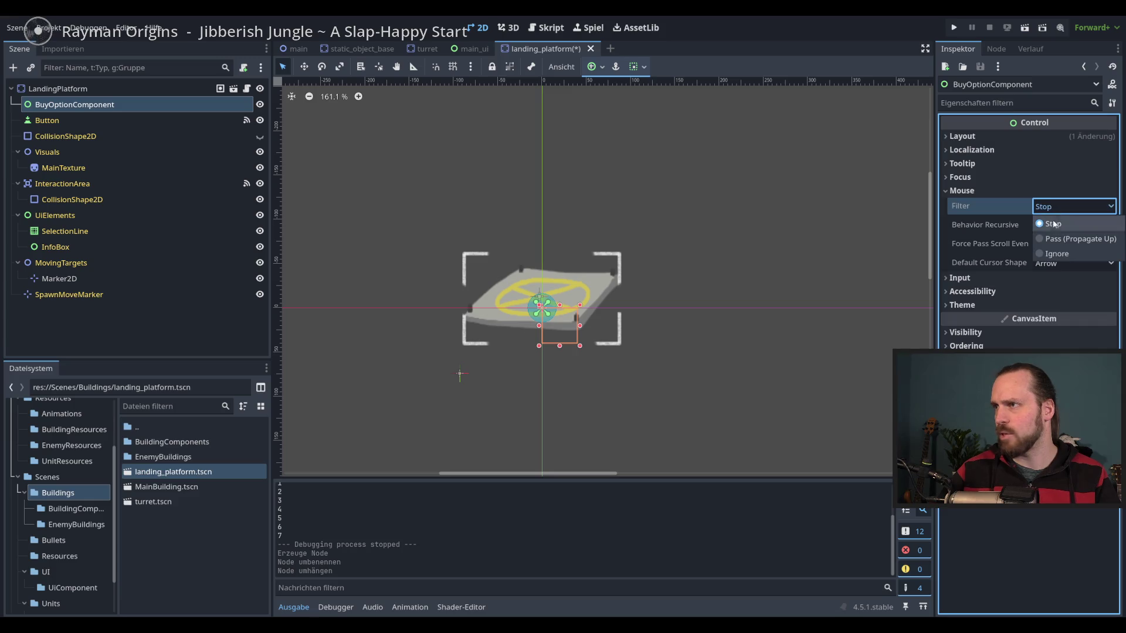
pyautogui.click(1055, 253)
pyautogui.click(944, 192)
pyautogui.hotkey('ctrl', 's')
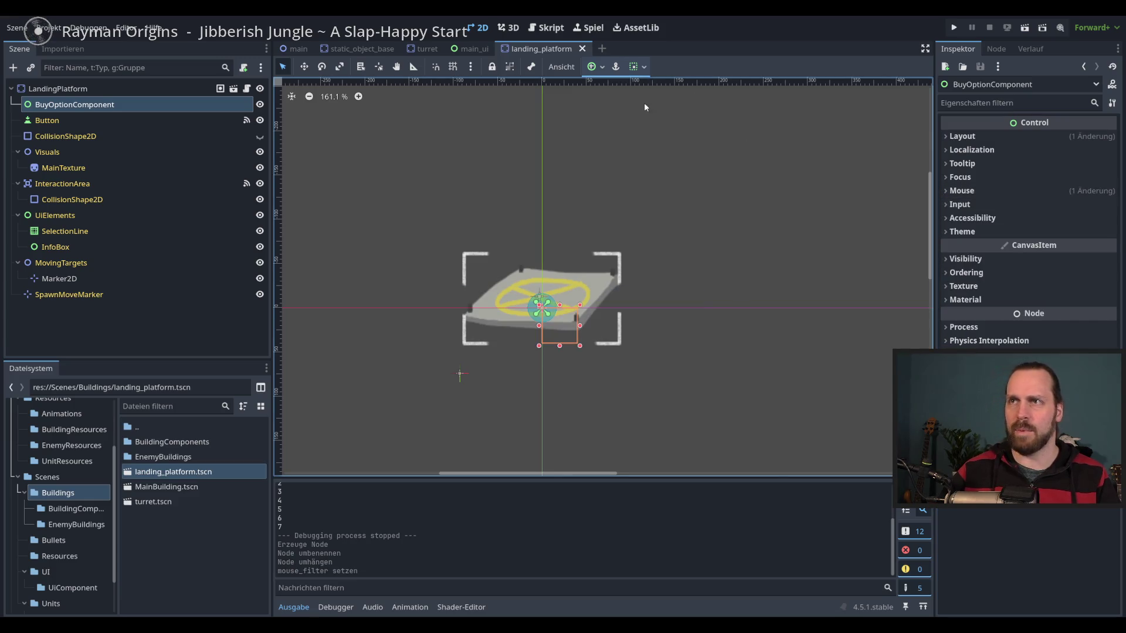
# Save the BuyOptionComponent branch as buy_option_component.tscn in the BuildingComponents folder.
pyautogui.rightClick(129, 104)
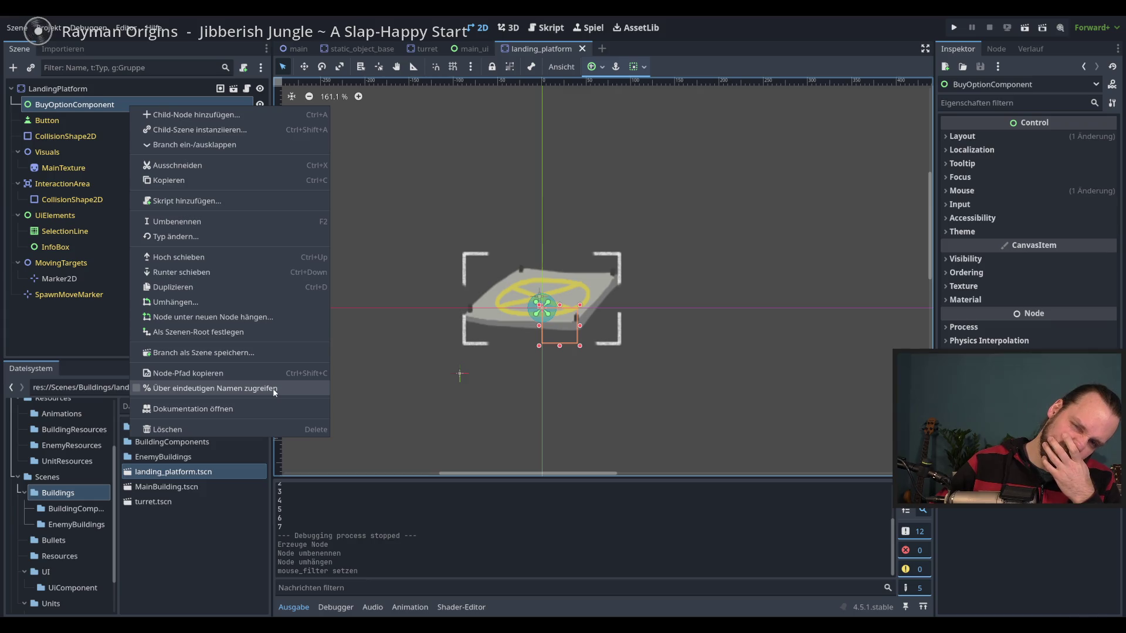
pyautogui.click(265, 355)
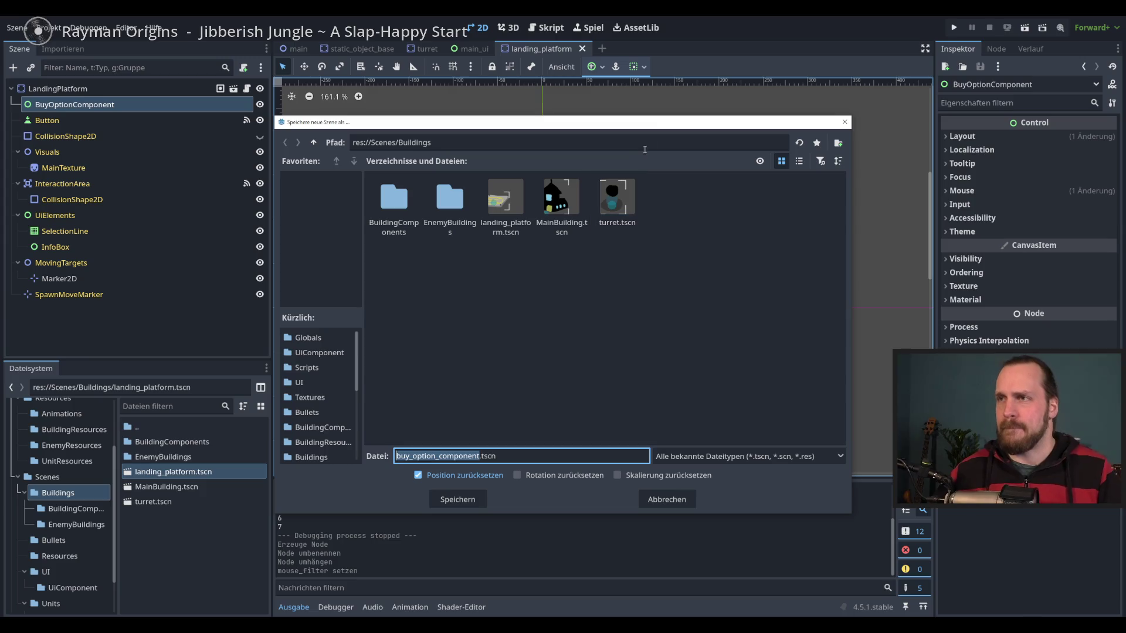
pyautogui.moveTo(649, 128); pyautogui.dragTo(644, 133)
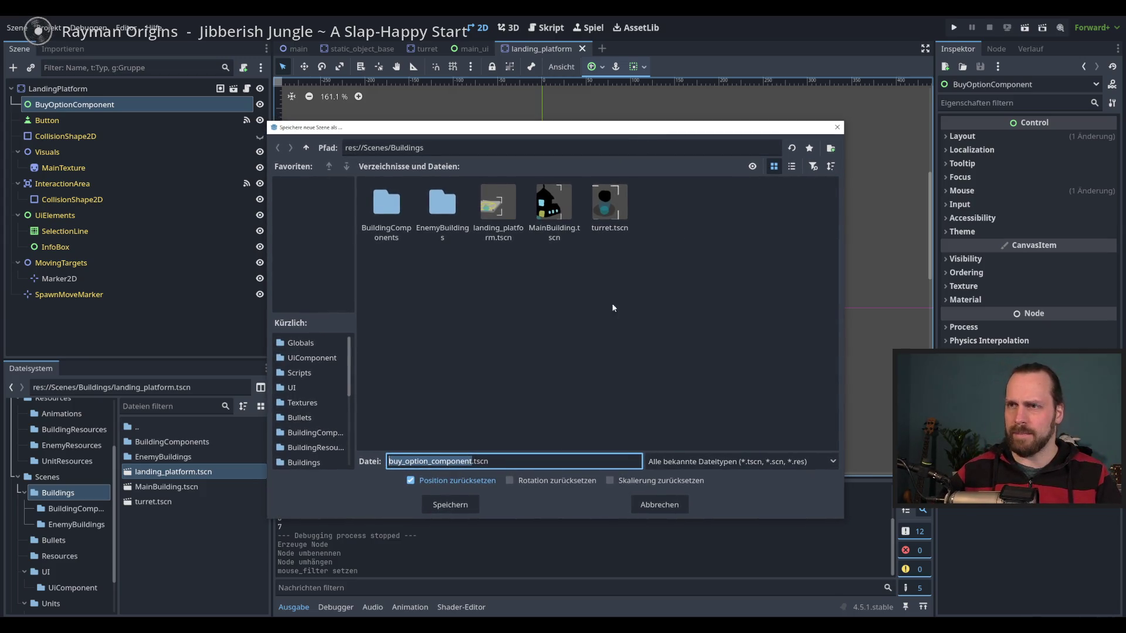
pyautogui.doubleClick(386, 203)
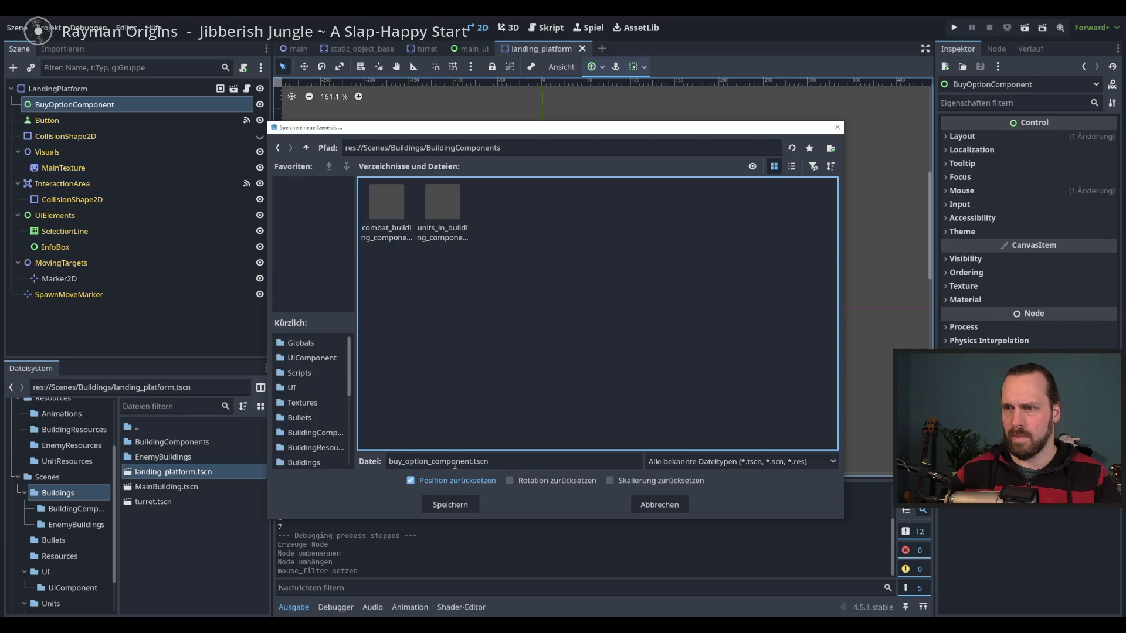
pyautogui.click(452, 505)
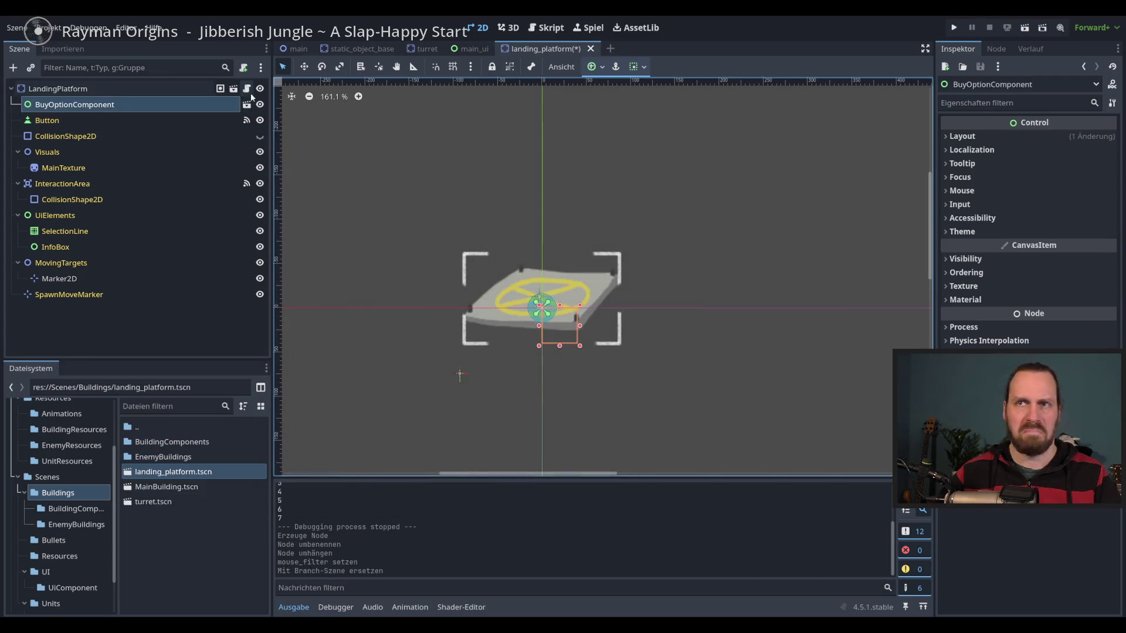
# Open the BuyOptionComponent scene and attach and save a new buy_option_component.gd script.
pyautogui.click(247, 106)
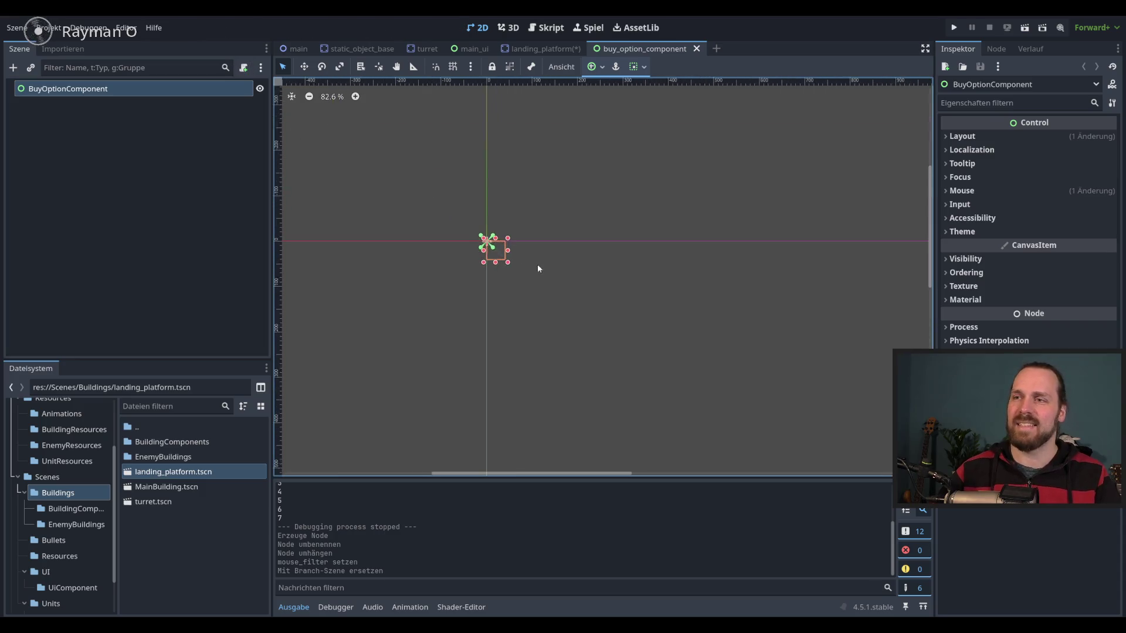
pyautogui.click(243, 68)
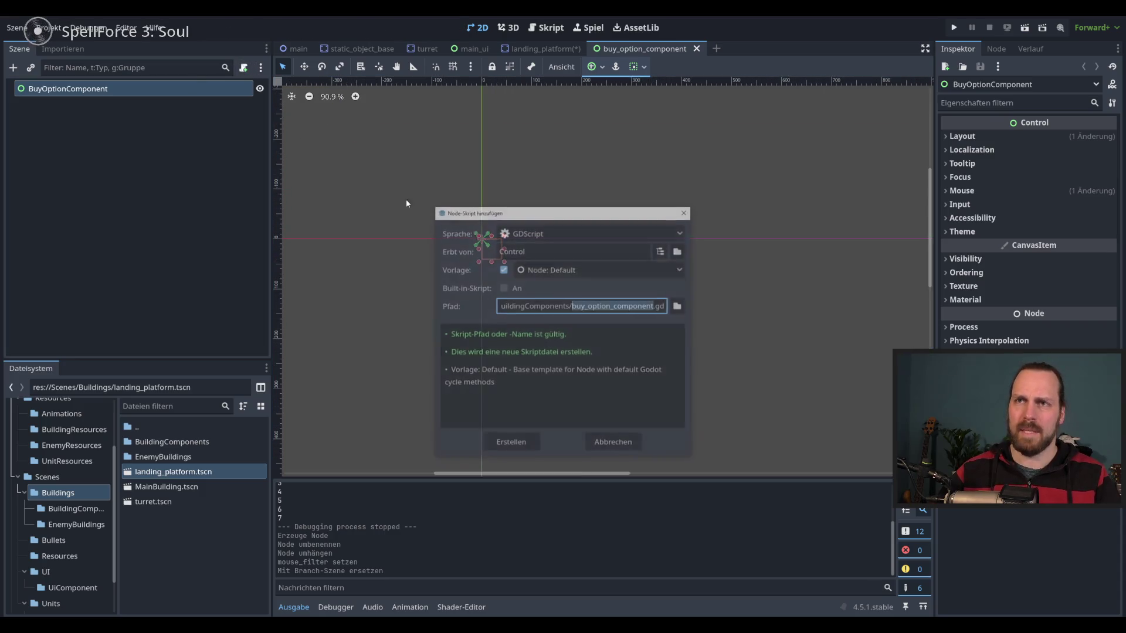
pyautogui.click(522, 445)
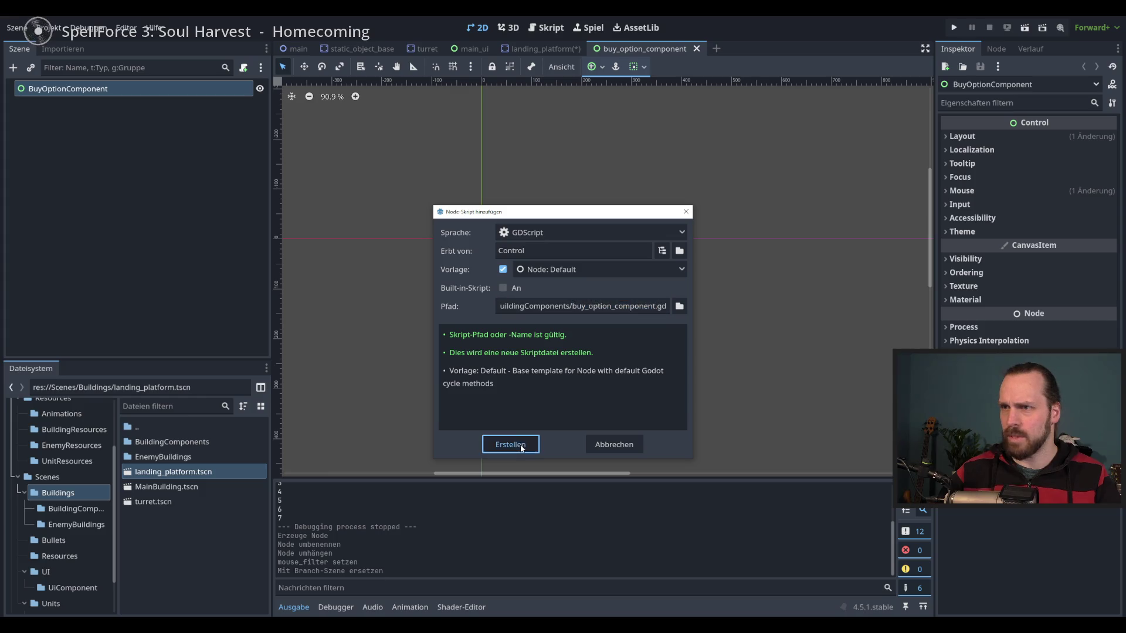
pyautogui.click(611, 239)
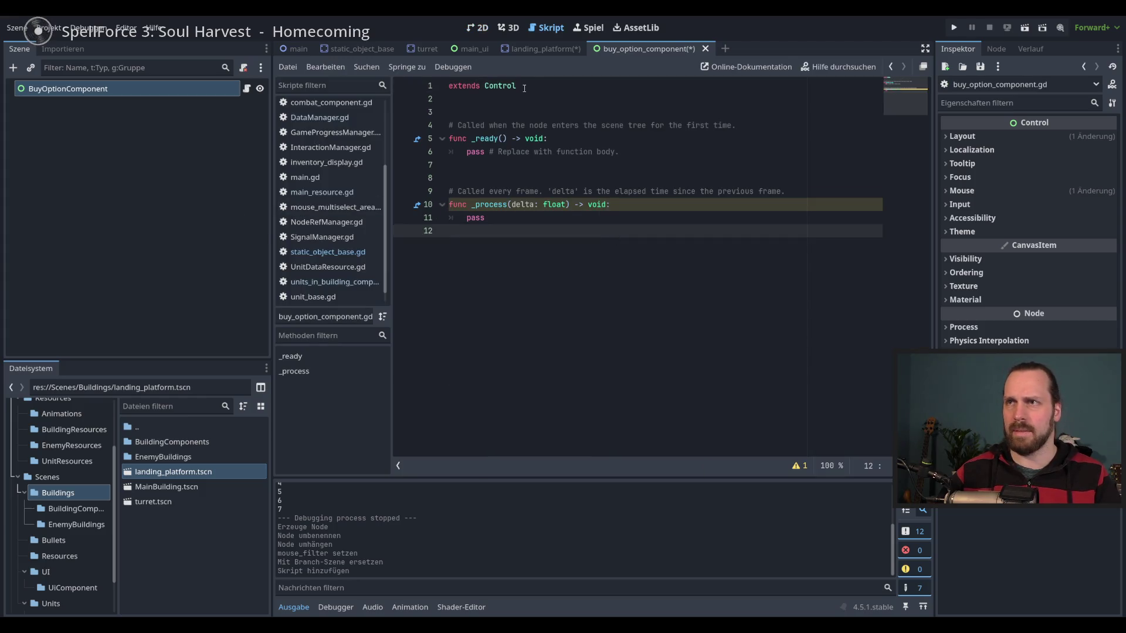
pyautogui.hotkey('ctrl', 's')
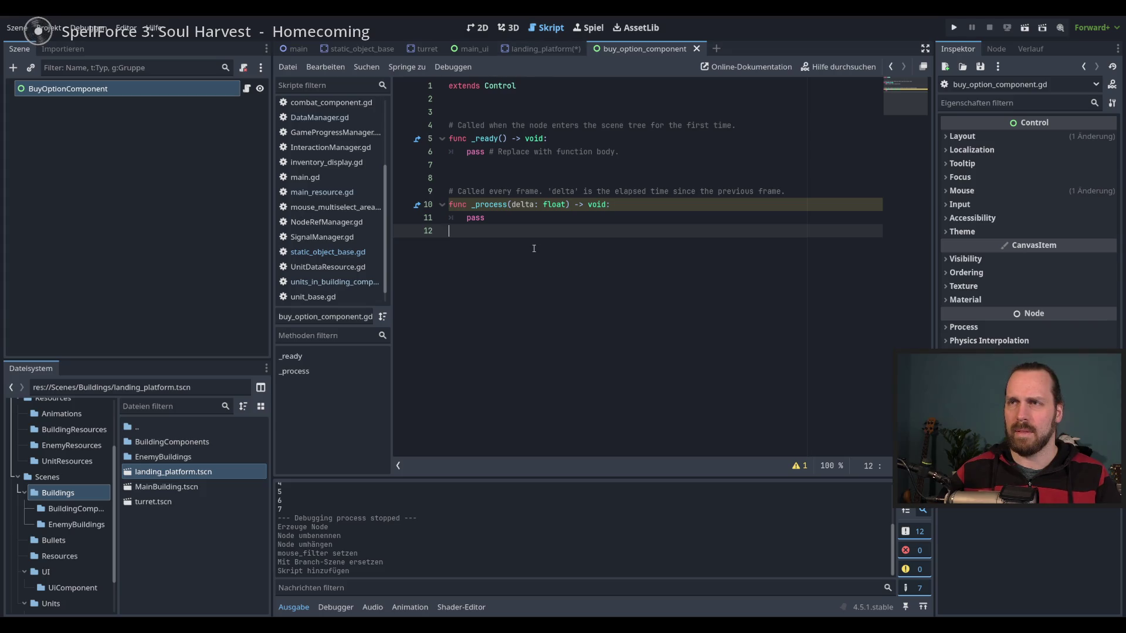
# Delete the _process function from buy_option_component.gd, leaving only _ready.
pyautogui.moveTo(465, 186); pyautogui.dragTo(463, 231)
pyautogui.press('BackSpace')
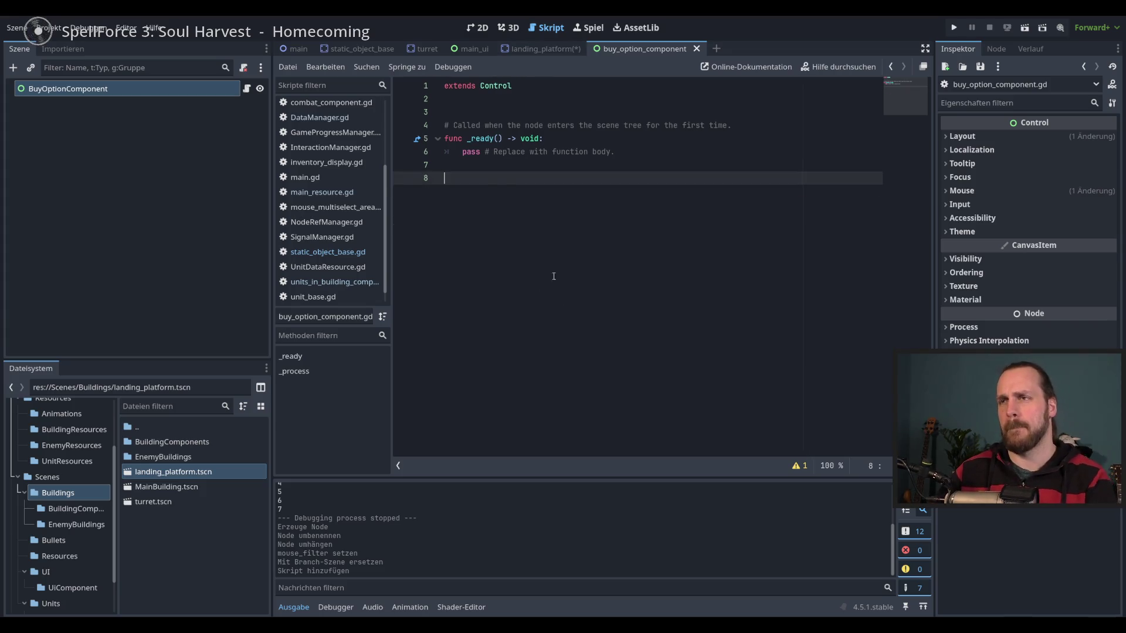
pyautogui.press('BackSpace')
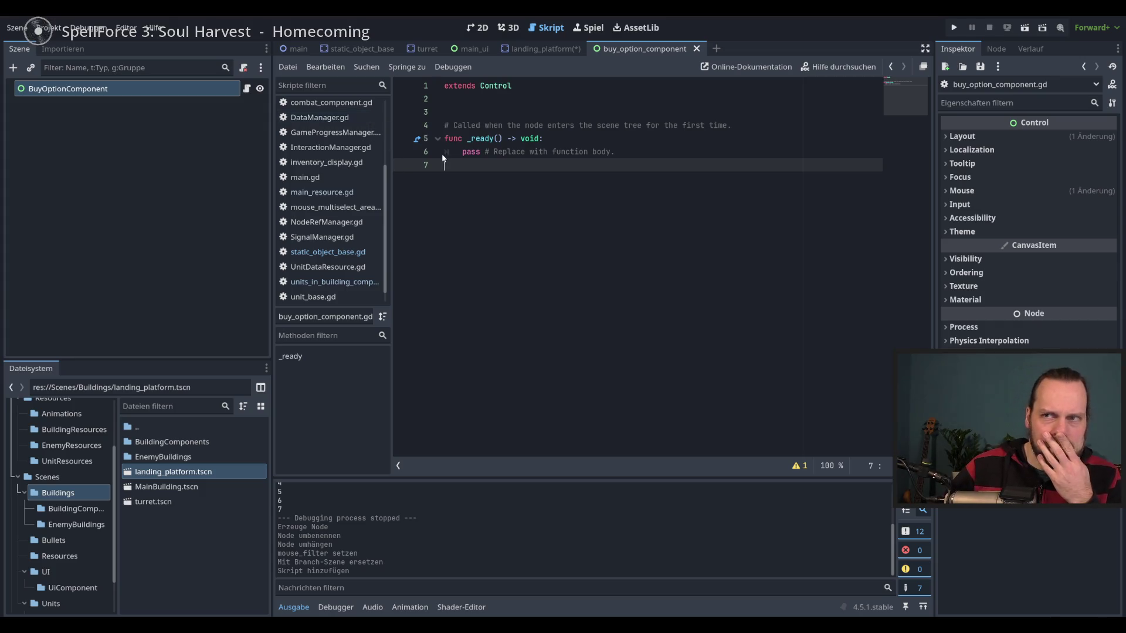
pyautogui.scroll(3, 371, 154)
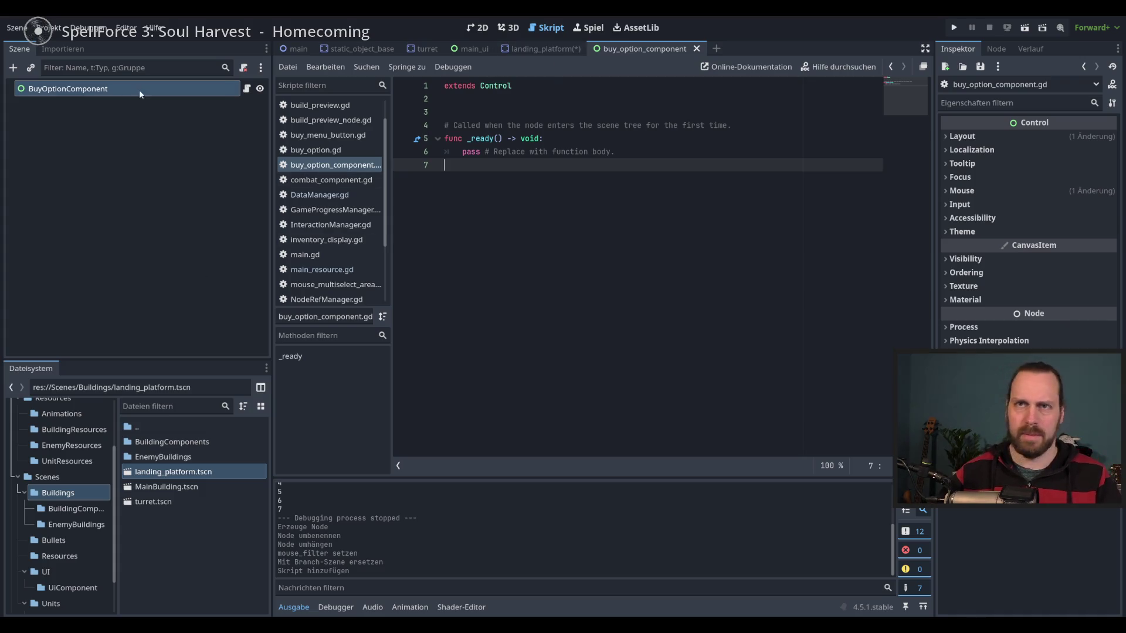
pyautogui.click(472, 27)
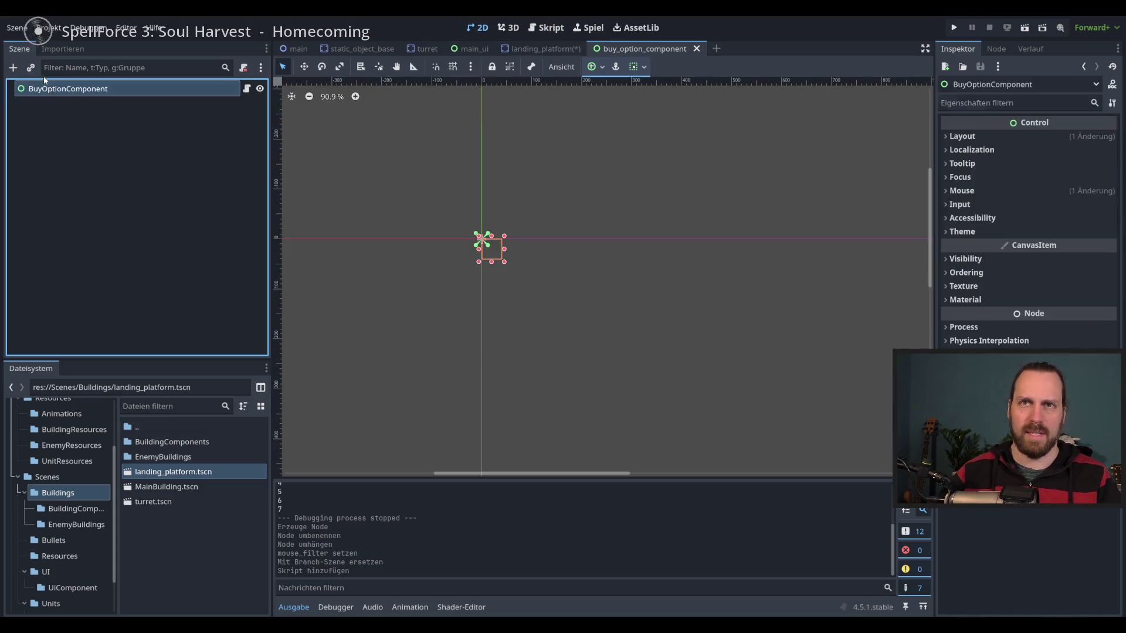
# Instance buy_menu_button.tscn as a child of BuyOptionComponent and save the scene.
pyautogui.hotkey('ctrl', 'shift', 'o')
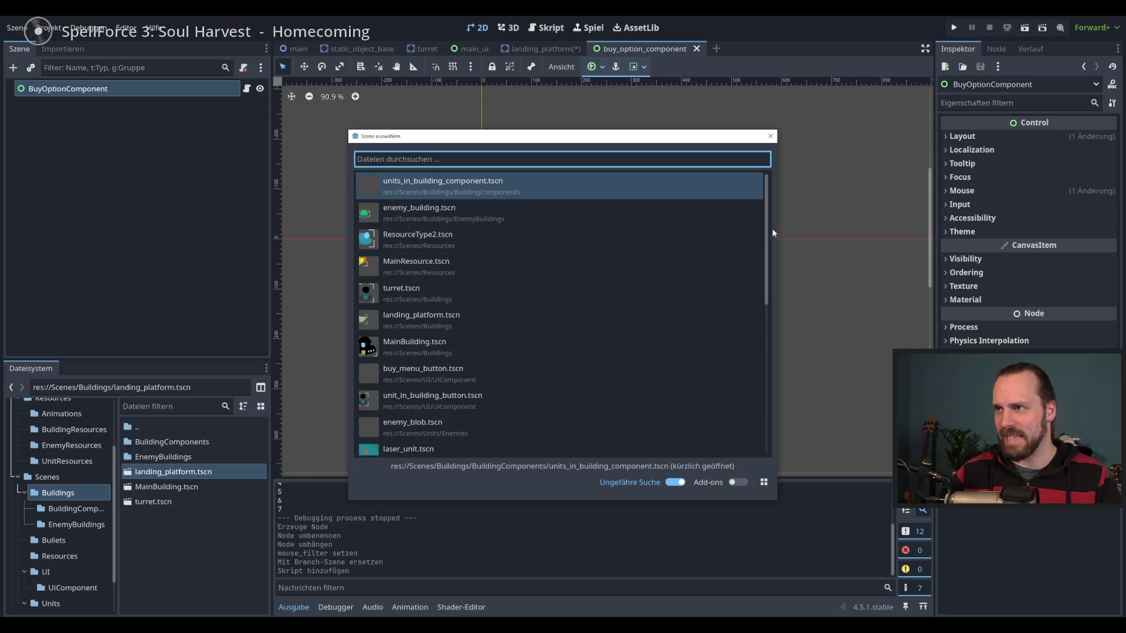
pyautogui.scroll(-1, 769, 257)
pyautogui.scroll(-8, 769, 256)
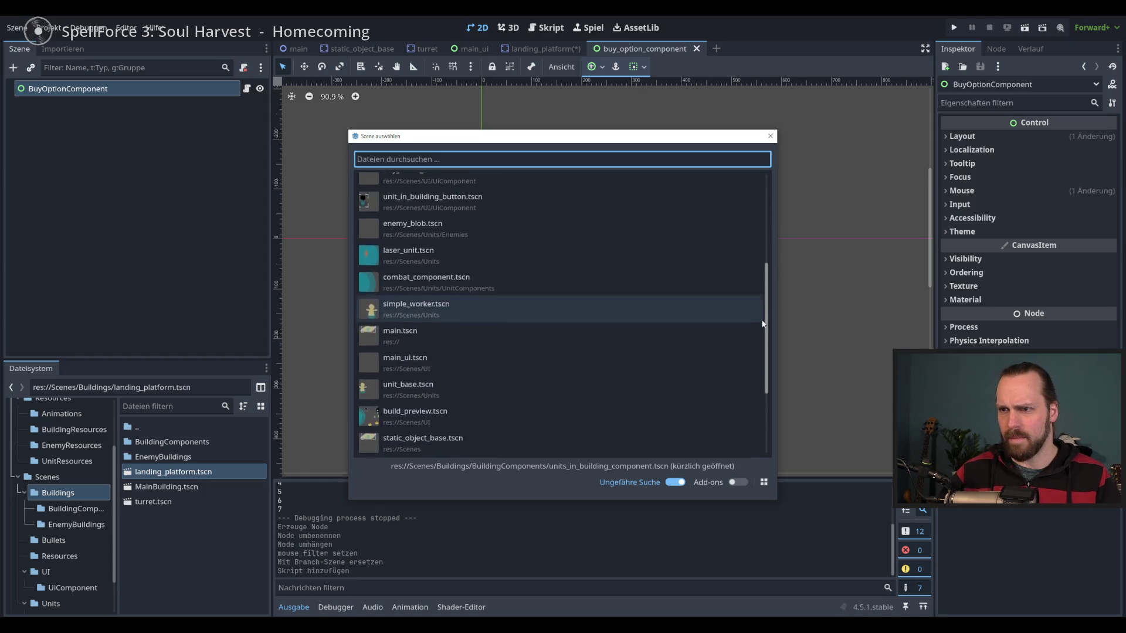
pyautogui.scroll(-4, 761, 341)
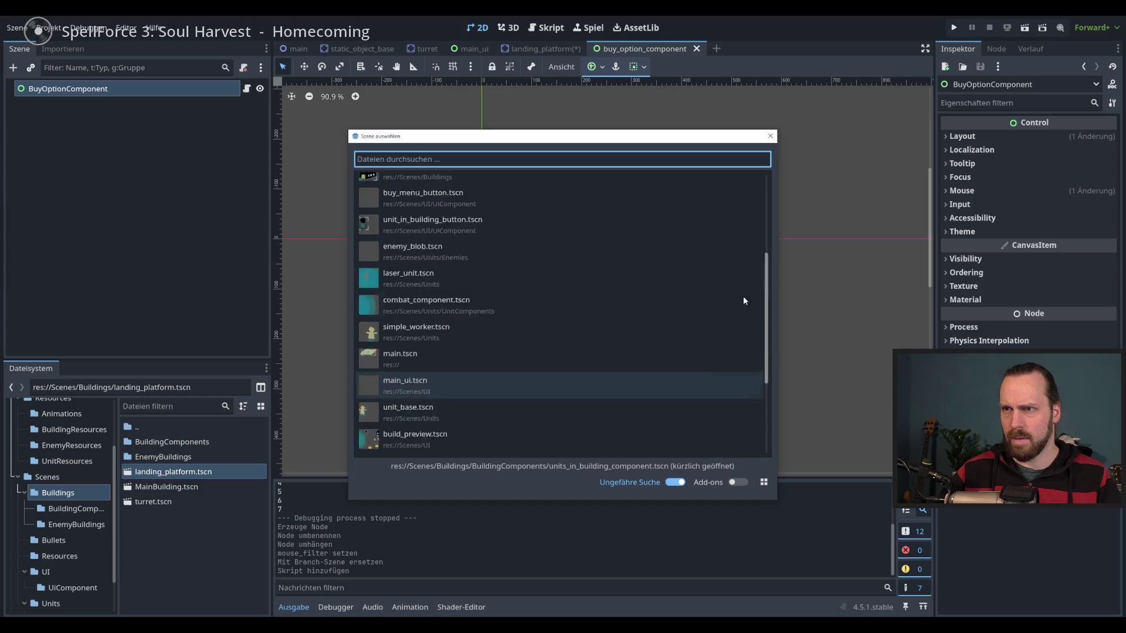
pyautogui.scroll(5, 742, 282)
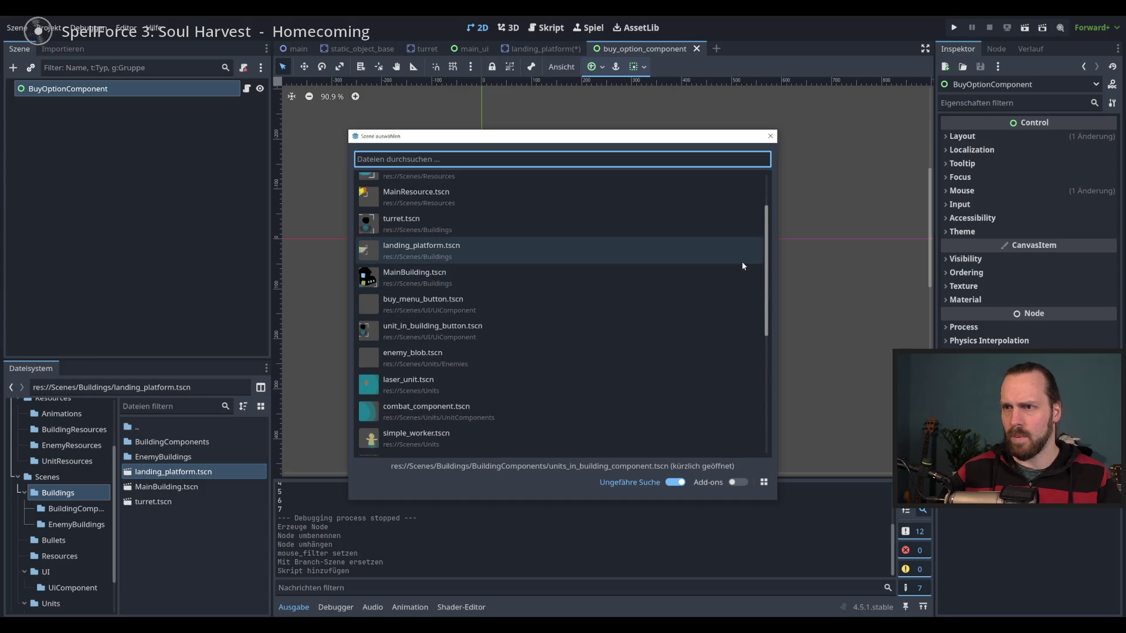
pyautogui.click(433, 306)
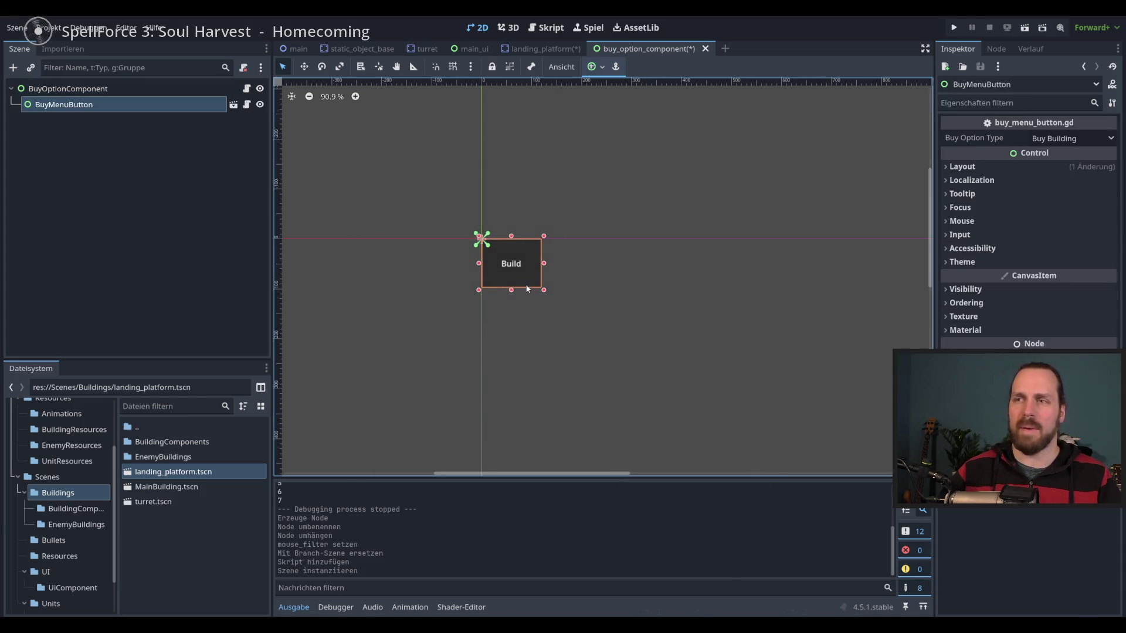
pyautogui.hotkey('ctrl', 's')
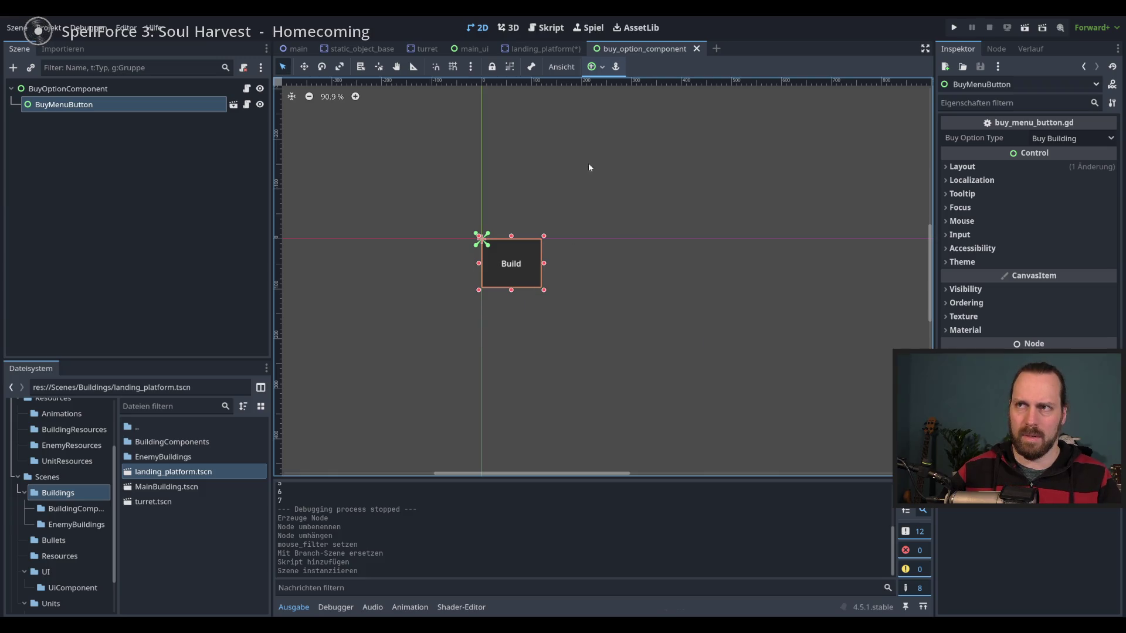
# Run the project to test it, then stop the game.
pyautogui.press('F5')
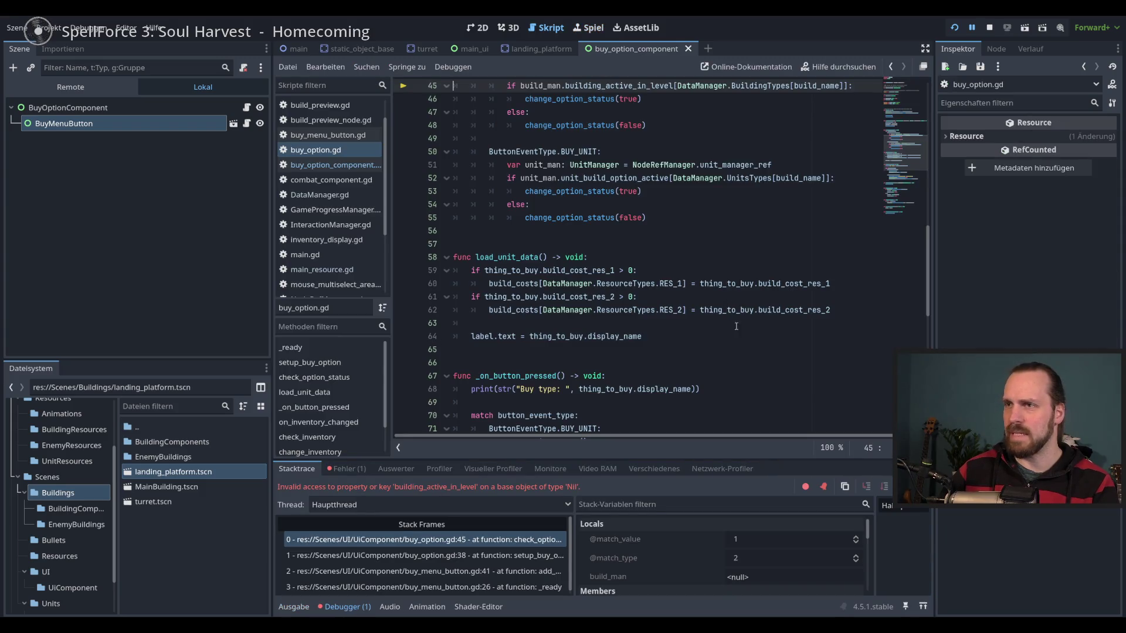
pyautogui.scroll(3, 740, 315)
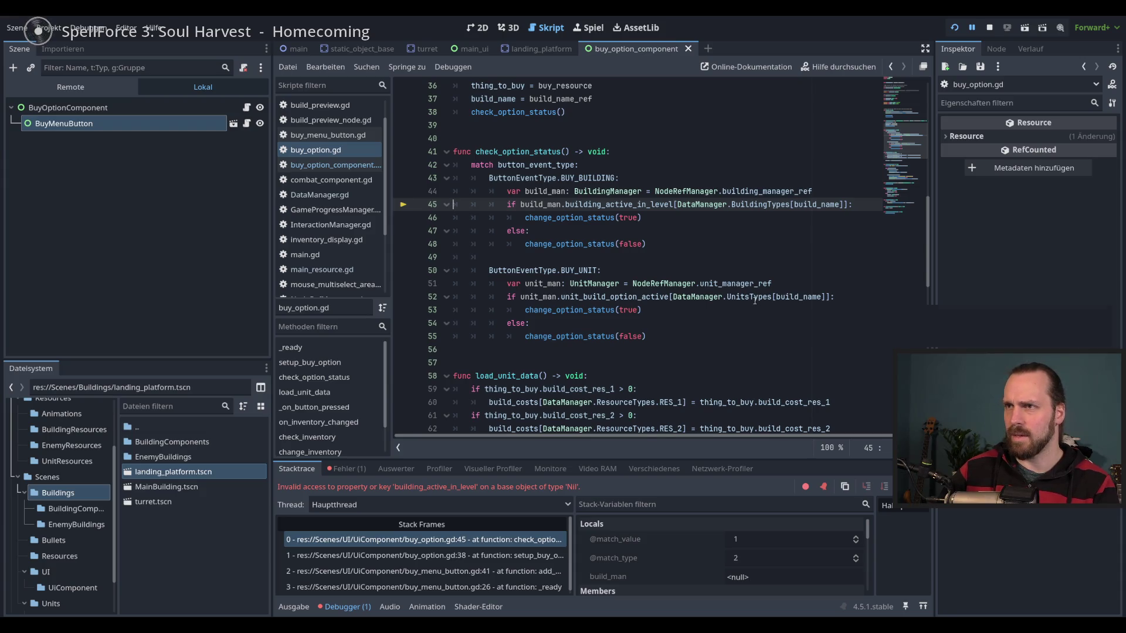
pyautogui.press('F8')
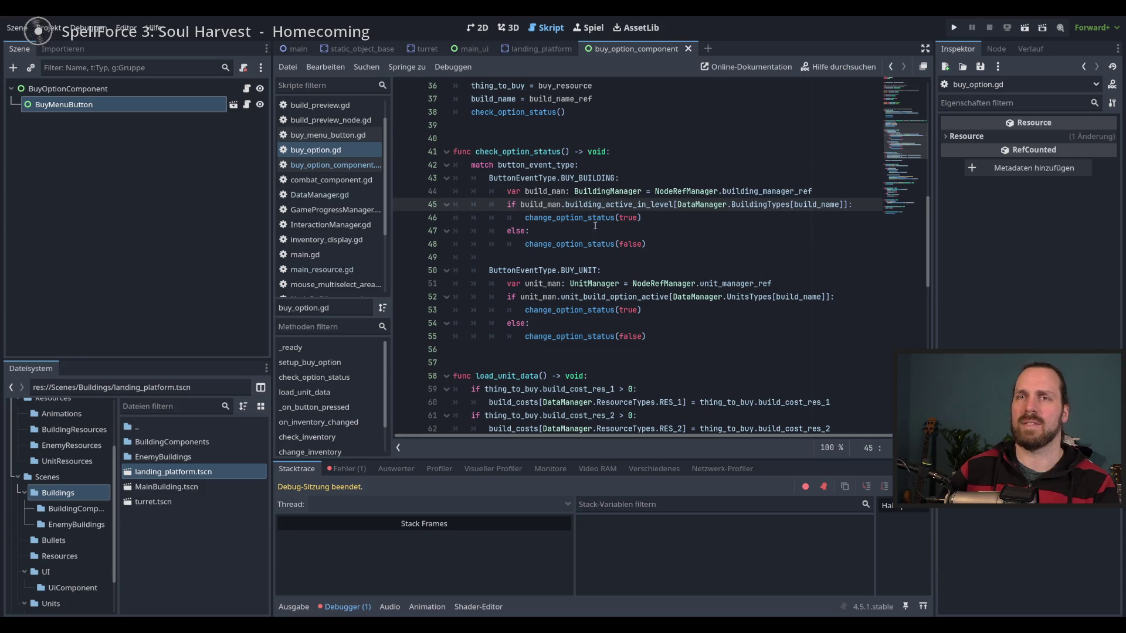
# Look over the BuyMenuButton's buy_menu_button.gd script, then select the BuyMenuButton node in 2D.
pyautogui.click(248, 107)
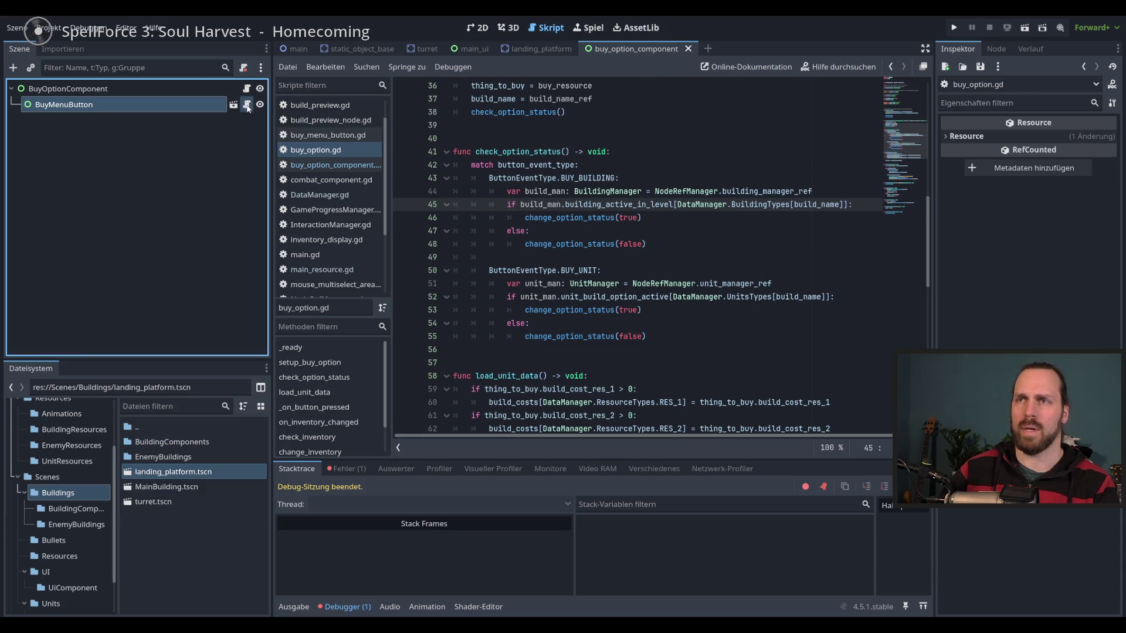
pyautogui.scroll(6, 709, 249)
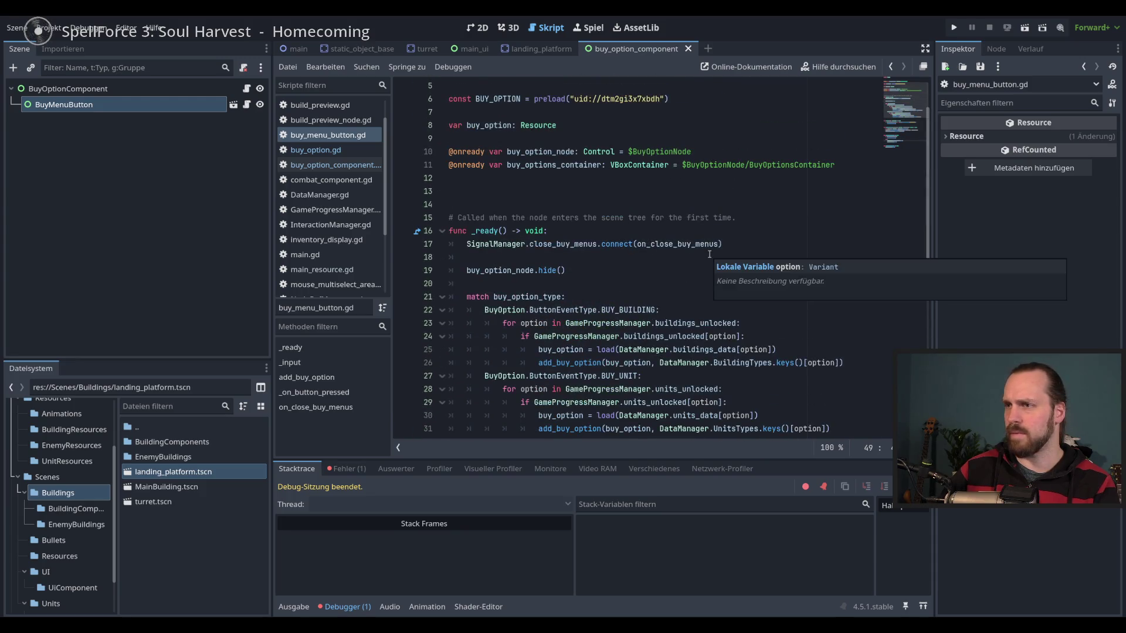
pyautogui.scroll(-8, 709, 254)
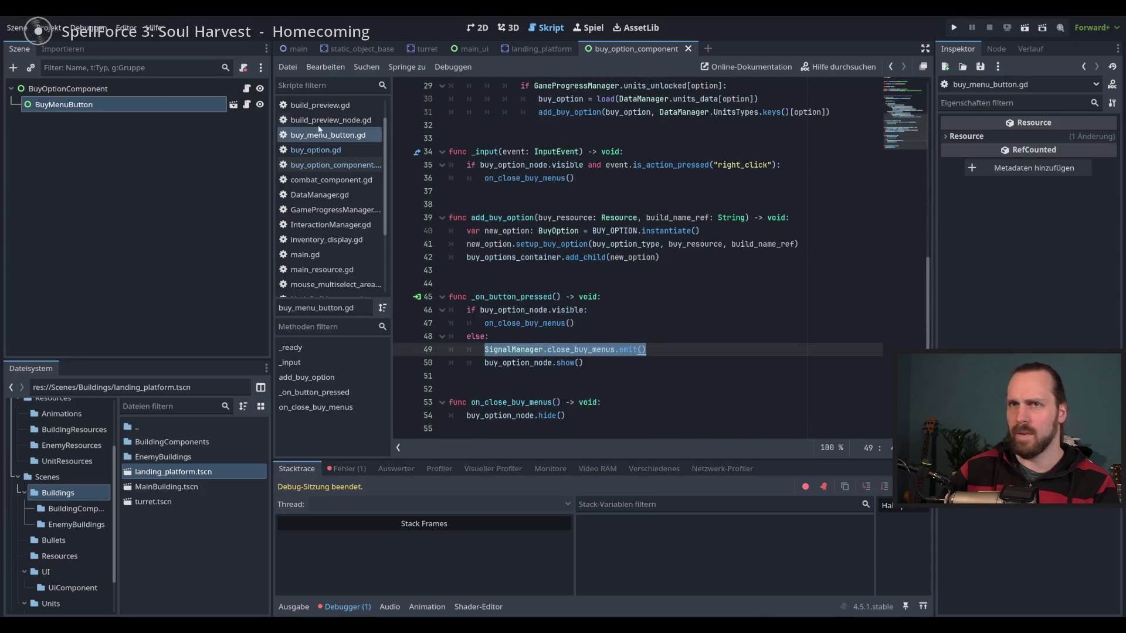
pyautogui.click(487, 31)
pyautogui.click(129, 110)
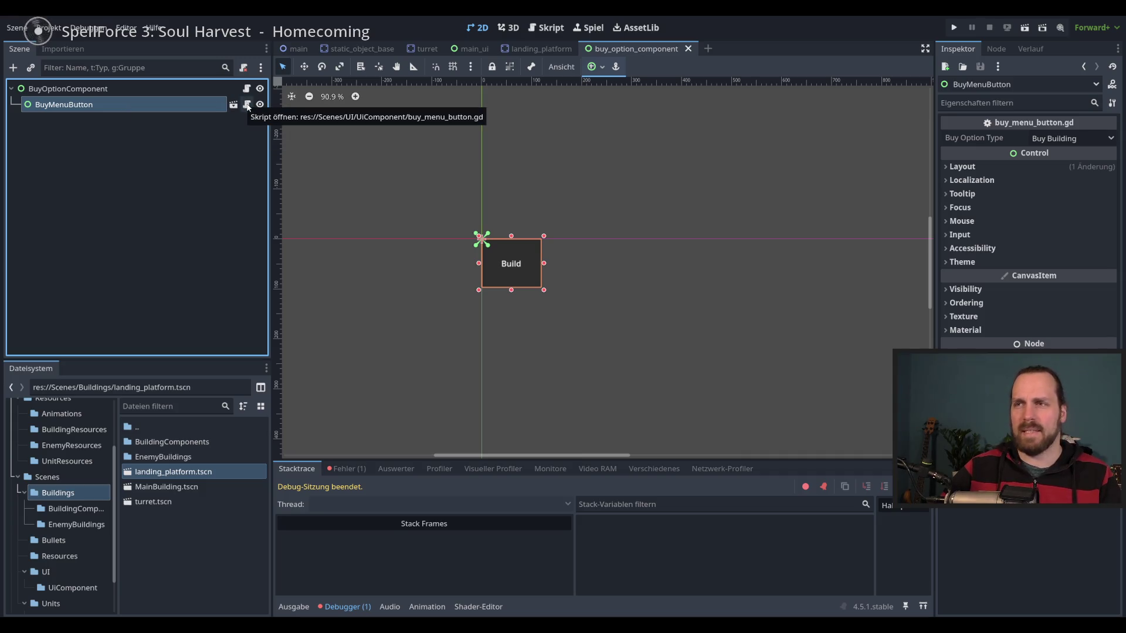
# Glance at BuyMenuButton's script, then delete the BuyMenuButton node from BuyOptionComponent.
pyautogui.click(128, 89)
pyautogui.rightClick(137, 104)
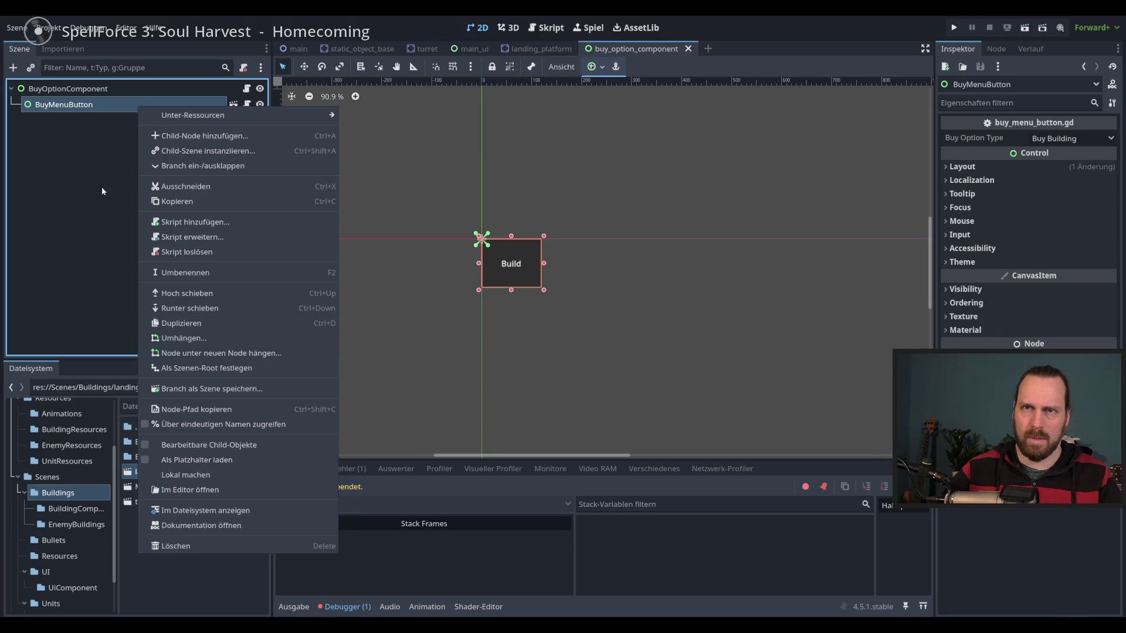
pyautogui.click(247, 105)
pyautogui.click(246, 104)
pyautogui.scroll(-1, 659, 300)
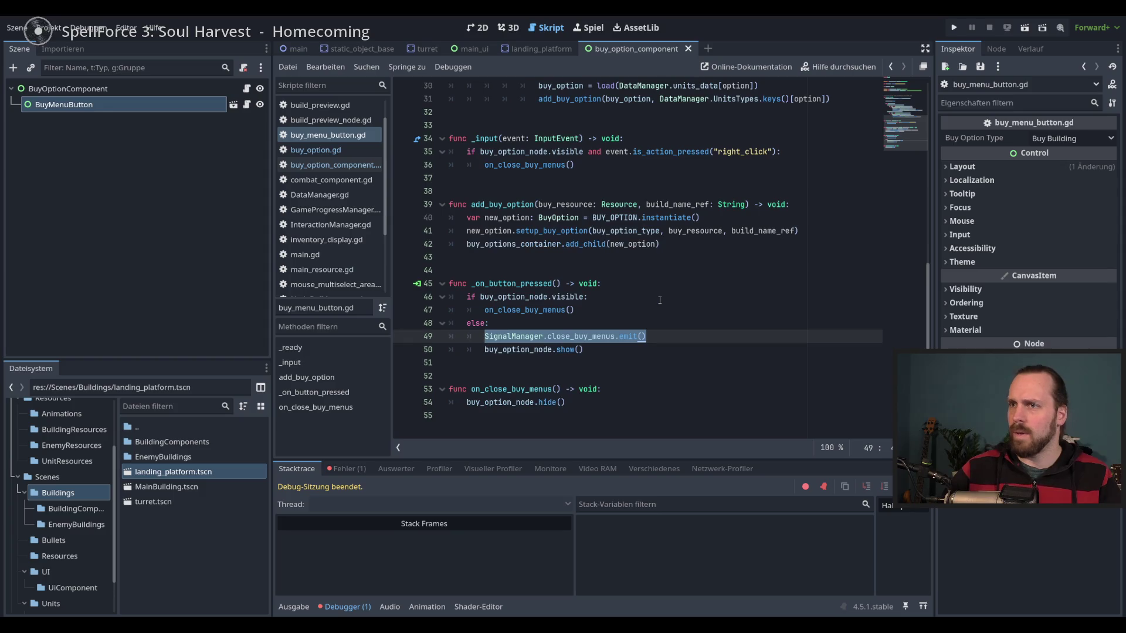
pyautogui.scroll(4, 660, 303)
pyautogui.scroll(2, 661, 303)
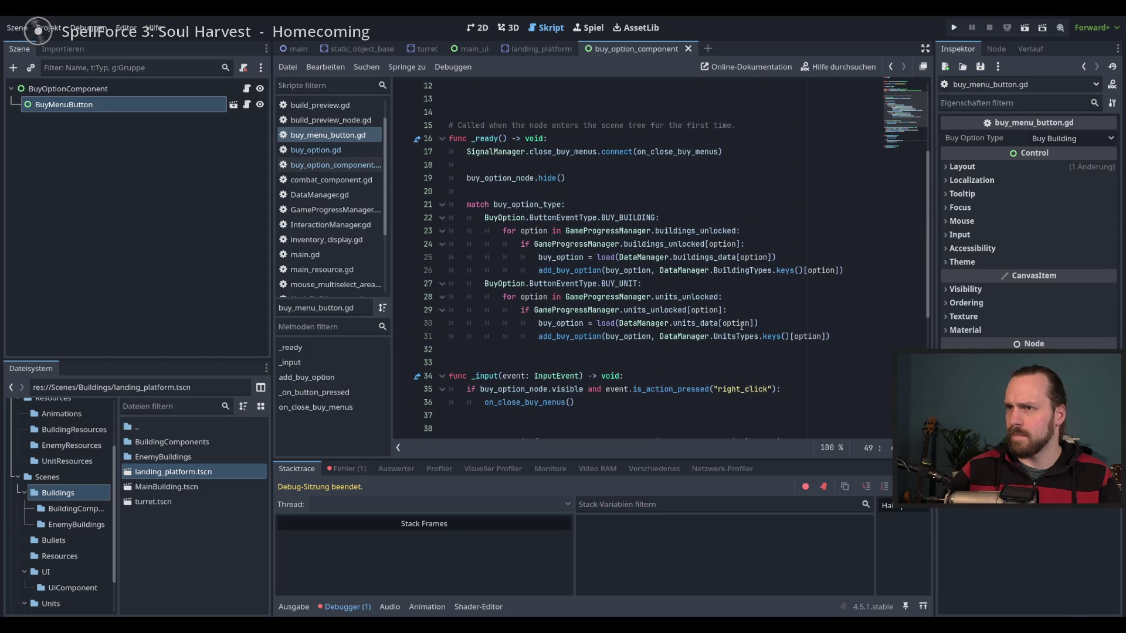
pyautogui.scroll(-6, 740, 325)
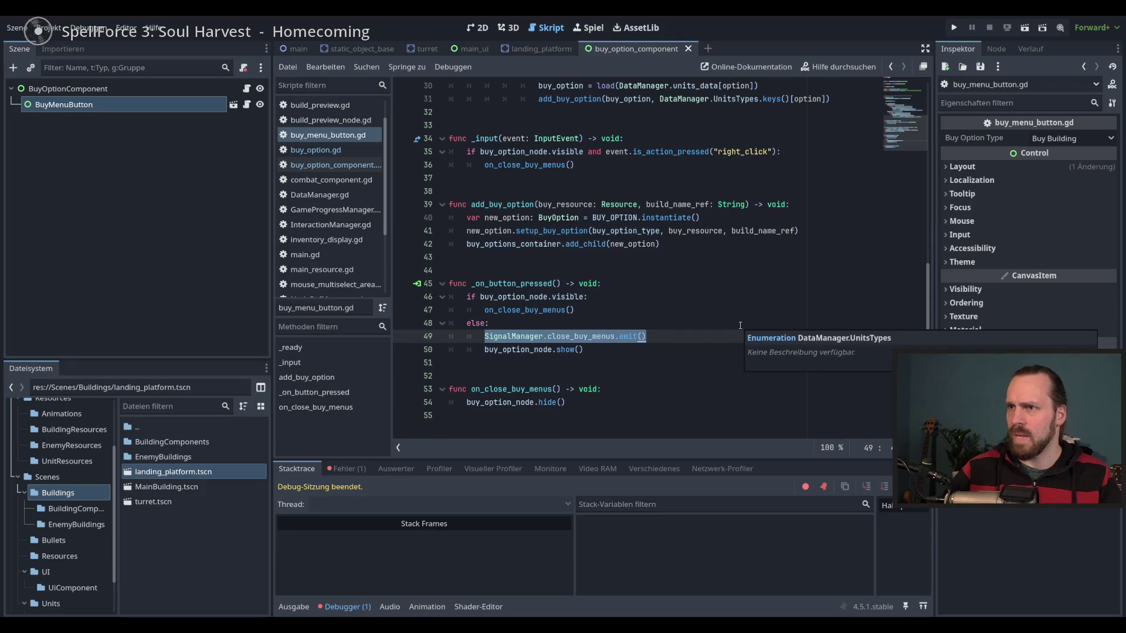
pyautogui.rightClick(203, 106)
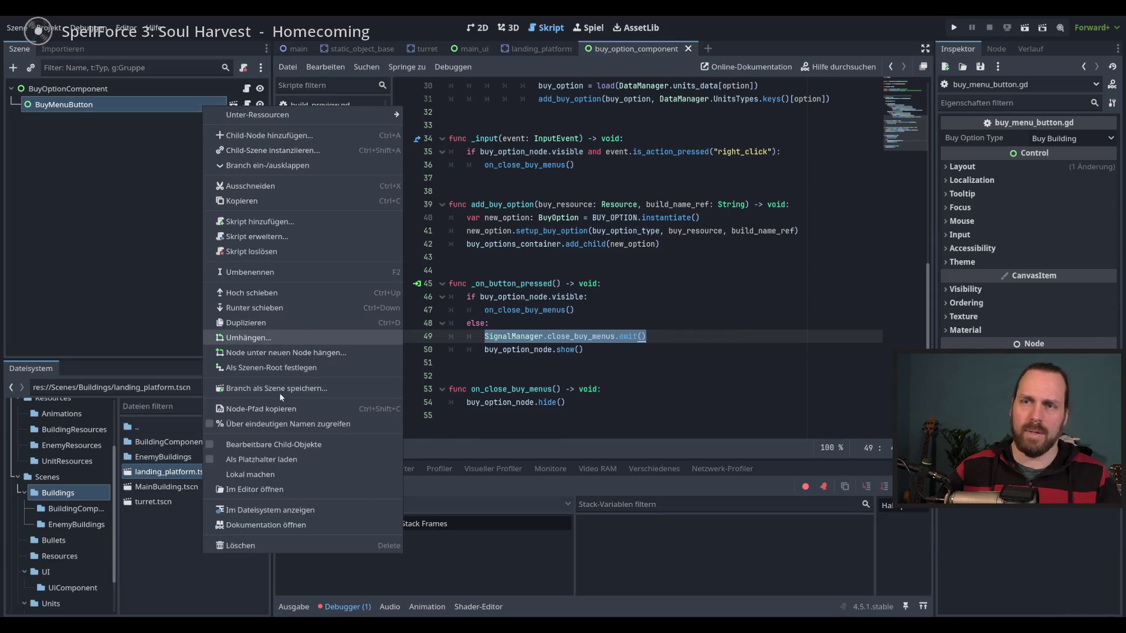
pyautogui.click(314, 539)
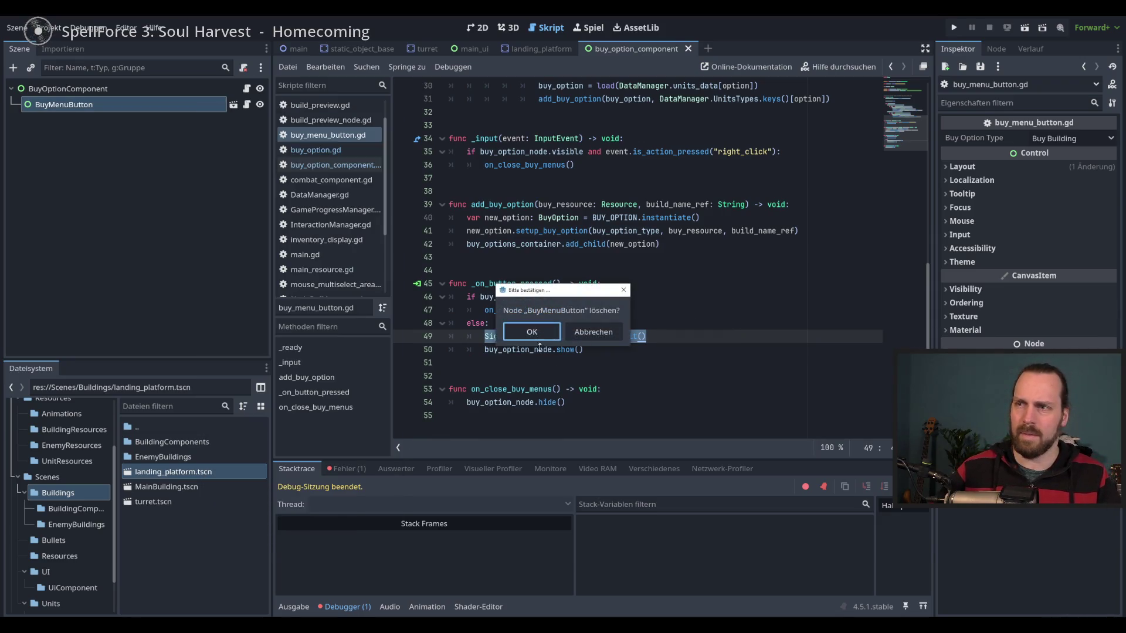
pyautogui.click(535, 326)
# Run the game with F5 and expand Main > CanvasLayer > Level in the Remote tree.
pyautogui.click(478, 27)
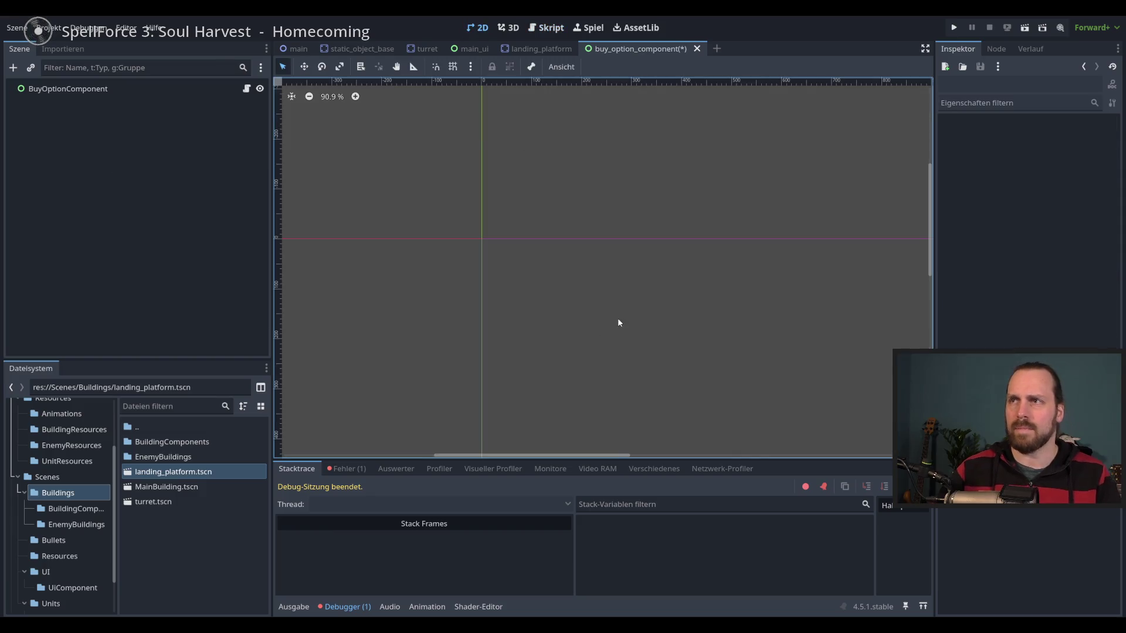
pyautogui.press('F5')
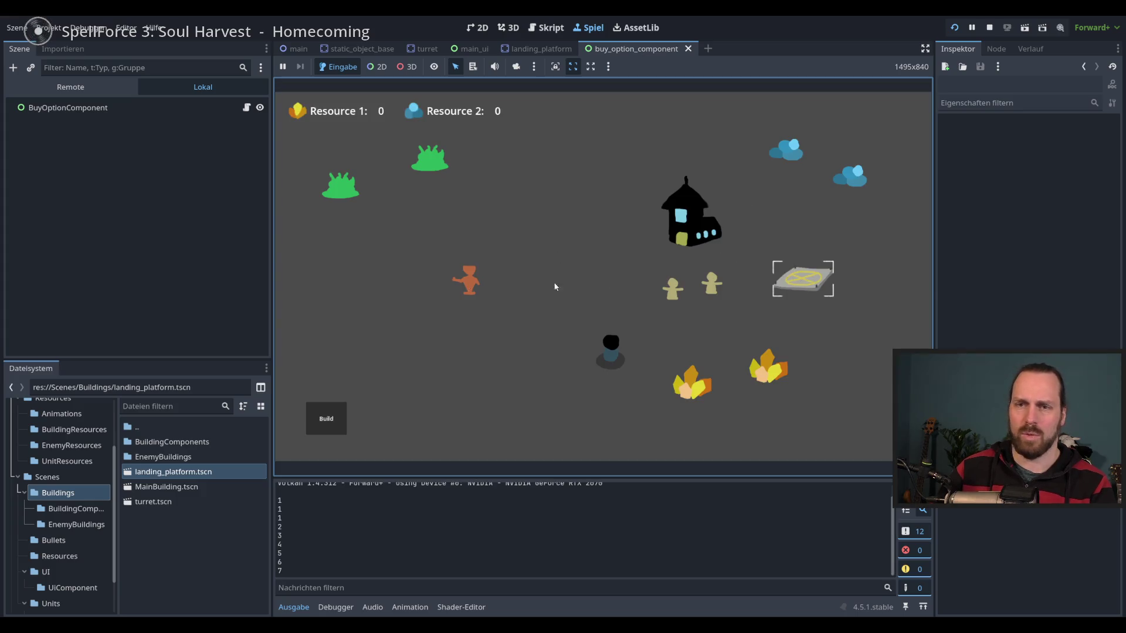
pyautogui.click(70, 87)
pyautogui.click(17, 202)
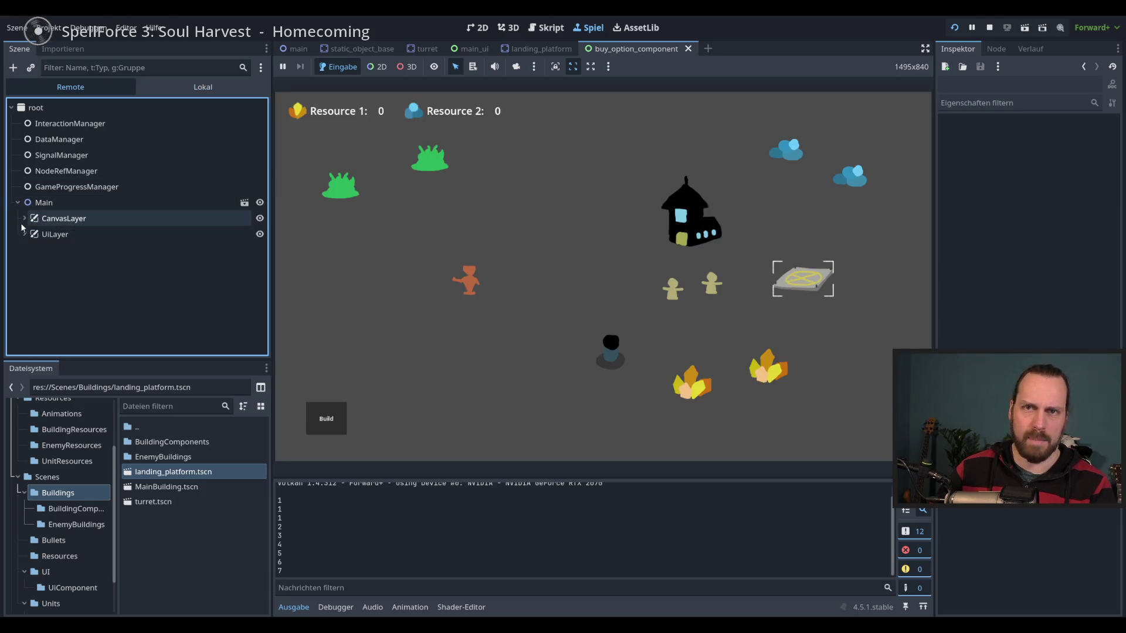
pyautogui.click(24, 218)
pyautogui.click(31, 233)
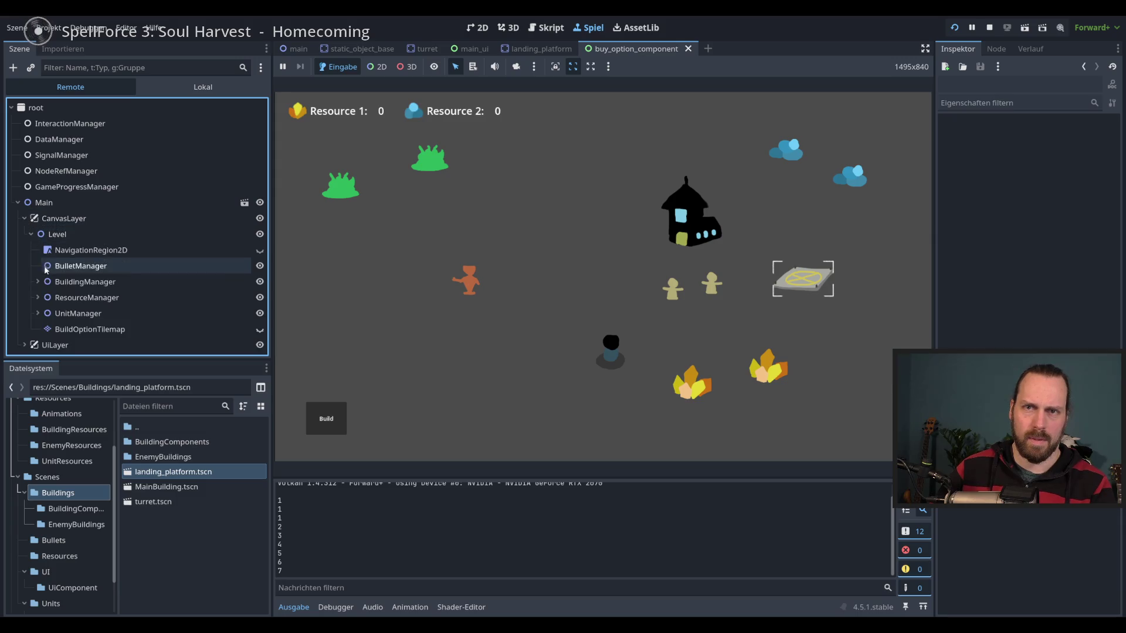
# Inspect the running LandingPlatform under BuildingManager and its BuyOptionComponent child.
pyautogui.click(39, 281)
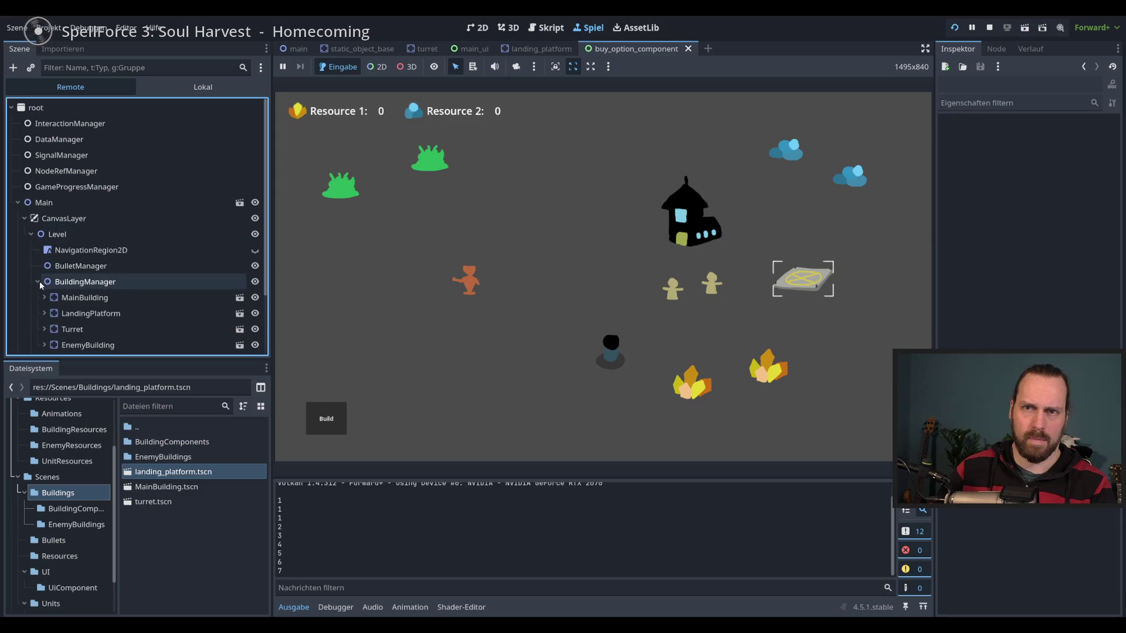
pyautogui.scroll(-2, 118, 302)
pyautogui.click(85, 282)
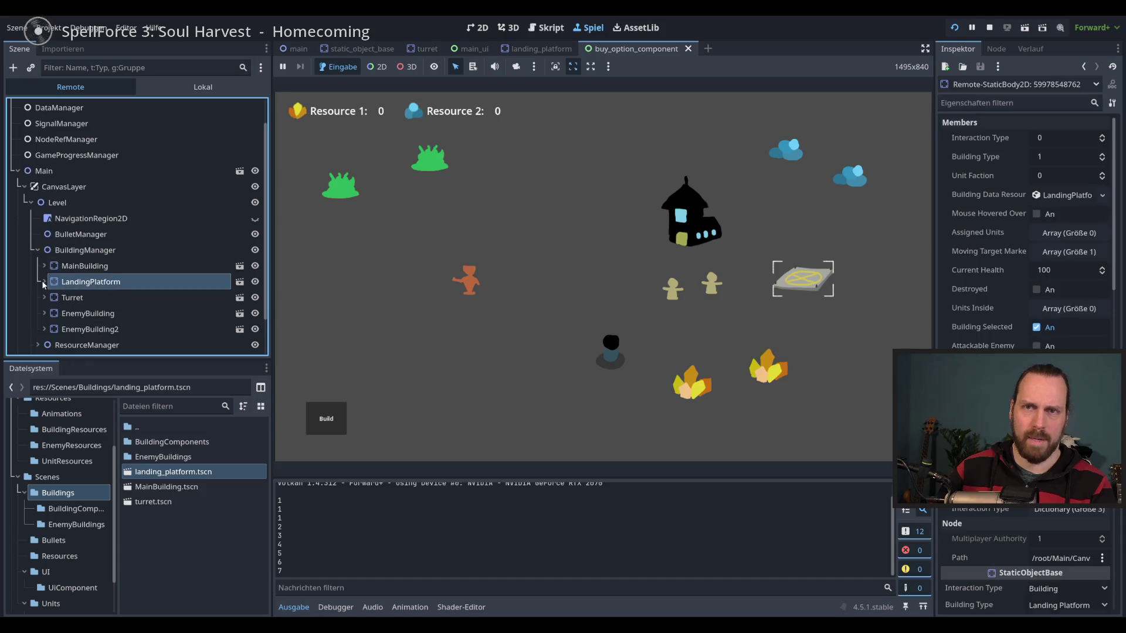
pyautogui.click(44, 282)
pyautogui.click(99, 298)
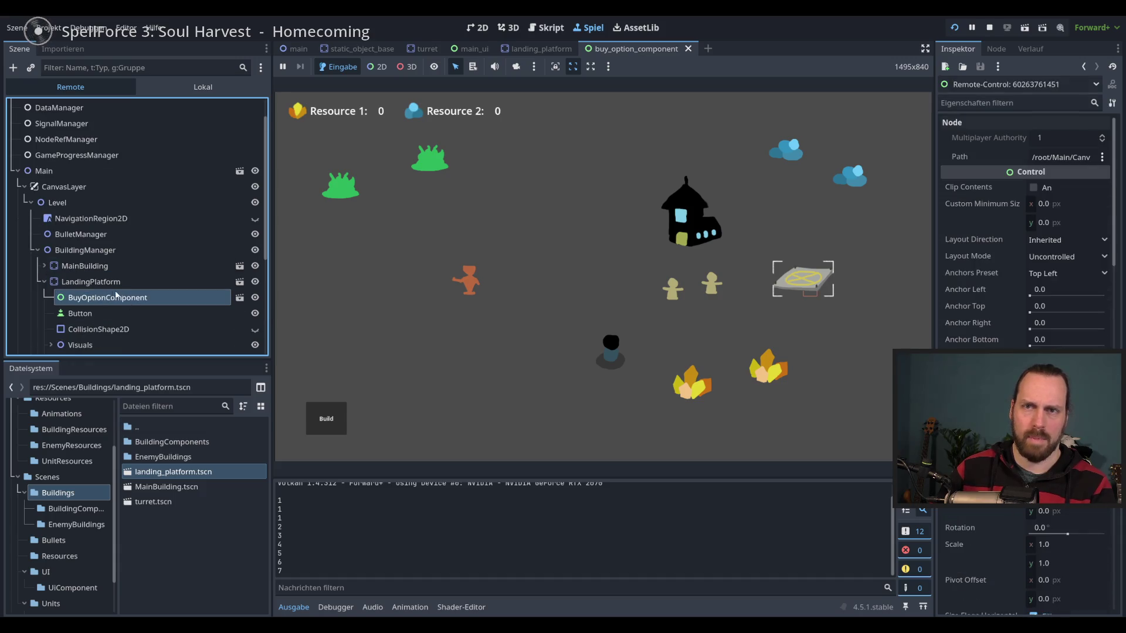
# Stop the game and open the buy_menu_button scene, panning to the Build box.
pyautogui.doubleClick(113, 297)
pyautogui.press('F8')
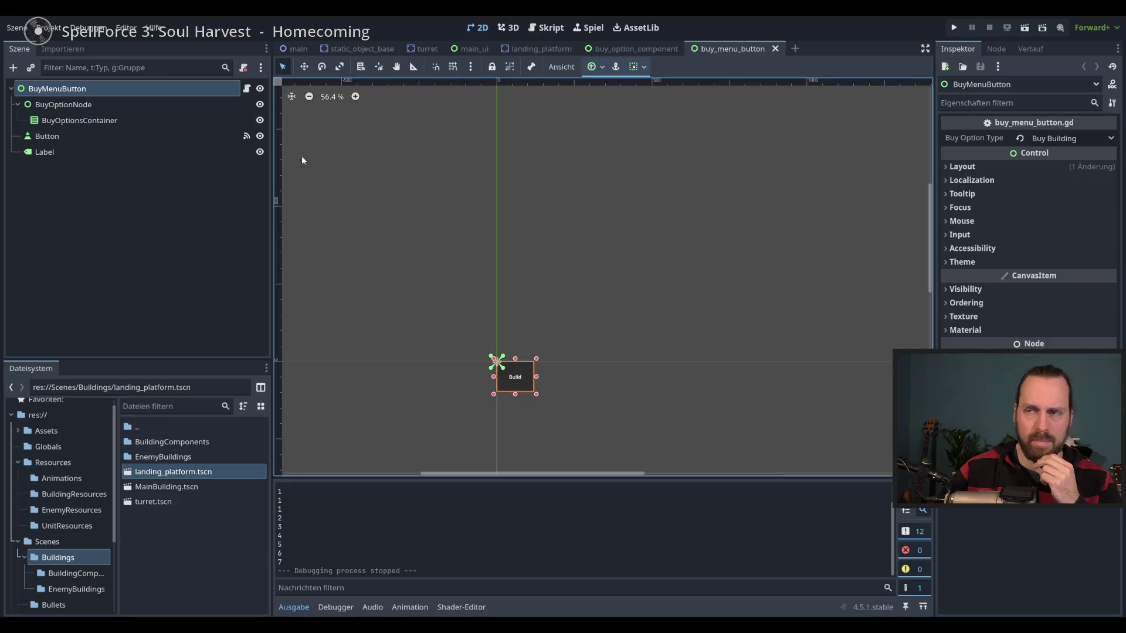
pyautogui.moveTo(554, 254); pyautogui.dragTo(499, 194)
pyautogui.scroll(1, 505, 229)
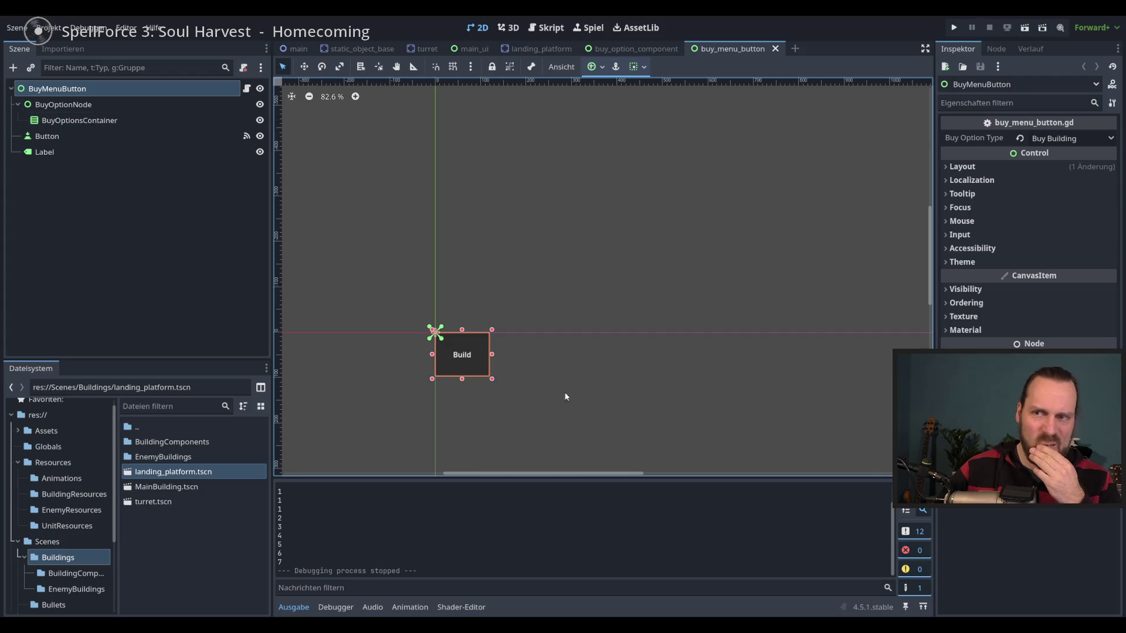
# Compare the BuyOptionNode, Button and Label node layouts in buy_menu_button.
pyautogui.click(134, 110)
pyautogui.click(124, 136)
pyautogui.click(121, 153)
pyautogui.click(118, 135)
pyautogui.click(121, 152)
pyautogui.click(122, 136)
pyautogui.click(118, 151)
pyautogui.click(122, 138)
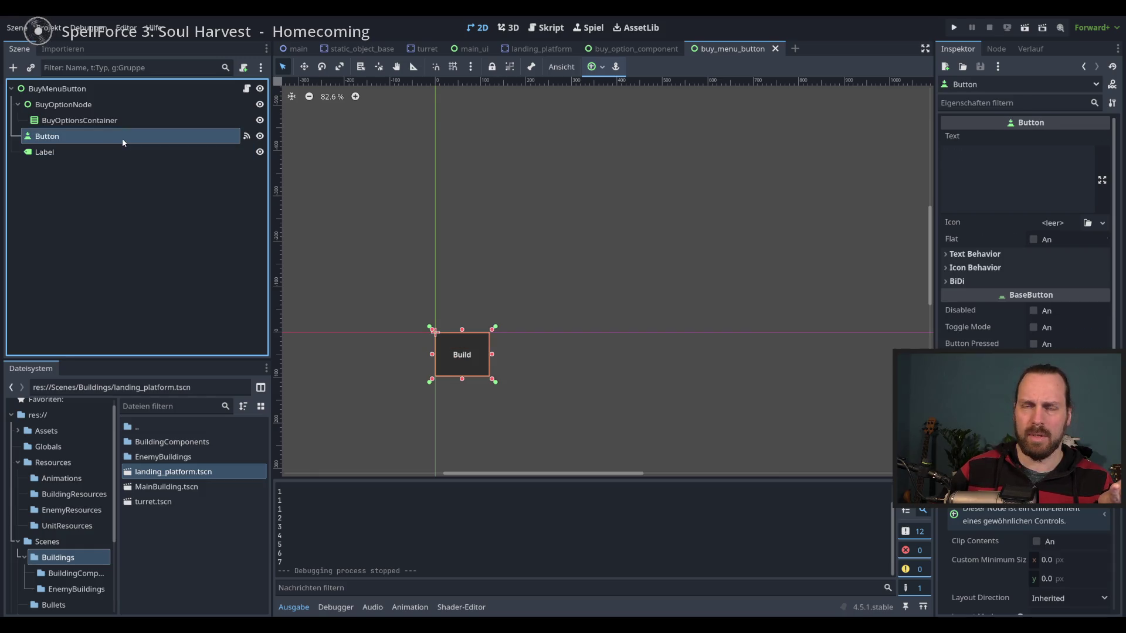
pyautogui.click(124, 151)
pyautogui.click(124, 135)
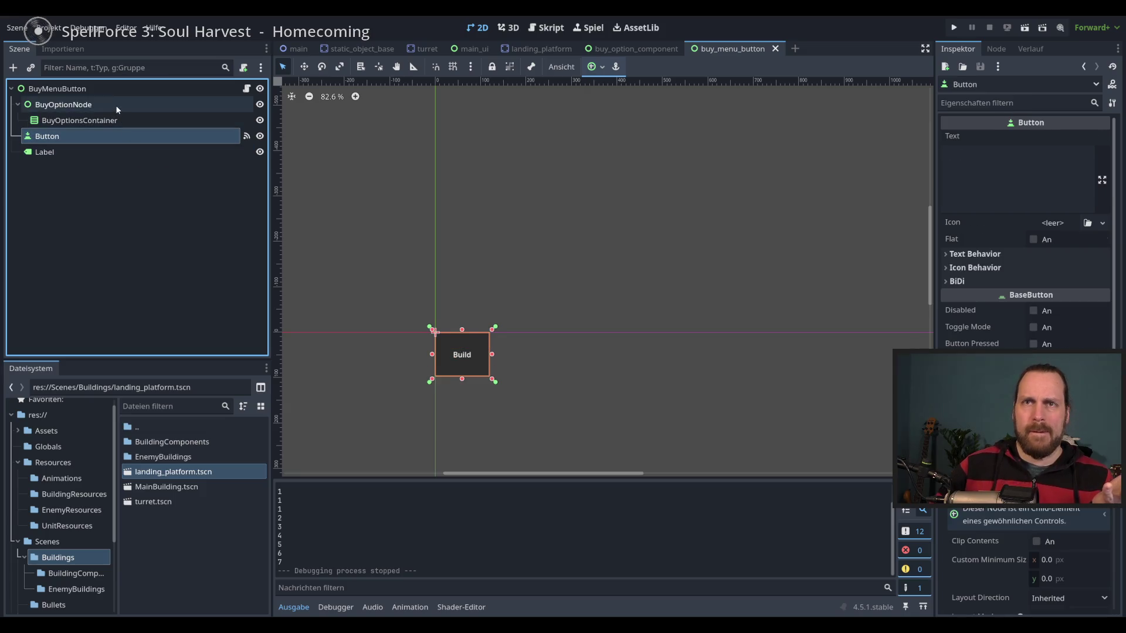
# Inspect BuyOptionNode and BuyOptionsContainer, then bring up the buy_menu_button.gd script.
pyautogui.click(115, 104)
pyautogui.click(120, 119)
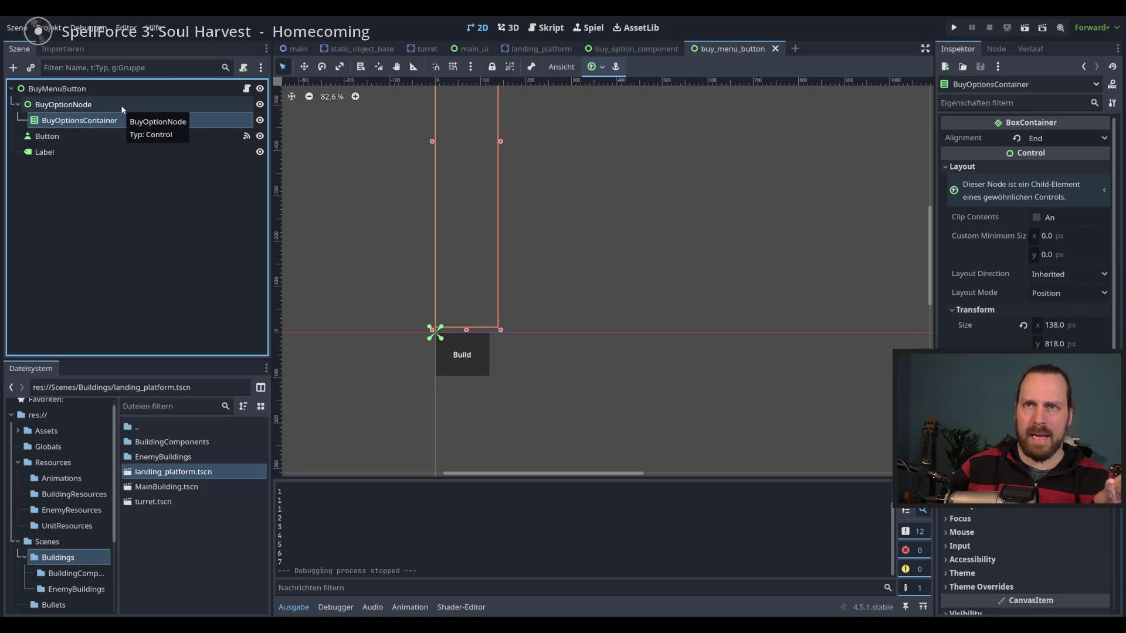
pyautogui.click(121, 105)
pyautogui.click(246, 89)
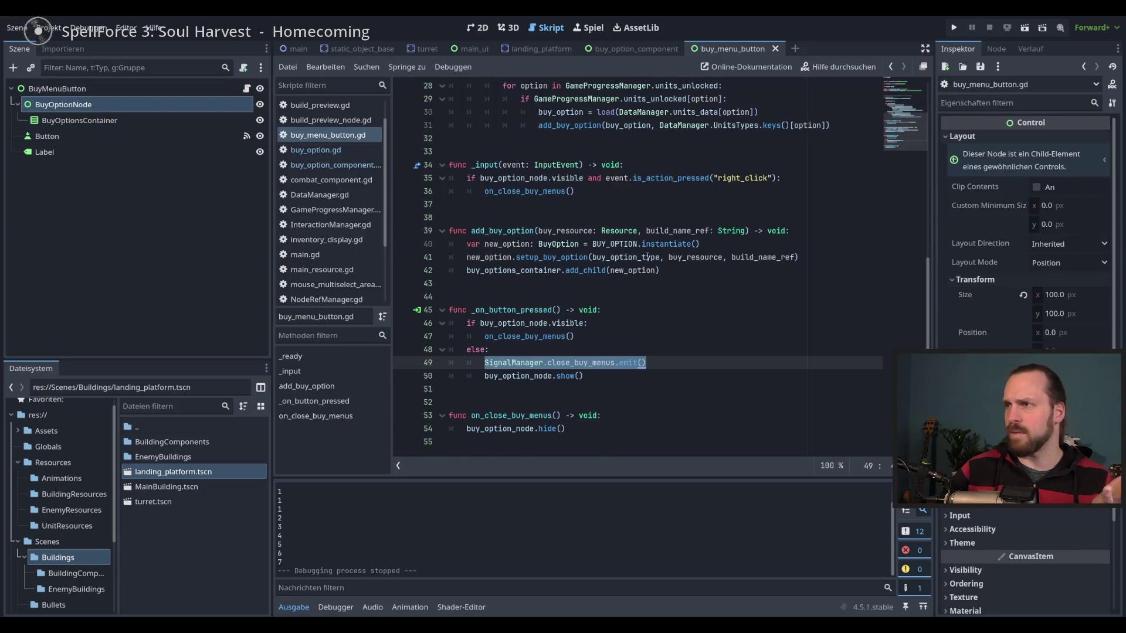
# Widen the script editor and review the BUY_OPTION preload line.
pyautogui.scroll(8, 647, 256)
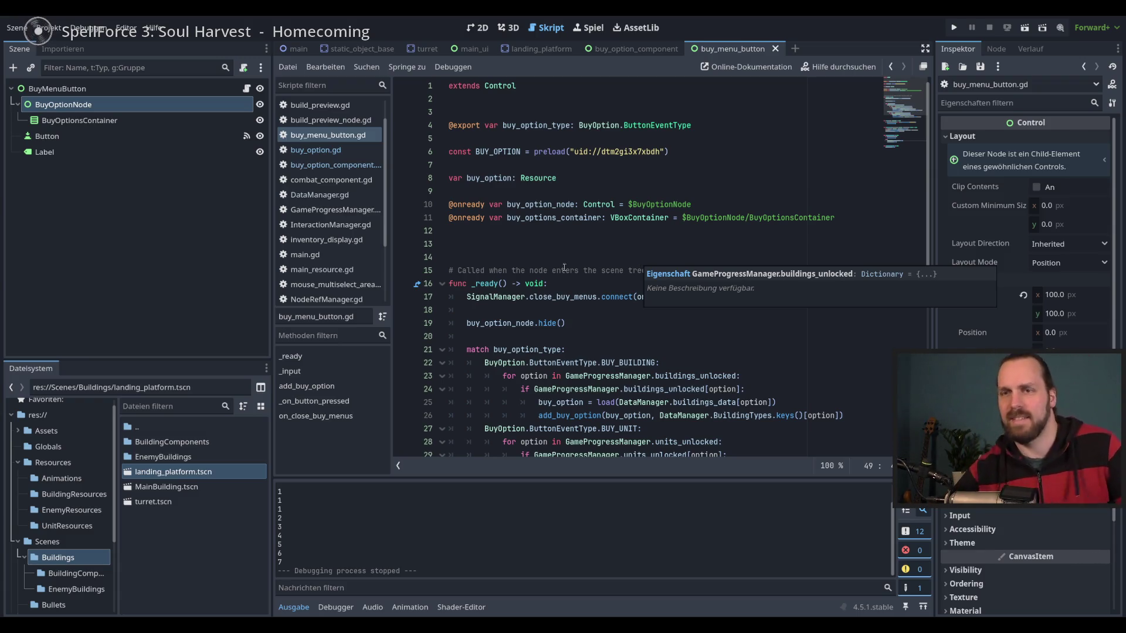
pyautogui.moveTo(270, 304); pyautogui.dragTo(226, 310)
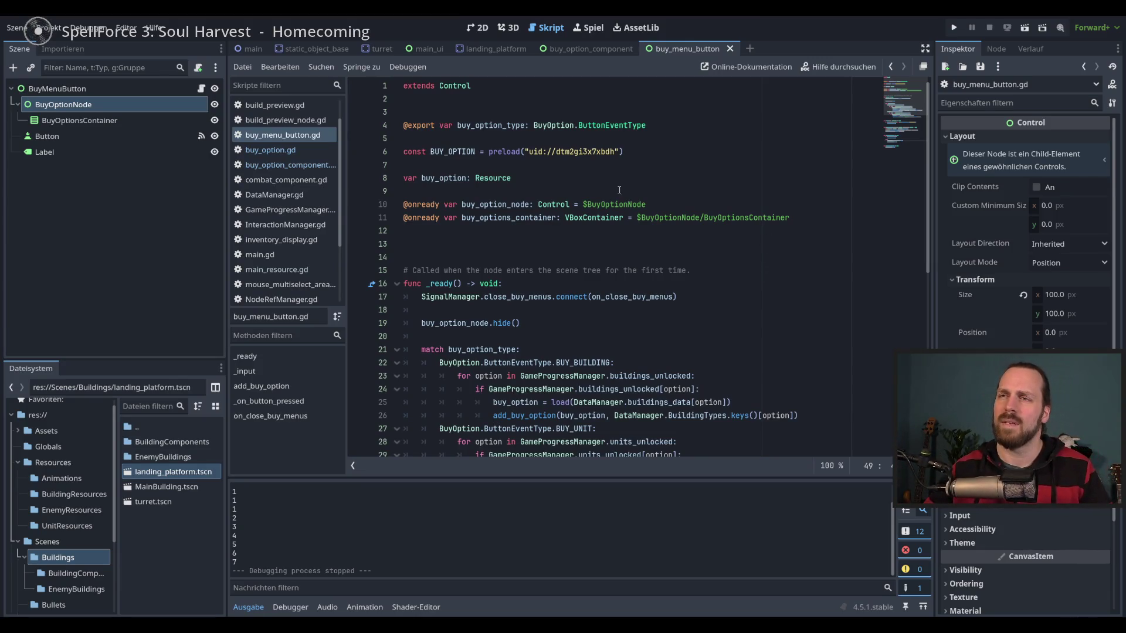
pyautogui.click(459, 154)
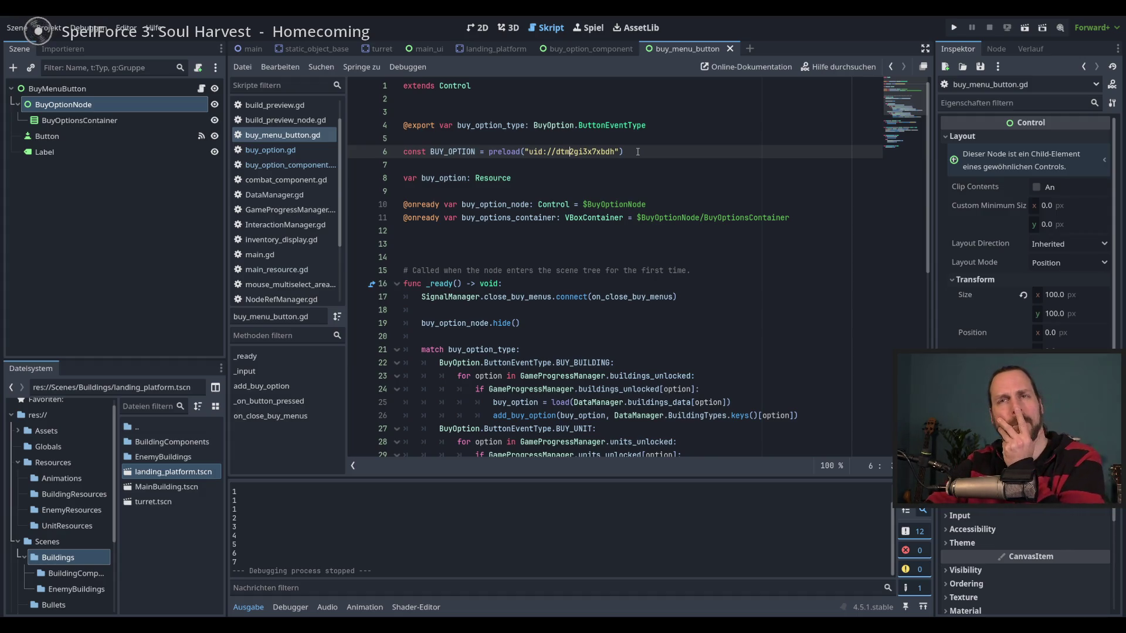
# Keep the BuyMenuButton root's option type as Buy Building, then return to buy_option_component.
pyautogui.click(132, 90)
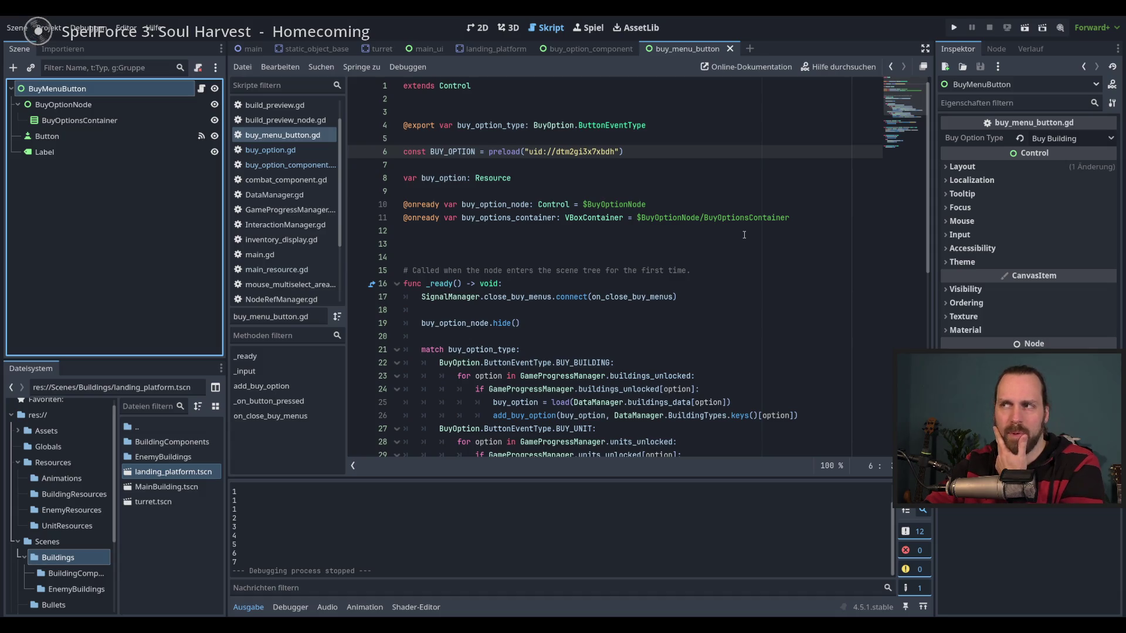
pyautogui.scroll(-7, 744, 234)
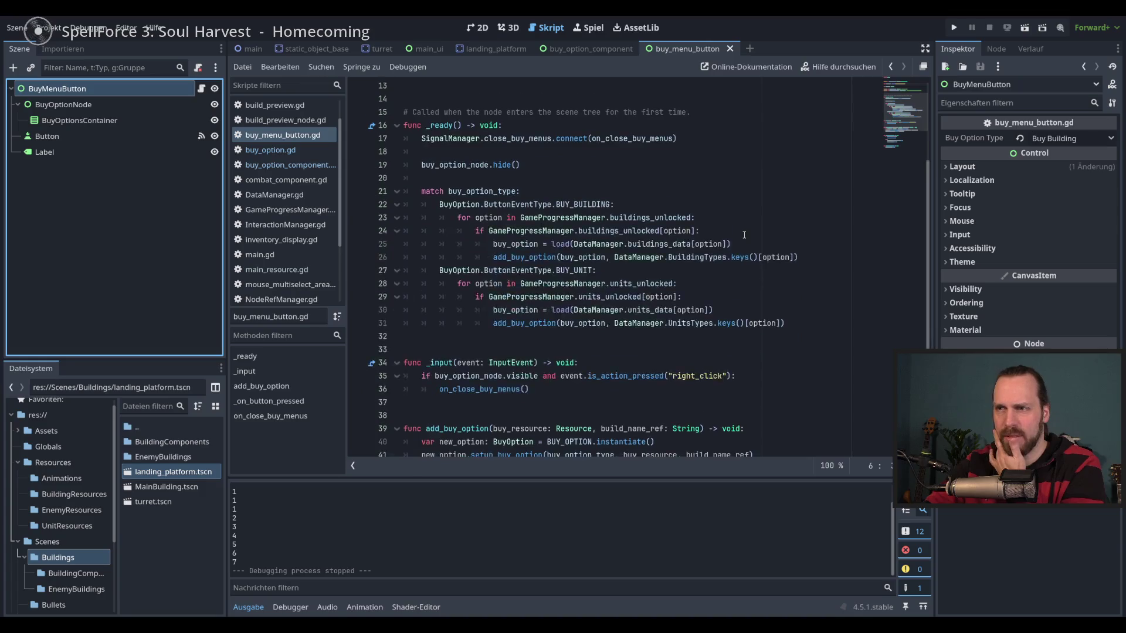
pyautogui.scroll(-2, 746, 235)
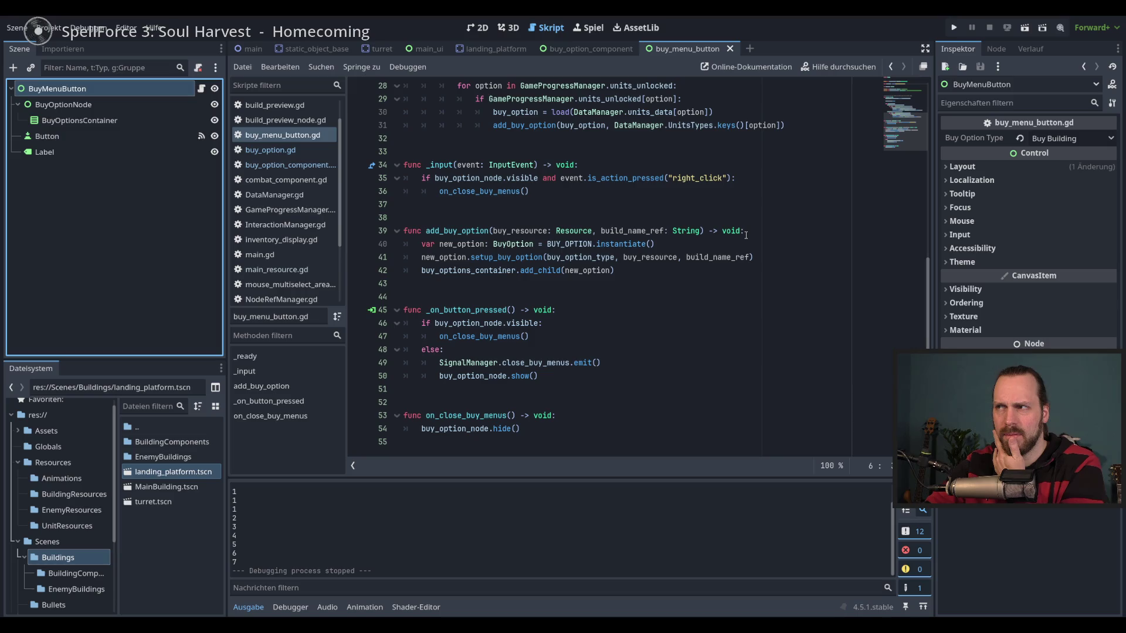
pyautogui.click(1085, 137)
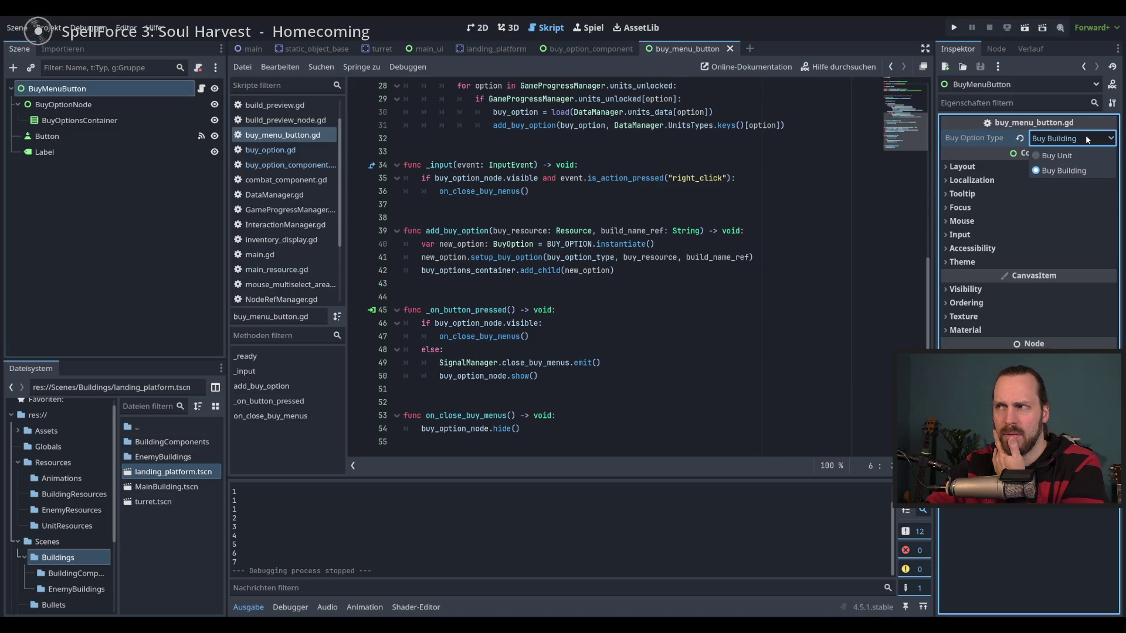
pyautogui.click(1085, 136)
pyautogui.click(685, 270)
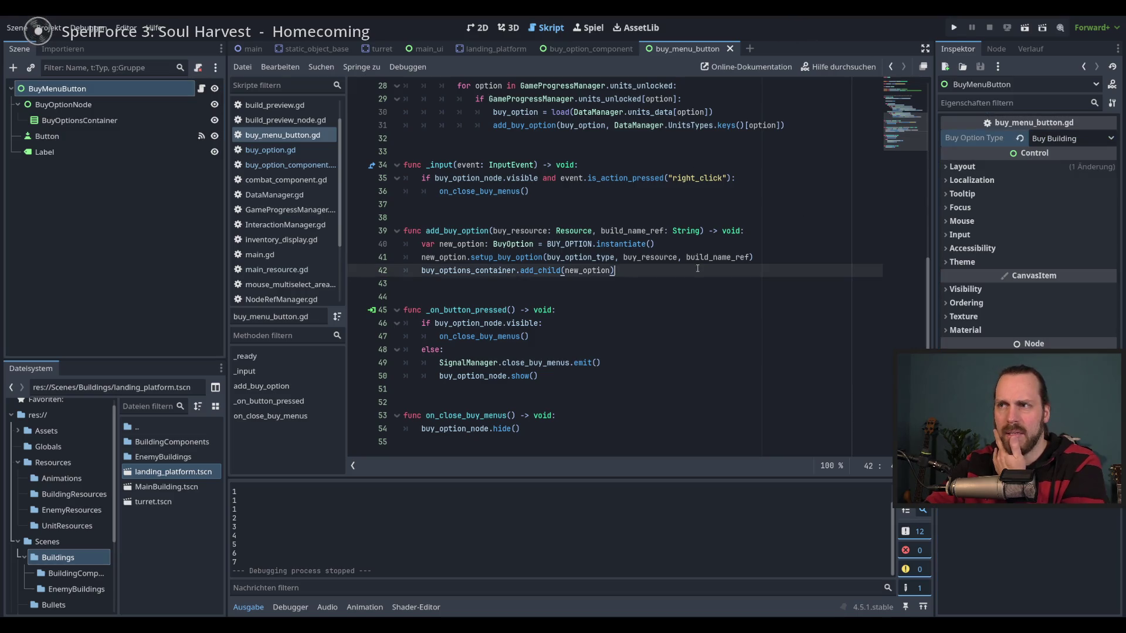
pyautogui.scroll(9, 685, 271)
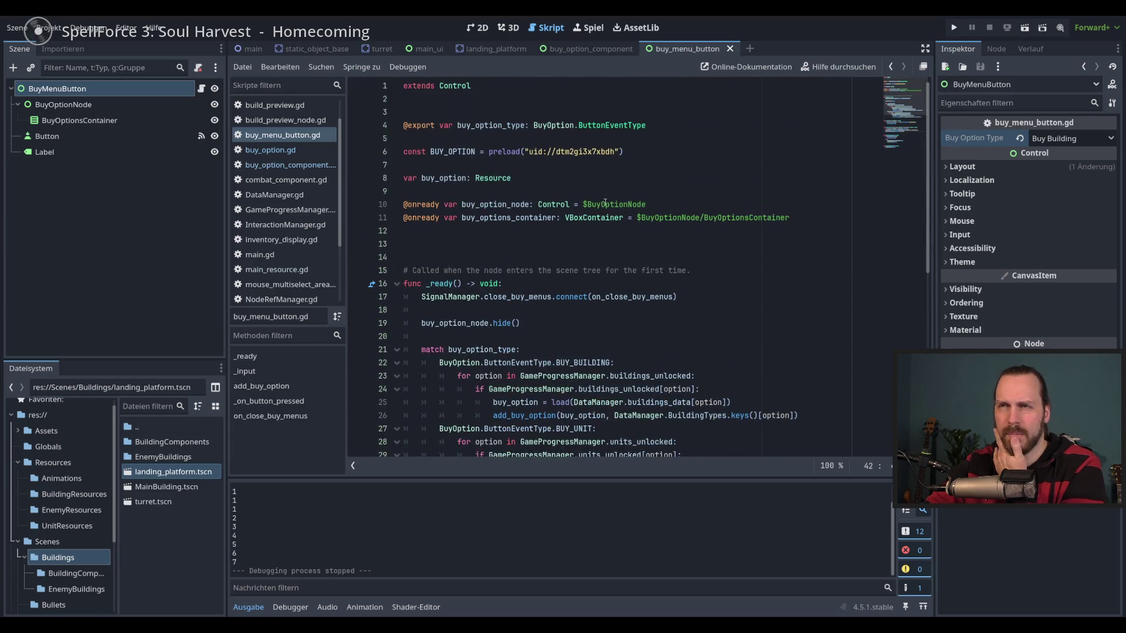
pyautogui.click(580, 49)
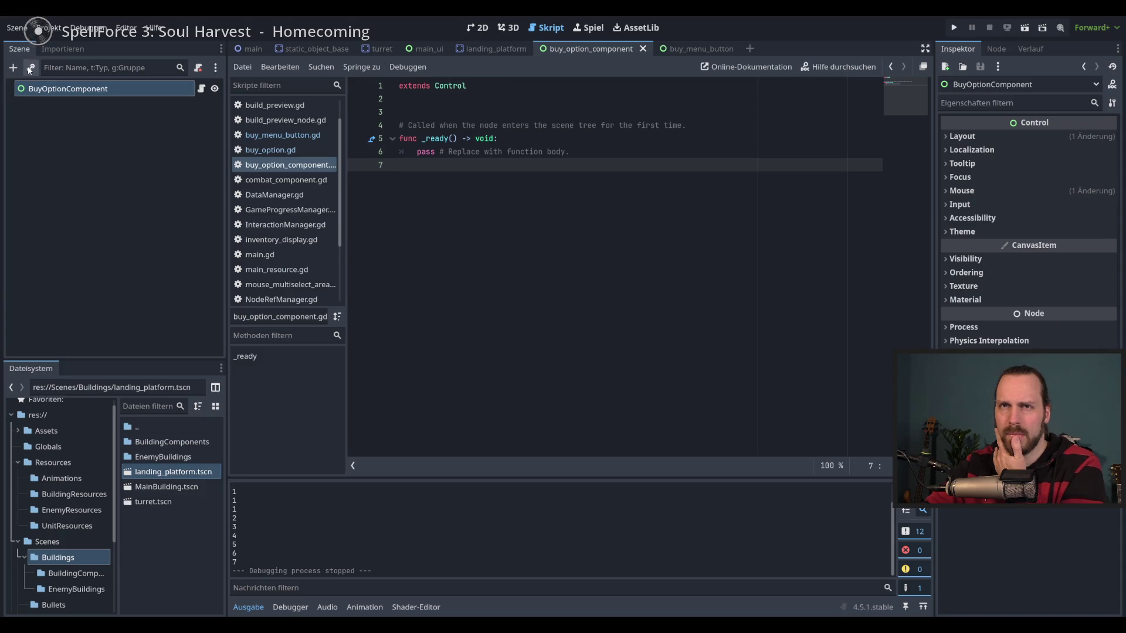
# Instance buy_menu_button.tscn under BuyOptionComponent by searching 'menu'.
pyautogui.hotkey('ctrl', 'shift', 'o')
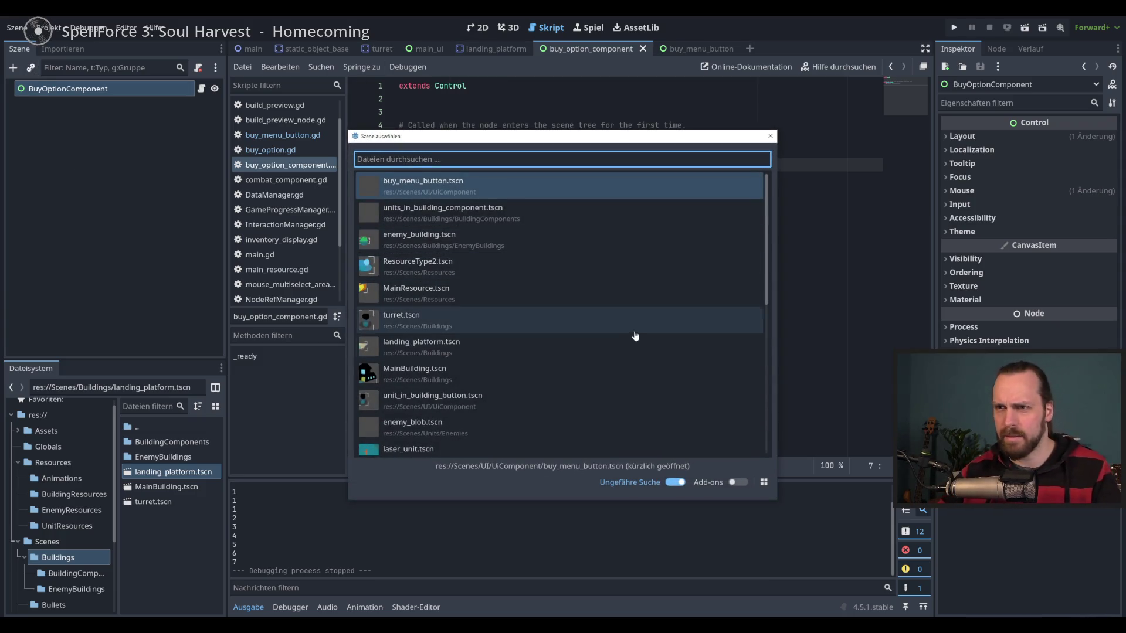
pyautogui.moveTo(764, 245); pyautogui.dragTo(778, 391)
pyautogui.write('menu')
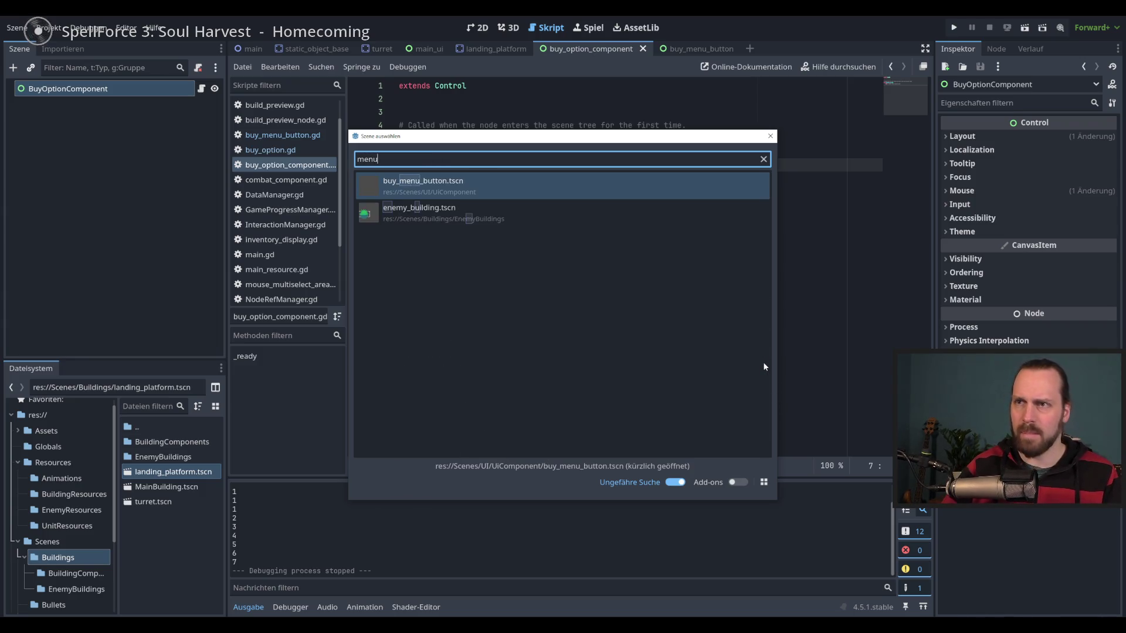
pyautogui.press('Return')
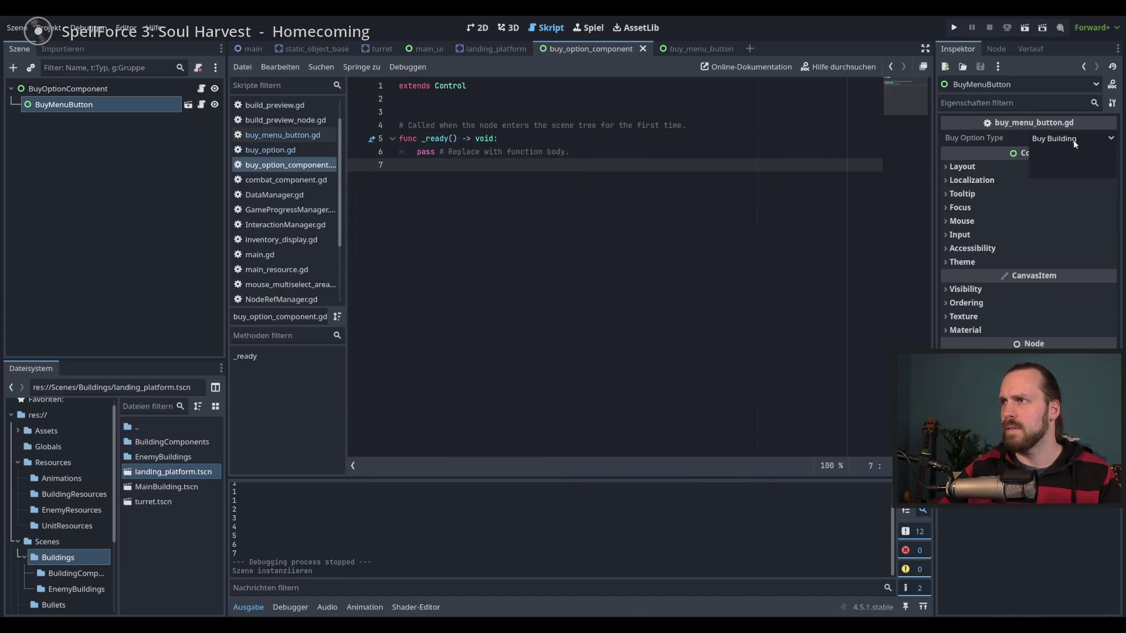
# Set Buy Option Type to Buy Unit, save the scene, and open the BuyMenuButton script.
pyautogui.click(1073, 139)
pyautogui.click(1064, 157)
pyautogui.hotkey('ctrl', 's')
pyautogui.click(648, 226)
pyautogui.click(202, 104)
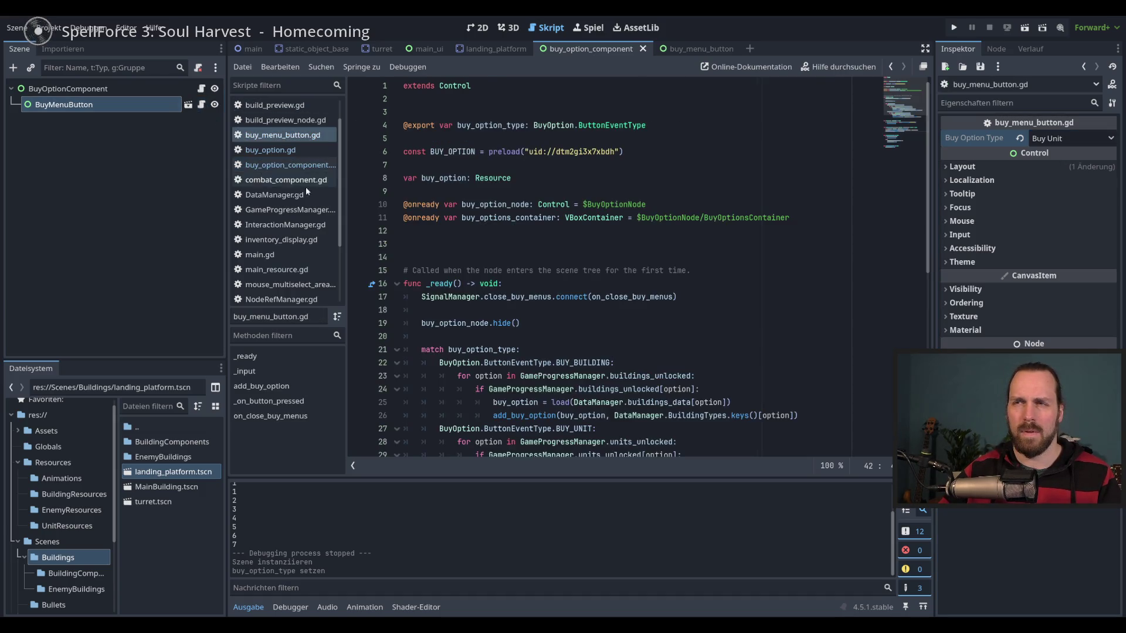
pyautogui.scroll(-5, 786, 258)
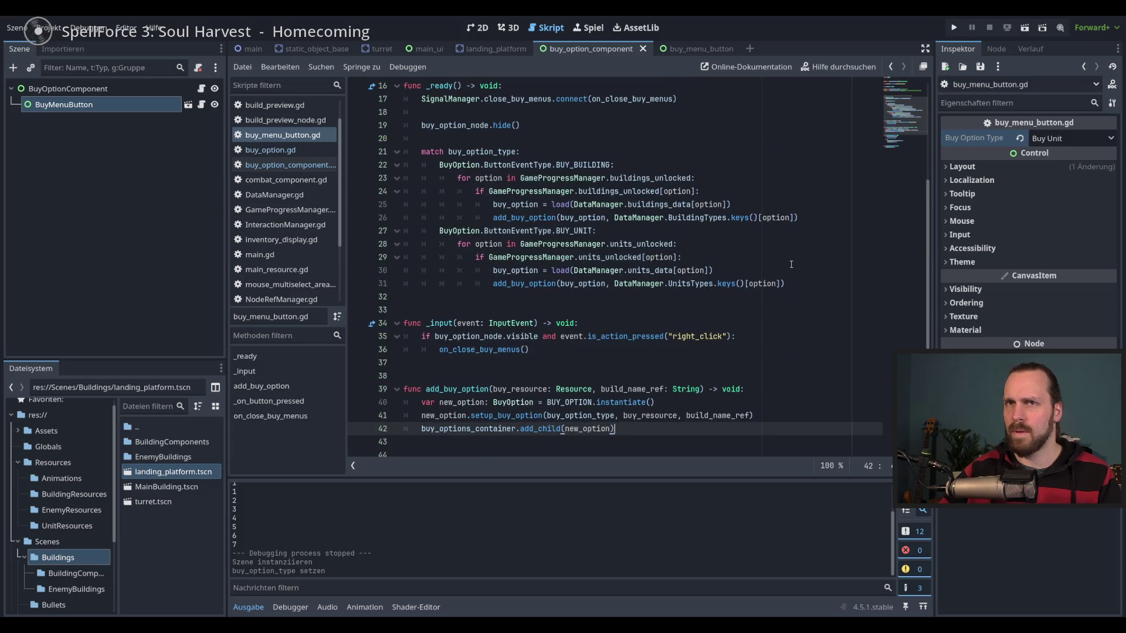
pyautogui.scroll(5, 791, 264)
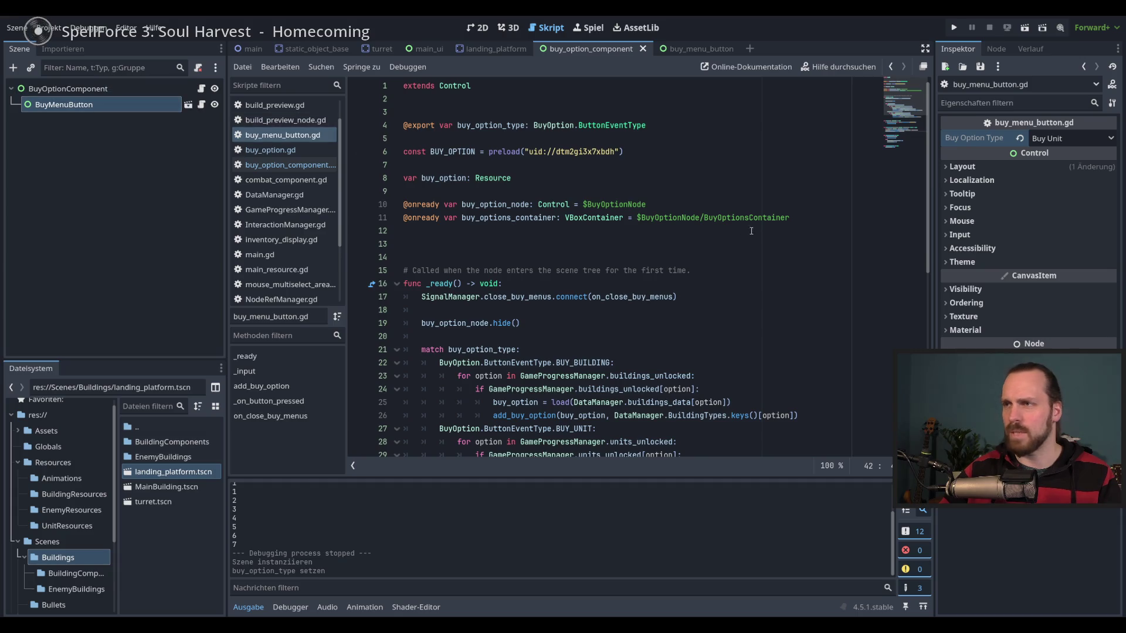
pyautogui.scroll(-8, 758, 239)
pyautogui.scroll(-1, 758, 240)
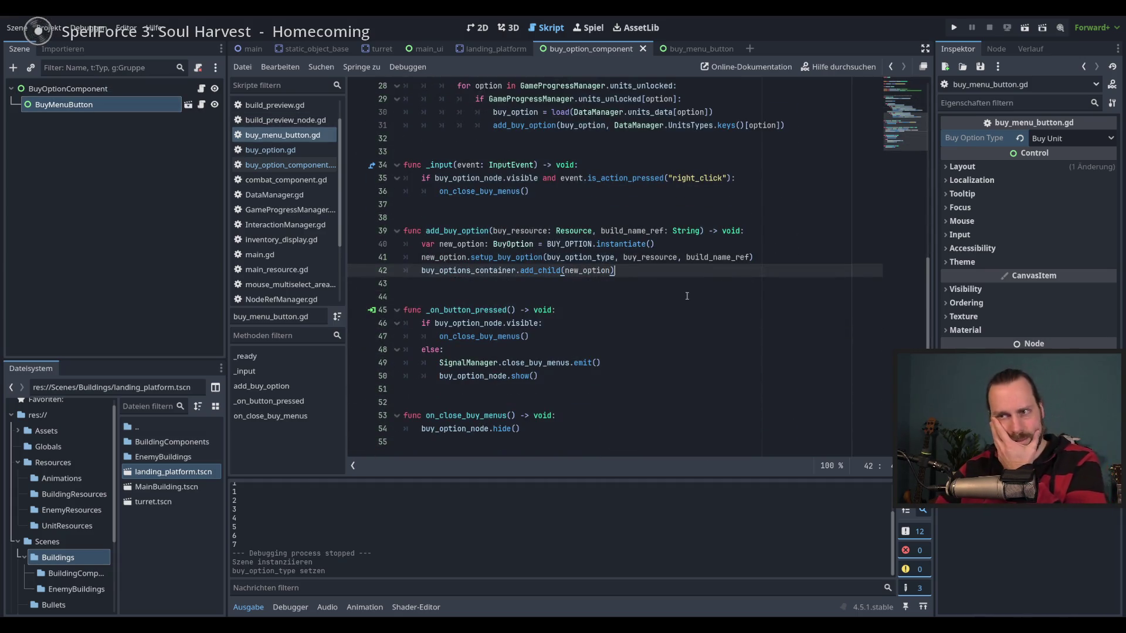
pyautogui.doubleClick(478, 309)
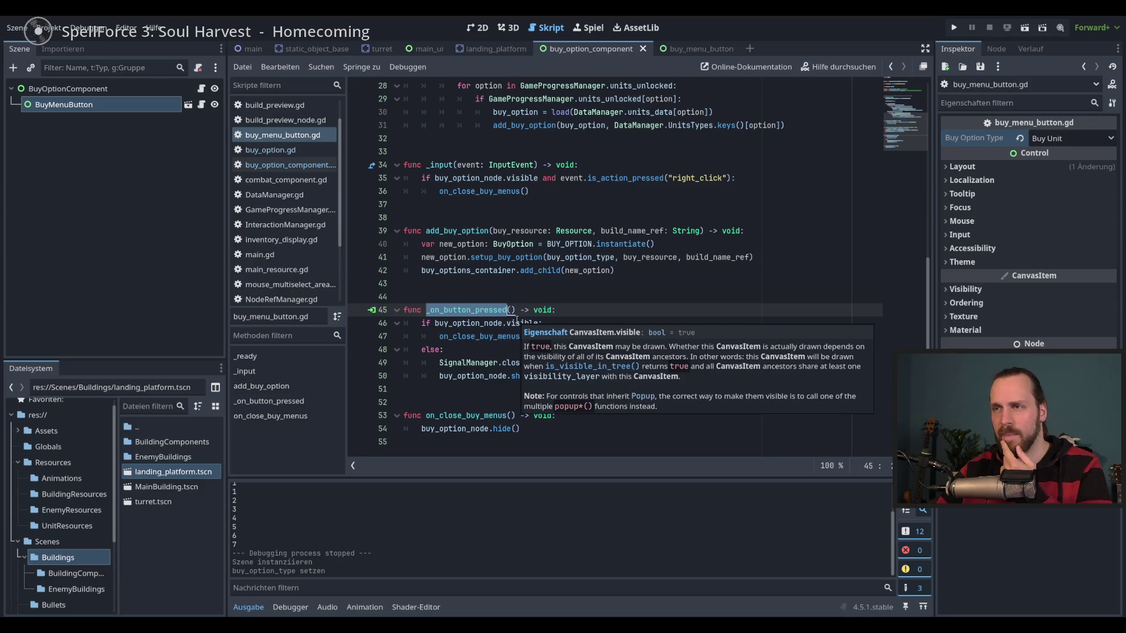
pyautogui.click(610, 323)
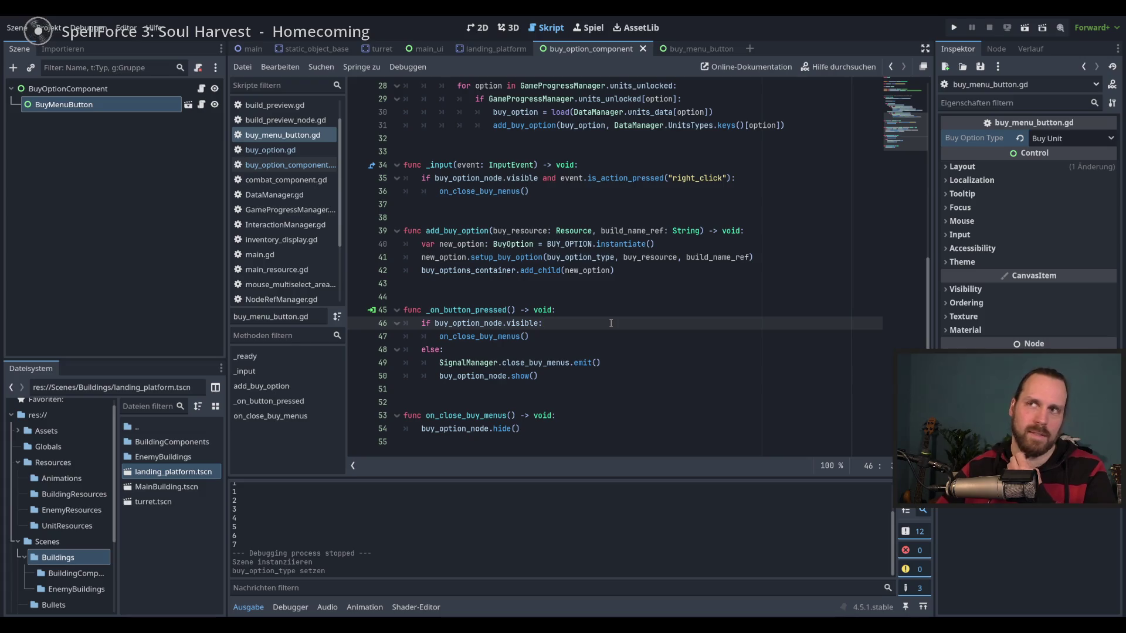
pyautogui.scroll(3, 610, 323)
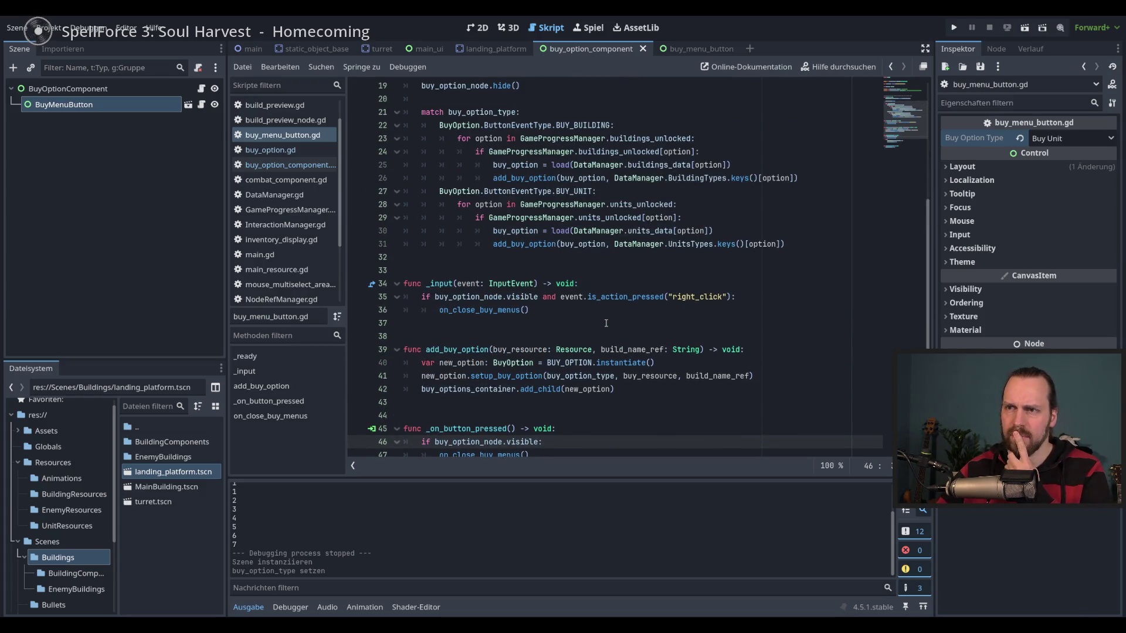
pyautogui.moveTo(483, 285); pyautogui.dragTo(527, 298)
pyautogui.click(558, 314)
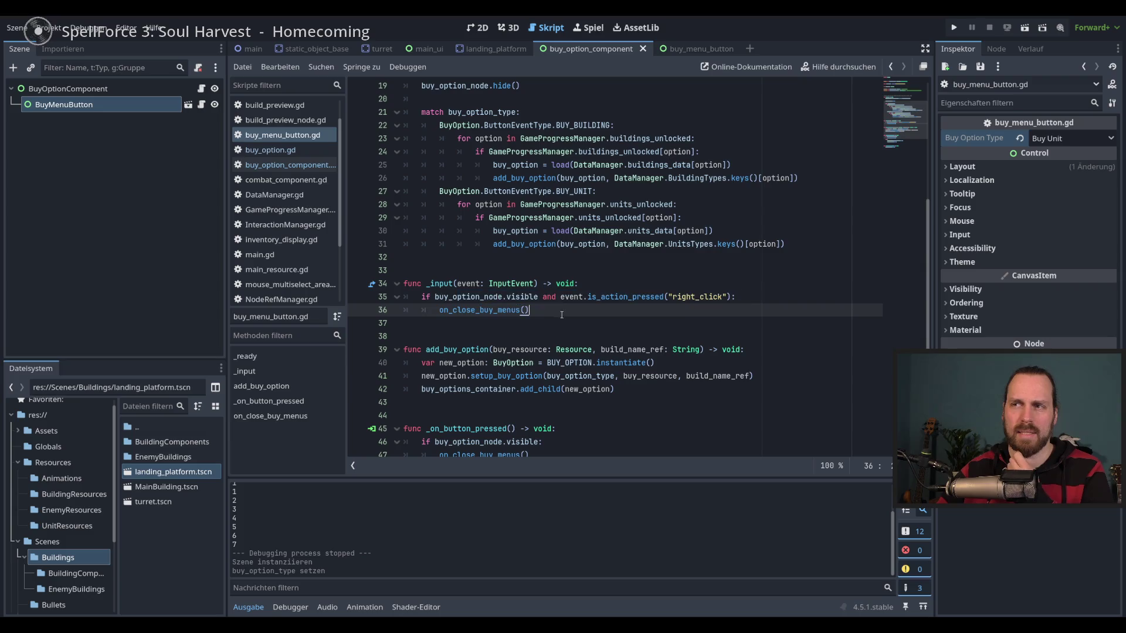
pyautogui.scroll(-2, 582, 319)
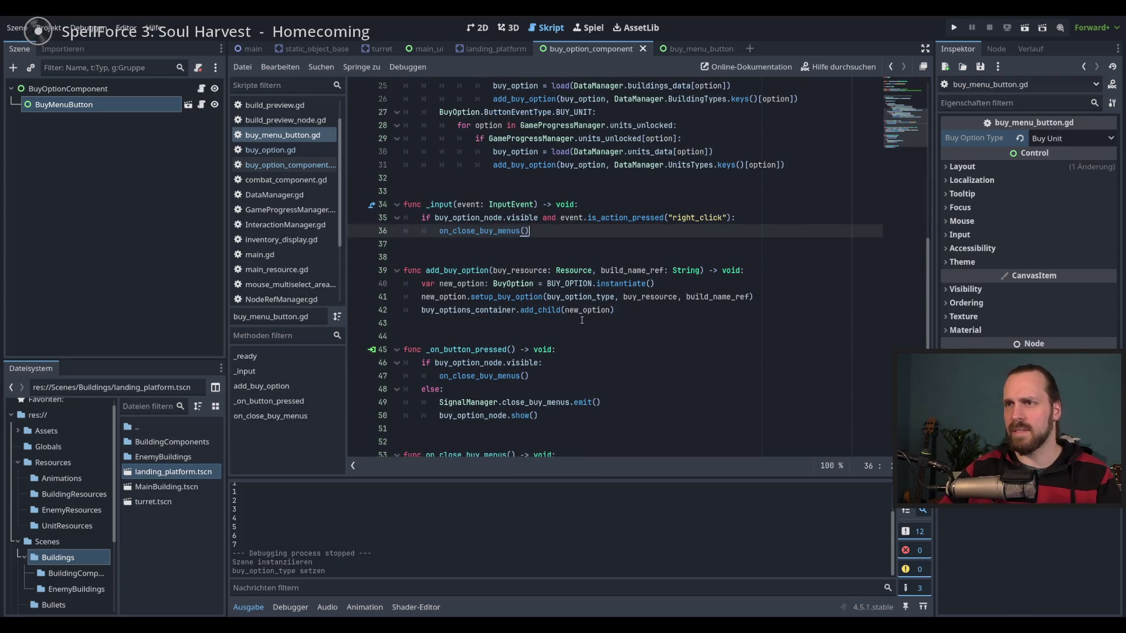
pyautogui.moveTo(449, 267)
pyautogui.mouseDown()
pyautogui.moveTo(756, 298)
pyautogui.moveTo(652, 312)
pyautogui.mouseUp()
pyautogui.click(652, 311)
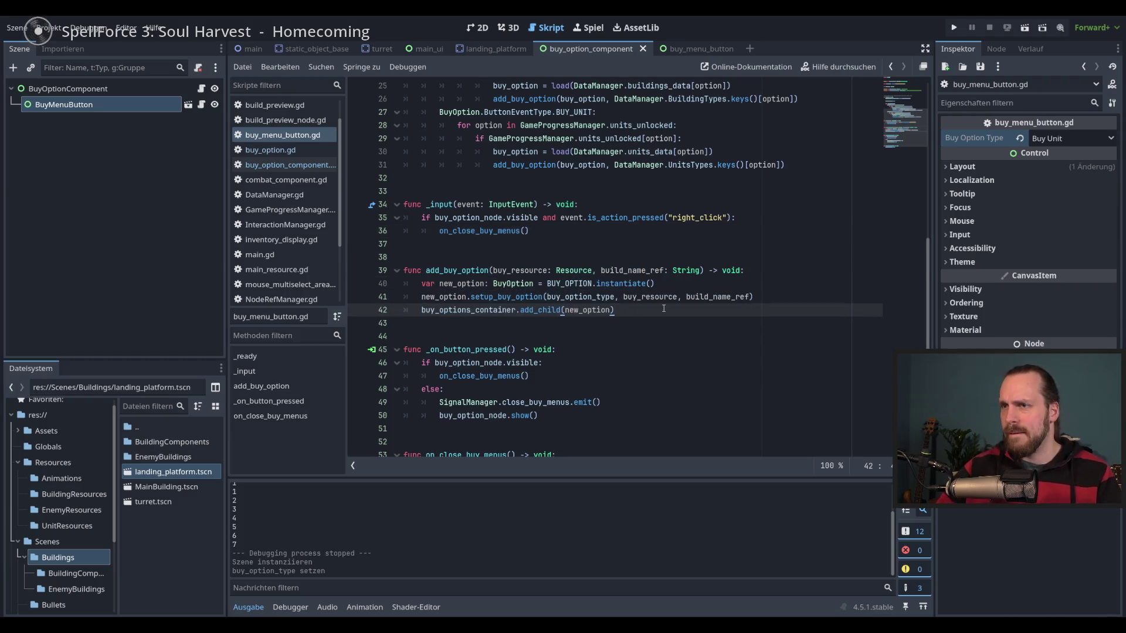
pyautogui.scroll(4, 664, 309)
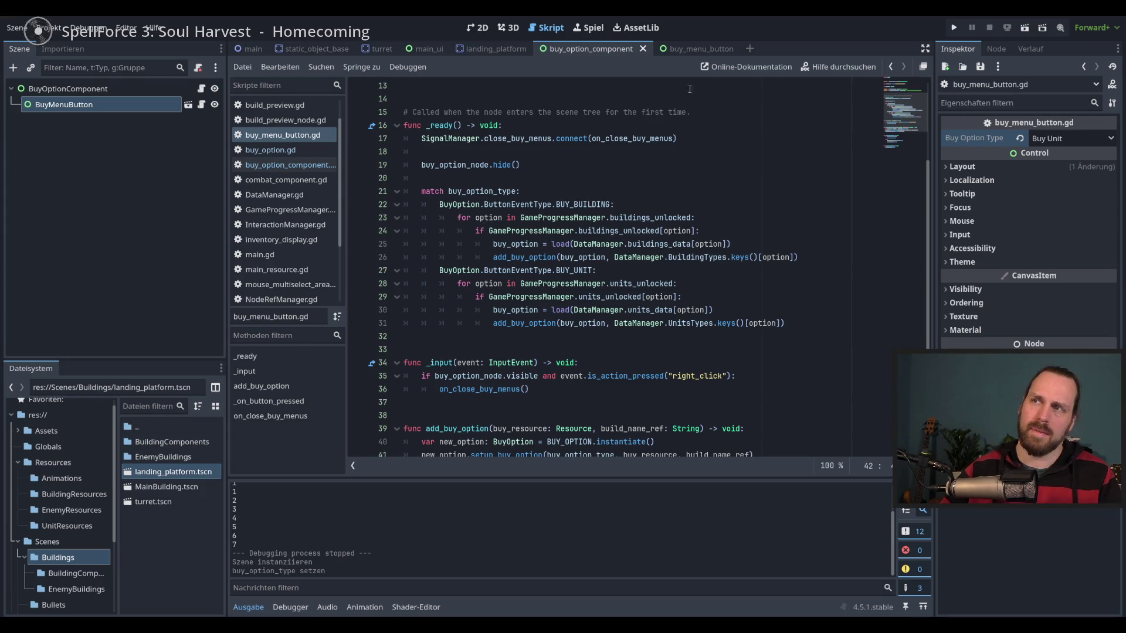
pyautogui.click(688, 51)
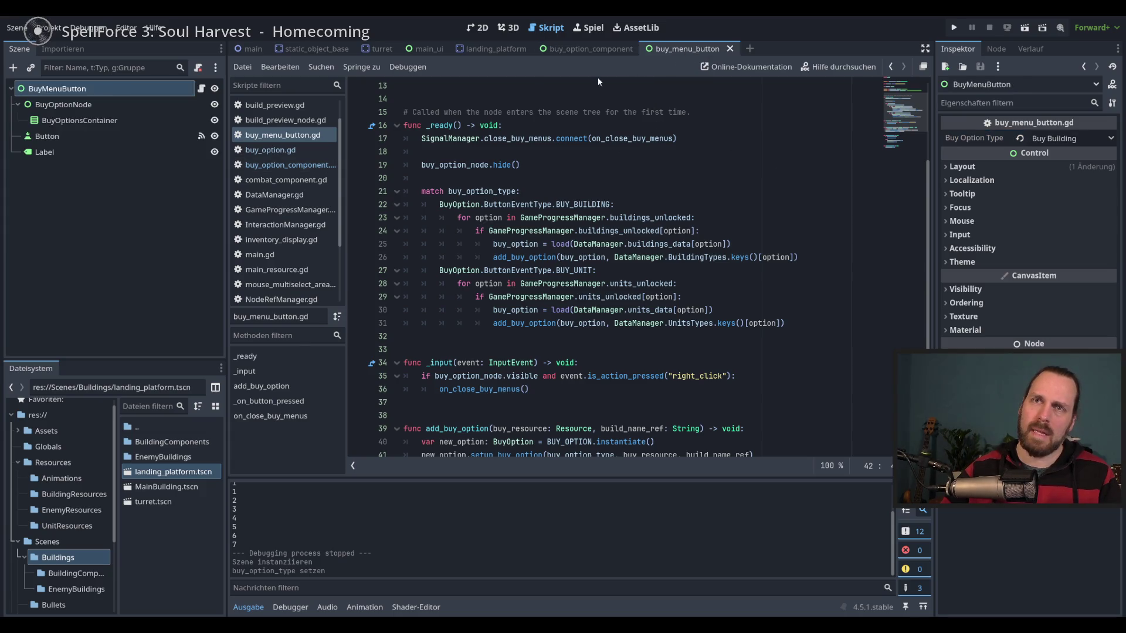
# Switch between BuyOptionNode and BuyOptionsContainer to compare their properties.
pyautogui.click(65, 106)
pyautogui.click(65, 121)
pyautogui.click(65, 106)
pyautogui.click(66, 121)
pyautogui.click(65, 105)
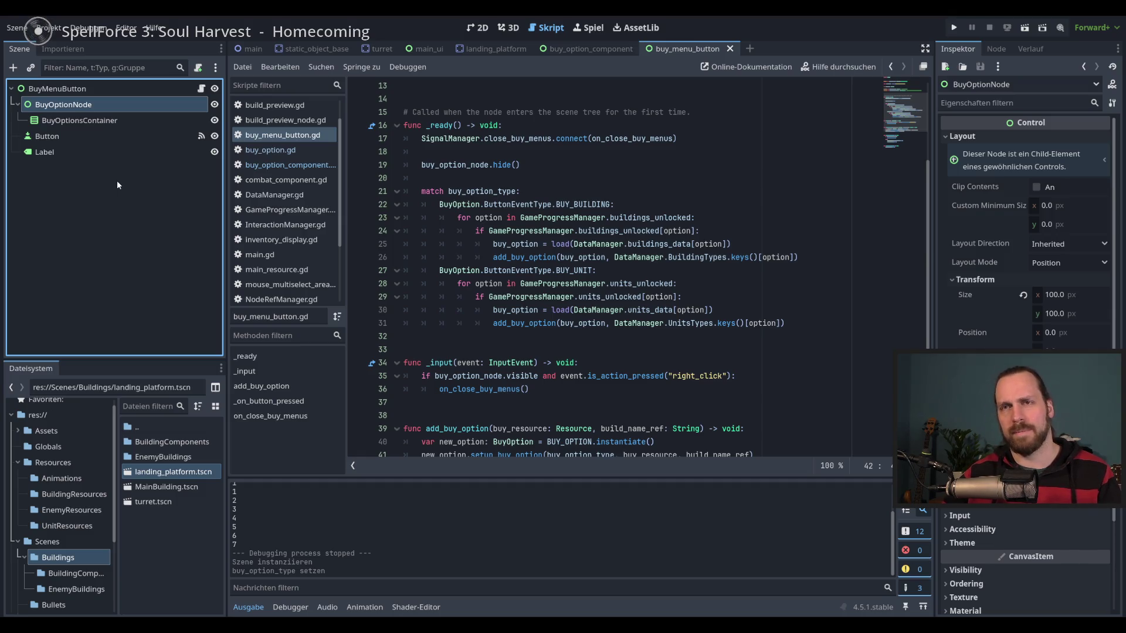
pyautogui.click(80, 109)
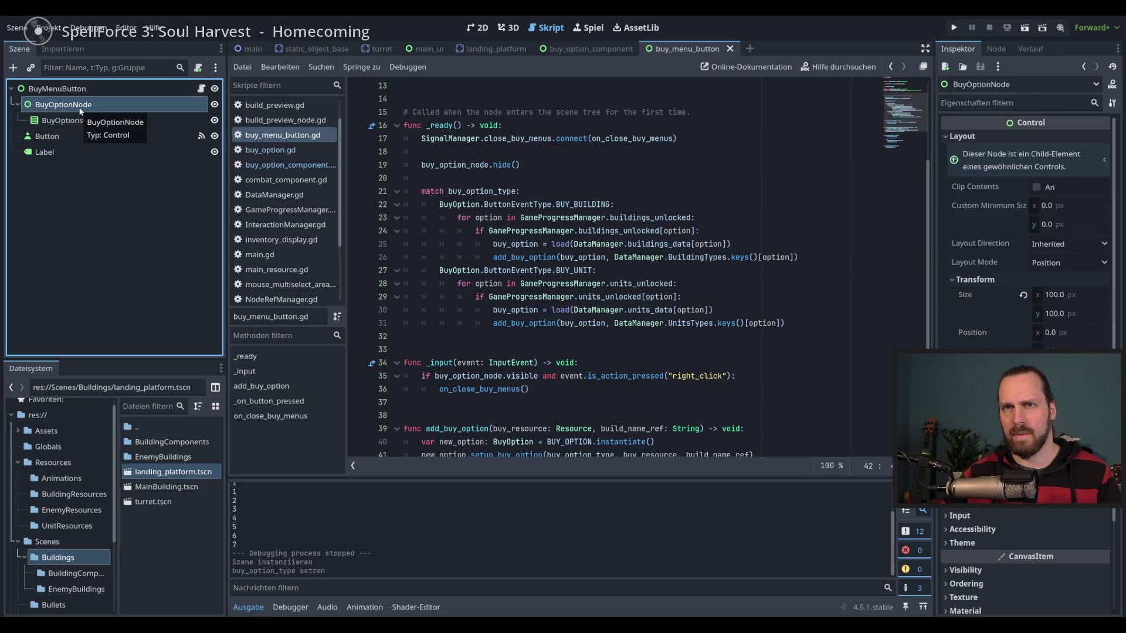
# Inspect the root, Button and Label, then check BuyOptionNode's 100 × 100 layout and container size.
pyautogui.click(106, 89)
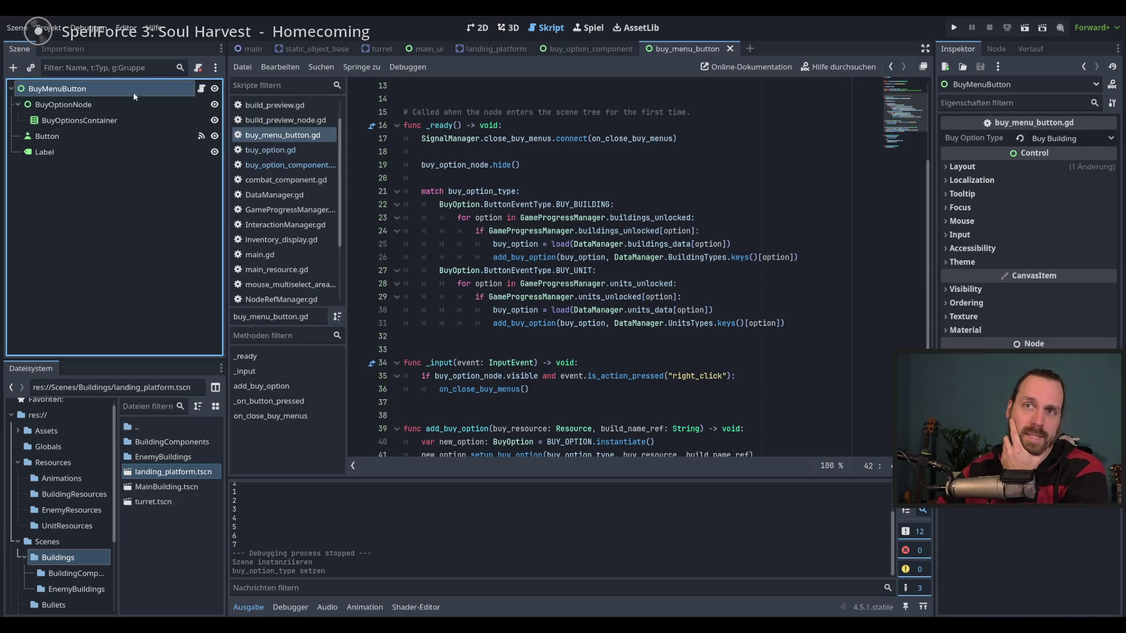
pyautogui.click(100, 136)
pyautogui.click(96, 152)
pyautogui.click(93, 90)
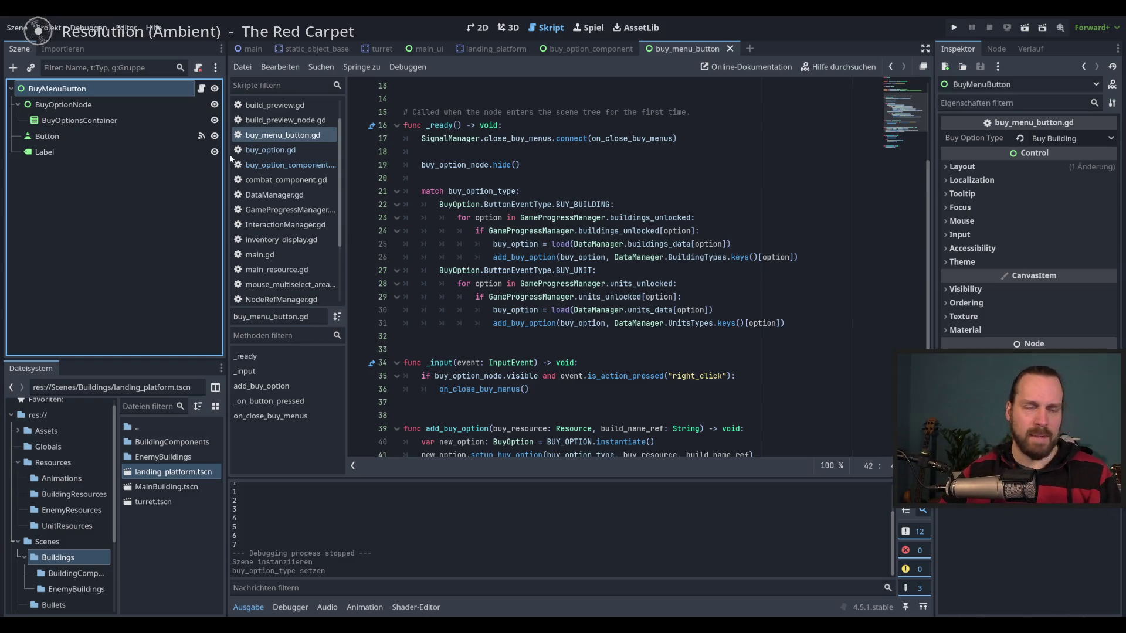
pyautogui.click(118, 104)
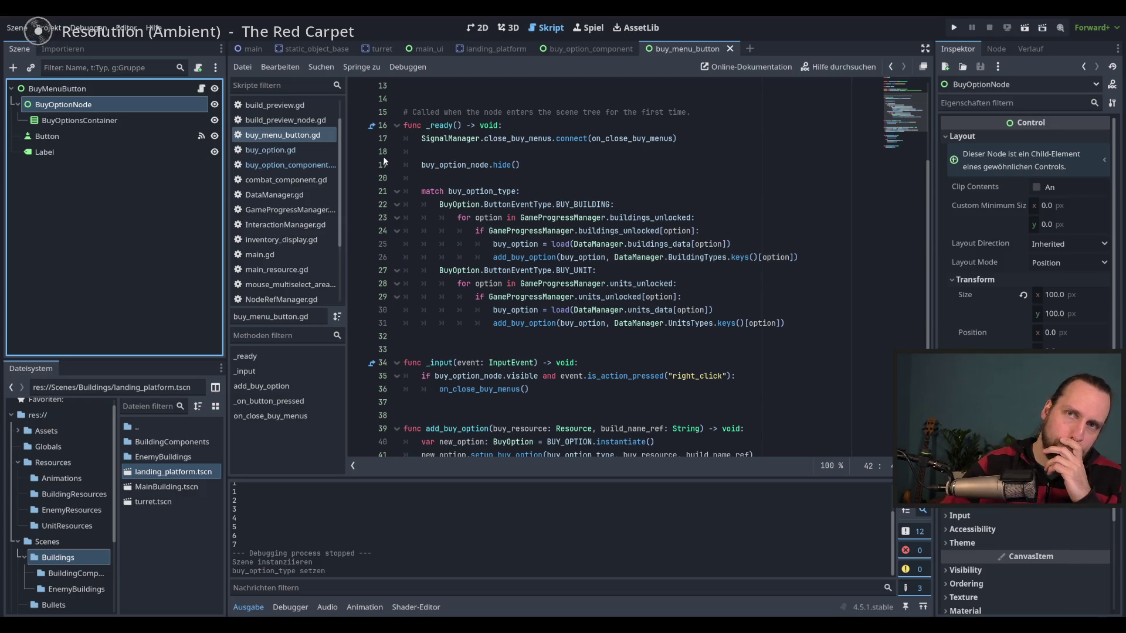
pyautogui.click(154, 116)
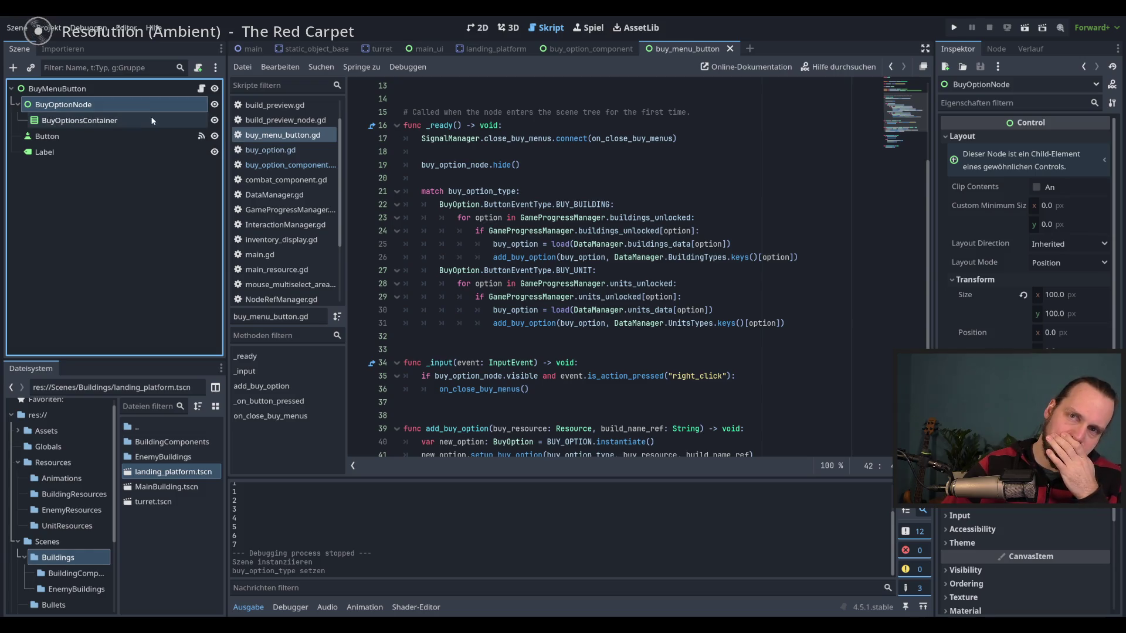
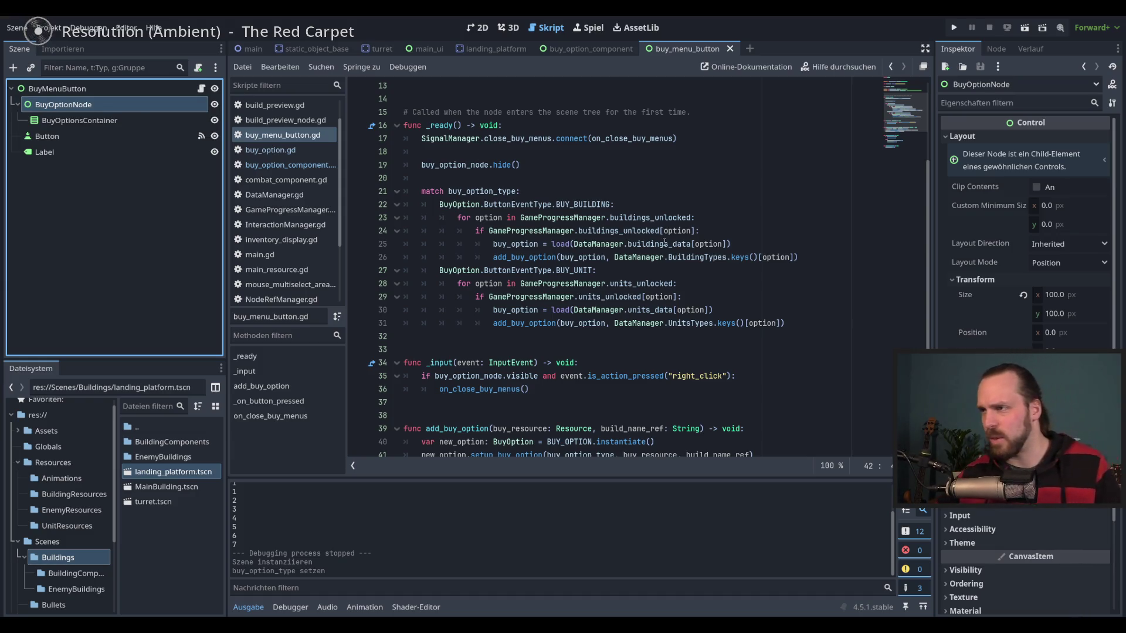
# Look over the match block and BUY_BUILDING case in buy_menu_button.gd.
pyautogui.scroll(-3, 663, 249)
pyautogui.click(605, 271)
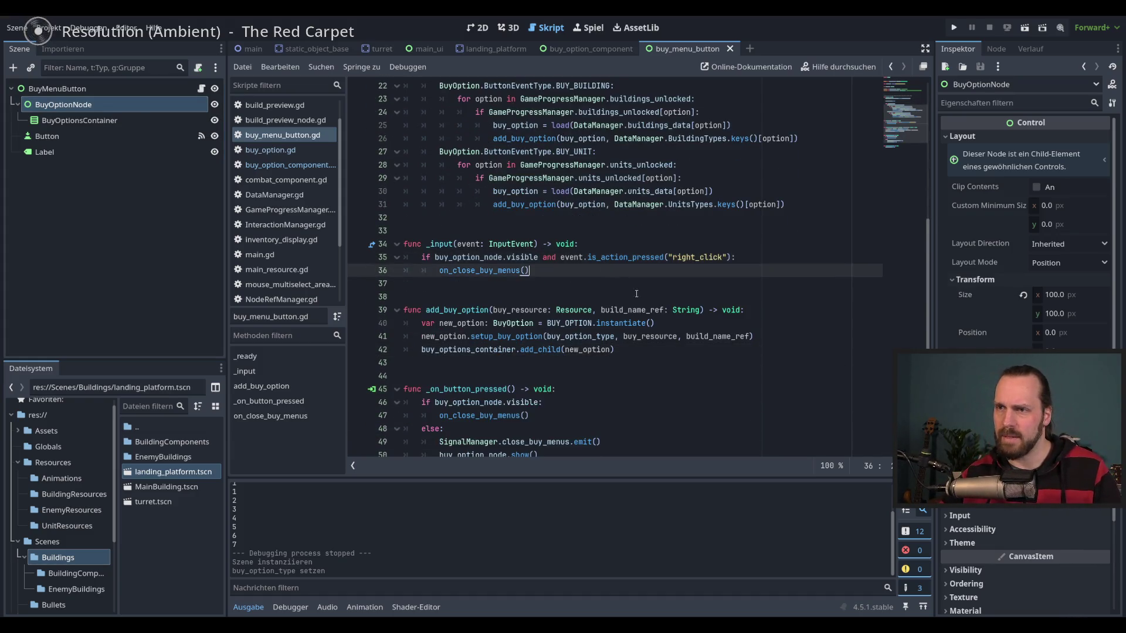
pyautogui.scroll(-2, 699, 314)
pyautogui.scroll(4, 689, 314)
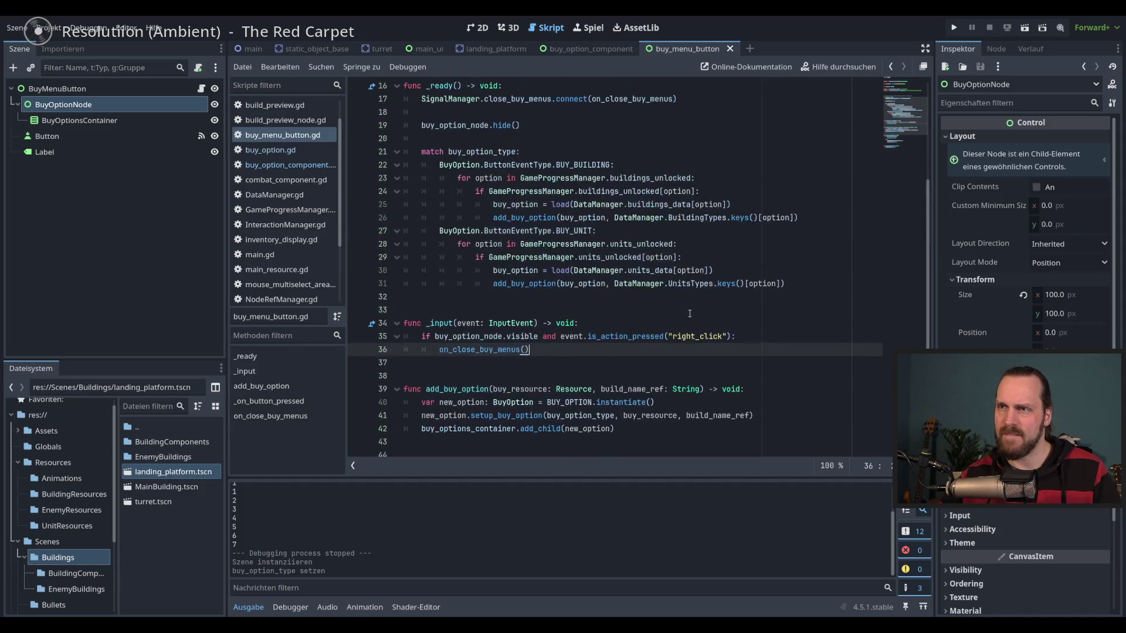
pyautogui.scroll(1, 689, 312)
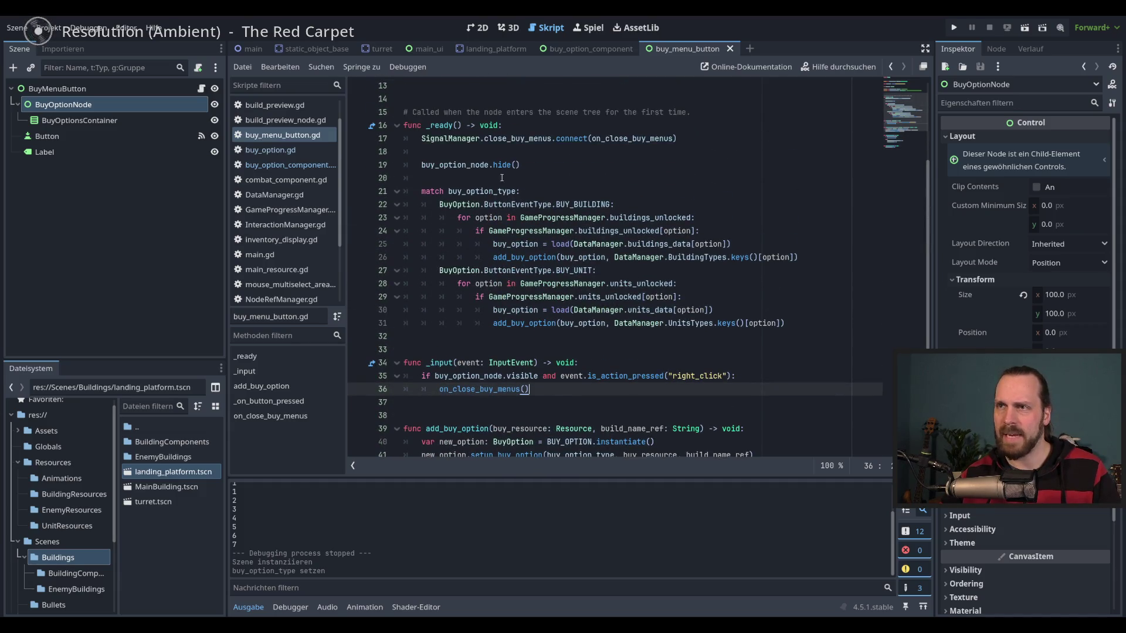
pyautogui.moveTo(686, 241)
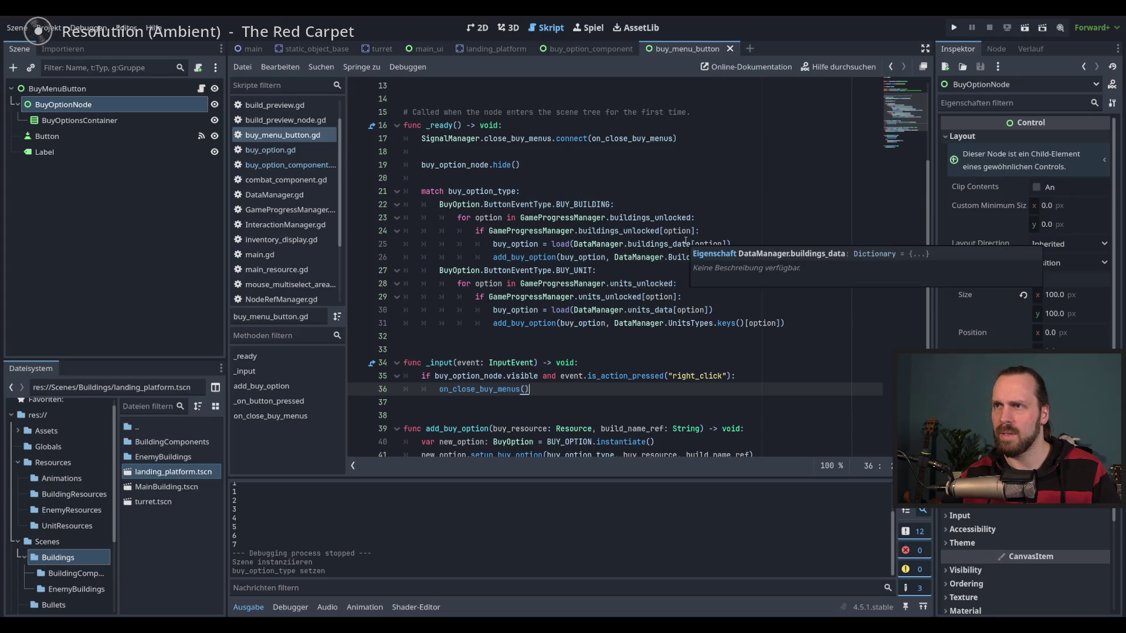
pyautogui.click(589, 168)
pyautogui.click(596, 193)
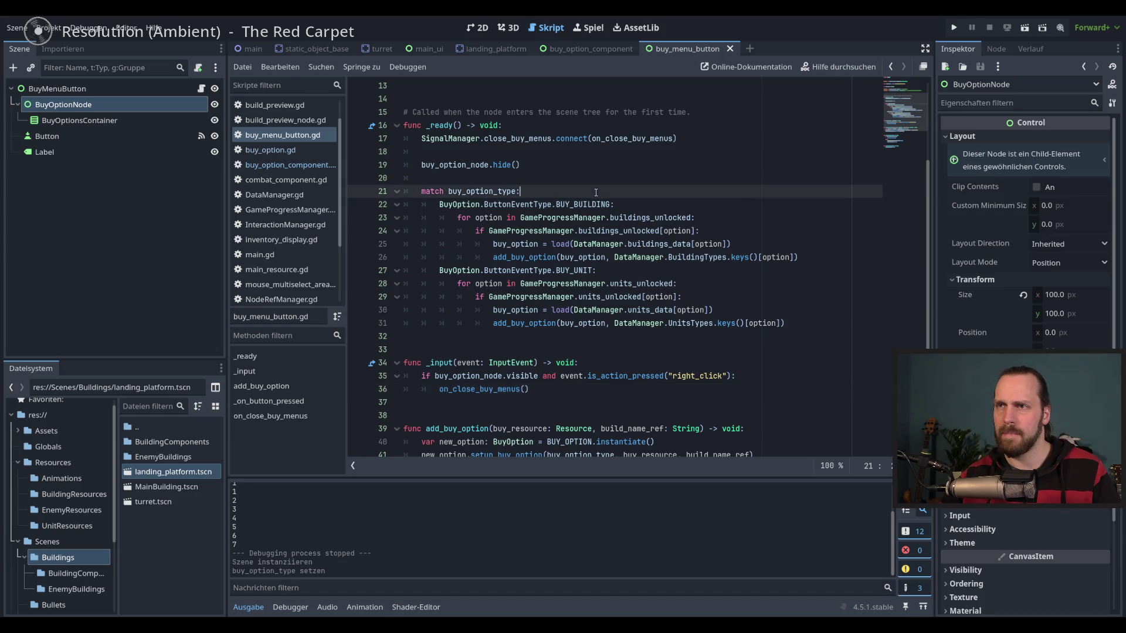
pyautogui.click(657, 206)
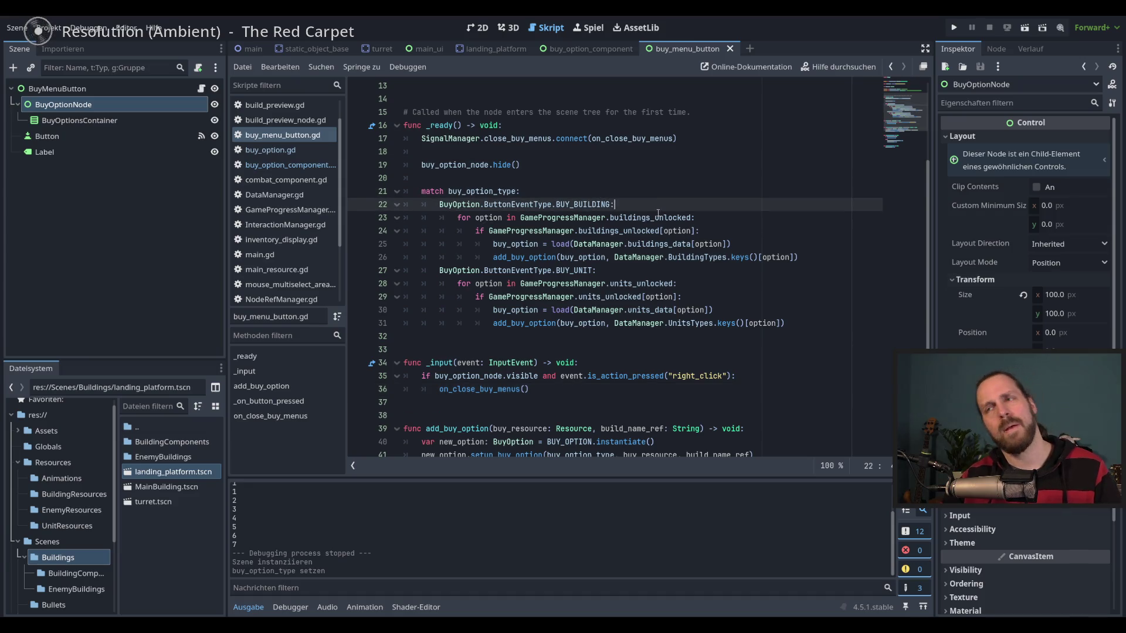
pyautogui.moveTo(658, 214)
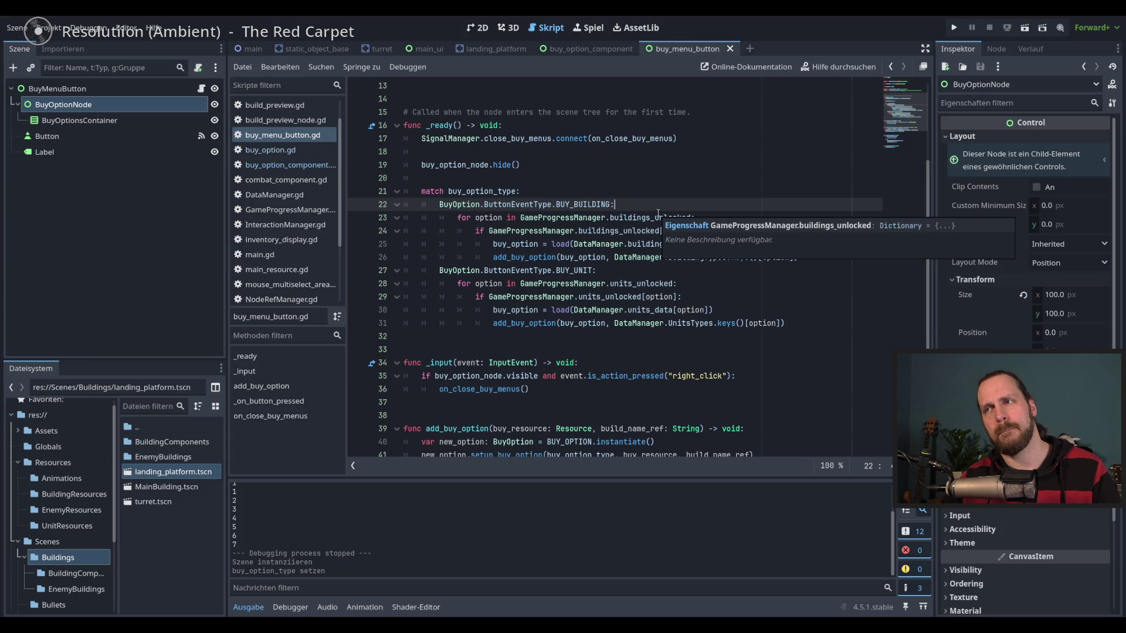
pyautogui.scroll(-3, 658, 215)
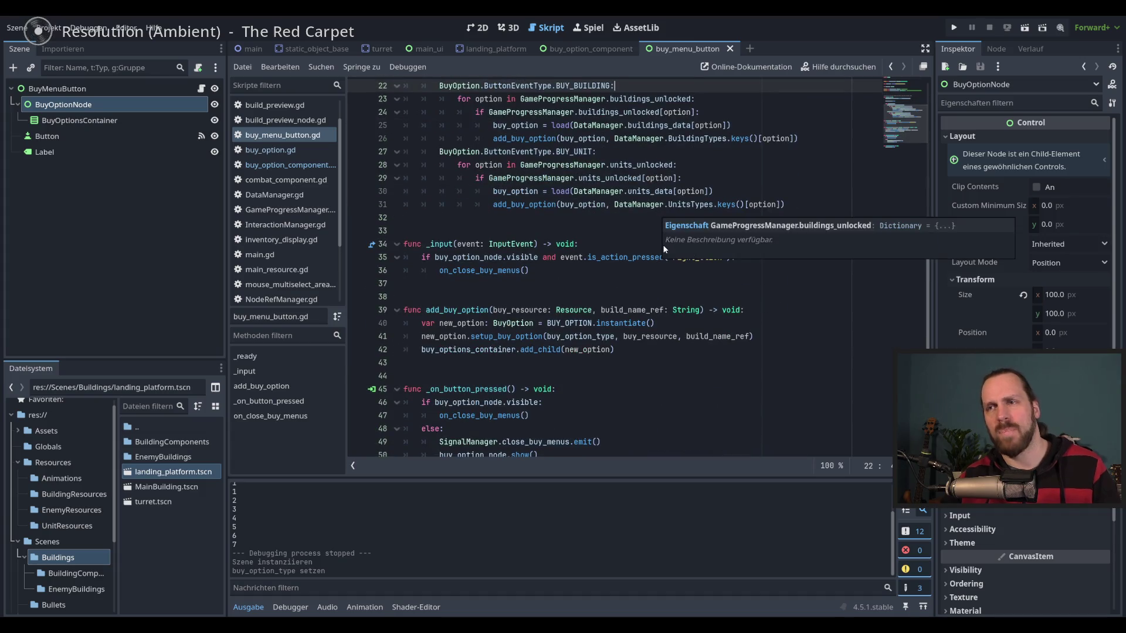
pyautogui.scroll(4, 568, 268)
pyautogui.scroll(-6, 568, 268)
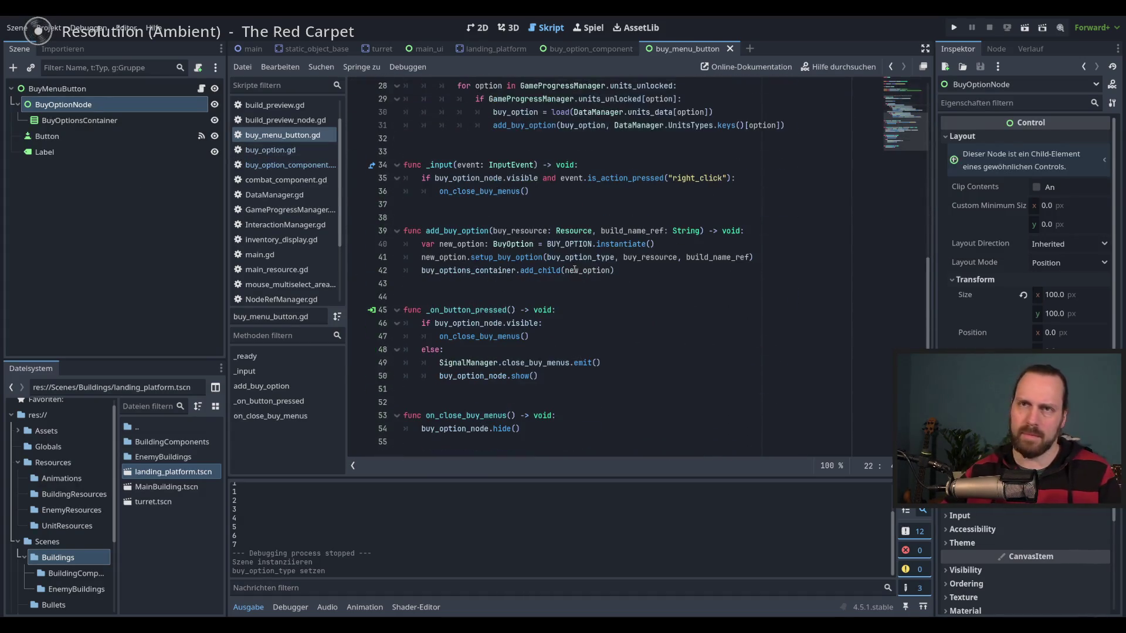
# Attach a new script, buy_option_node.gd, to the BuyOptionNode node.
pyautogui.click(99, 88)
pyautogui.click(100, 103)
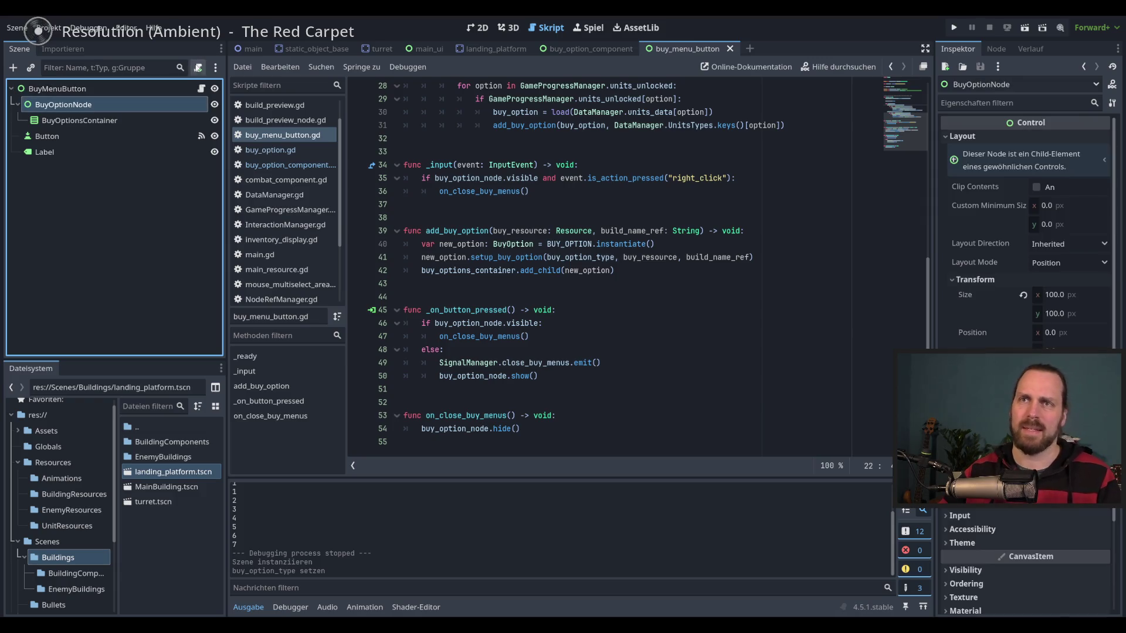
pyautogui.click(198, 68)
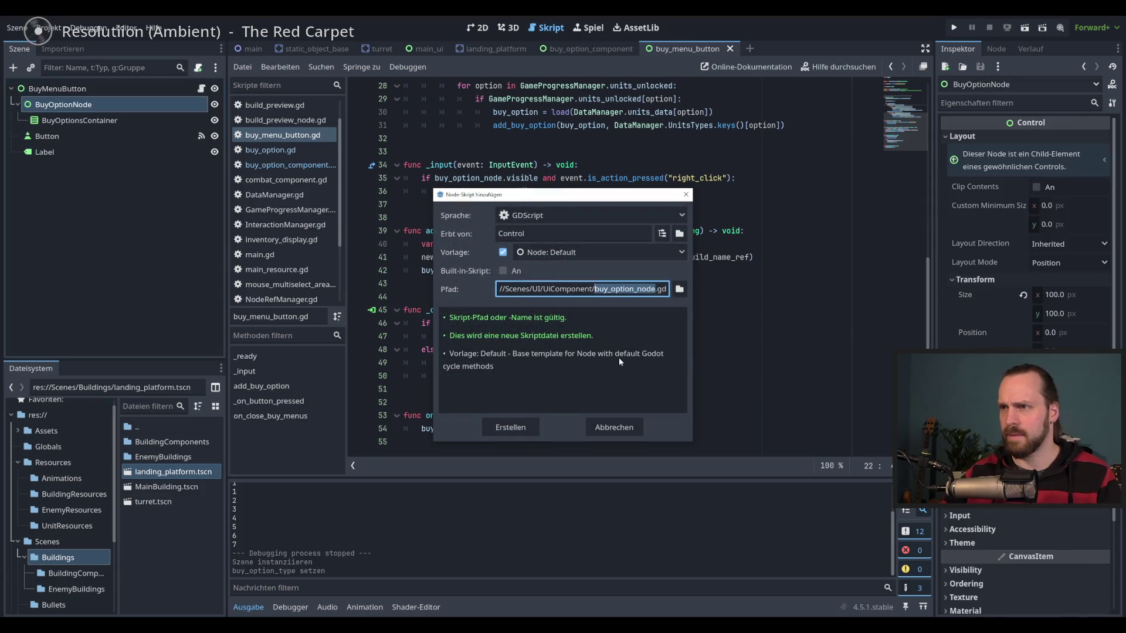
pyautogui.click(512, 428)
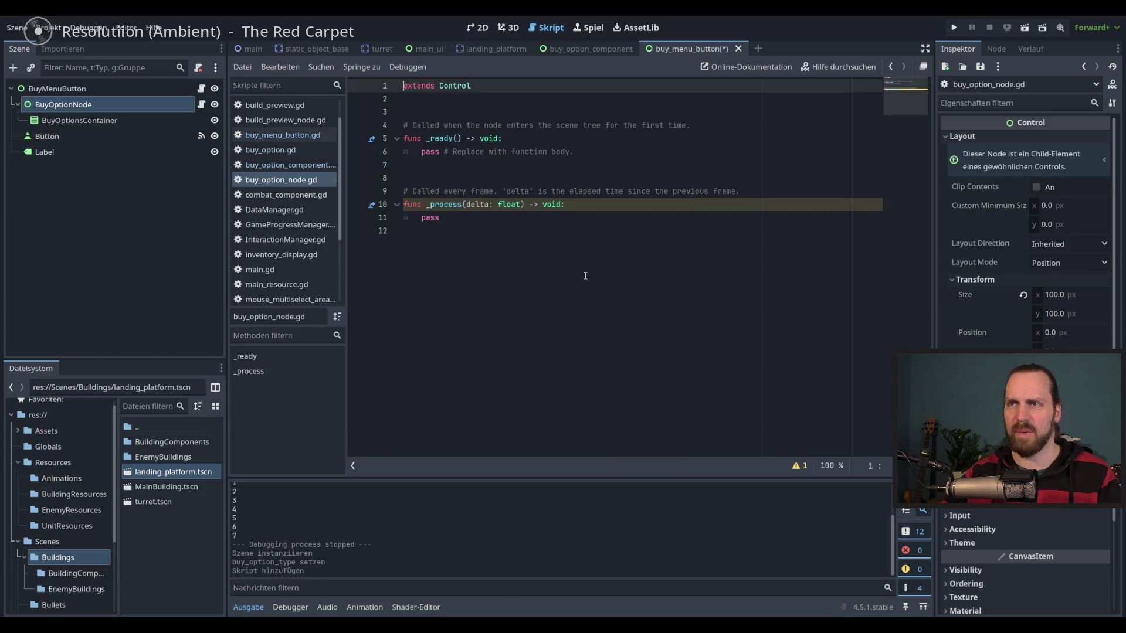
# Remove the empty _process function from the new script and save.
pyautogui.moveTo(415, 176); pyautogui.dragTo(410, 233)
pyautogui.press('BackSpace')
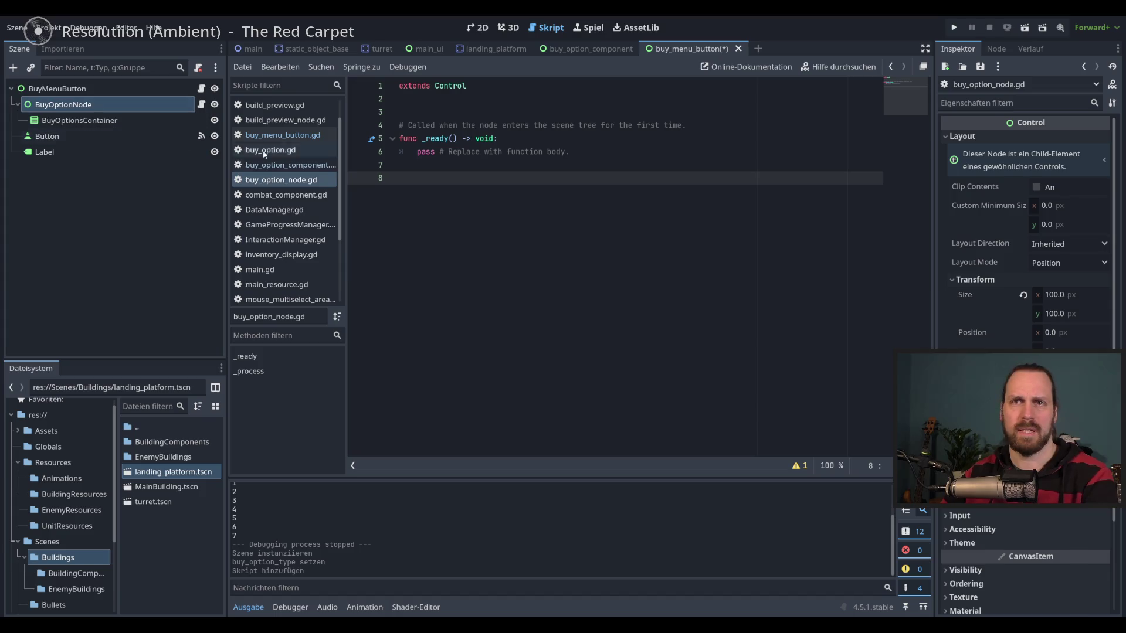
pyautogui.hotkey('ctrl', 's')
# Return to buy_menu_button.gd and run the project with F5.
pyautogui.click(282, 135)
pyautogui.scroll(2, 665, 277)
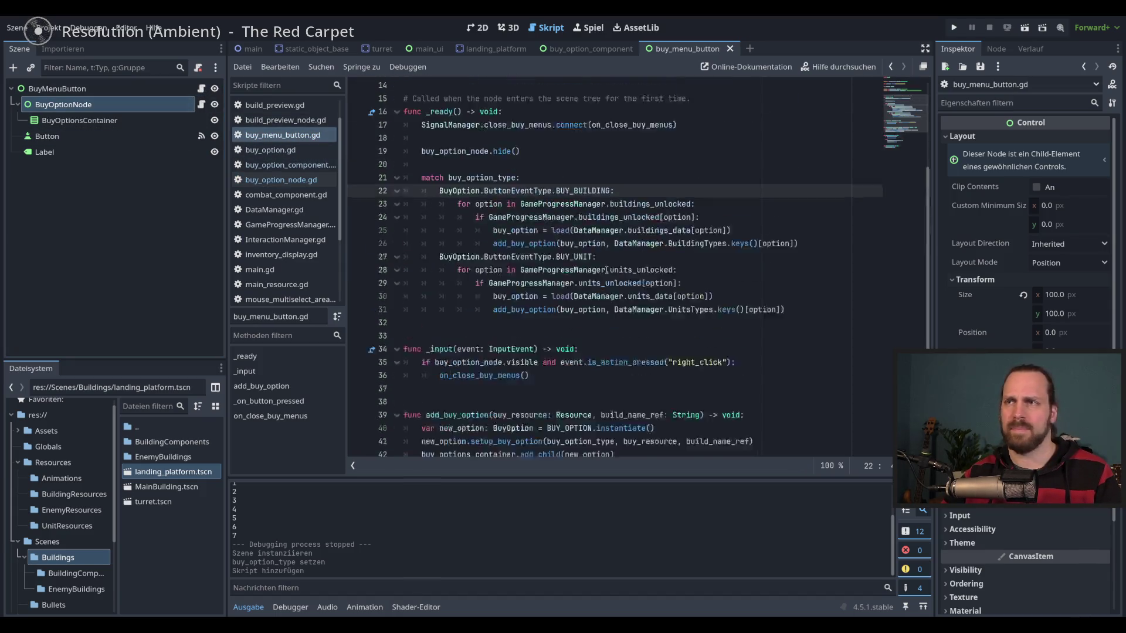
pyautogui.scroll(4, 665, 277)
pyautogui.scroll(2, 548, 276)
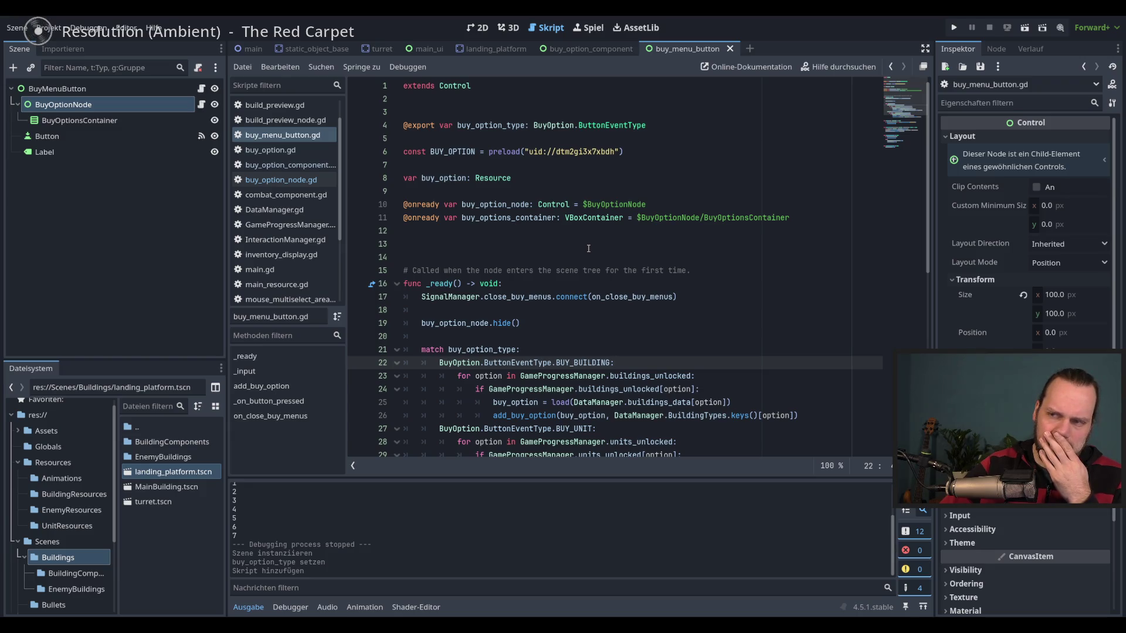
pyautogui.press('F5')
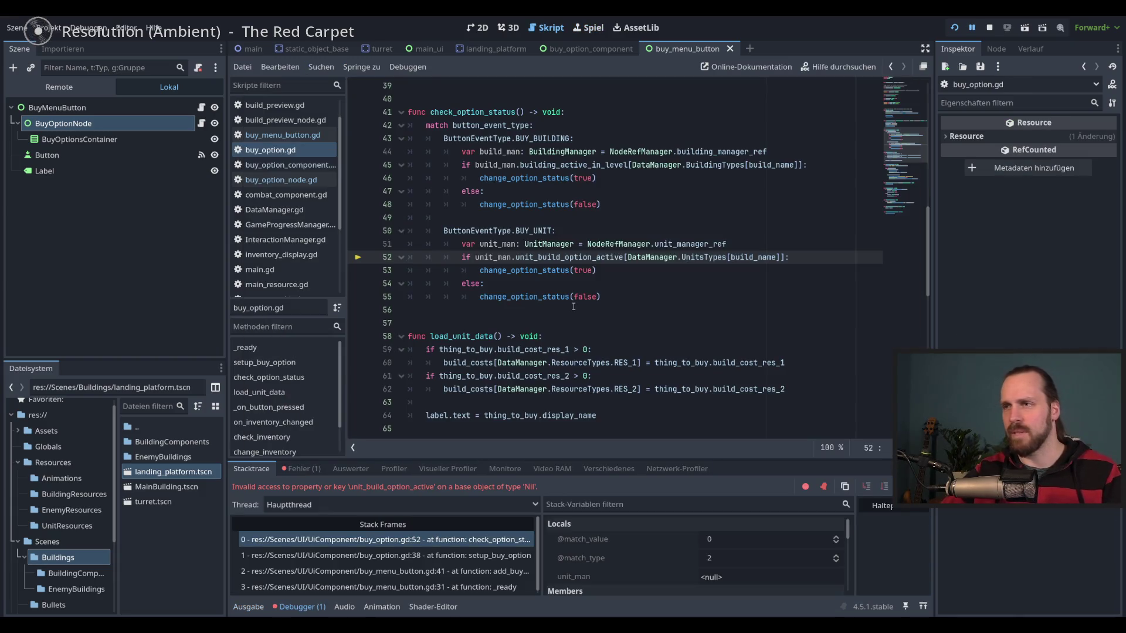
# Inspect the Nil unit-manager error at buy_option.gd line 52, then stop the game with F8.
pyautogui.scroll(5, 573, 306)
pyautogui.scroll(-4, 574, 307)
pyautogui.scroll(10, 573, 306)
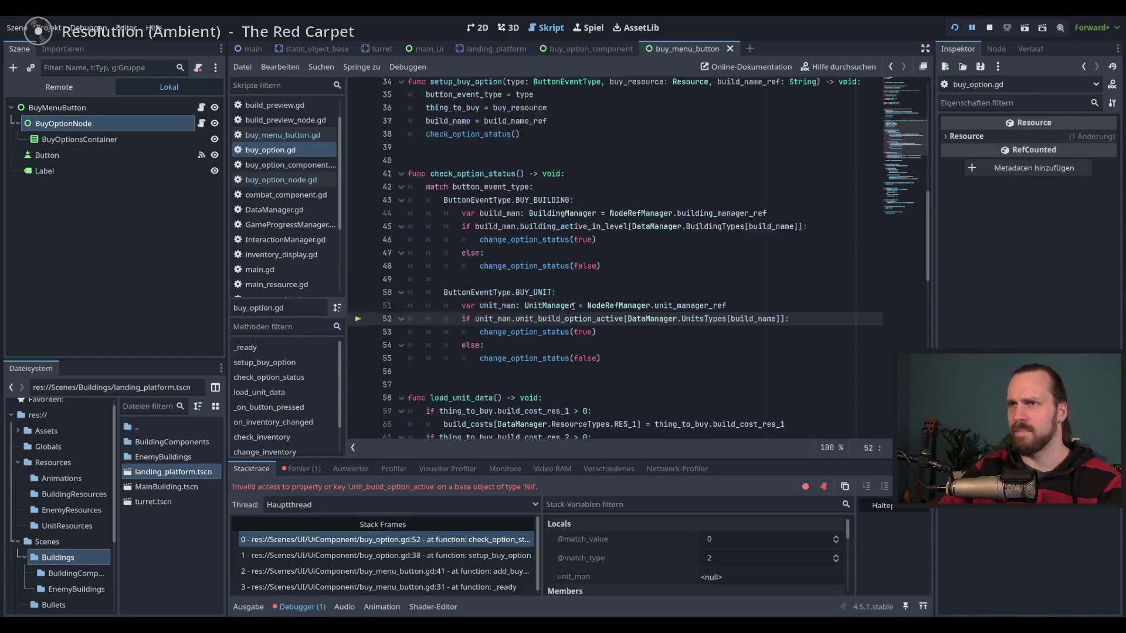
pyautogui.scroll(-6, 576, 297)
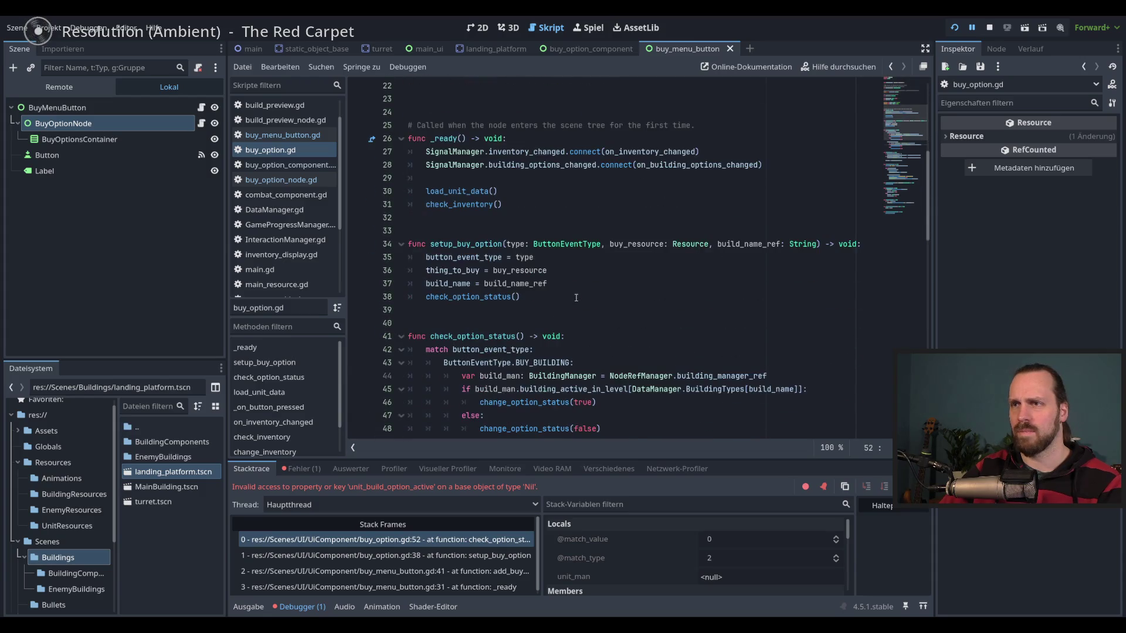
pyautogui.scroll(-4, 625, 301)
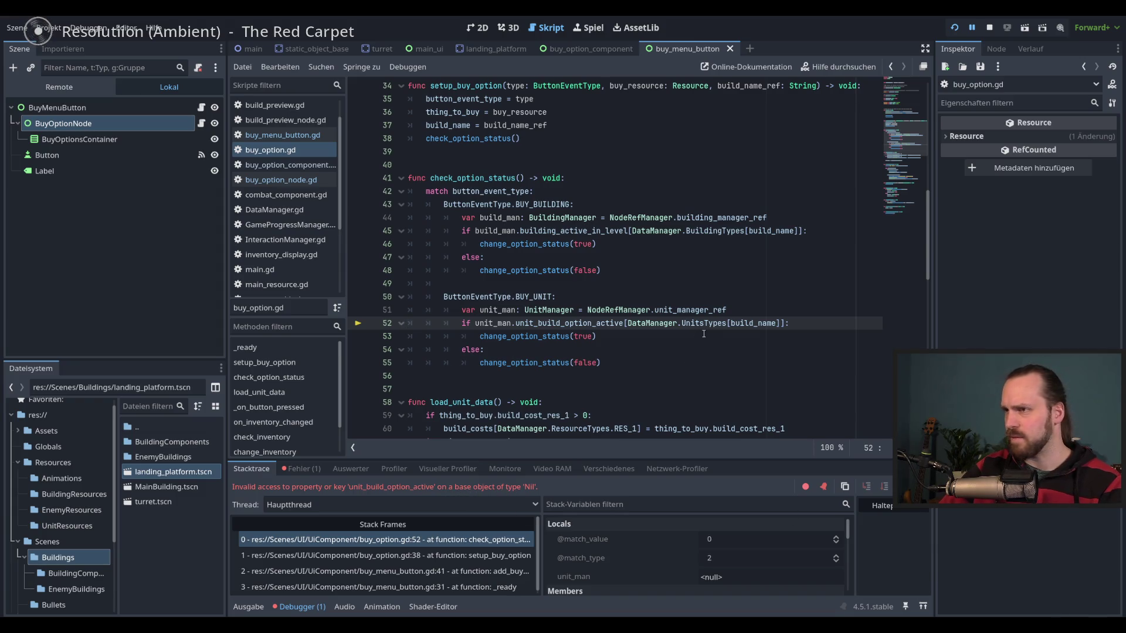
pyautogui.press('F8')
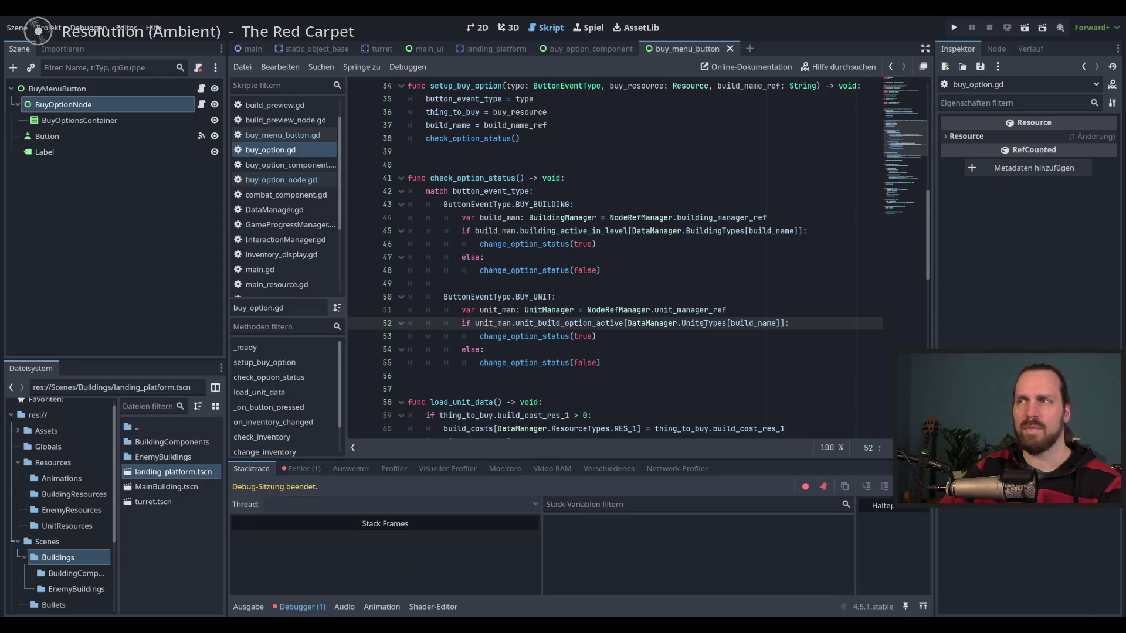
# Switch to buy_menu_button.gd and select the match block on lines 21–31.
pyautogui.moveTo(755, 232)
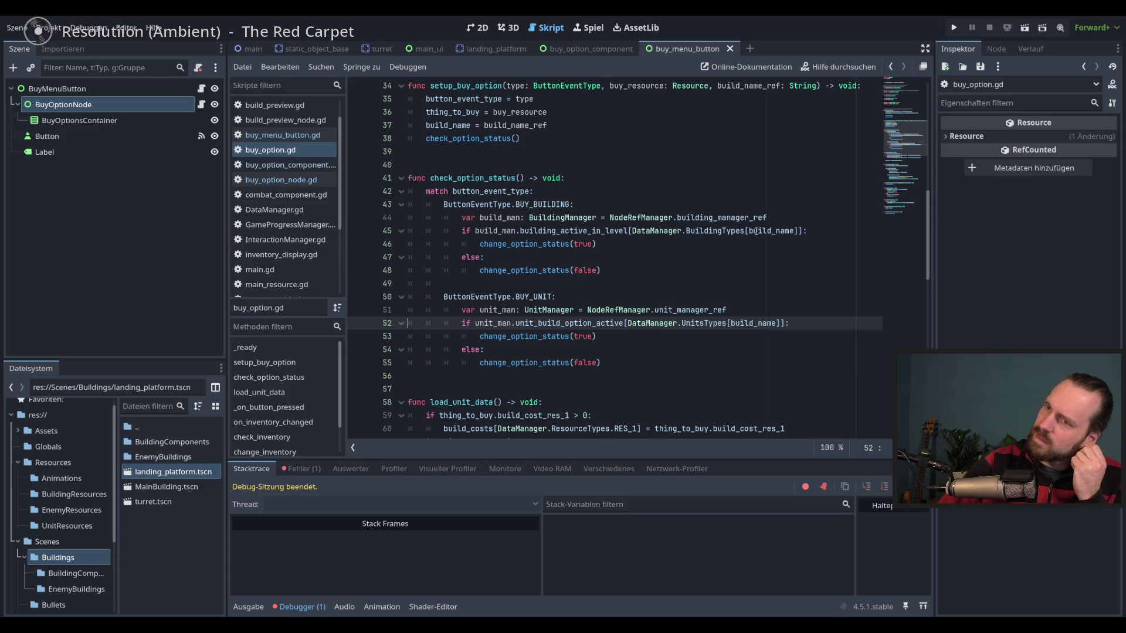
pyautogui.click(820, 329)
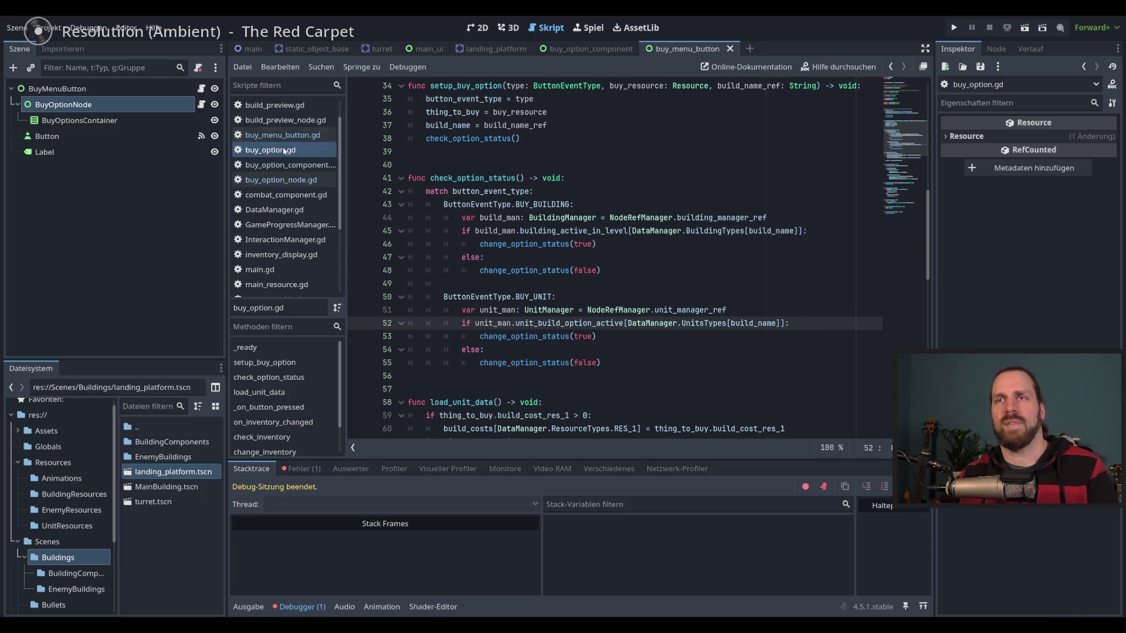
pyautogui.click(204, 105)
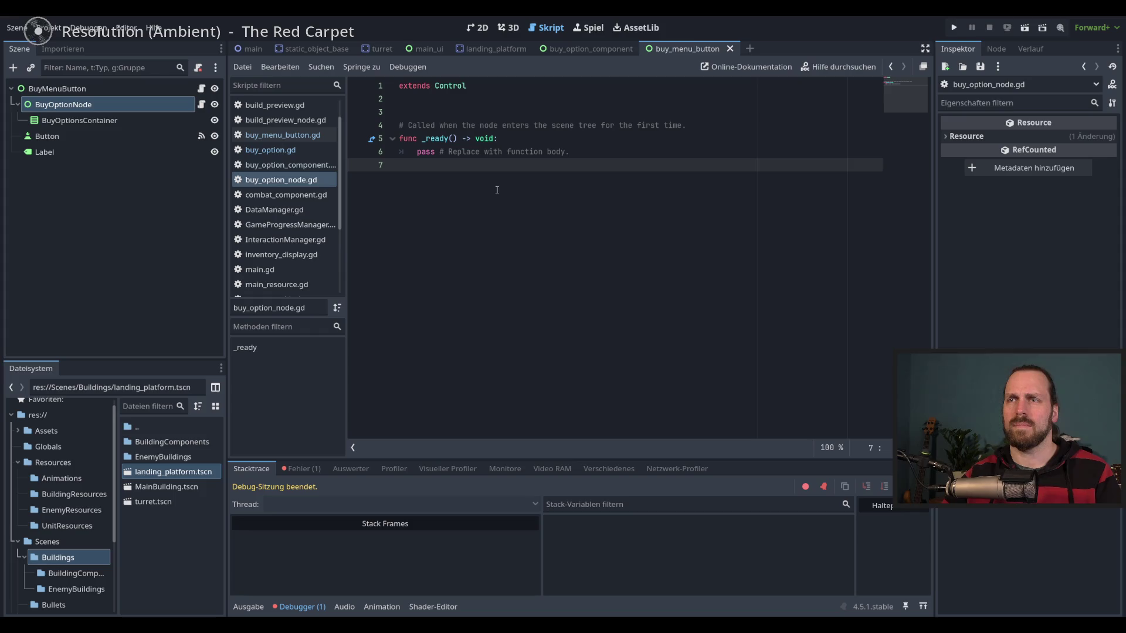
pyautogui.click(201, 89)
pyautogui.scroll(-6, 762, 226)
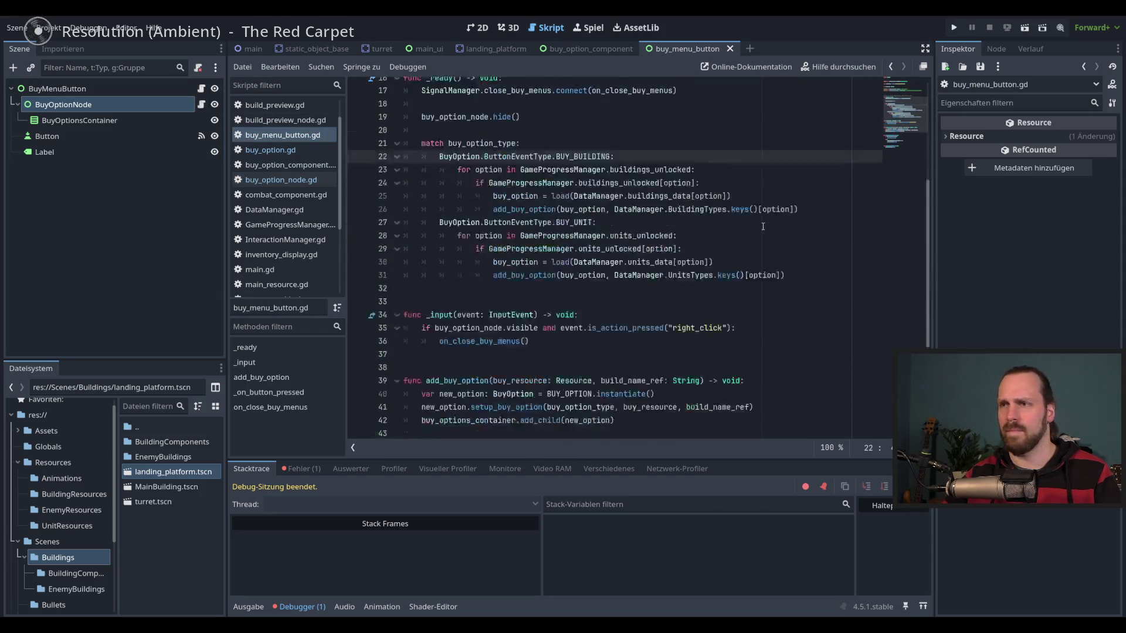
pyautogui.scroll(-2, 763, 227)
pyautogui.scroll(4, 762, 227)
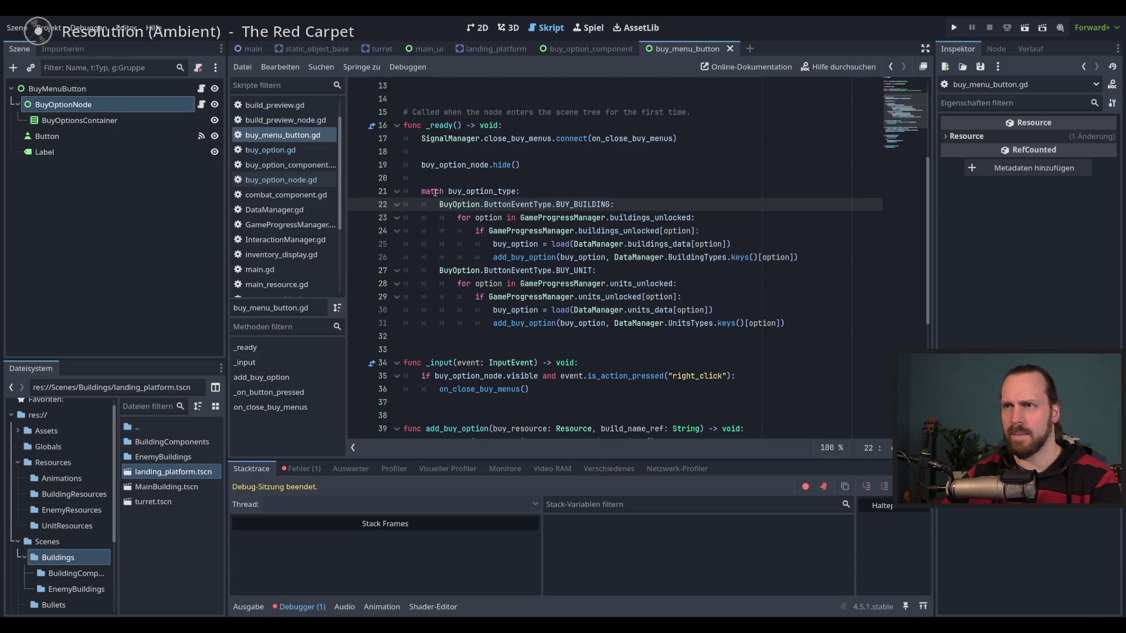
pyautogui.moveTo(421, 191)
pyautogui.mouseDown()
pyautogui.moveTo(703, 271)
pyautogui.moveTo(813, 326)
pyautogui.mouseUp()
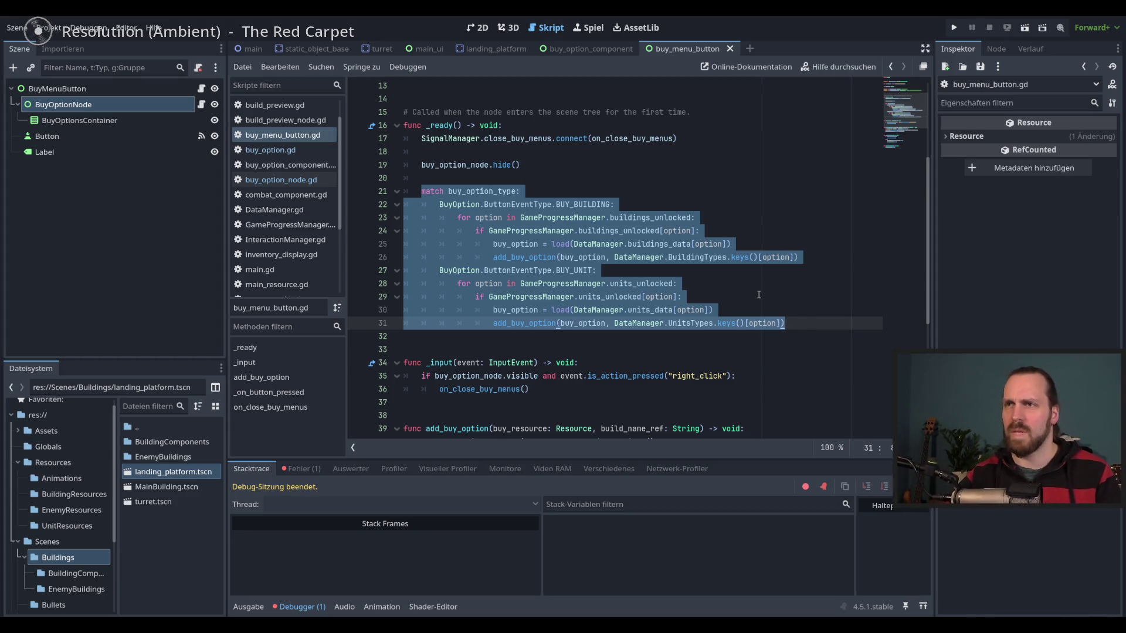
# Check BuyMenuButton's Buy Option Type setting, then return to BuyOptionNode.
pyautogui.scroll(3, 463, 126)
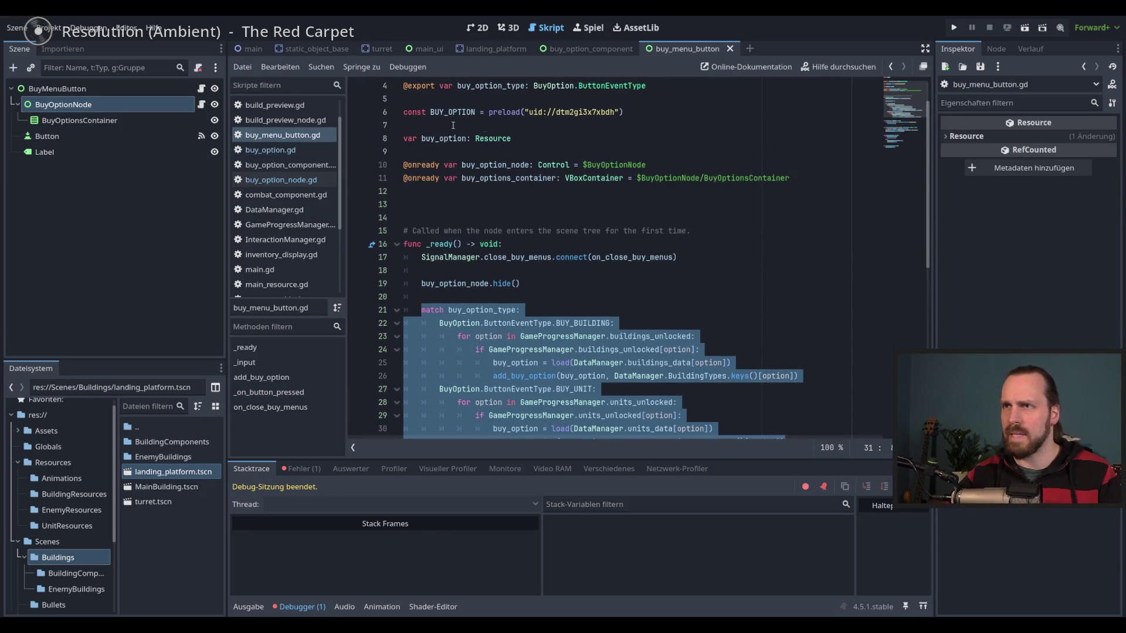
pyautogui.click(57, 88)
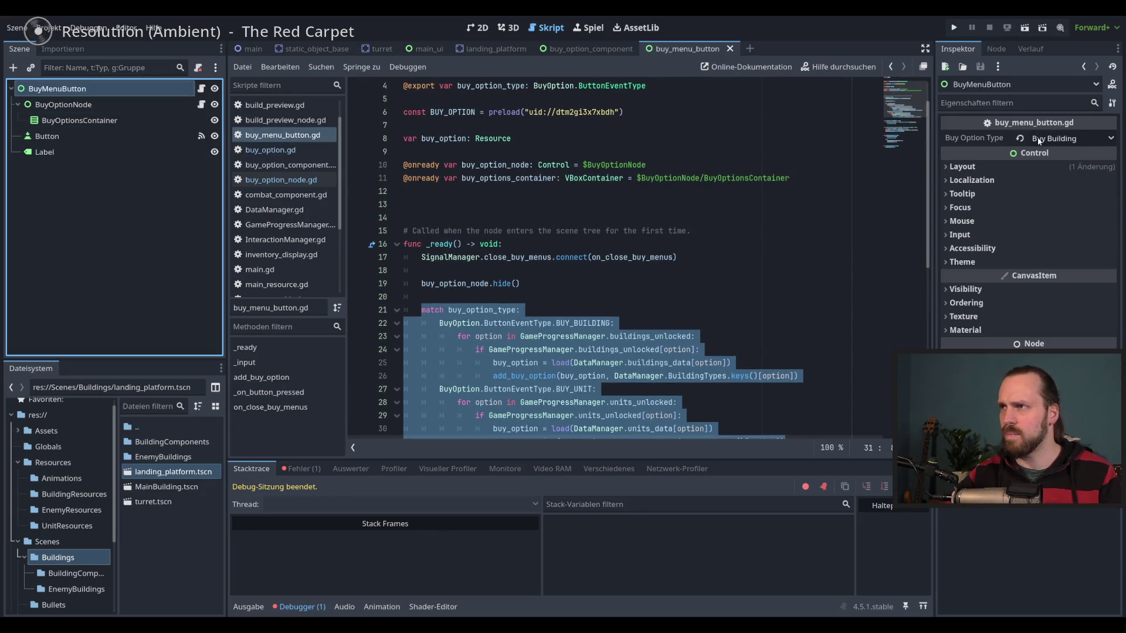
pyautogui.scroll(-2, 587, 176)
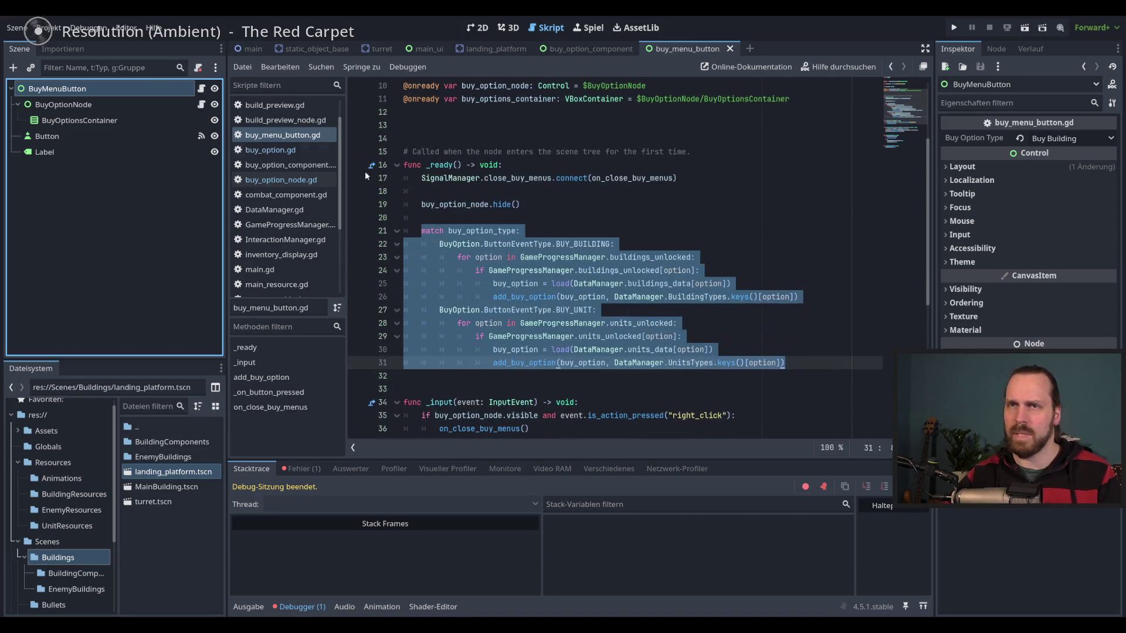
pyautogui.click(129, 104)
pyautogui.scroll(3, 669, 272)
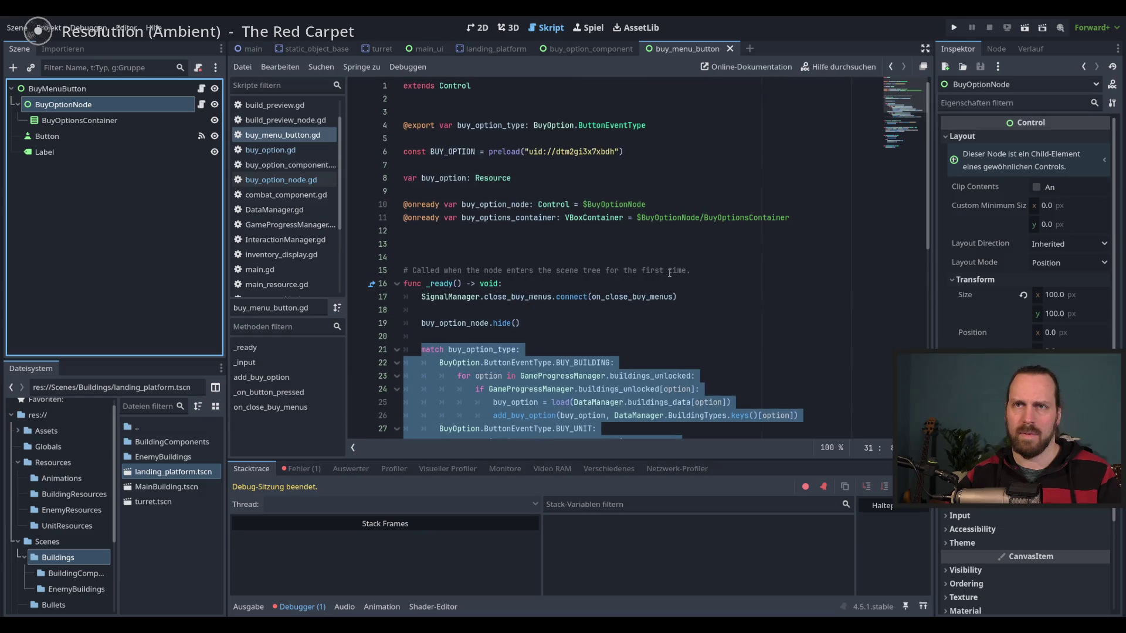
pyautogui.click(676, 231)
# Remove the stray empty line after buy_menu_button.gd's variable declarations.
pyautogui.press('Return')
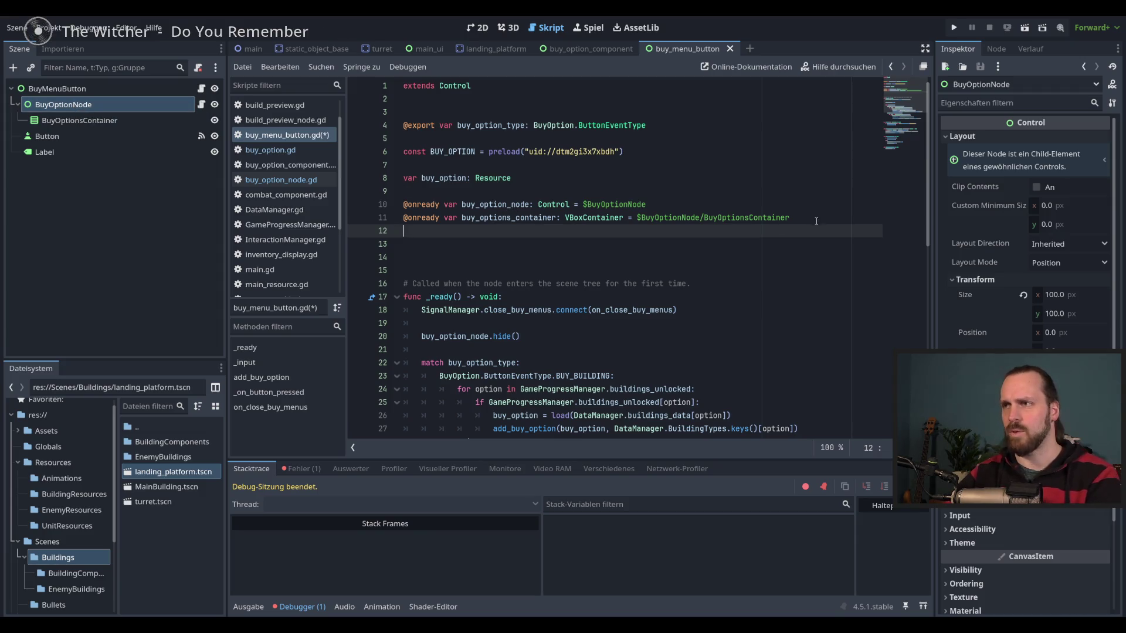
pyautogui.press('BackSpace')
pyautogui.scroll(-2, 791, 235)
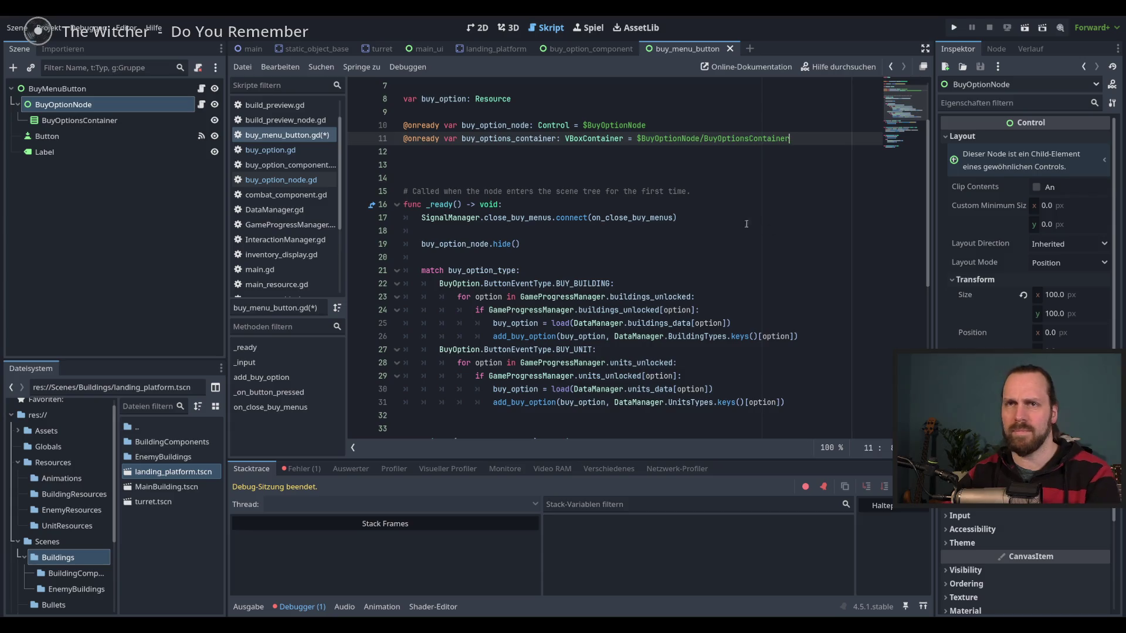
# Add 'class_name BuyOptionsNode' above extends Control in buy_option_node.gd and start a new function.
pyautogui.click(203, 106)
pyautogui.click(492, 86)
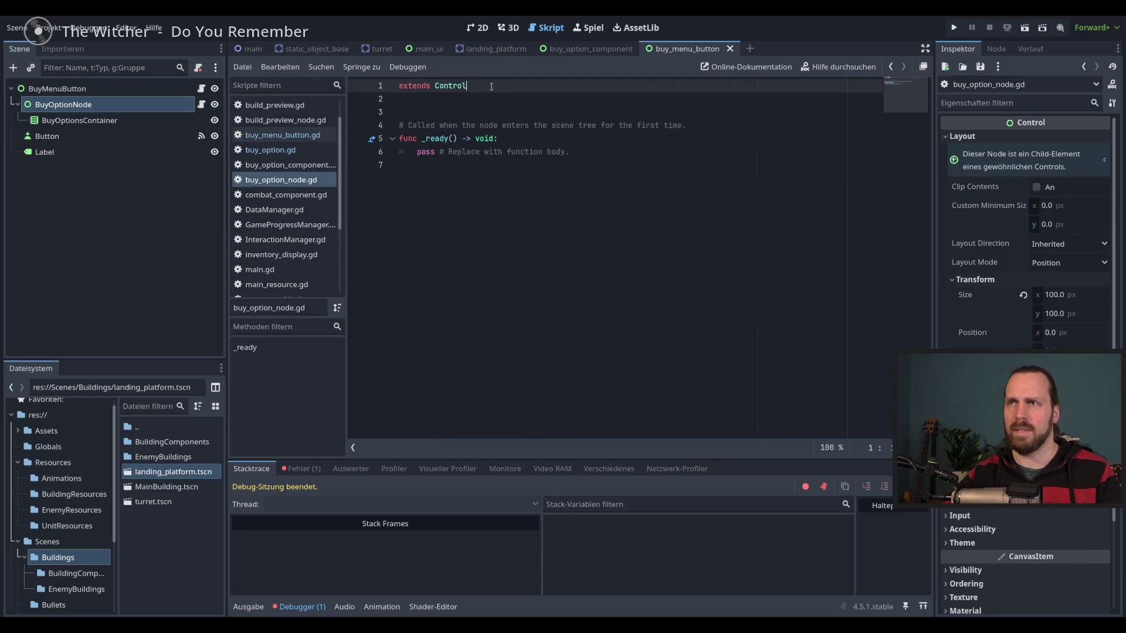
pyautogui.press('Home')
pyautogui.press('Return')
pyautogui.press('Up')
pyautogui.write('clöas')
pyautogui.write('name')
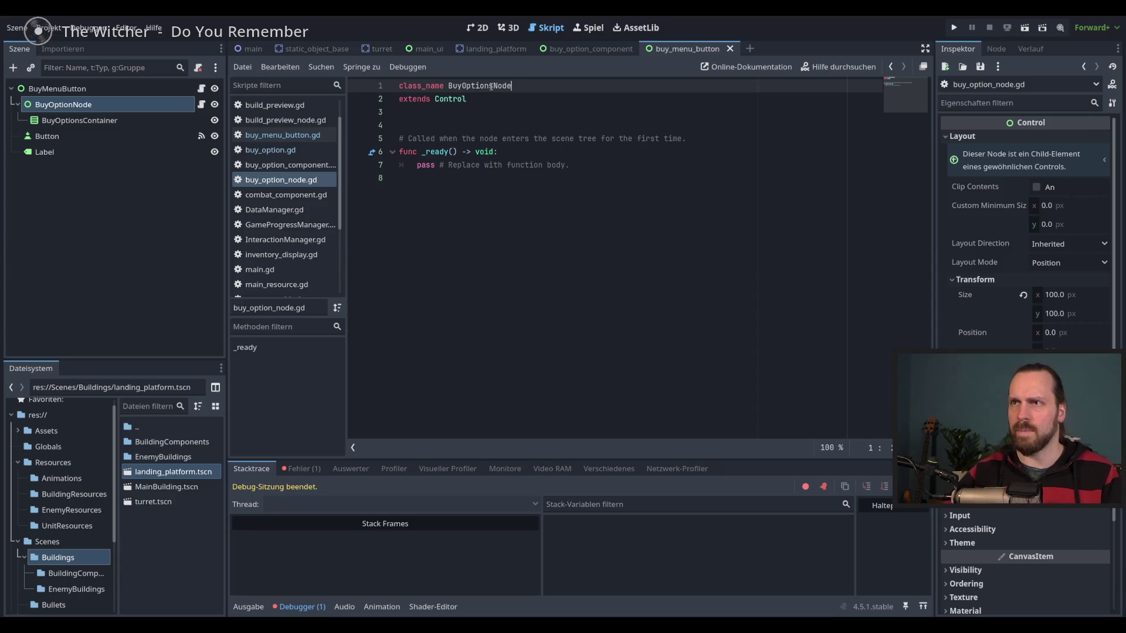
pyautogui.click(573, 215)
pyautogui.press('Return')
pyautogui.press('Return')
pyautogui.write('func')
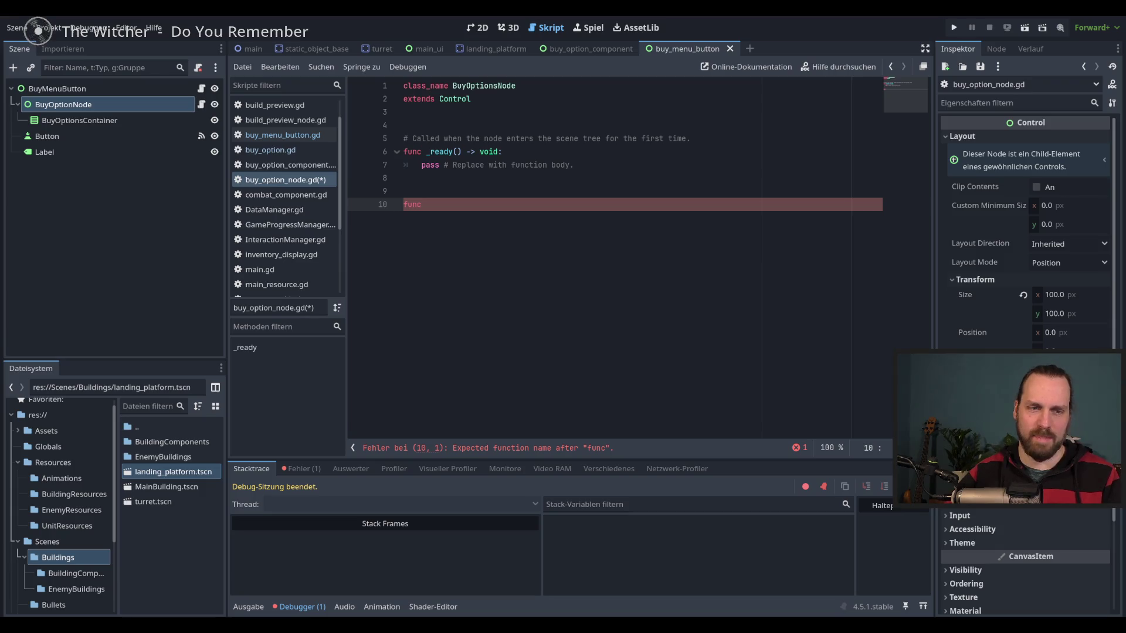
pyautogui.click(282, 134)
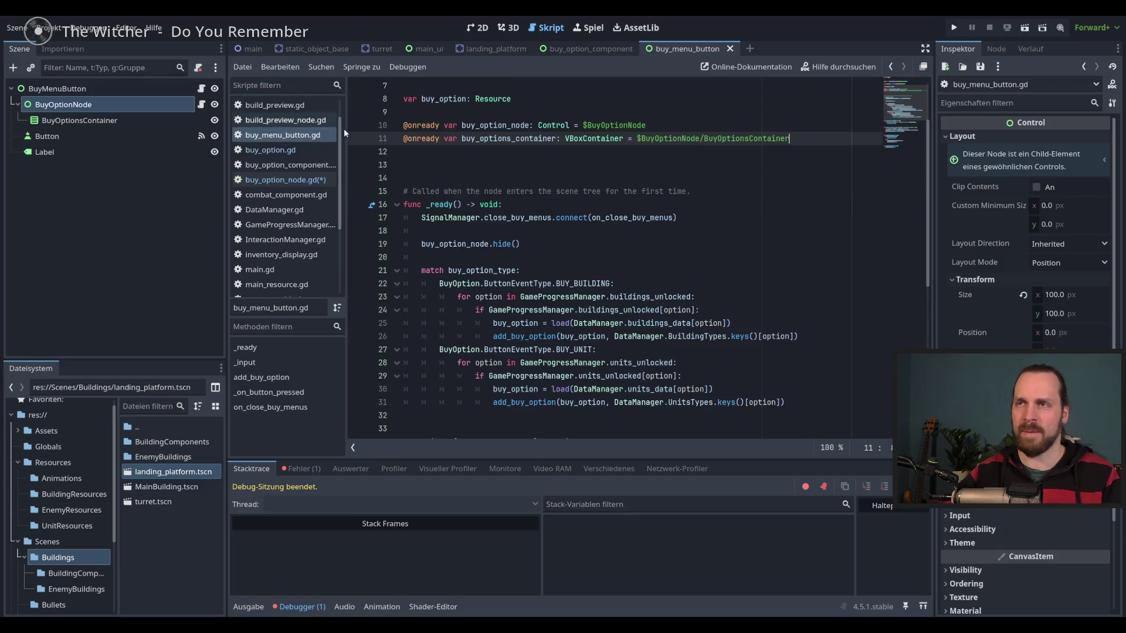
# Retype line 11's VBoxContainer as BuyOptionsNode via autocomplete and save.
pyautogui.scroll(2, 597, 173)
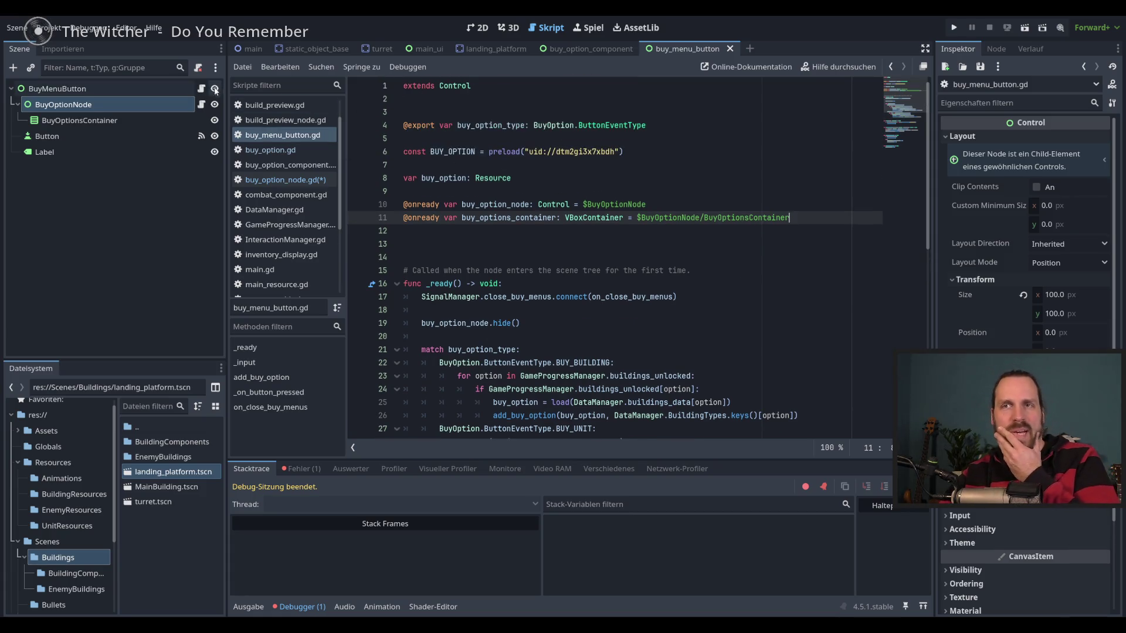
pyautogui.click(141, 91)
pyautogui.click(101, 103)
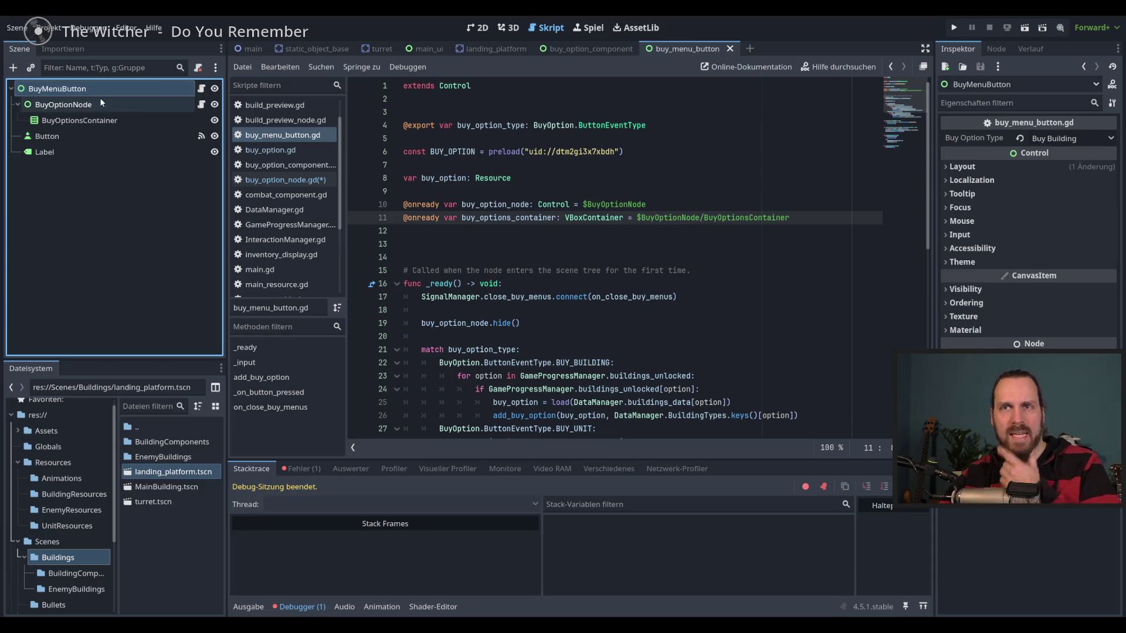
pyautogui.doubleClick(508, 218)
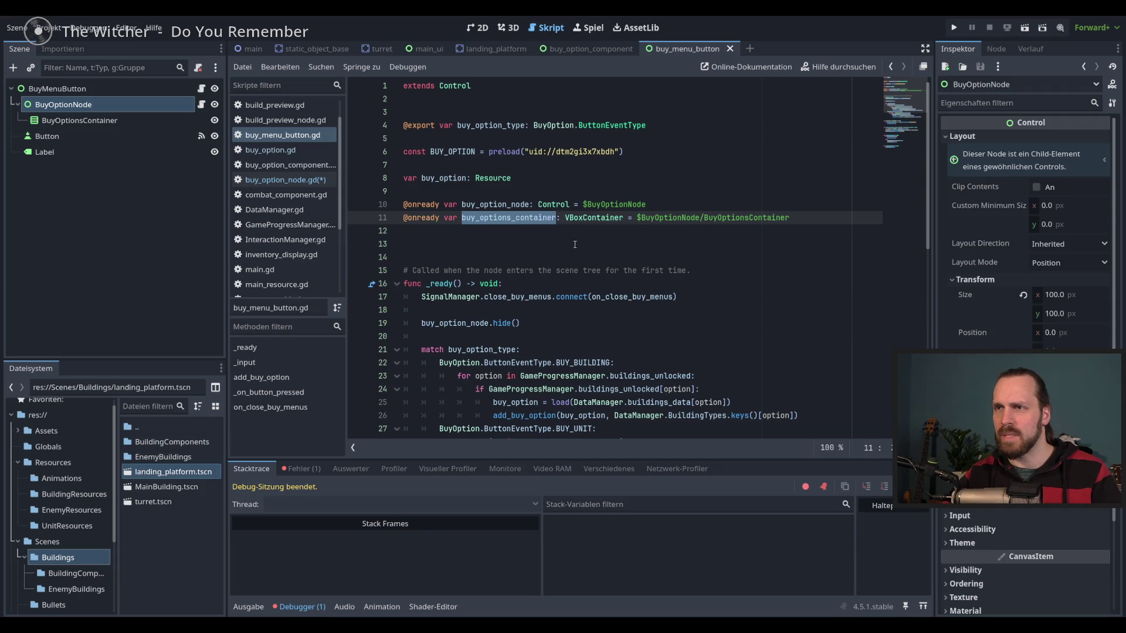
pyautogui.doubleClick(604, 218)
pyautogui.write('Bu')
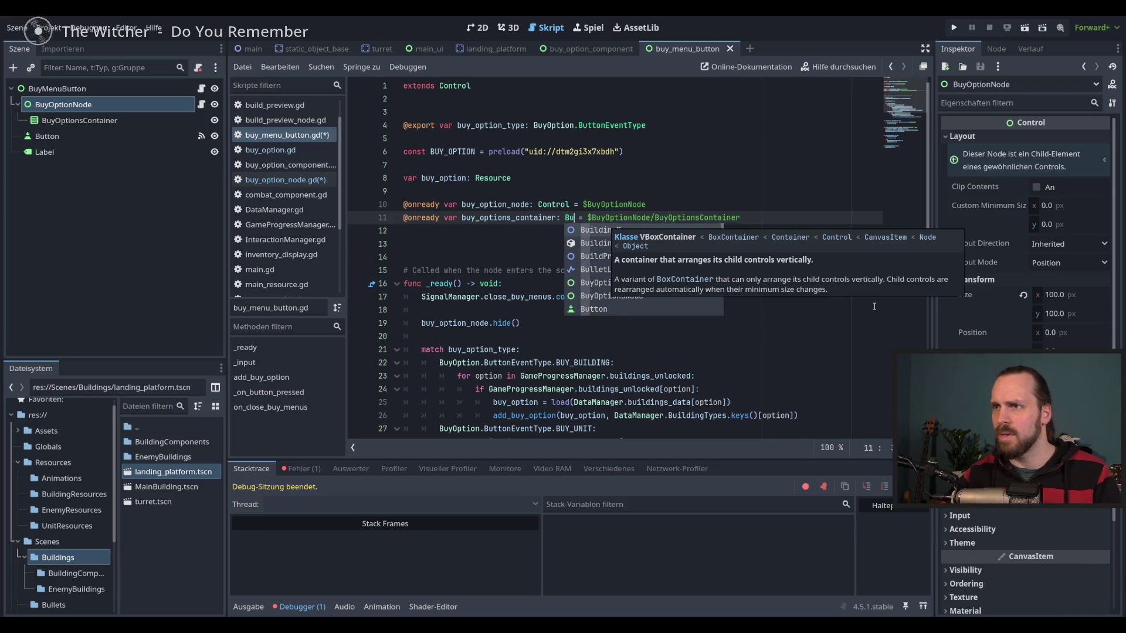
pyautogui.press('Down')
pyautogui.press('Down')
pyautogui.press('Down')
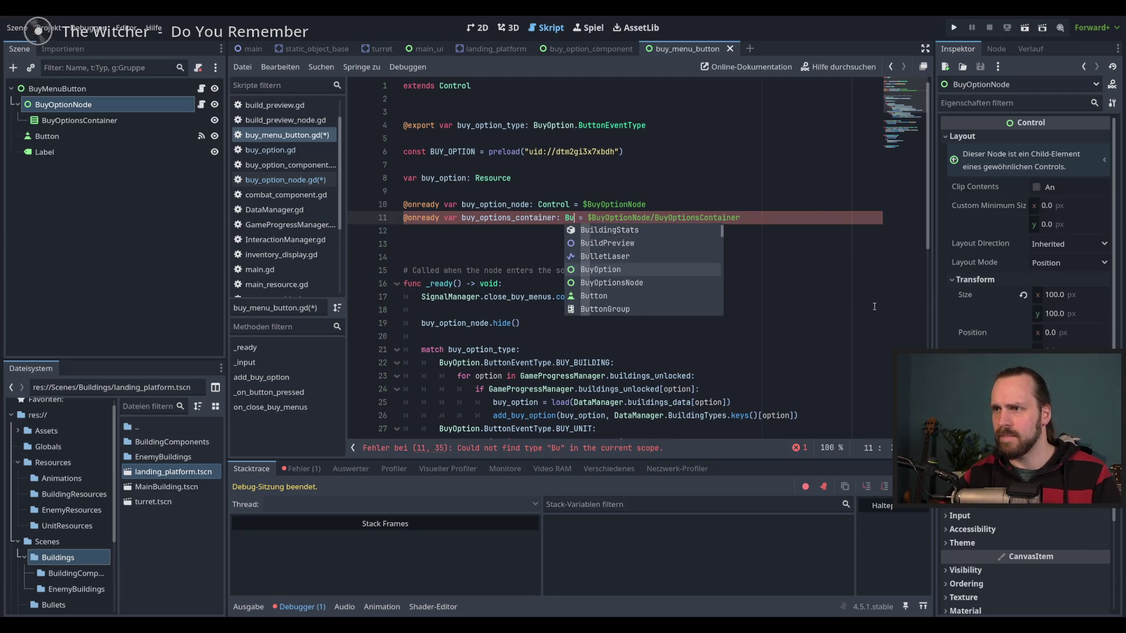
pyautogui.press('Down')
pyautogui.press('Return')
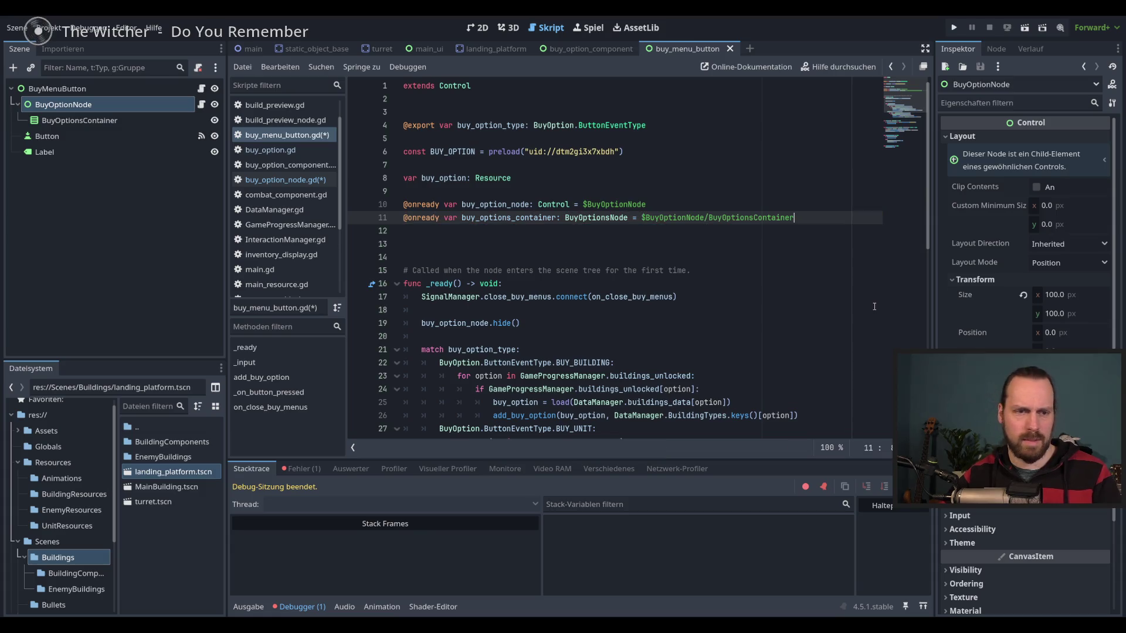
pyautogui.hotkey('ctrl', 's')
# Revert line 11's container type back to VBoxContainer.
pyautogui.scroll(-2, 516, 139)
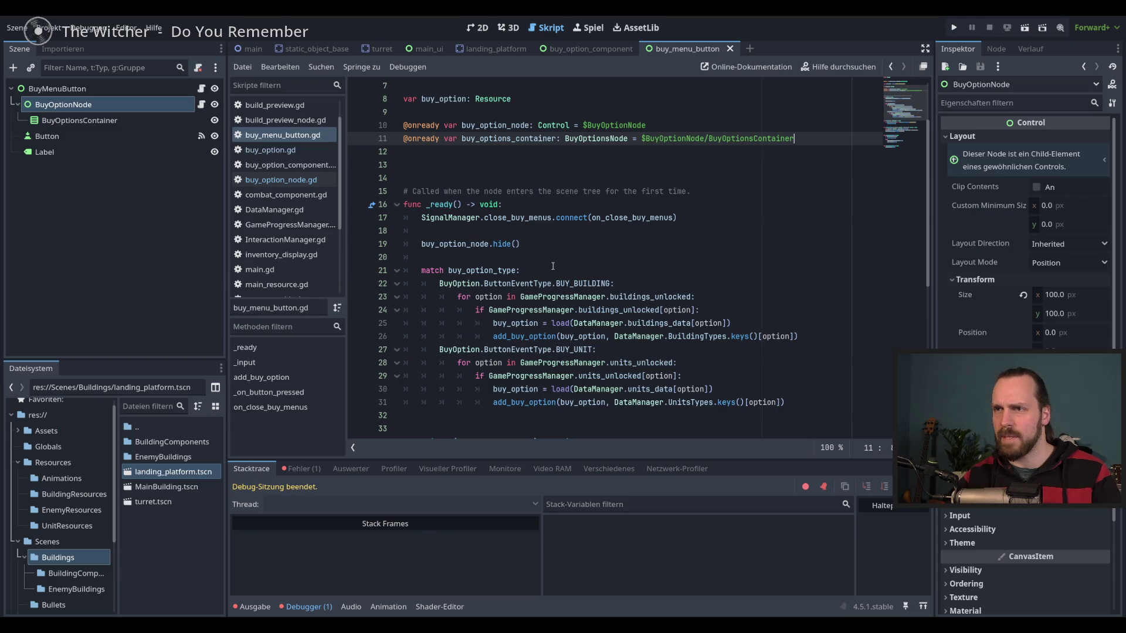
pyautogui.click(528, 258)
pyautogui.press('Return')
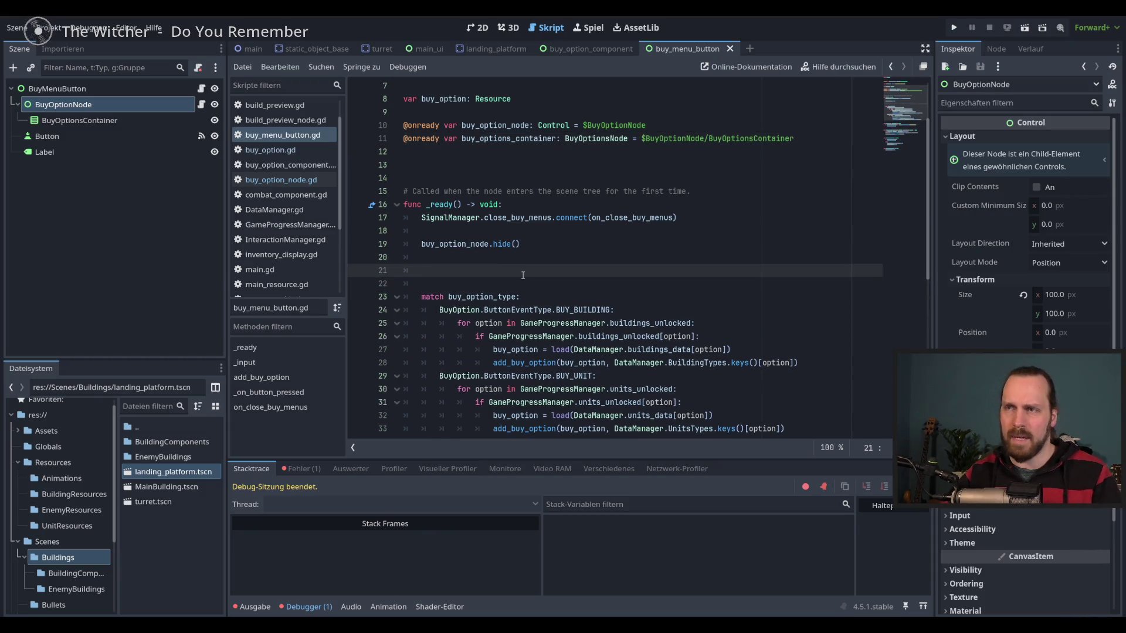
pyautogui.write('buy')
pyautogui.press('Down')
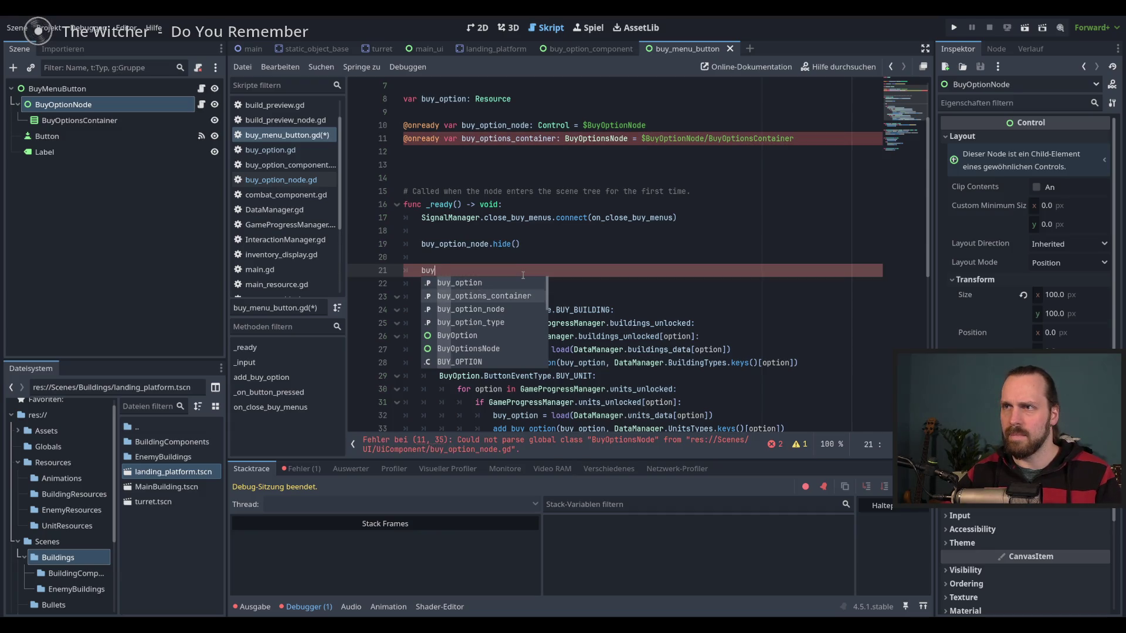
pyautogui.press('BackSpace')
pyautogui.press('BackSpace')
pyautogui.press('BackSpace')
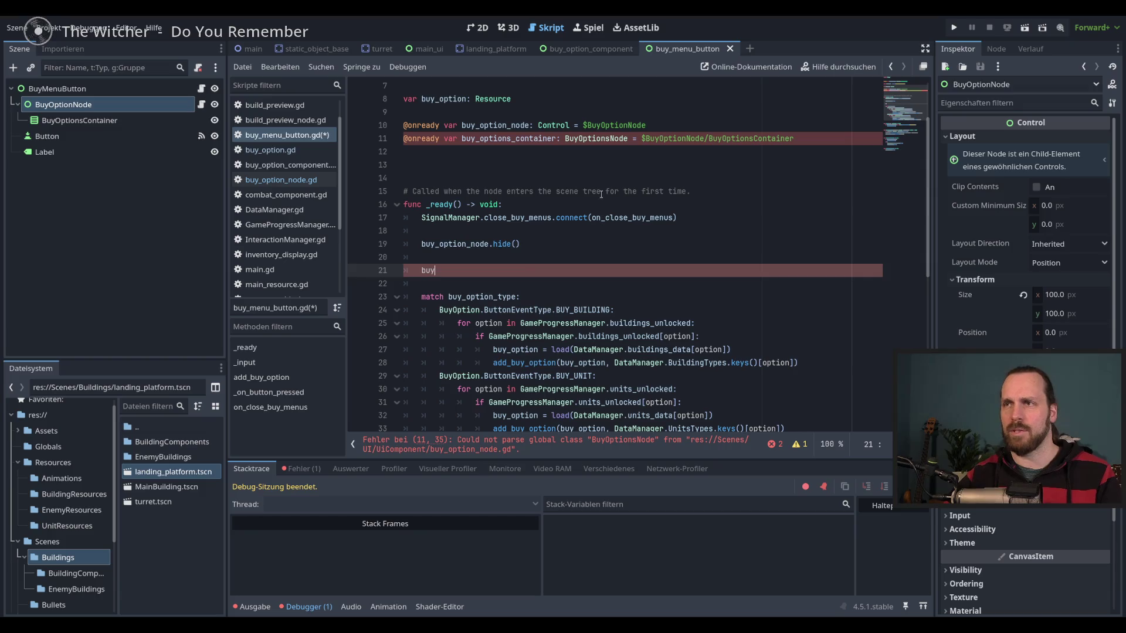
pyautogui.press('Delete')
pyautogui.press('BackSpace')
pyautogui.press('BackSpace')
pyautogui.doubleClick(598, 138)
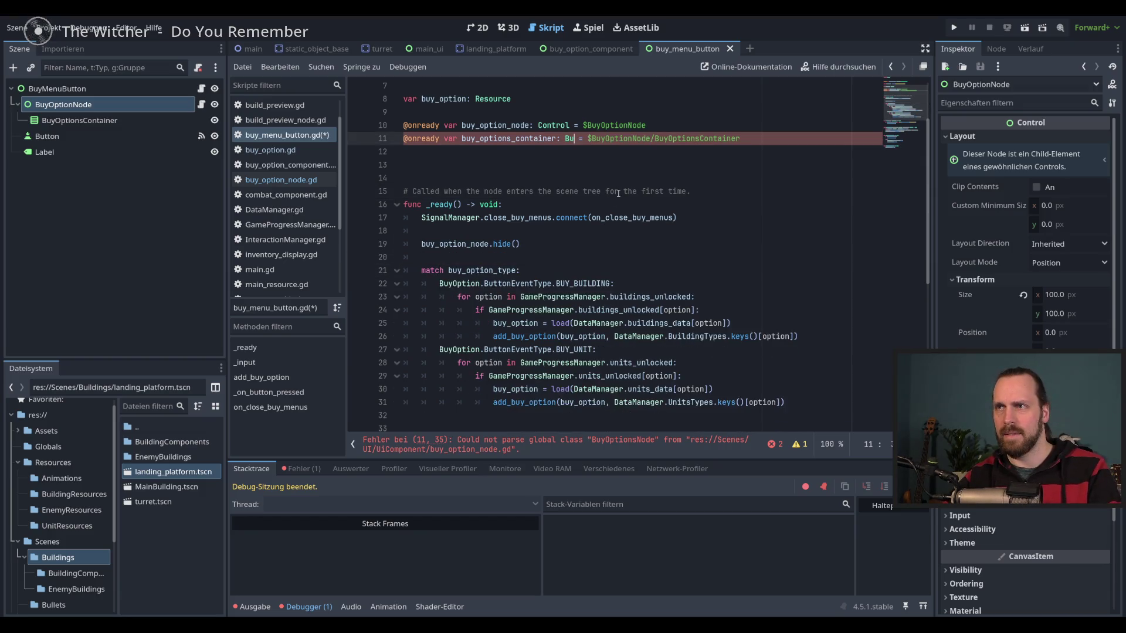
pyautogui.write('VBoxContainer')
# Change line 10's buy_option_node type from Control to BuyOptionsNode.
pyautogui.click(553, 126)
pyautogui.doubleClick(553, 127)
pyautogui.write('Buy')
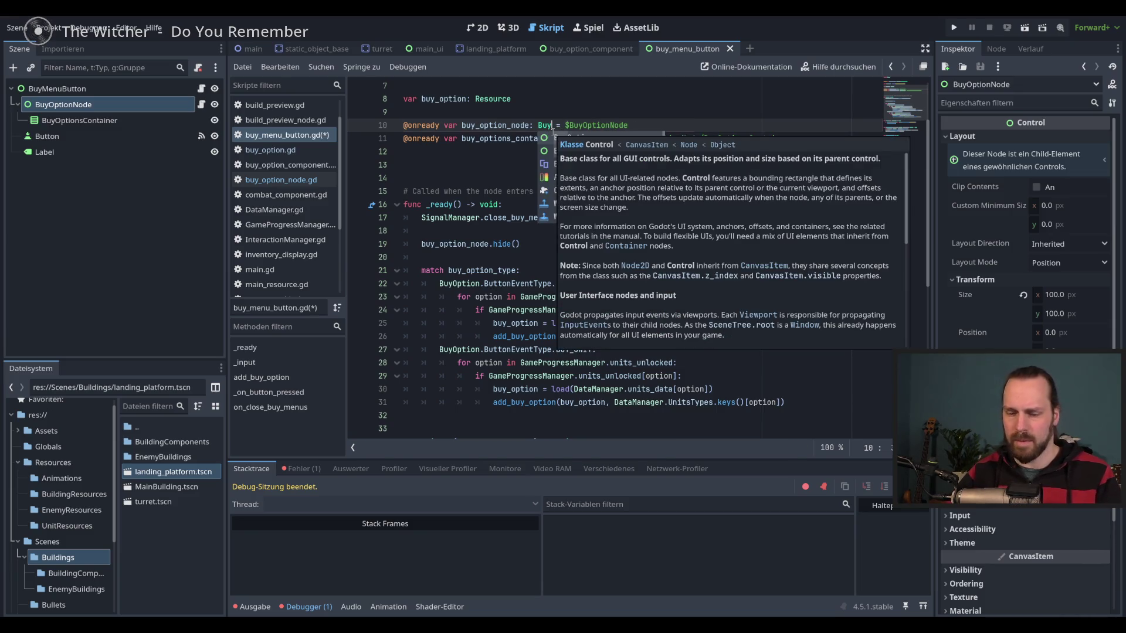
pyautogui.write('Op')
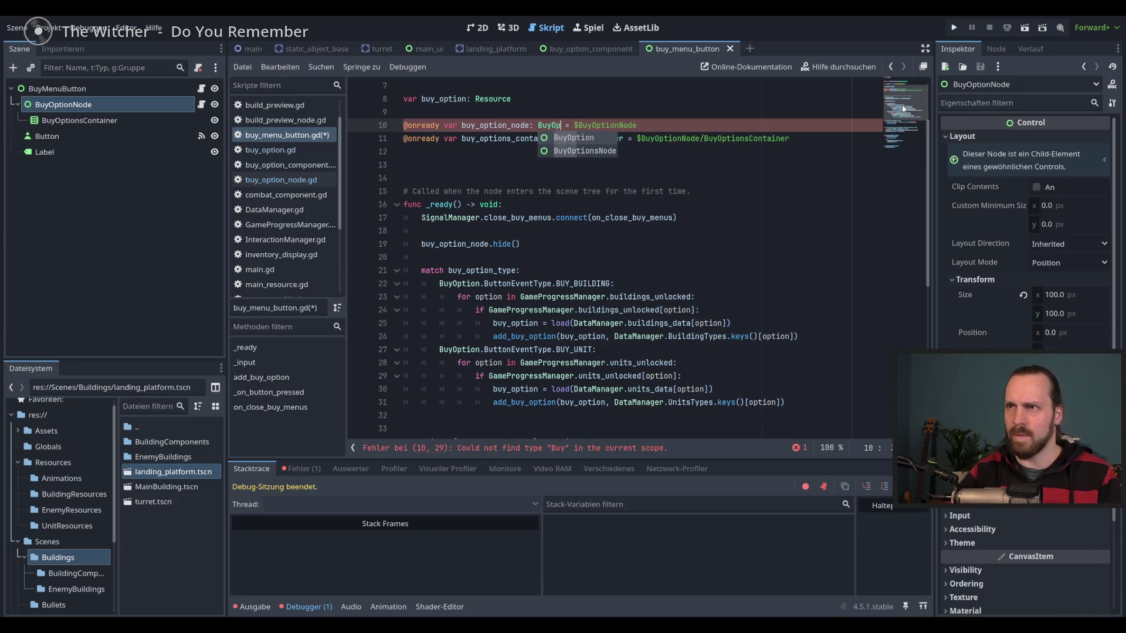
pyautogui.press('Down')
pyautogui.press('Return')
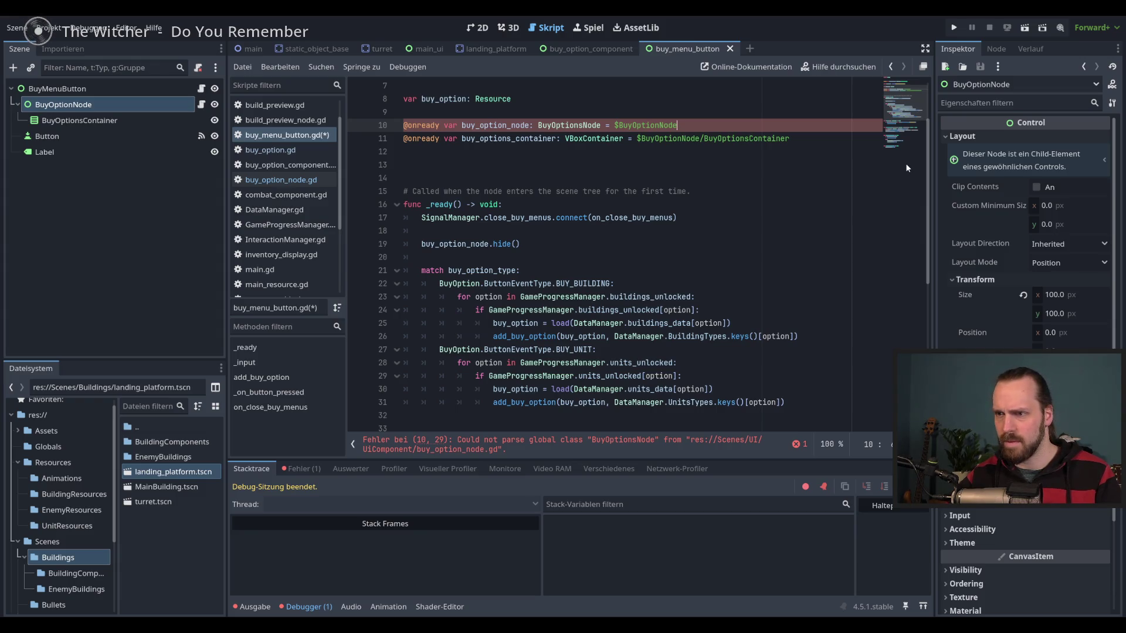
pyautogui.click(593, 52)
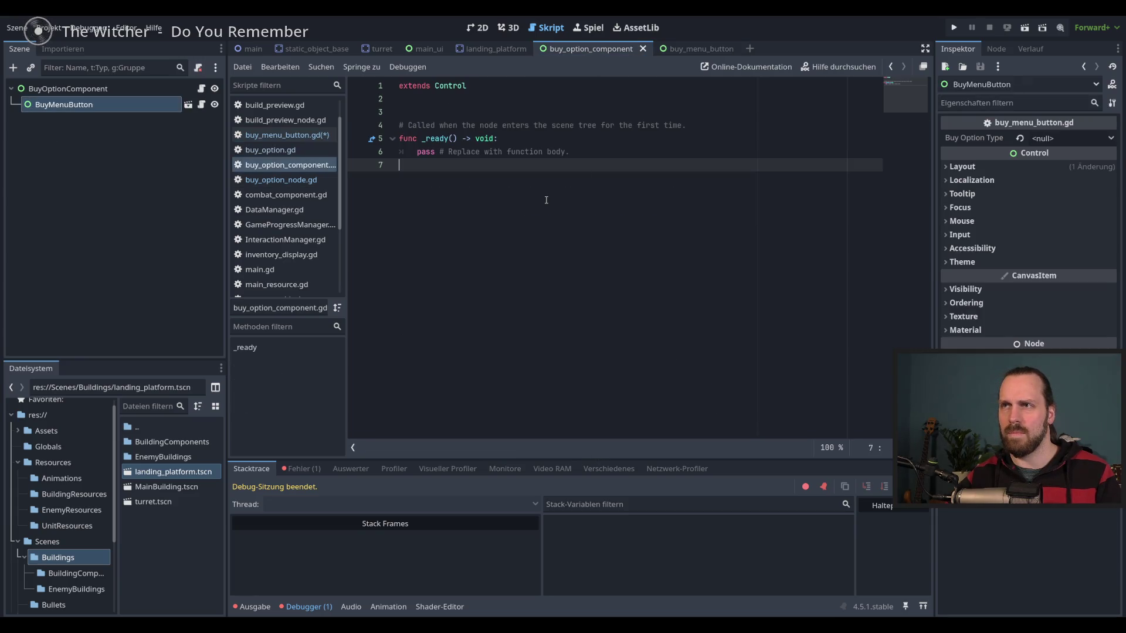
# Delete the unfinished func lines from buy_option_node.gd and save it.
pyautogui.click(686, 48)
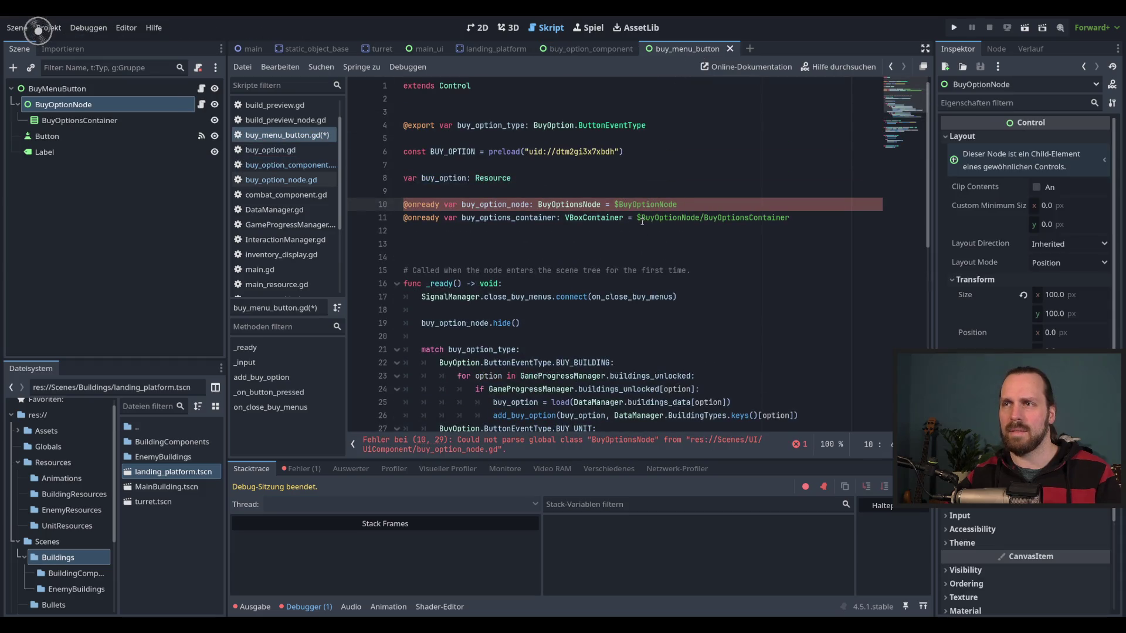
pyautogui.click(281, 179)
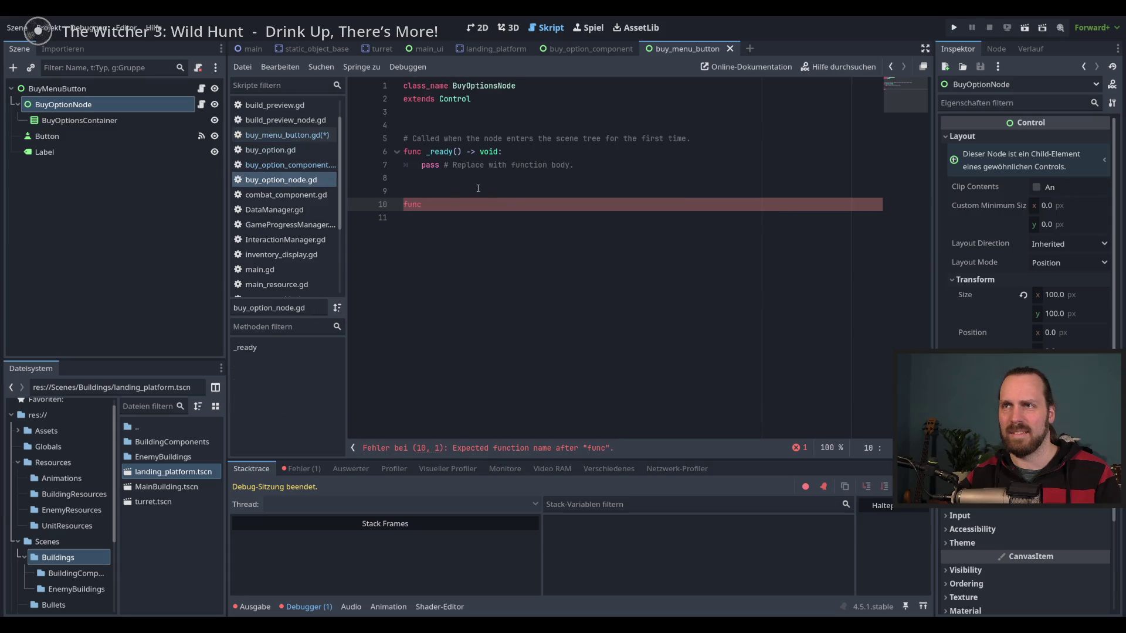
pyautogui.click(538, 230)
pyautogui.moveTo(405, 191); pyautogui.dragTo(412, 223)
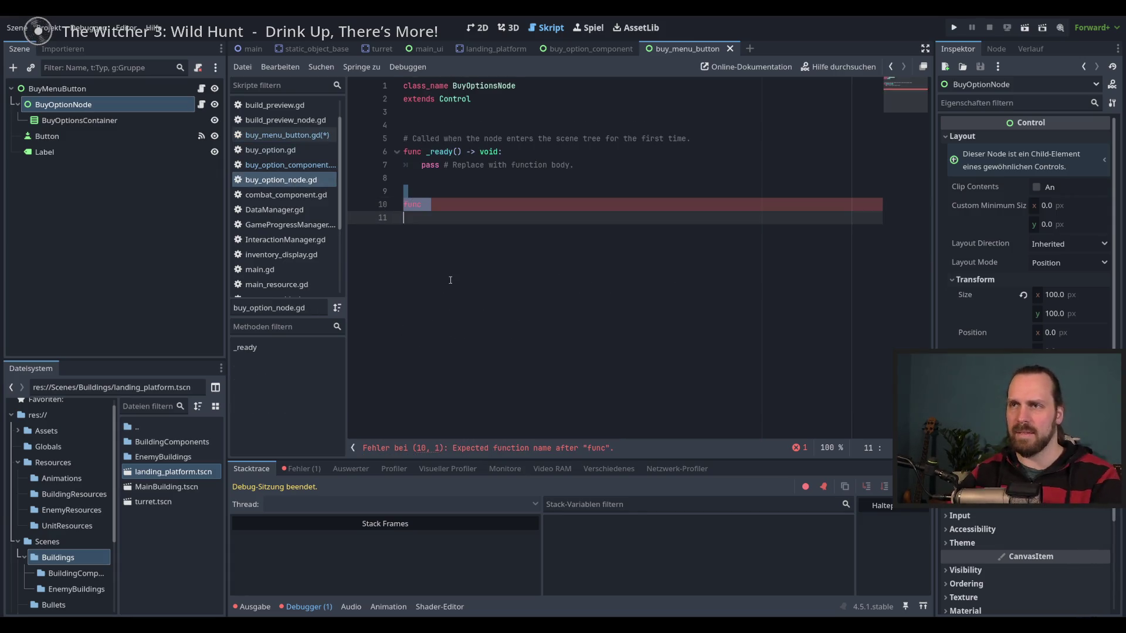
pyautogui.press('BackSpace')
pyautogui.hotkey('ctrl', 's')
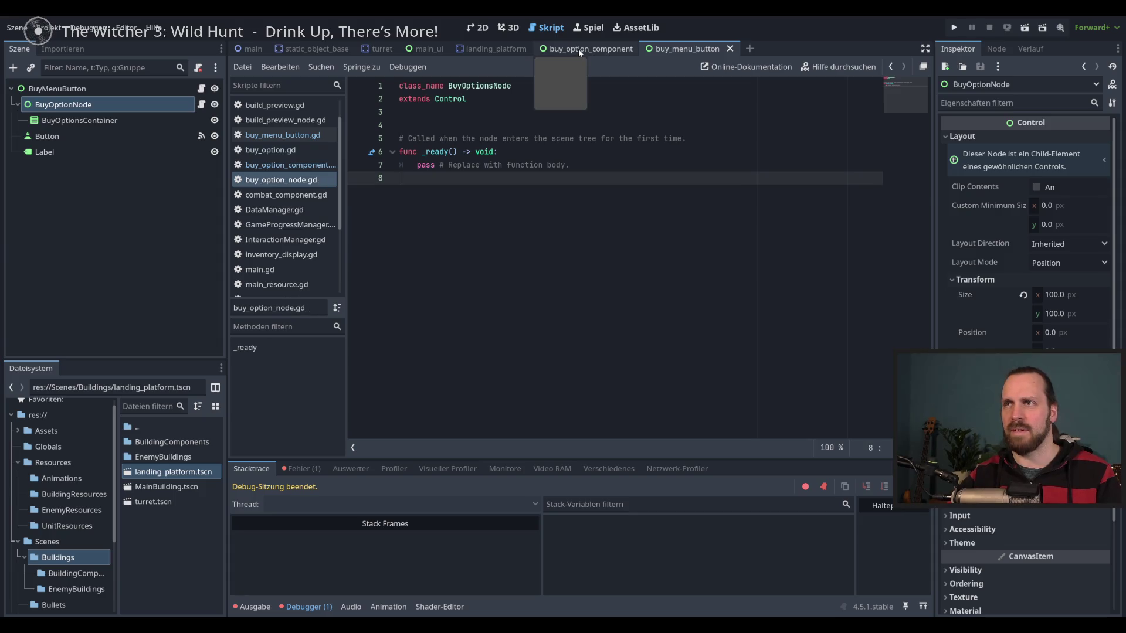
# Review buy_menu_button.gd's BuyOptionsNode variable and _ready connect line, then run with F5.
pyautogui.click(578, 48)
pyautogui.click(290, 182)
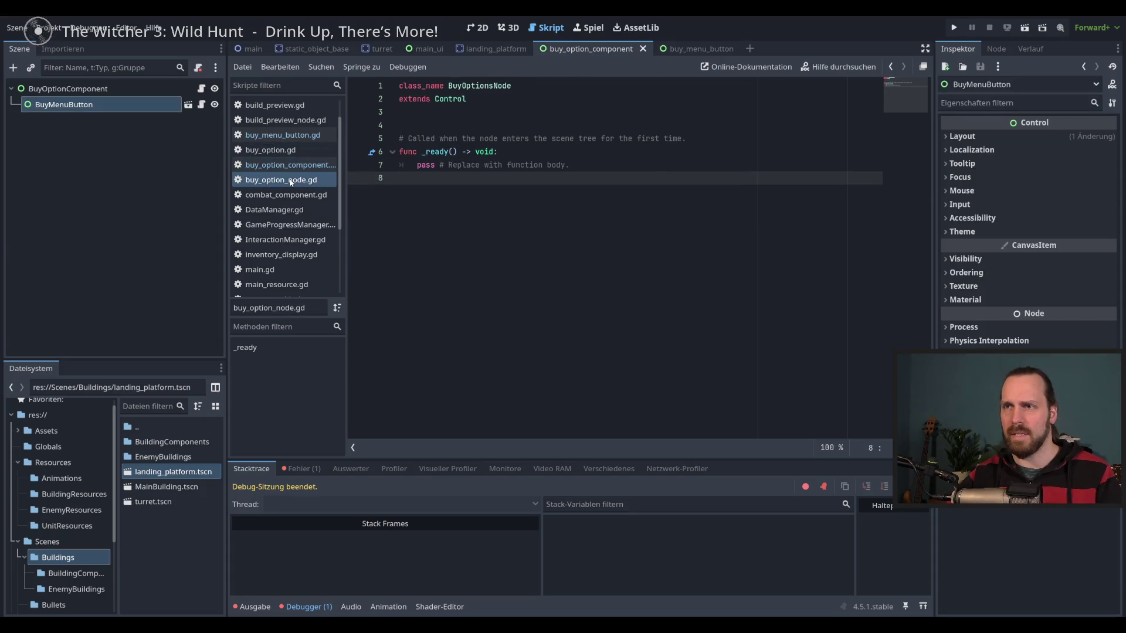
pyautogui.click(282, 136)
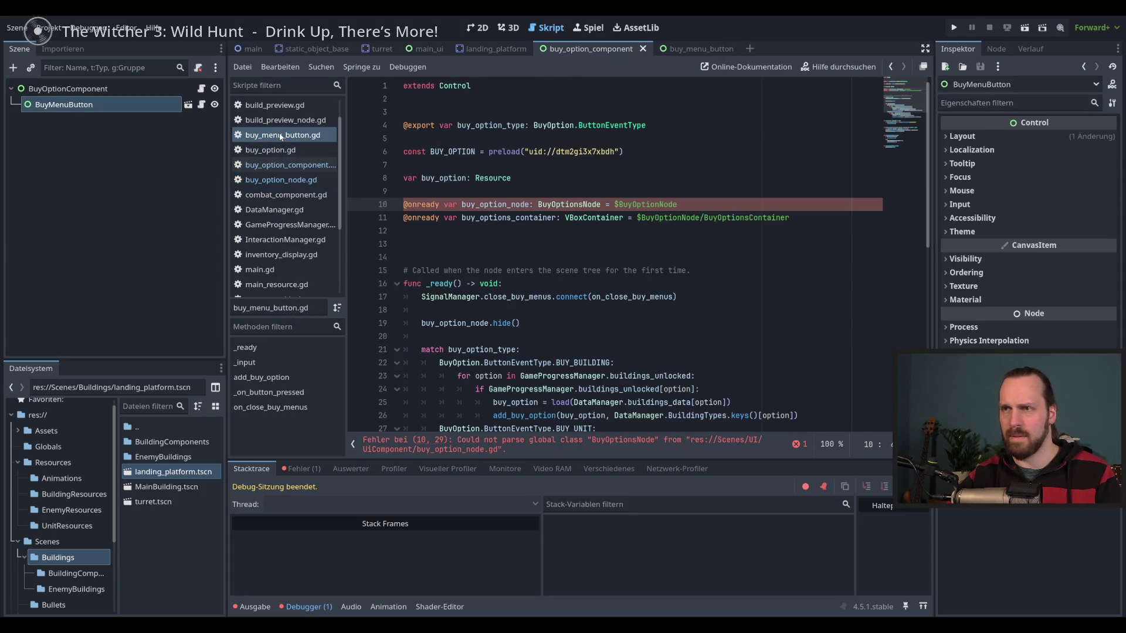
pyautogui.doubleClick(566, 205)
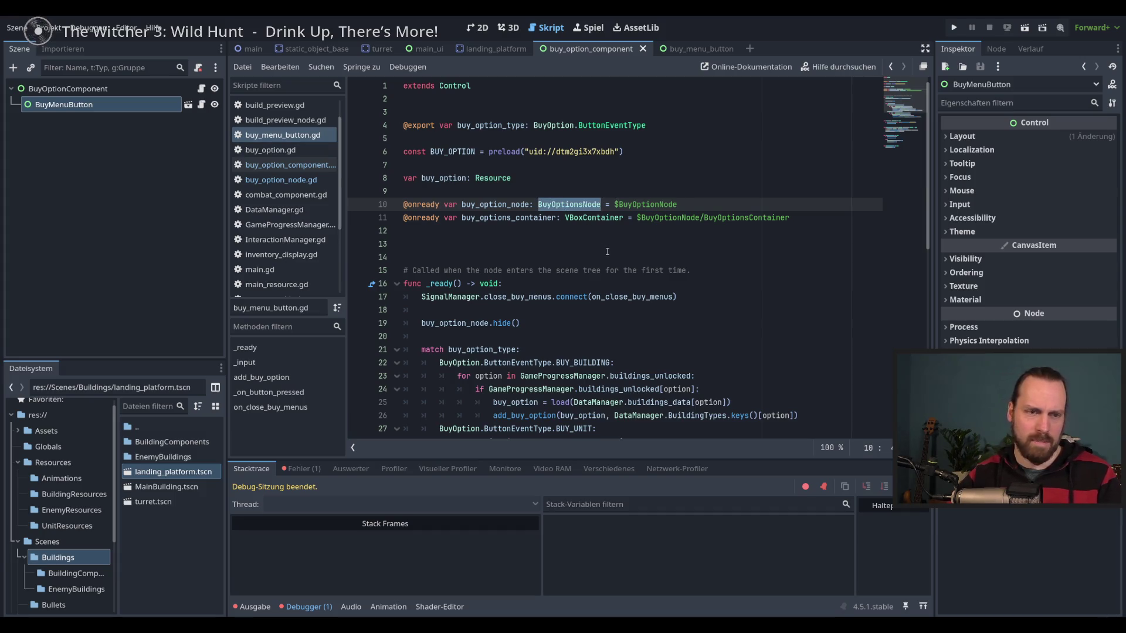
pyautogui.click(726, 293)
pyautogui.click(727, 288)
pyautogui.click(726, 292)
pyautogui.click(727, 289)
pyautogui.click(731, 302)
pyautogui.press('F5')
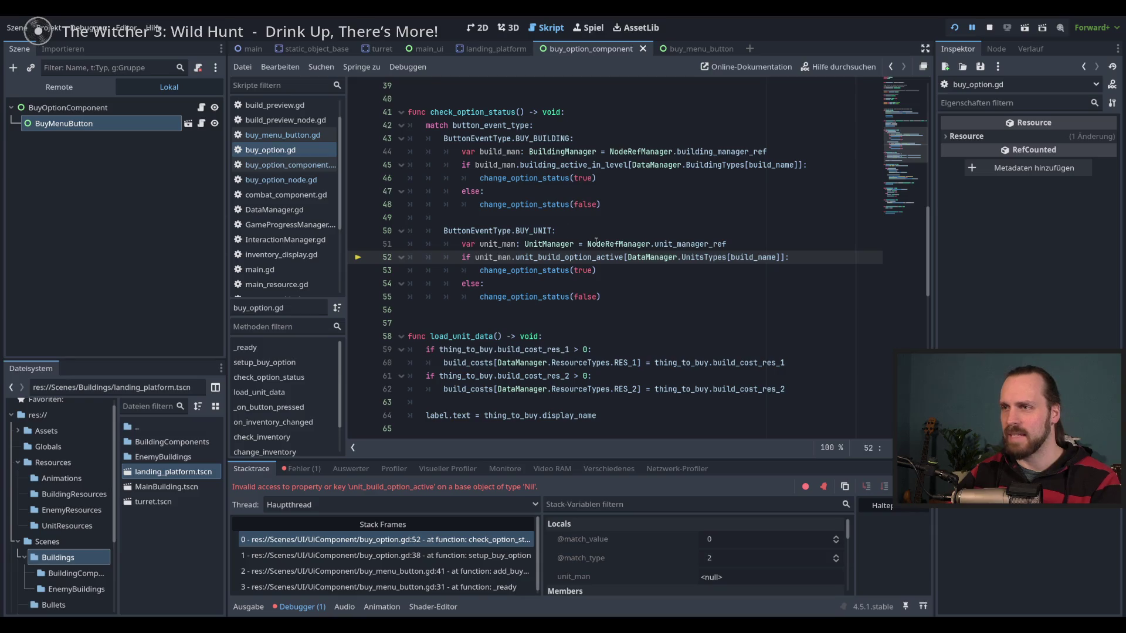
# Stop the game, delete the BuyMenuButton node from buy_option_component, and run again.
pyautogui.click(984, 29)
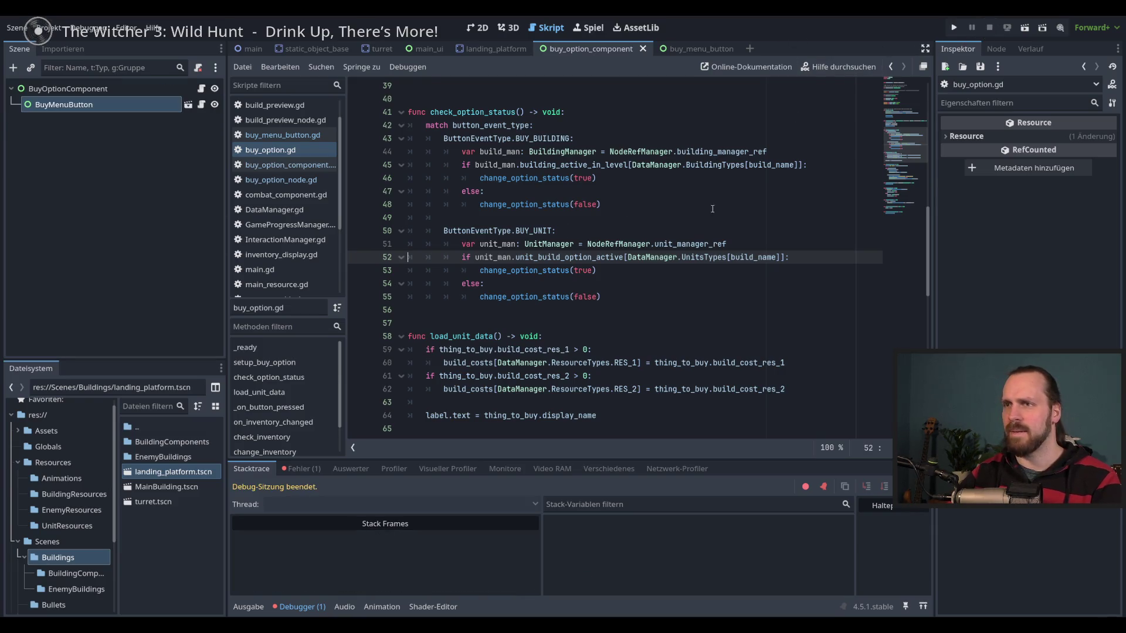
pyautogui.click(679, 271)
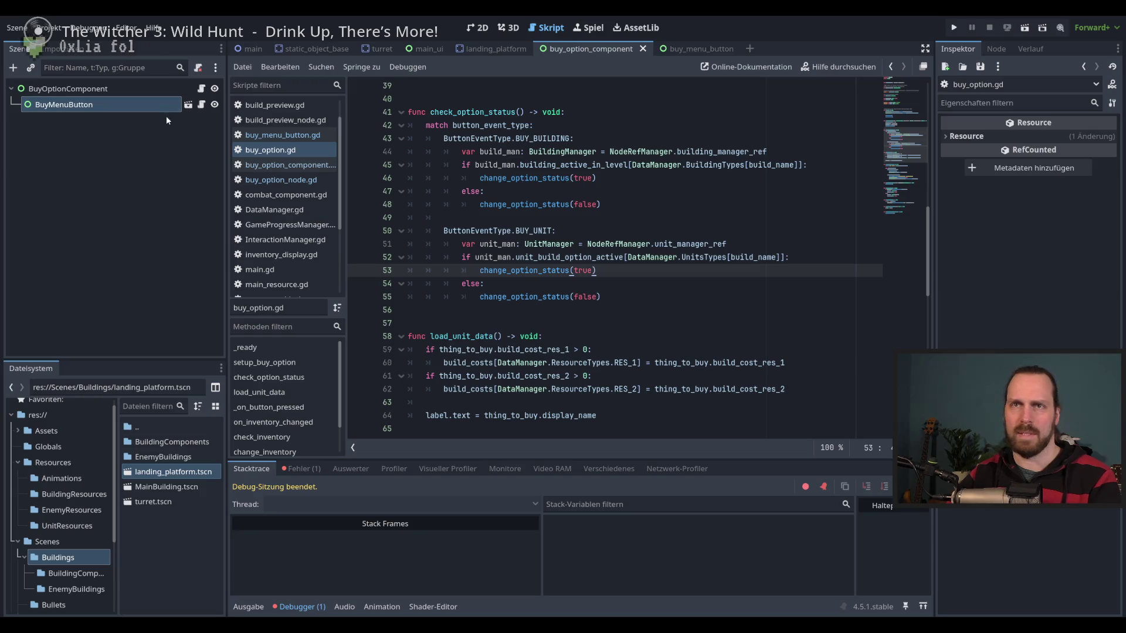
pyautogui.click(100, 104)
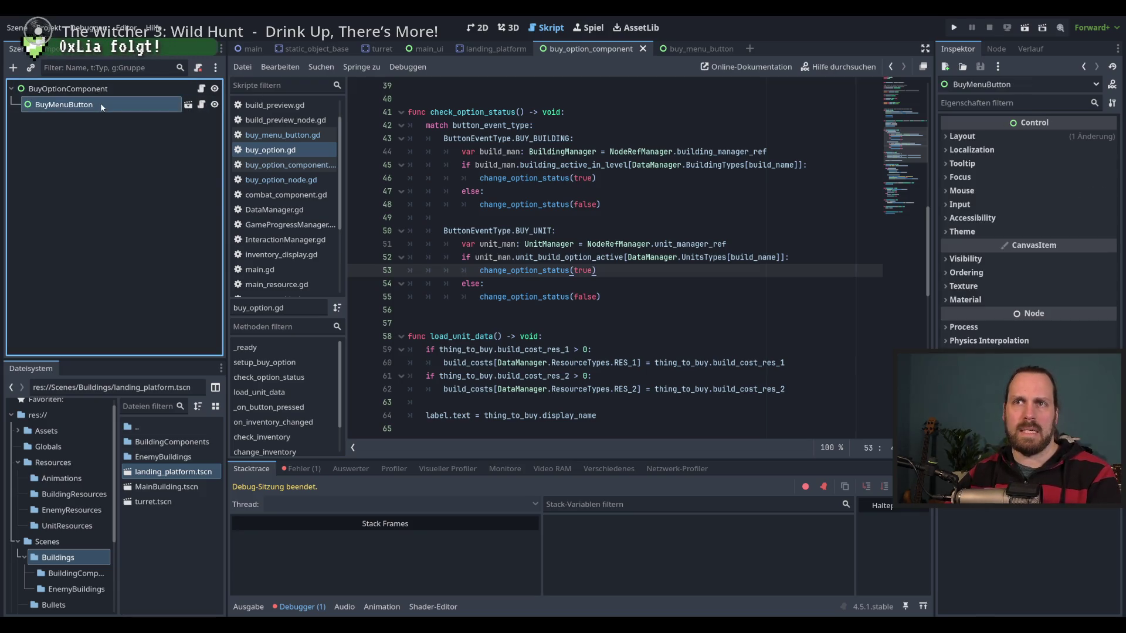
pyautogui.rightClick(104, 107)
pyautogui.click(200, 547)
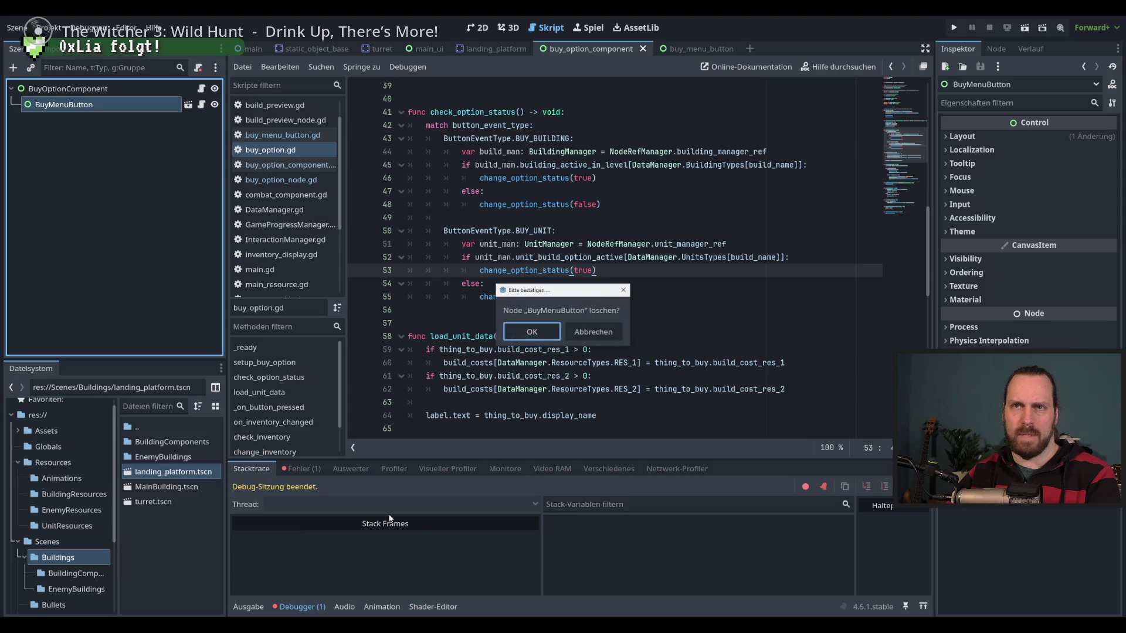
pyautogui.click(532, 329)
pyautogui.click(640, 297)
pyautogui.press('F5')
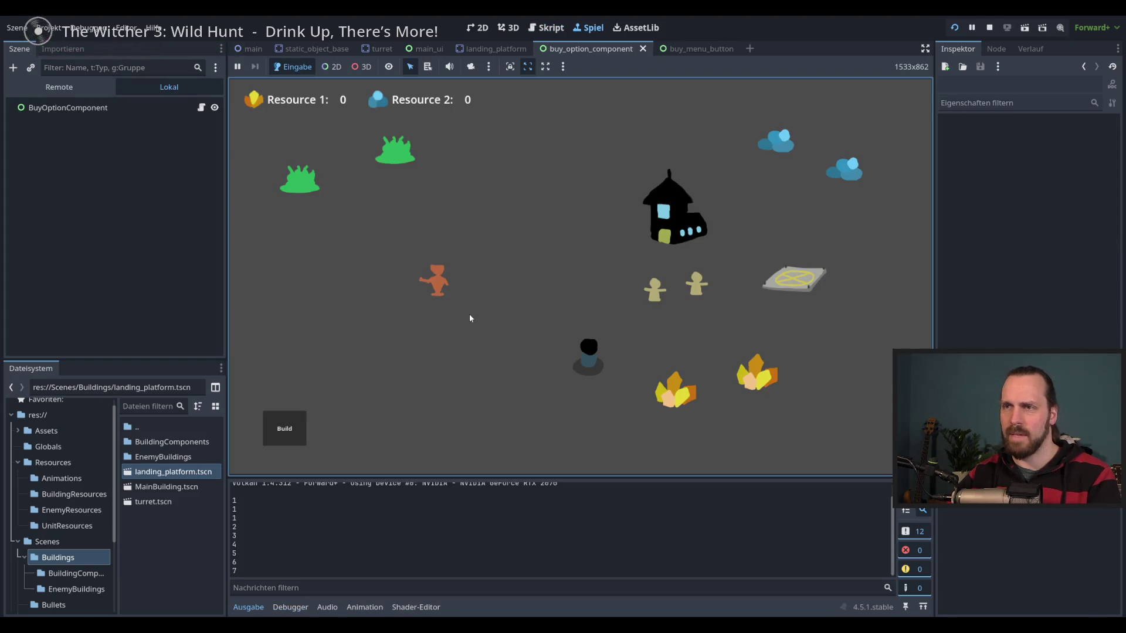
# Box-select the orc and peasants and order them around the map and toward the gold.
pyautogui.moveTo(357, 239); pyautogui.dragTo(807, 356)
pyautogui.rightClick(532, 191)
pyautogui.click(452, 240)
pyautogui.rightClick(360, 311)
pyautogui.moveTo(484, 227); pyautogui.dragTo(557, 287)
pyautogui.rightClick(652, 388)
pyautogui.click(577, 285)
pyautogui.rightClick(714, 340)
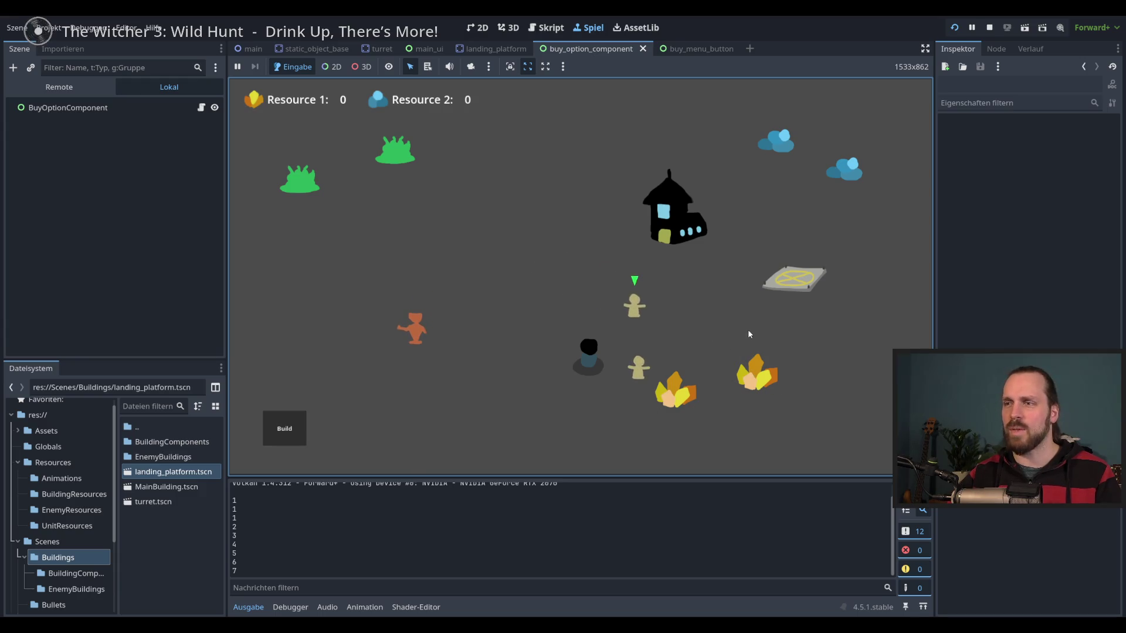
pyautogui.click(453, 317)
pyautogui.click(417, 317)
pyautogui.rightClick(566, 276)
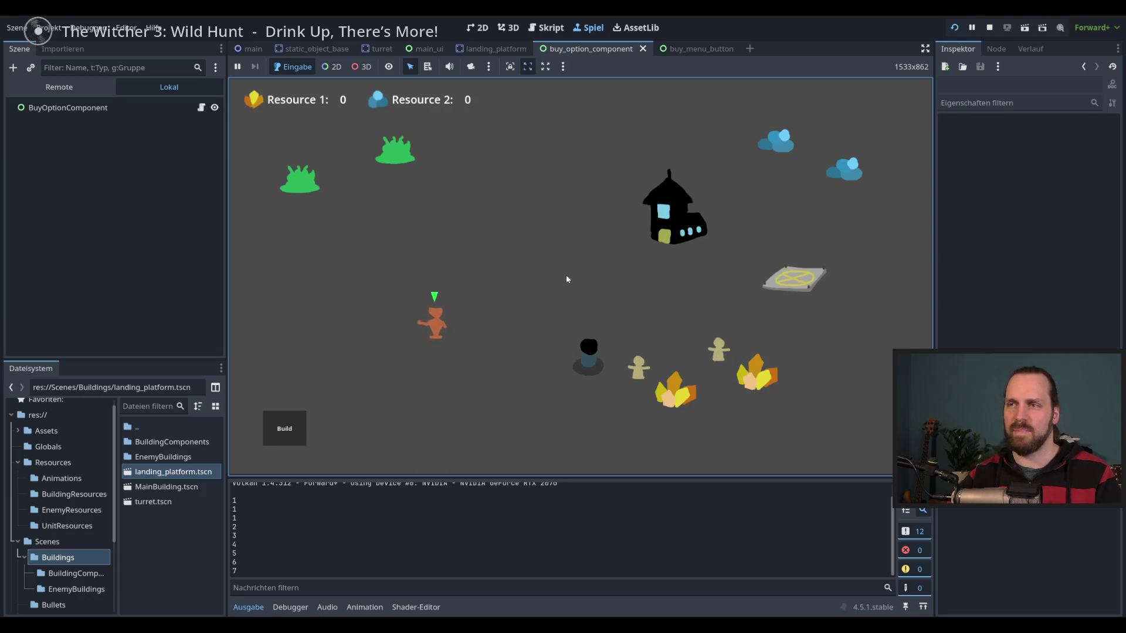
pyautogui.rightClick(401, 245)
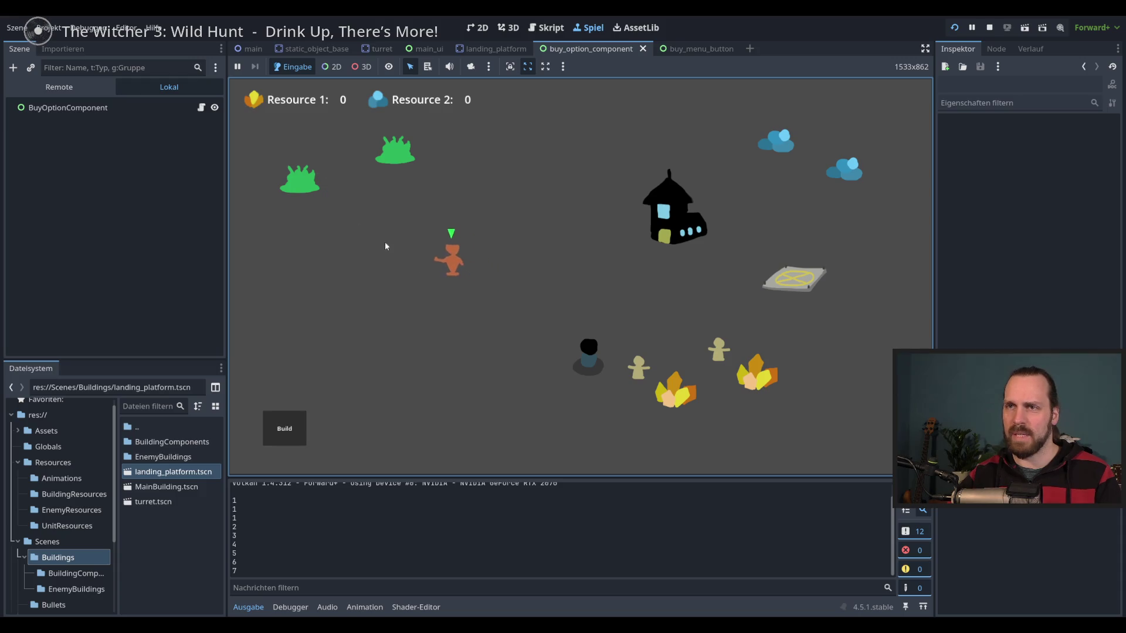
pyautogui.click(493, 322)
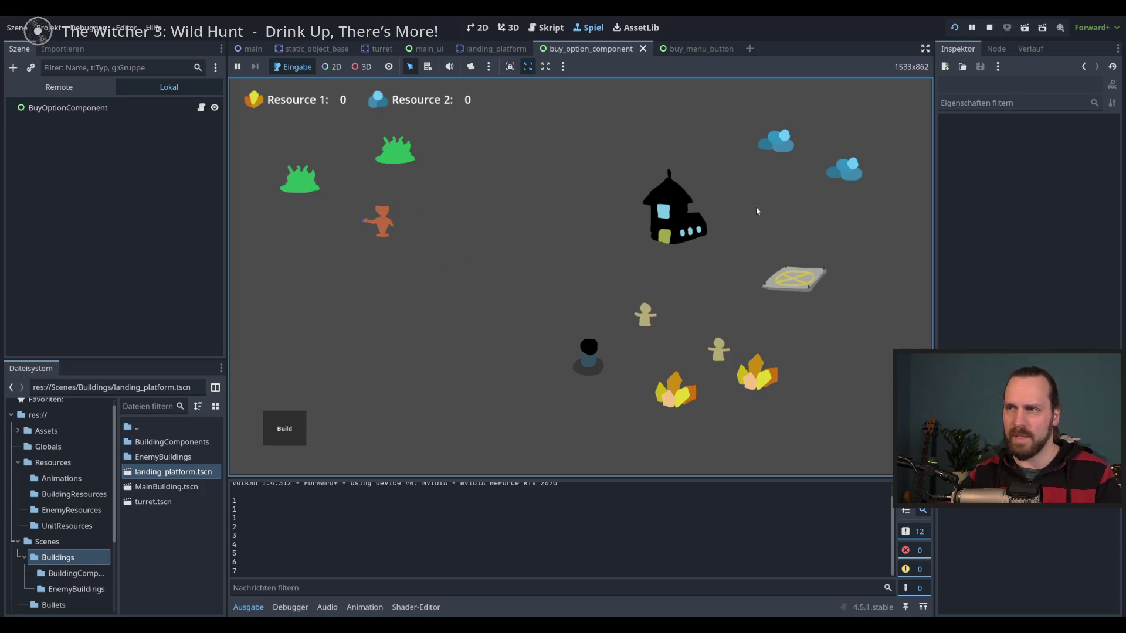
# Place a Landing Platform and a Laser Turret from the build menu, move a worker, then stop.
pyautogui.click(284, 431)
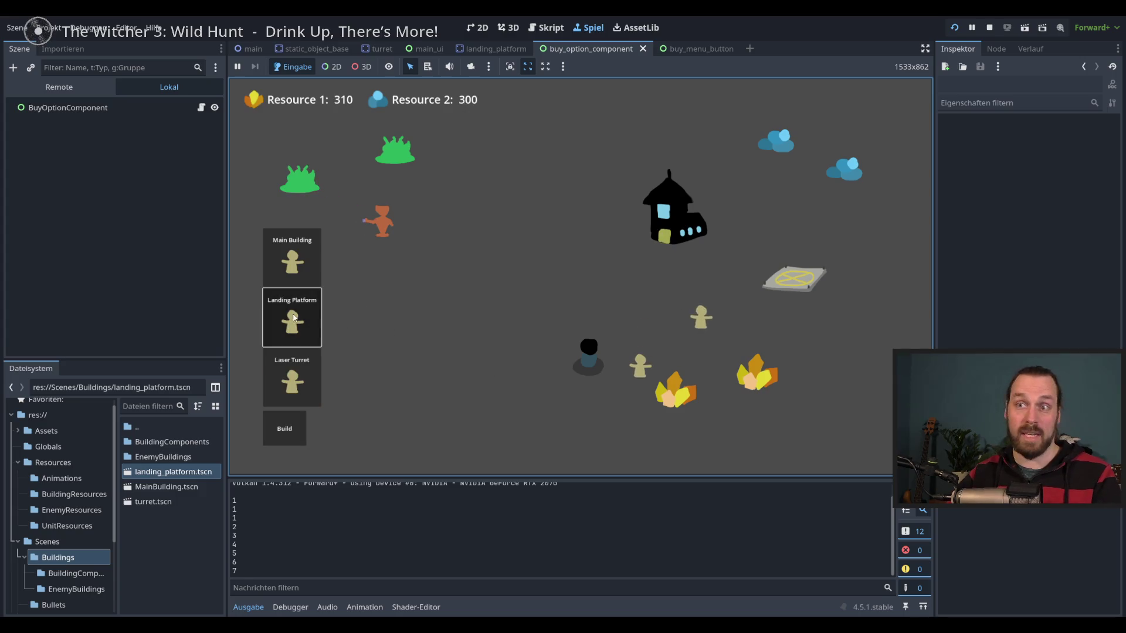
pyautogui.click(292, 319)
pyautogui.click(471, 365)
pyautogui.click(292, 378)
pyautogui.click(516, 270)
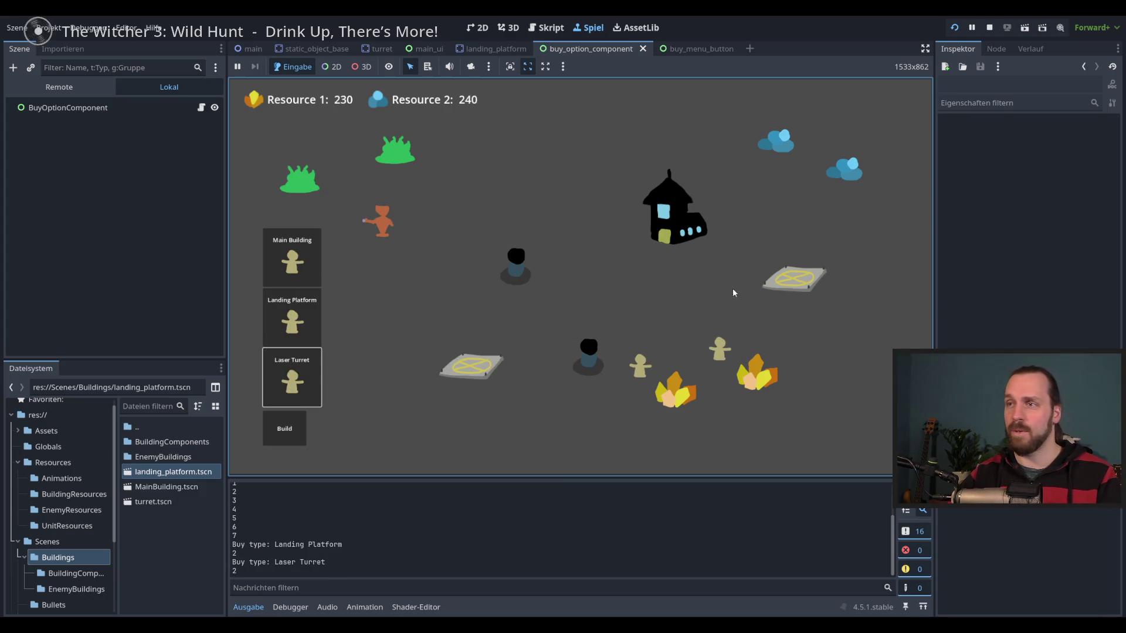
pyautogui.click(819, 292)
pyautogui.click(471, 365)
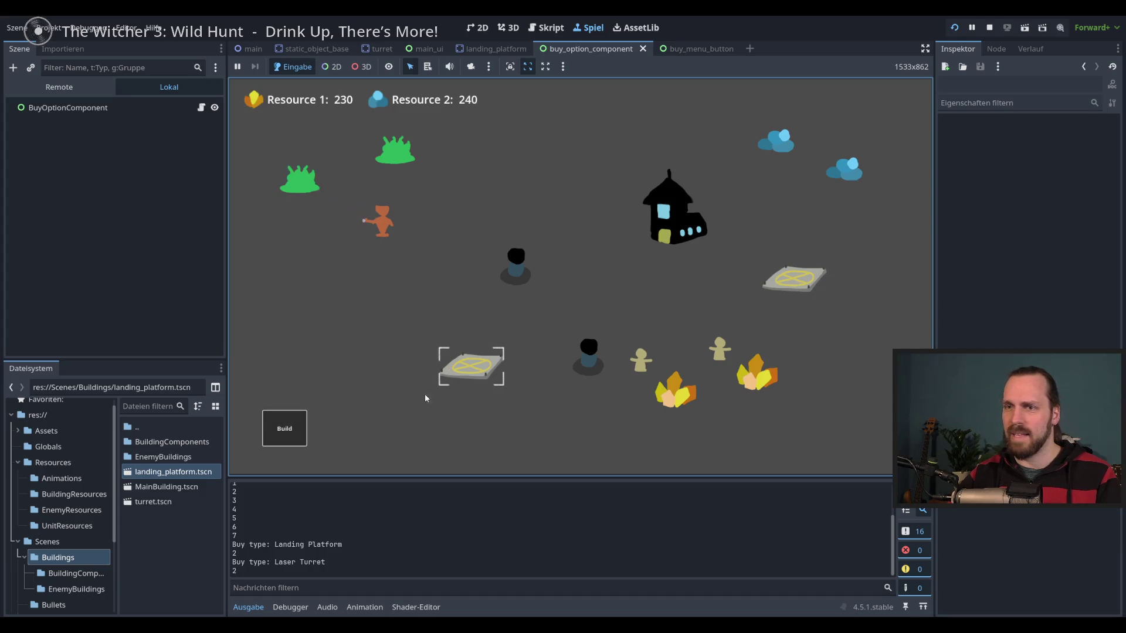
pyautogui.click(718, 340)
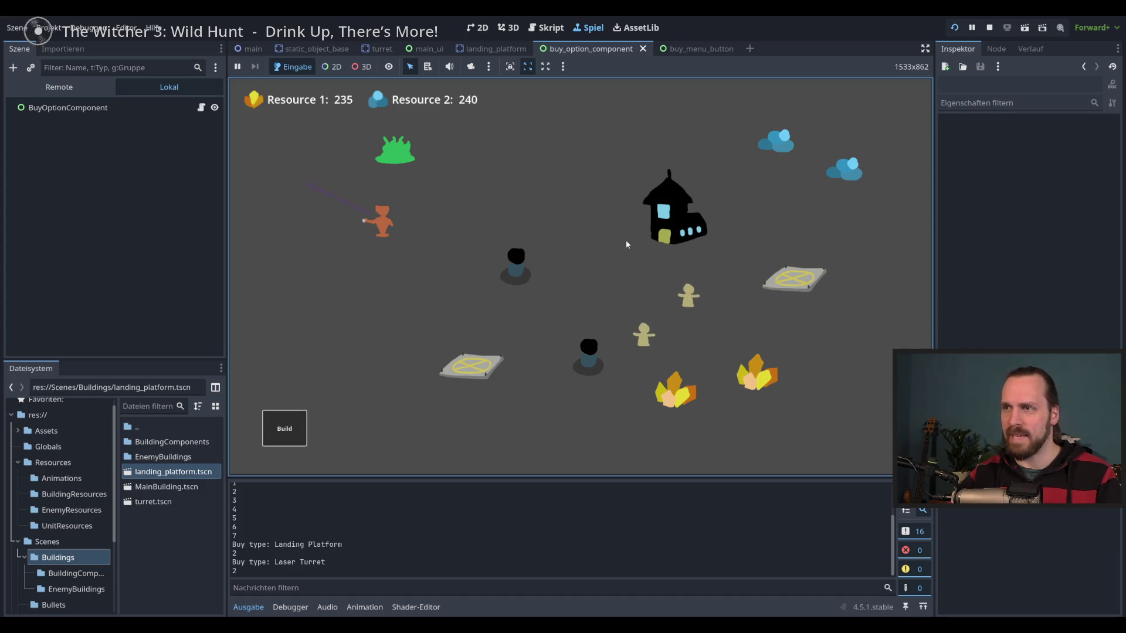
pyautogui.click(607, 228)
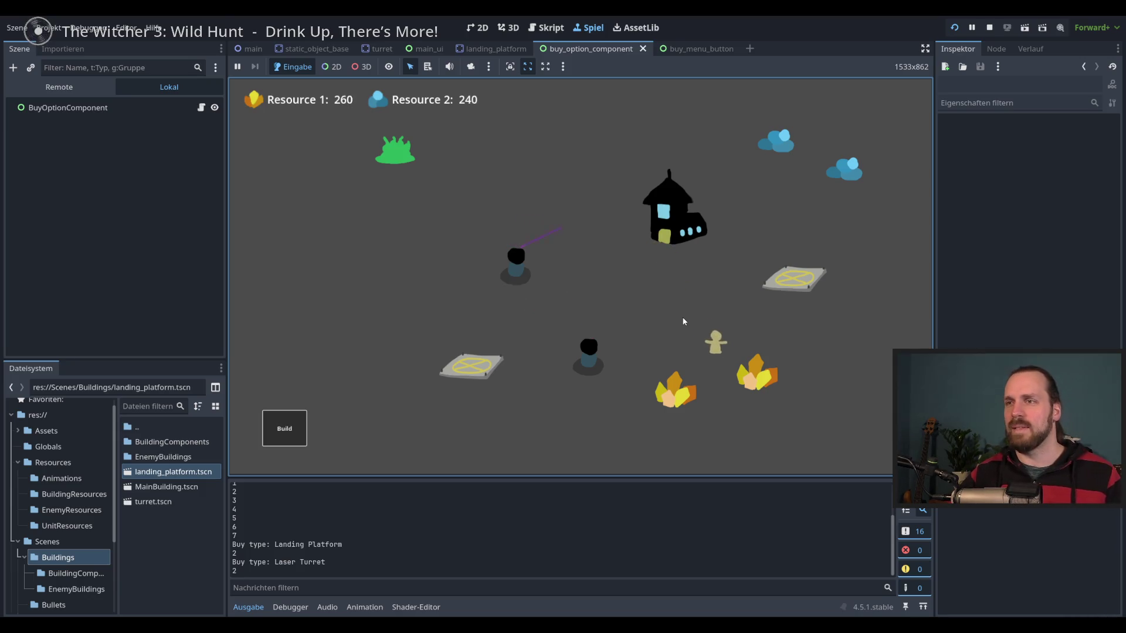
pyautogui.click(989, 28)
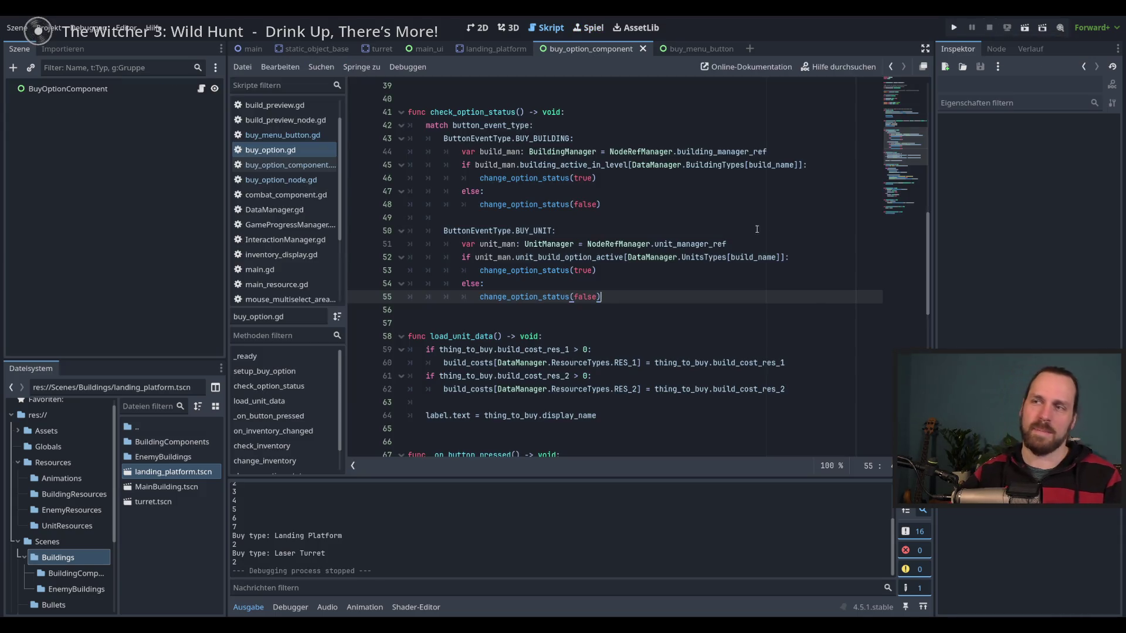
# Review the else branch on lines 54–55 of buy_option.gd and run the game again.
pyautogui.click(702, 287)
pyautogui.click(698, 295)
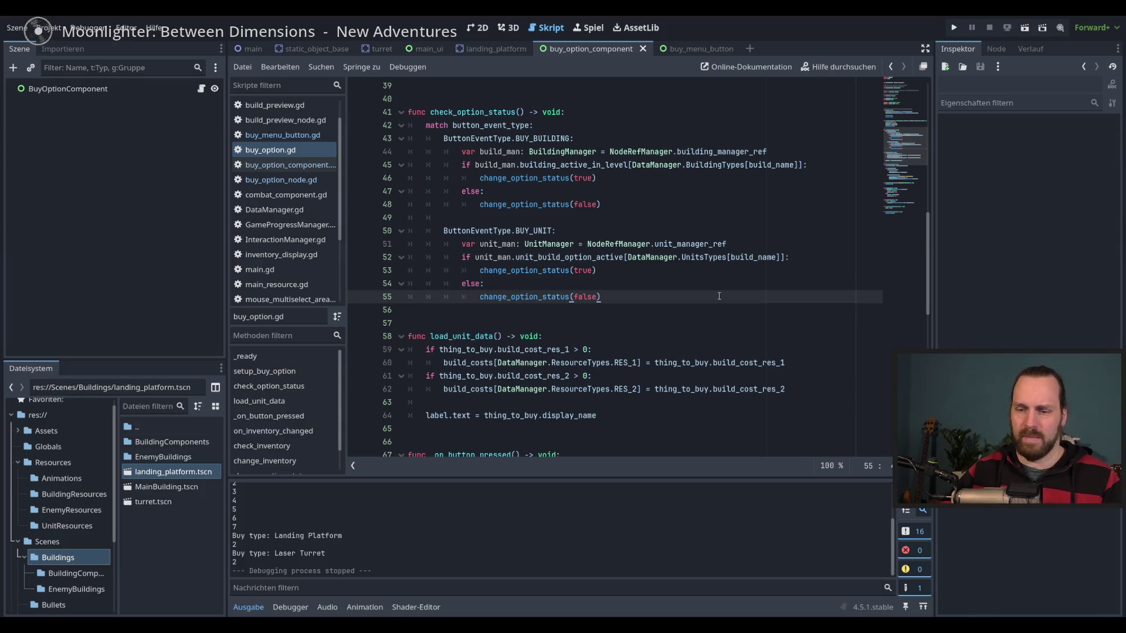
pyautogui.press('F5')
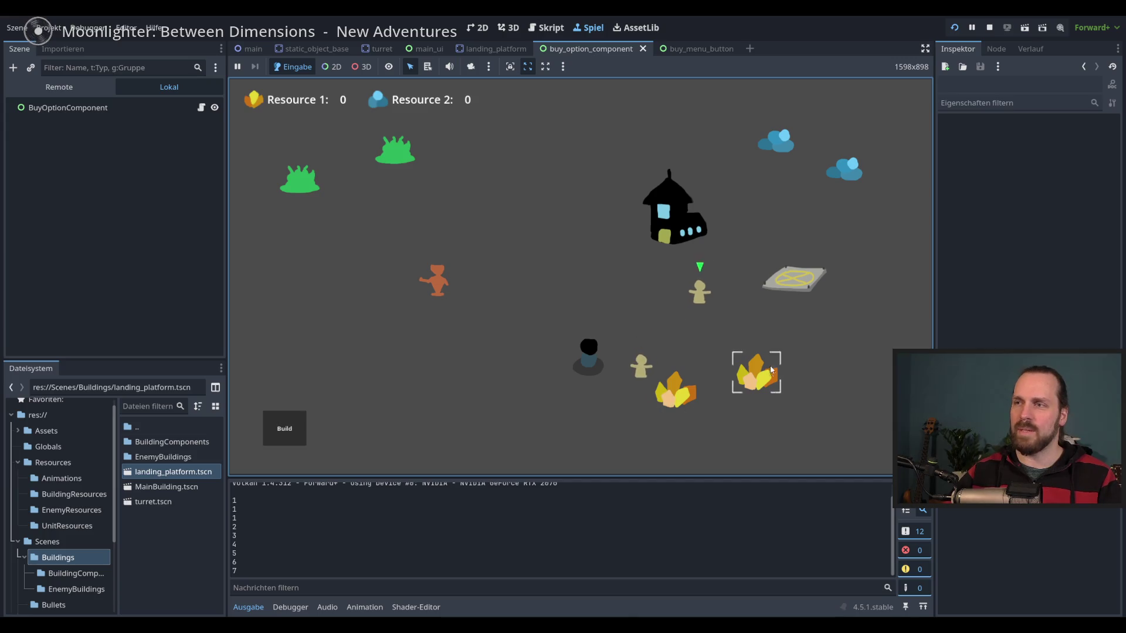
# Send the yellow worker to the blue crystals and move the orange unit around the map.
pyautogui.rightClick(842, 170)
pyautogui.moveTo(385, 213); pyautogui.dragTo(467, 281)
pyautogui.rightClick(455, 193)
pyautogui.rightClick(623, 293)
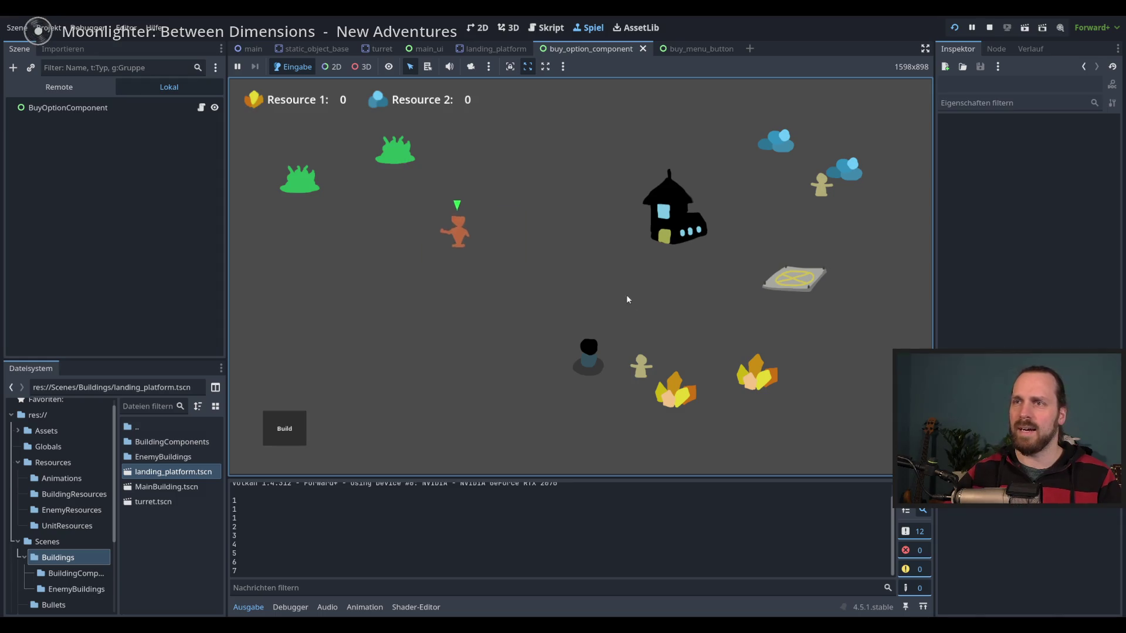
pyautogui.rightClick(547, 332)
# Toggle the build menu, select the house, worker and bush, then stop the game.
pyautogui.moveTo(591, 368)
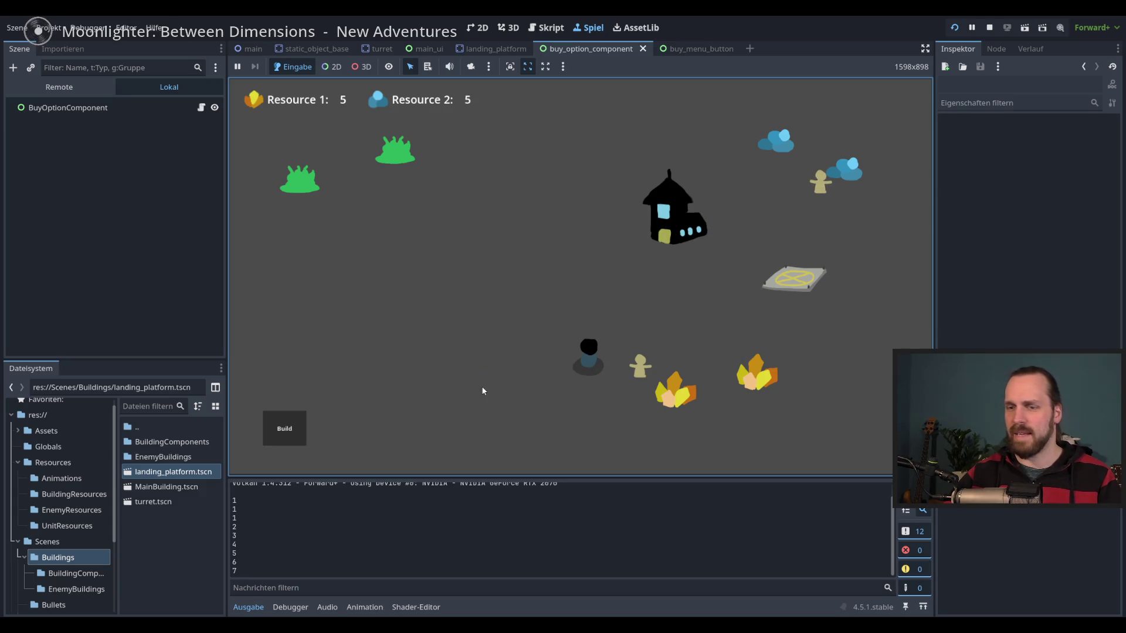
pyautogui.click(284, 430)
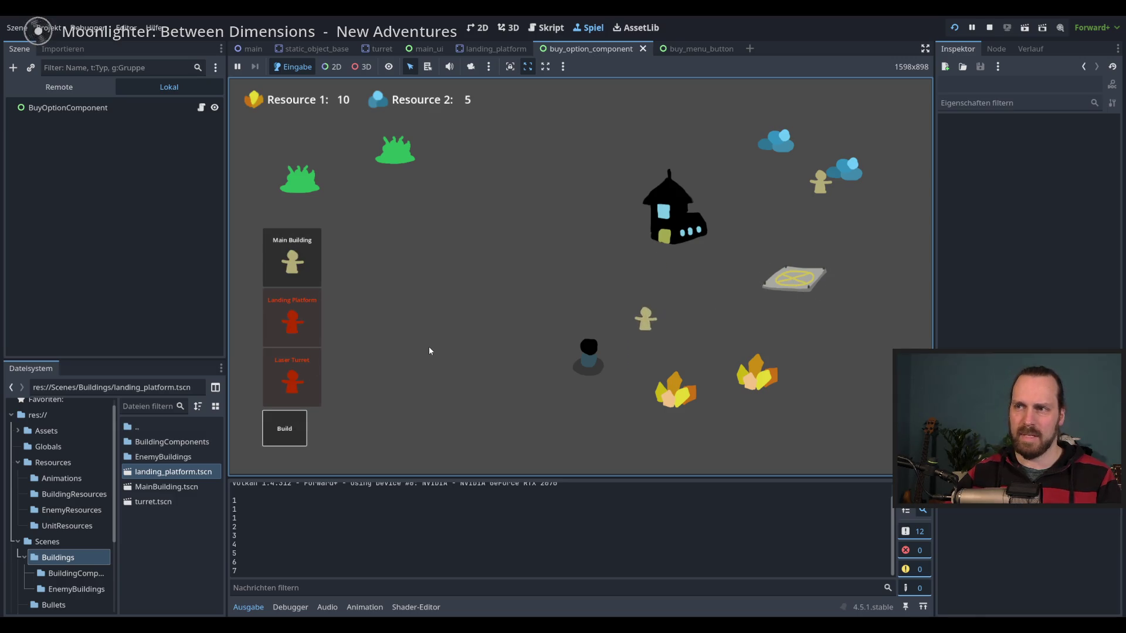
pyautogui.click(304, 443)
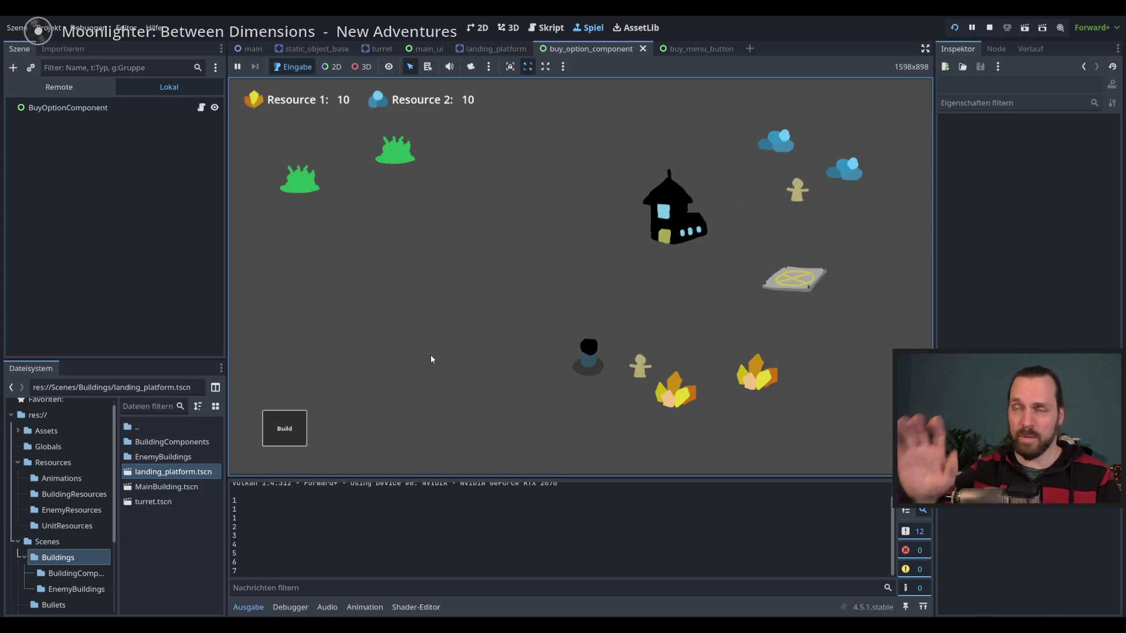
pyautogui.click(674, 211)
pyautogui.click(589, 355)
pyautogui.click(394, 150)
pyautogui.click(674, 211)
pyautogui.click(586, 355)
pyautogui.click(669, 231)
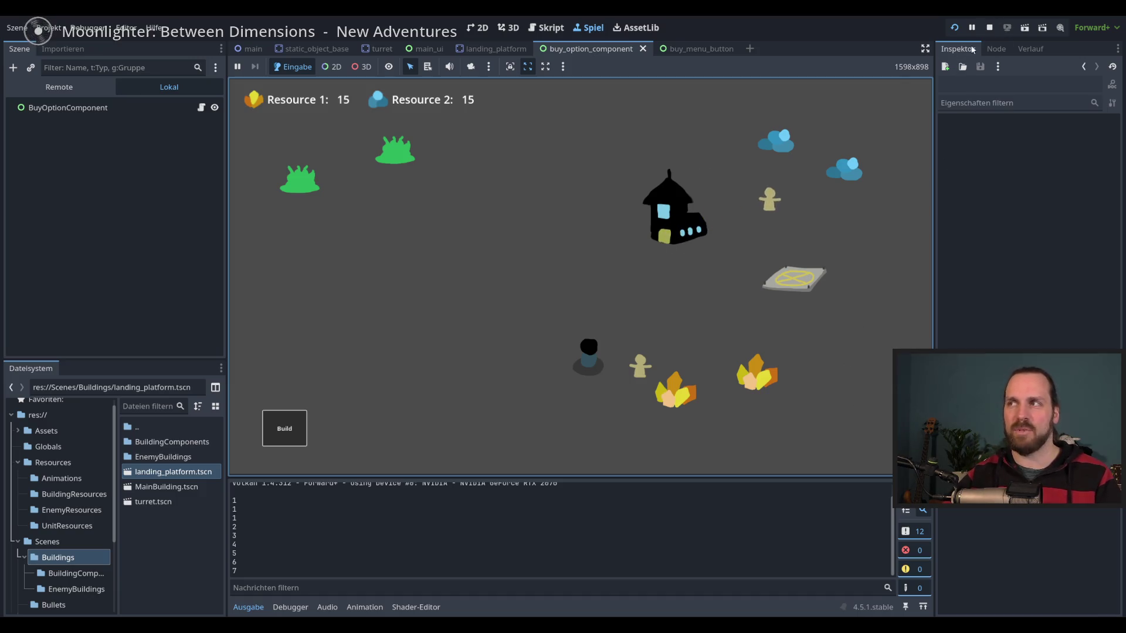
pyautogui.click(989, 28)
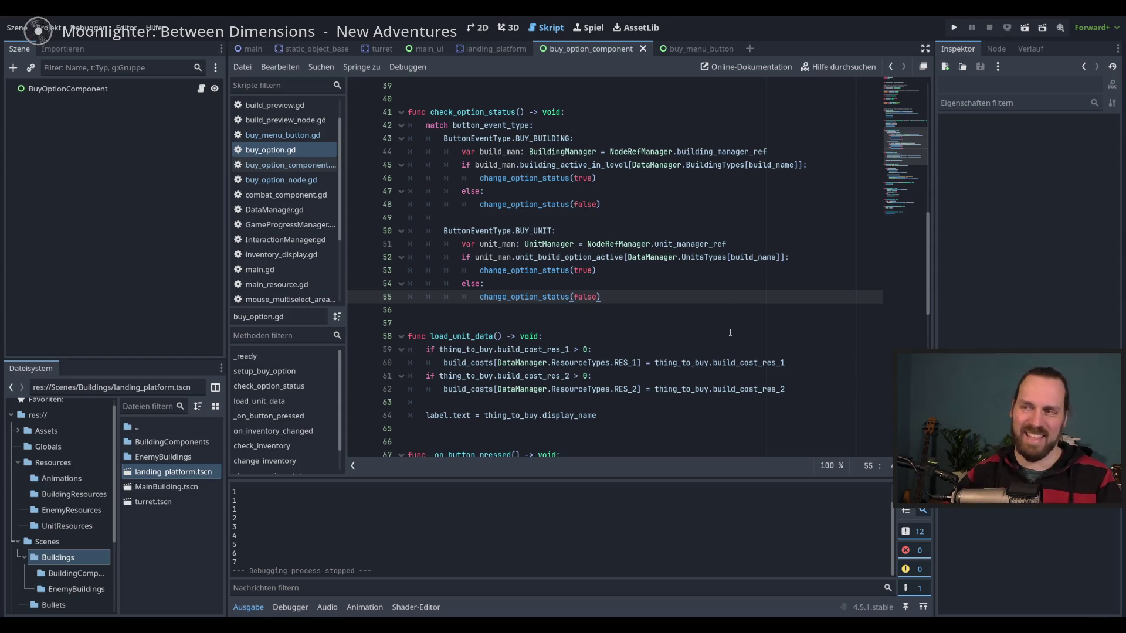
# Review the else branch at lines 54–55 and the hide call on line 19 of buy_menu_button.
pyautogui.click(660, 290)
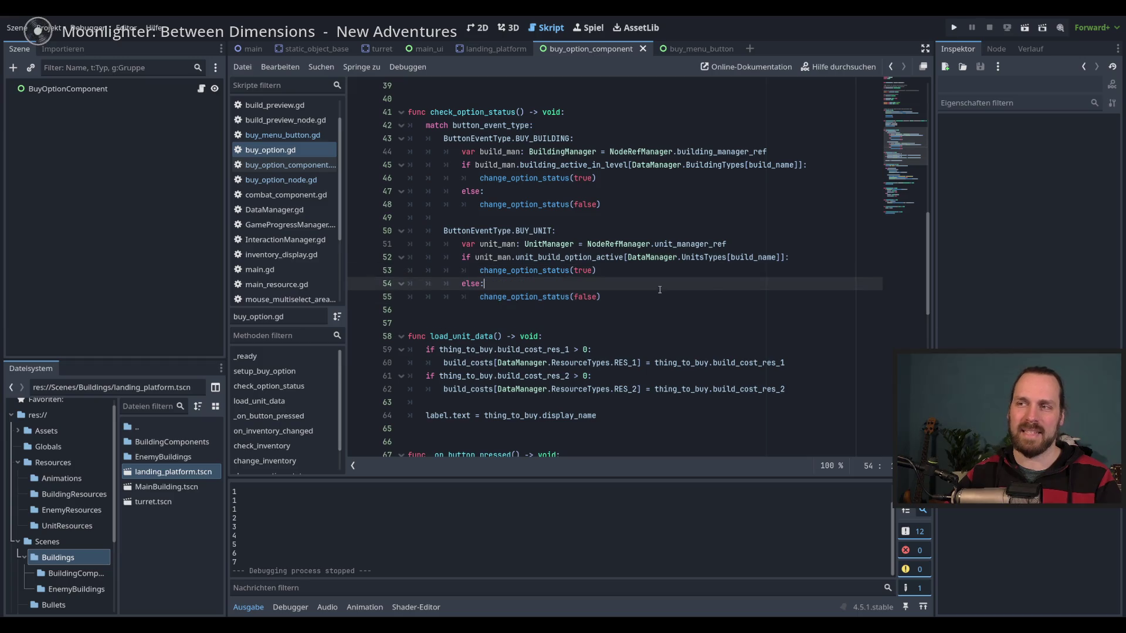
pyautogui.click(719, 296)
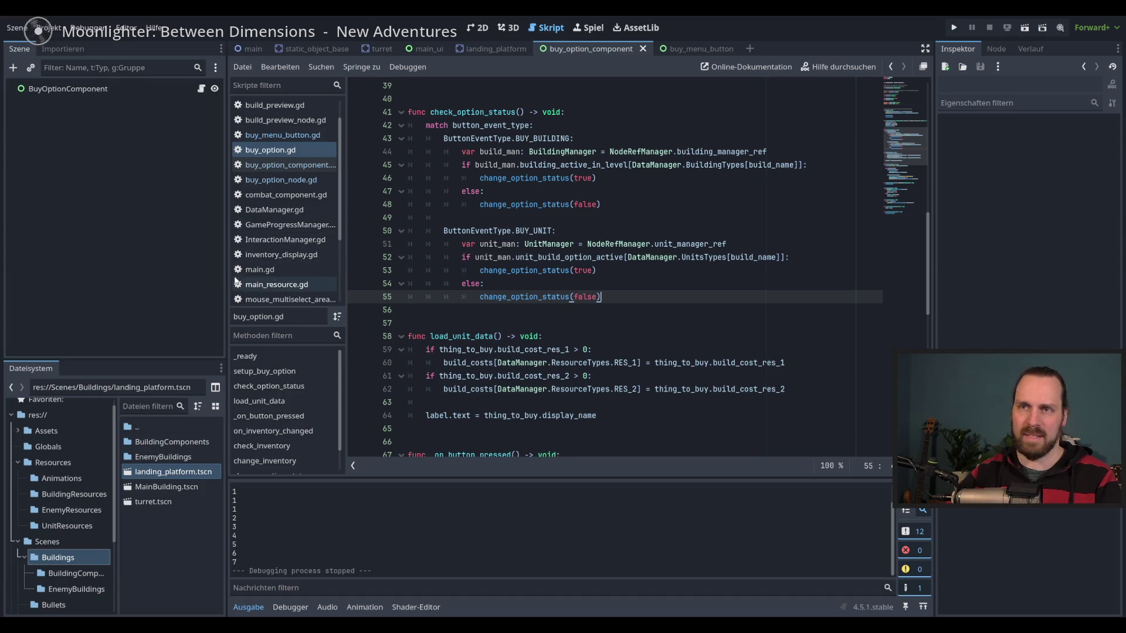
pyautogui.moveTo(225, 270); pyautogui.dragTo(218, 270)
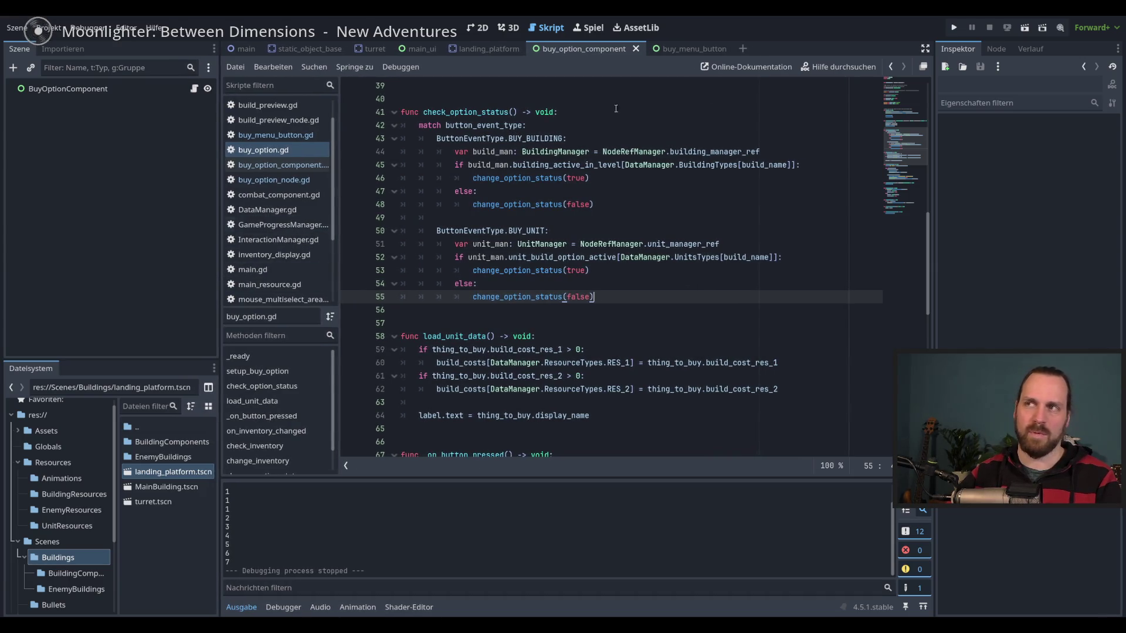
pyautogui.click(693, 50)
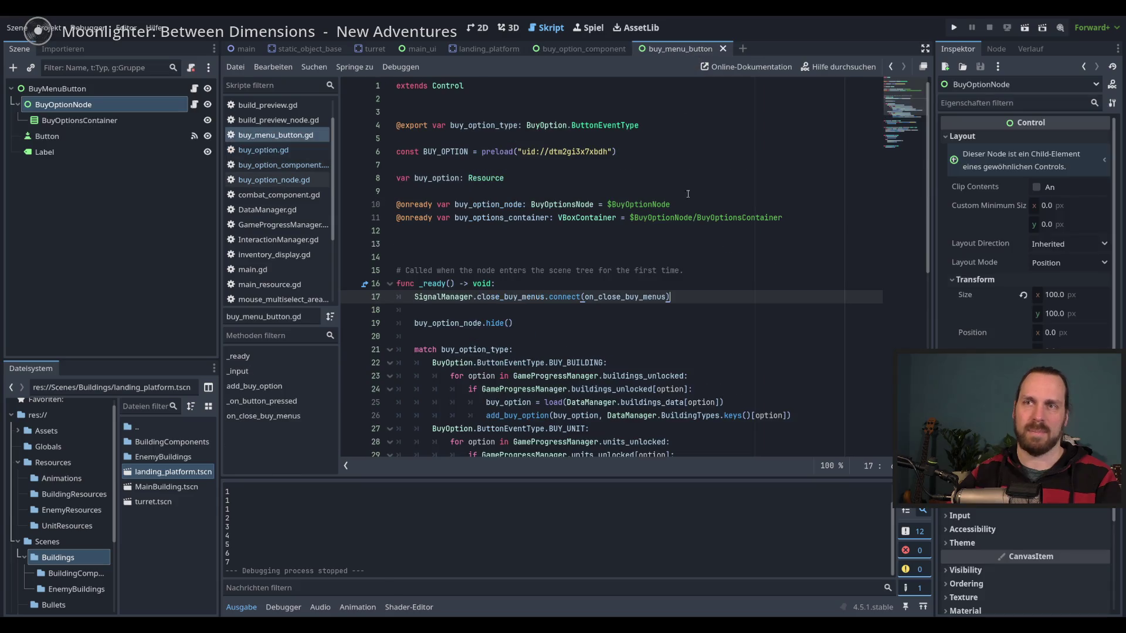
pyautogui.click(756, 321)
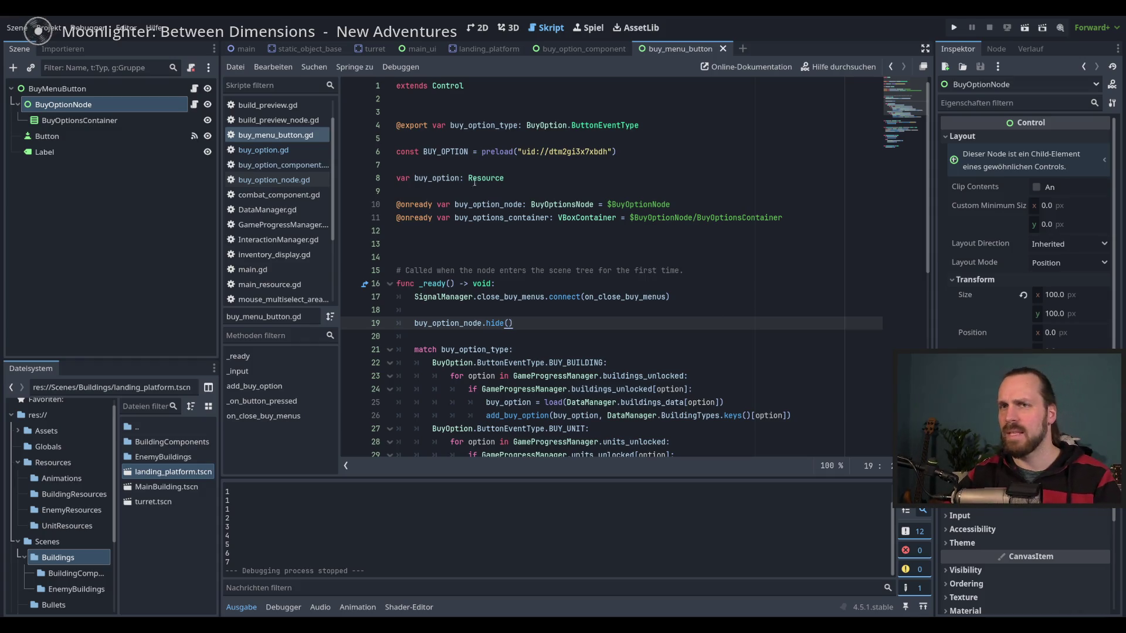
# Check the BuyOptionComponent node in the buy_option_component scene, then clear the selection.
pyautogui.click(578, 49)
pyautogui.click(142, 118)
pyautogui.click(128, 89)
pyautogui.click(114, 116)
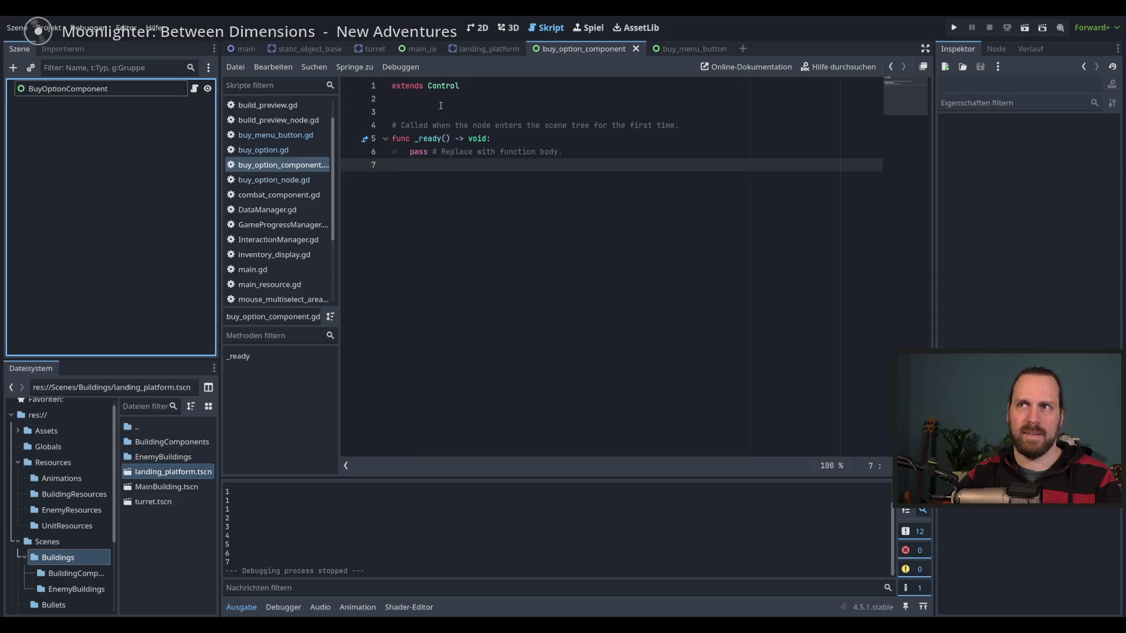
# In buy_menu_button, select BuyOptionNode, open its buy_option_node.gd script and bring up its context menu.
pyautogui.click(690, 49)
pyautogui.click(91, 104)
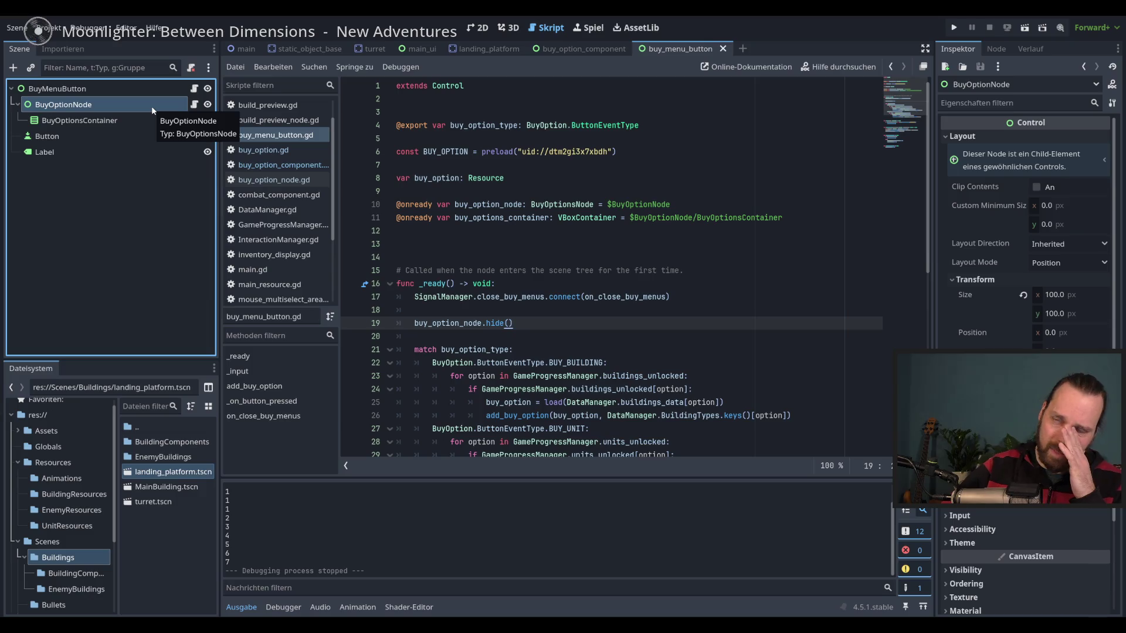
pyautogui.click(79, 120)
pyautogui.click(121, 106)
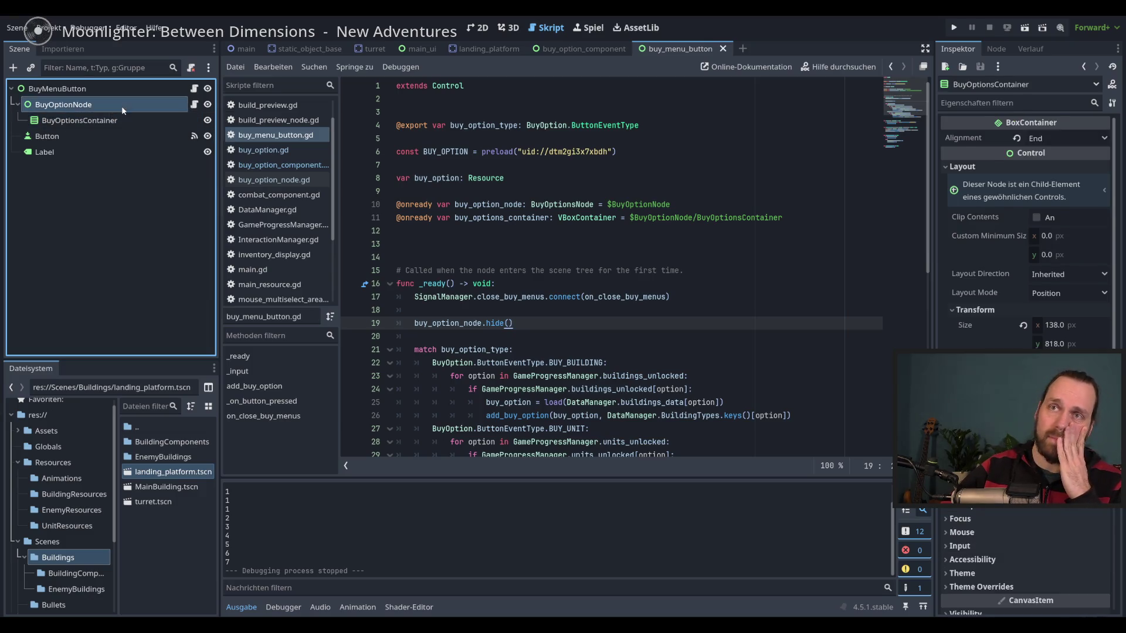
pyautogui.click(194, 105)
pyautogui.click(82, 106)
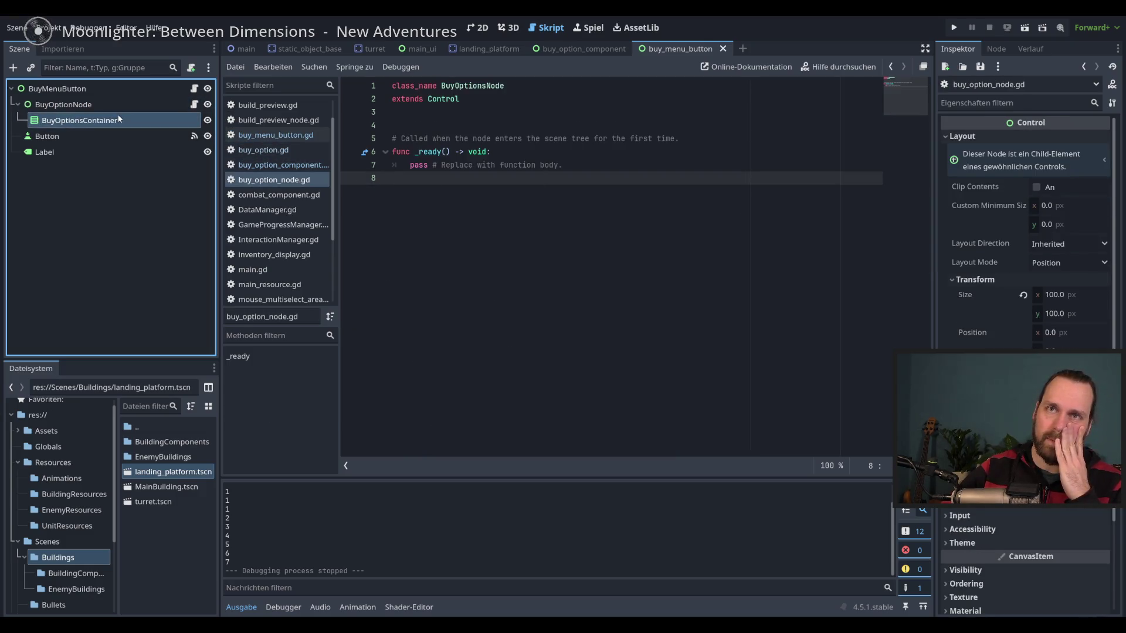
pyautogui.rightClick(86, 108)
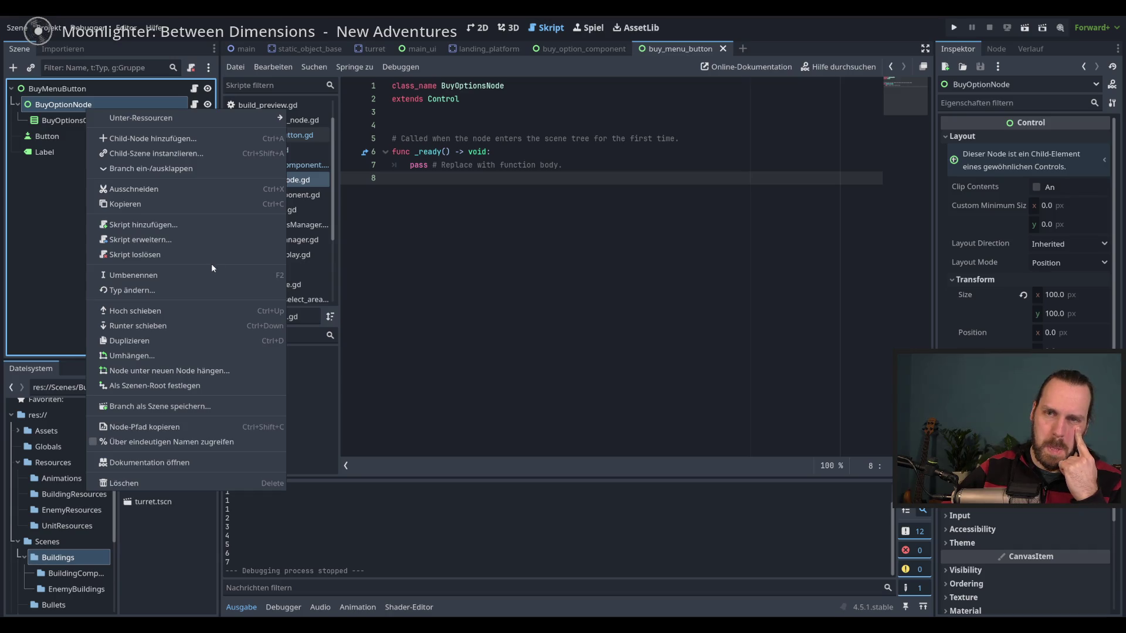
# Save the BuyOptionNode branch as buy_option_node.tscn and save the buy_menu_button scene.
pyautogui.click(200, 406)
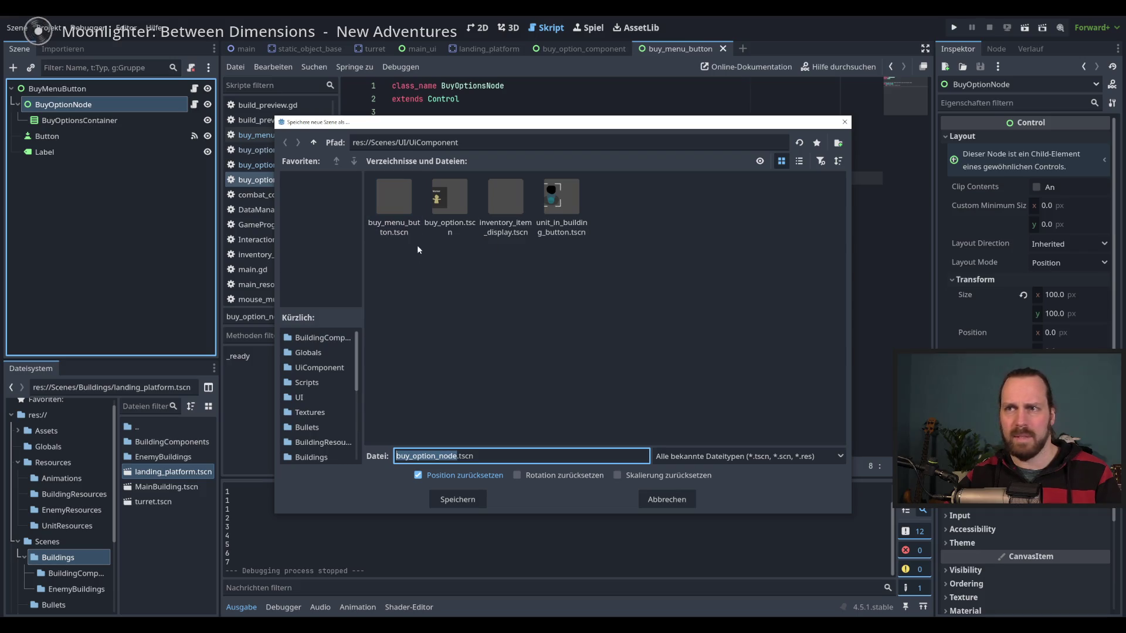
pyautogui.click(456, 499)
pyautogui.hotkey('ctrl', 's')
# Instance buy_option_node.tscn under BuyOptionComponent in the buy_option_component scene.
pyautogui.click(592, 50)
pyautogui.hotkey('ctrl', 'shift', 'o')
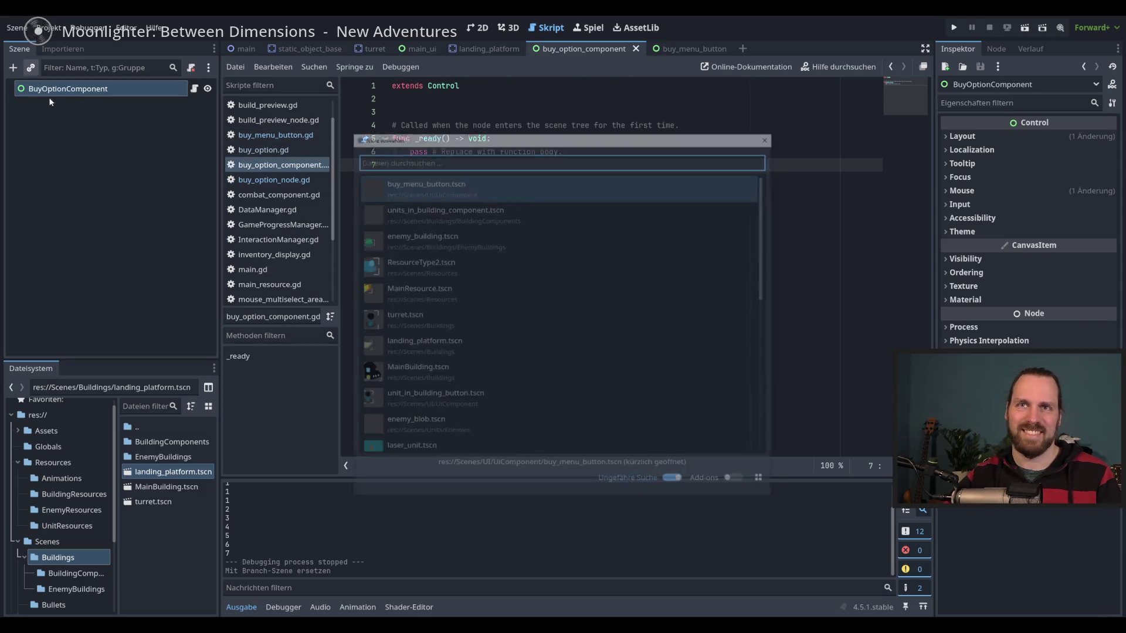
pyautogui.write('buy')
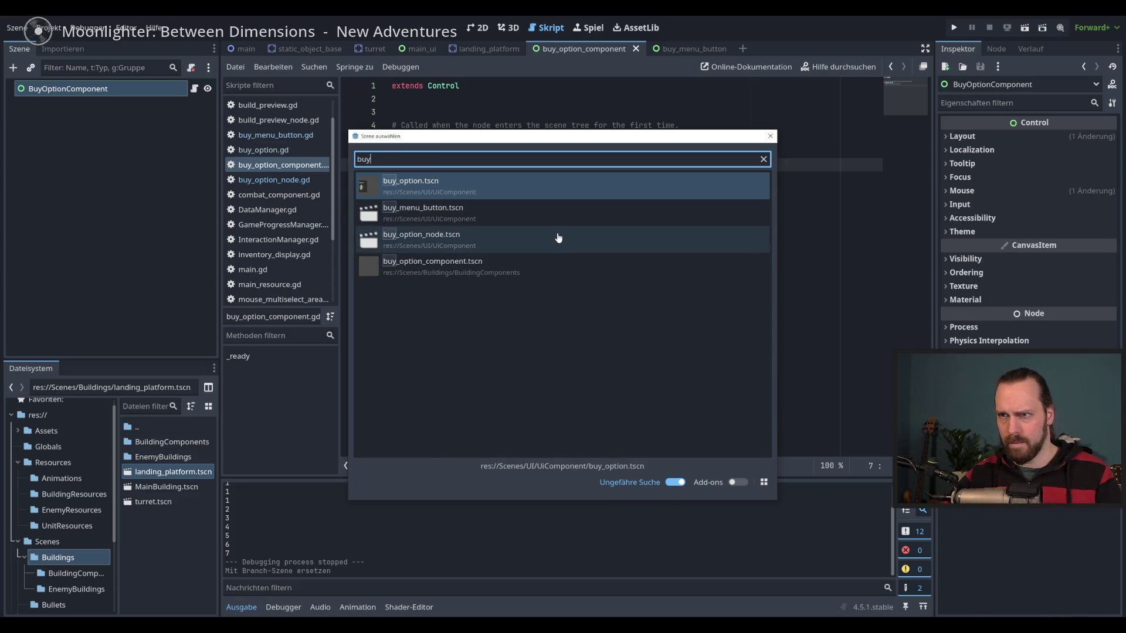
pyautogui.doubleClick(443, 240)
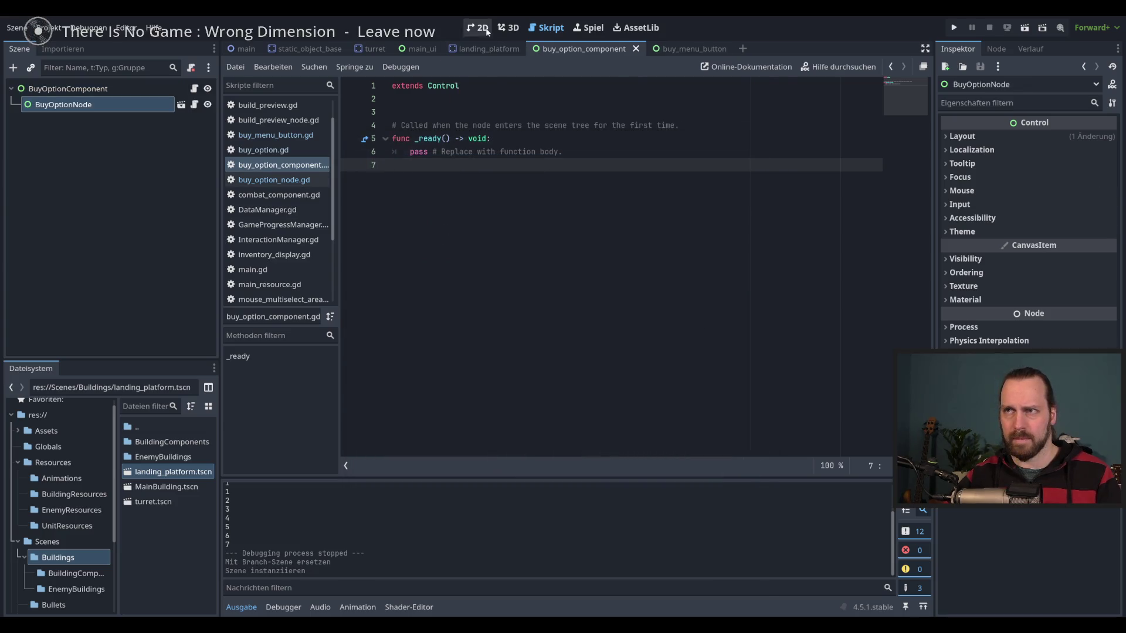
# Inspect the instanced BuyOptionNode in 2D, then return to the BuyMenuButton root.
pyautogui.click(478, 28)
pyautogui.click(67, 88)
pyautogui.click(128, 104)
pyautogui.click(181, 105)
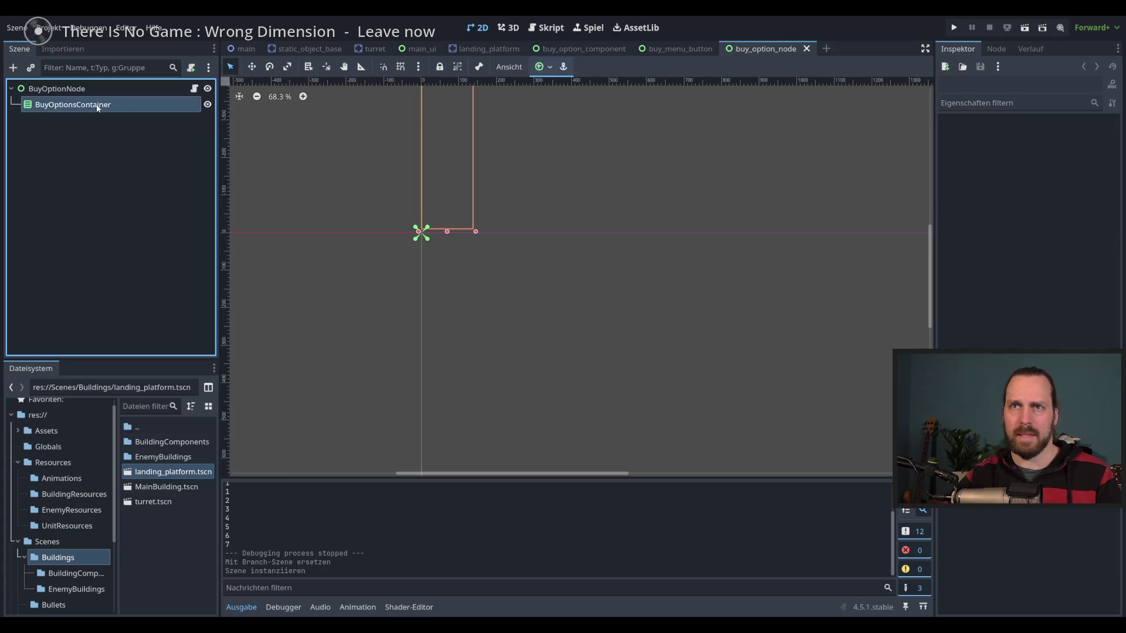
pyautogui.click(76, 91)
pyautogui.click(674, 49)
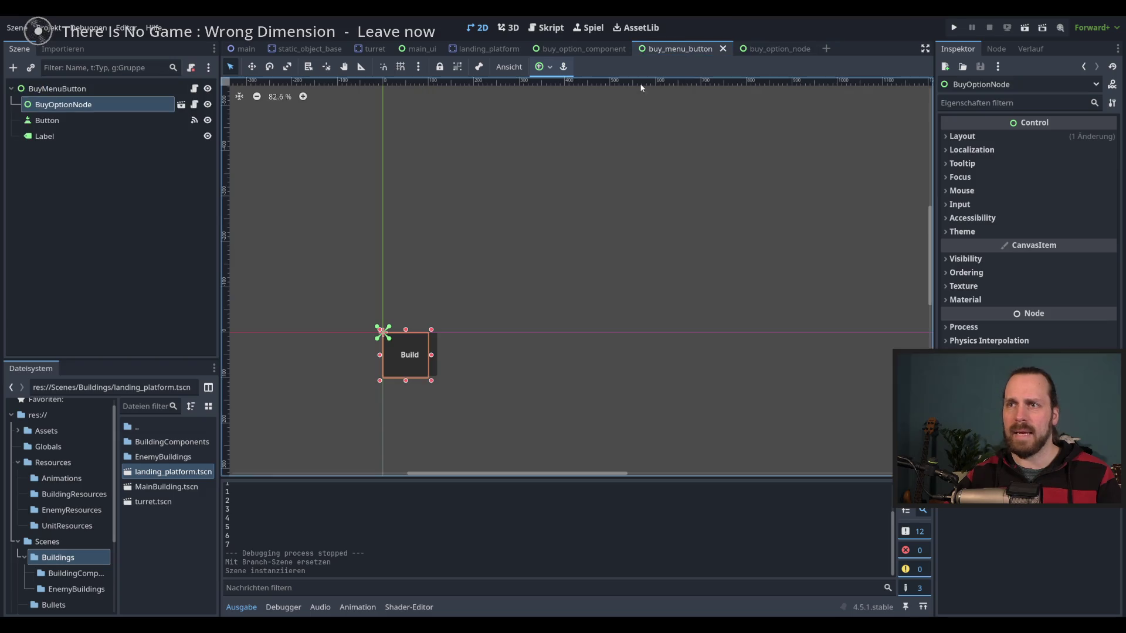
pyautogui.click(114, 89)
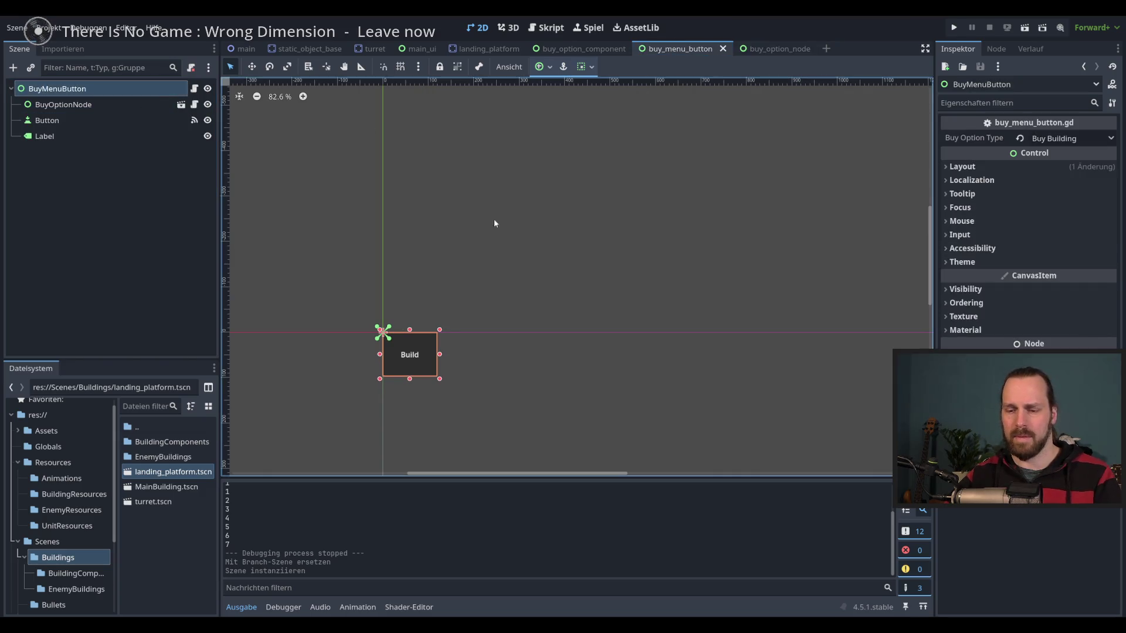
# Run the project with F5 and stop it with F8.
pyautogui.press('F5')
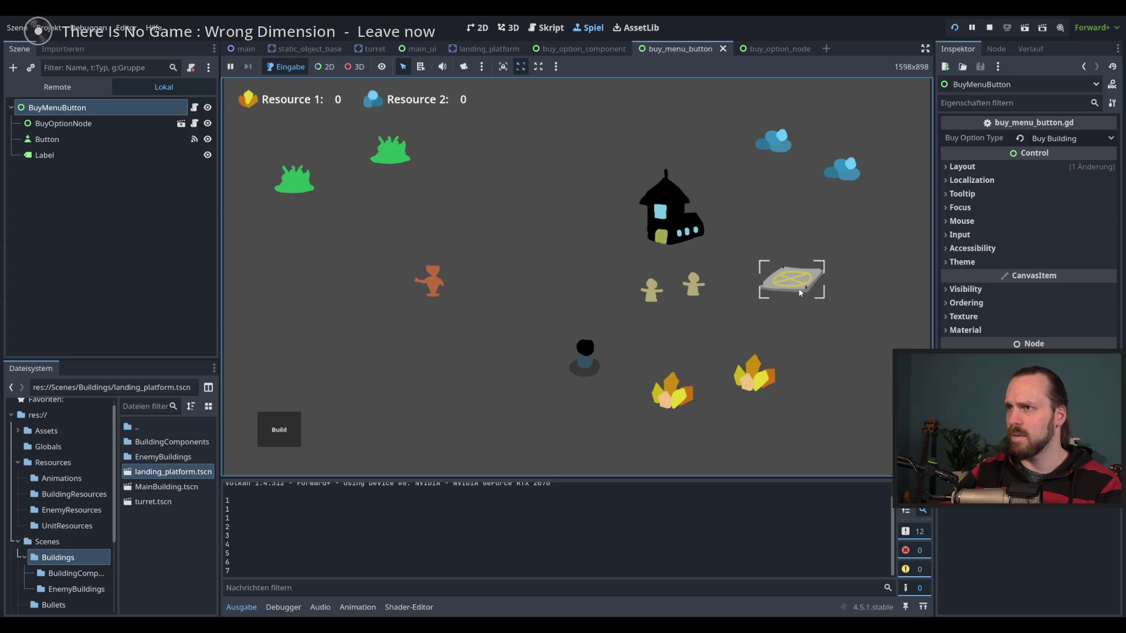
pyautogui.press('F8')
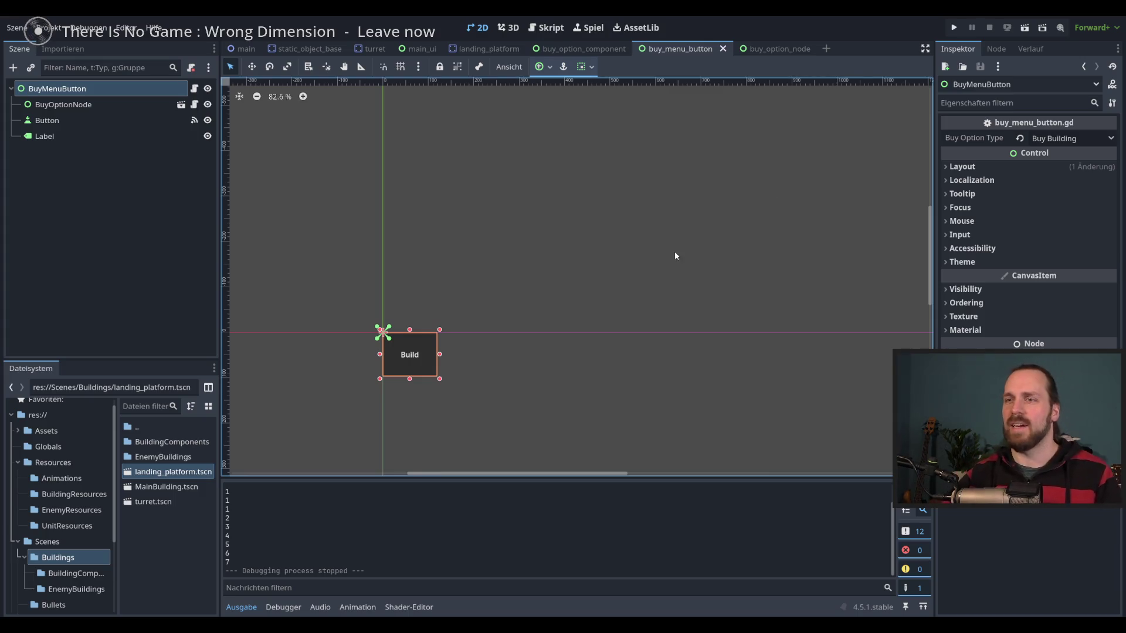
pyautogui.scroll(2, 674, 251)
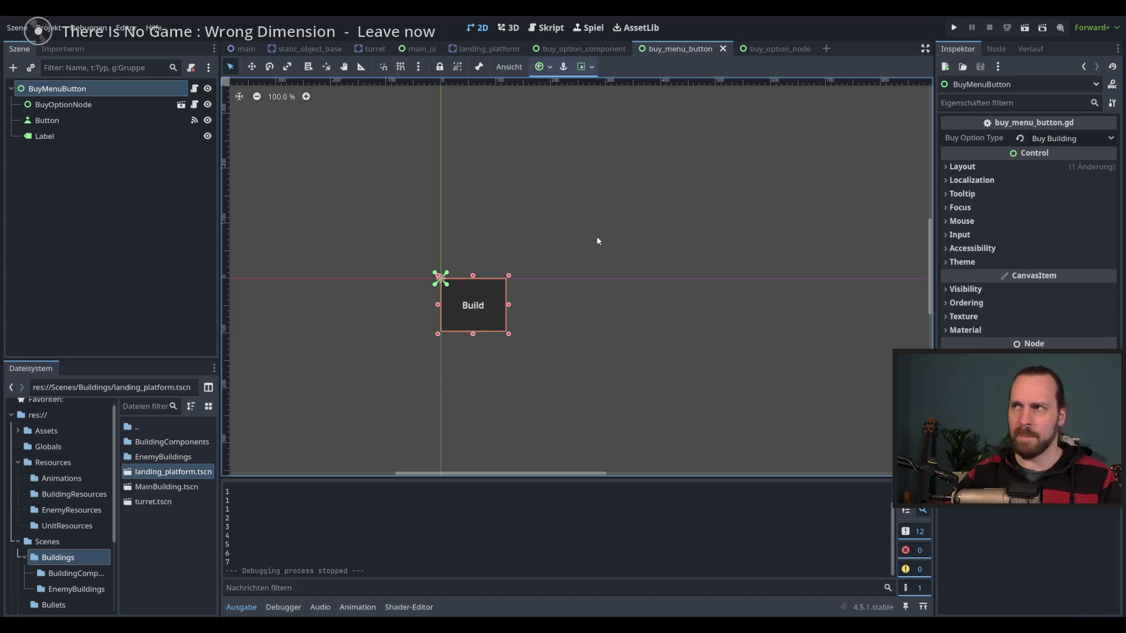
pyautogui.scroll(-1, 596, 237)
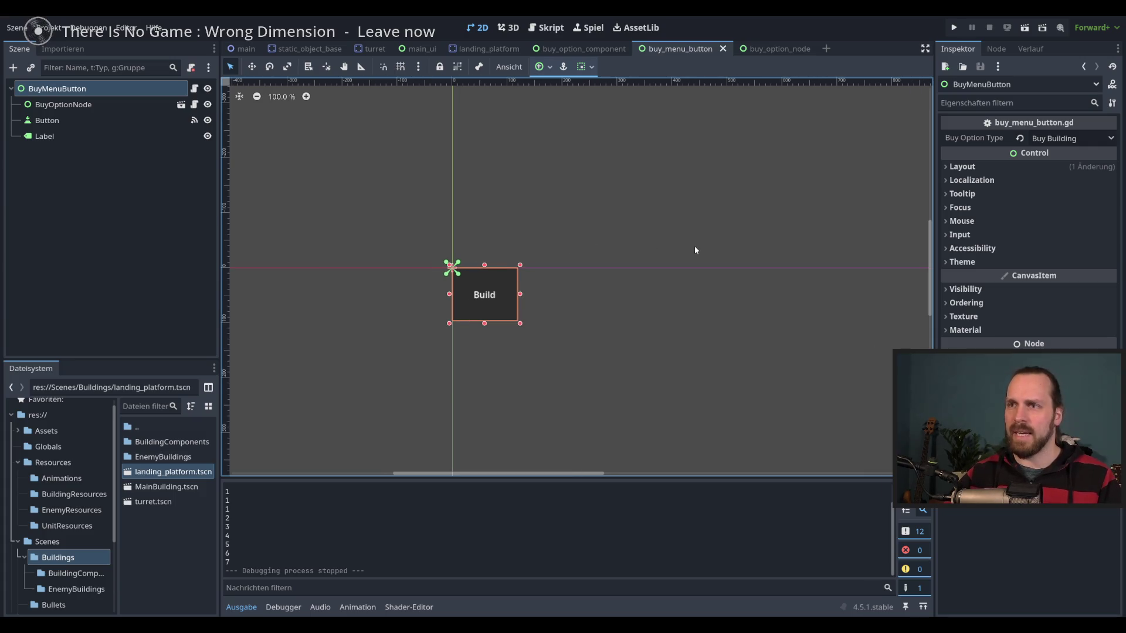
pyautogui.scroll(-3, 692, 250)
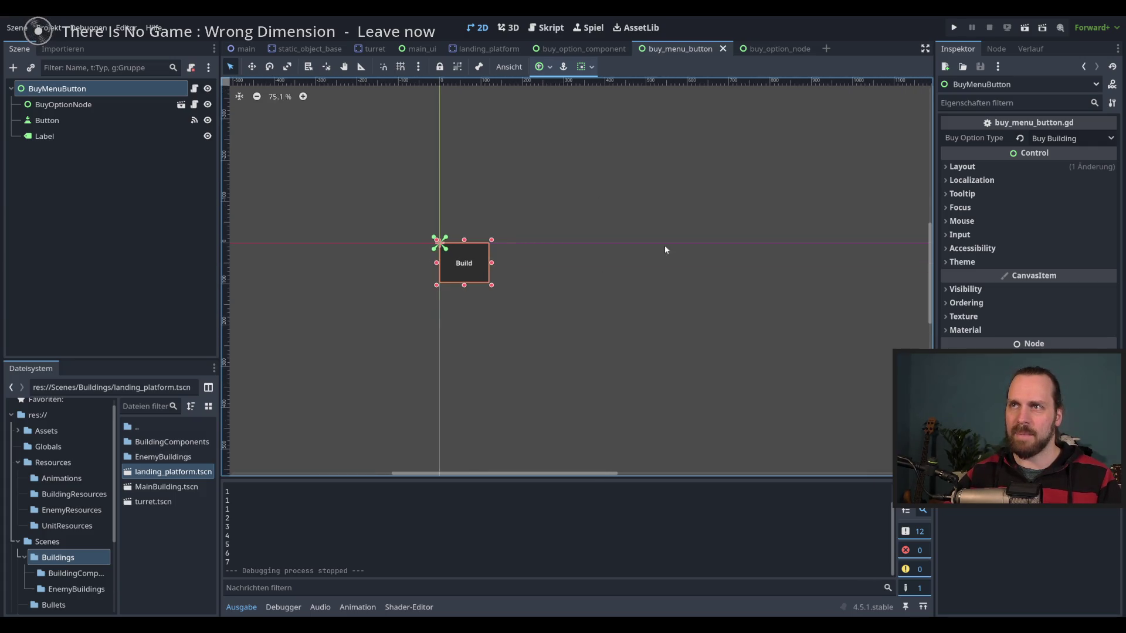
pyautogui.scroll(1, 502, 237)
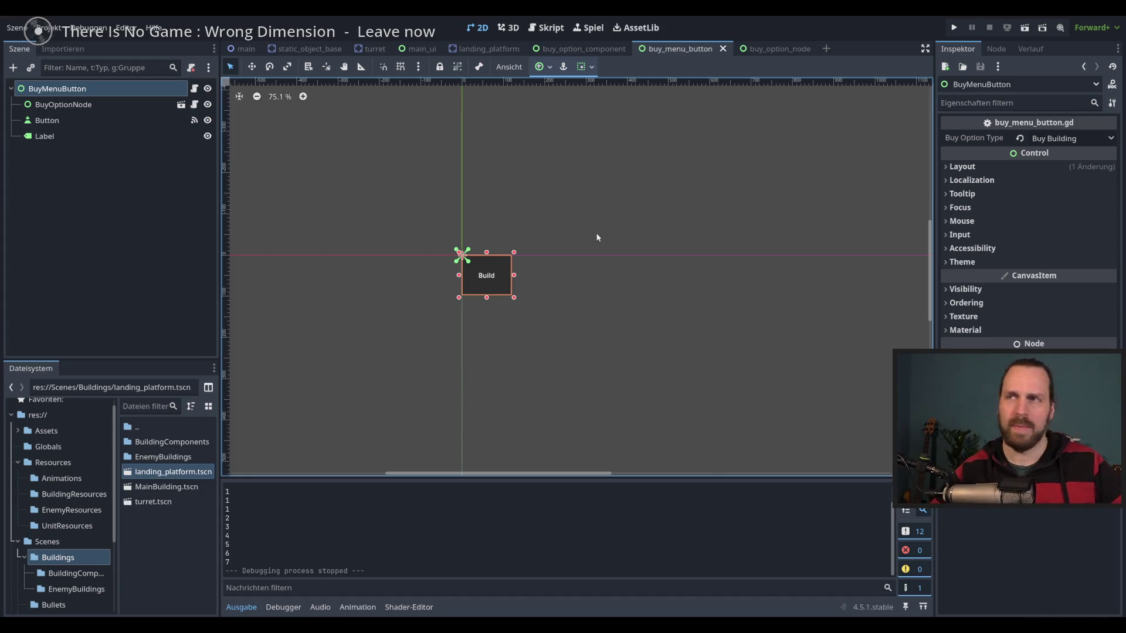
# Show buy_menu_button.gd in the script editor and scroll through it.
pyautogui.click(549, 28)
pyautogui.scroll(-2, 663, 238)
pyautogui.scroll(2, 697, 268)
pyautogui.scroll(-3, 694, 273)
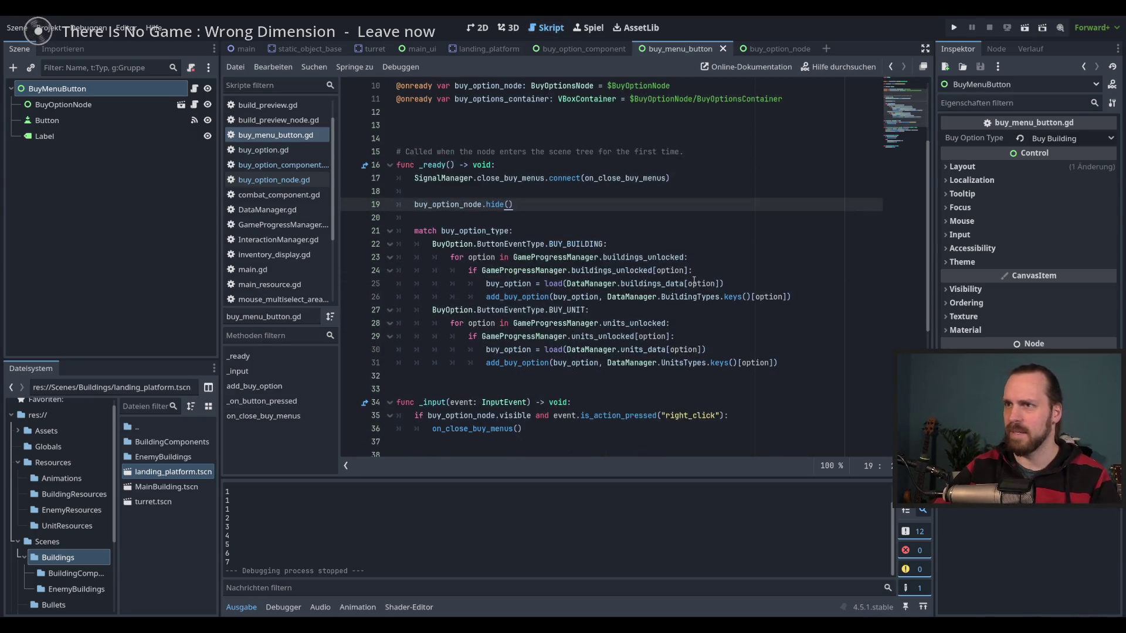
pyautogui.scroll(-3, 694, 280)
pyautogui.scroll(5, 694, 280)
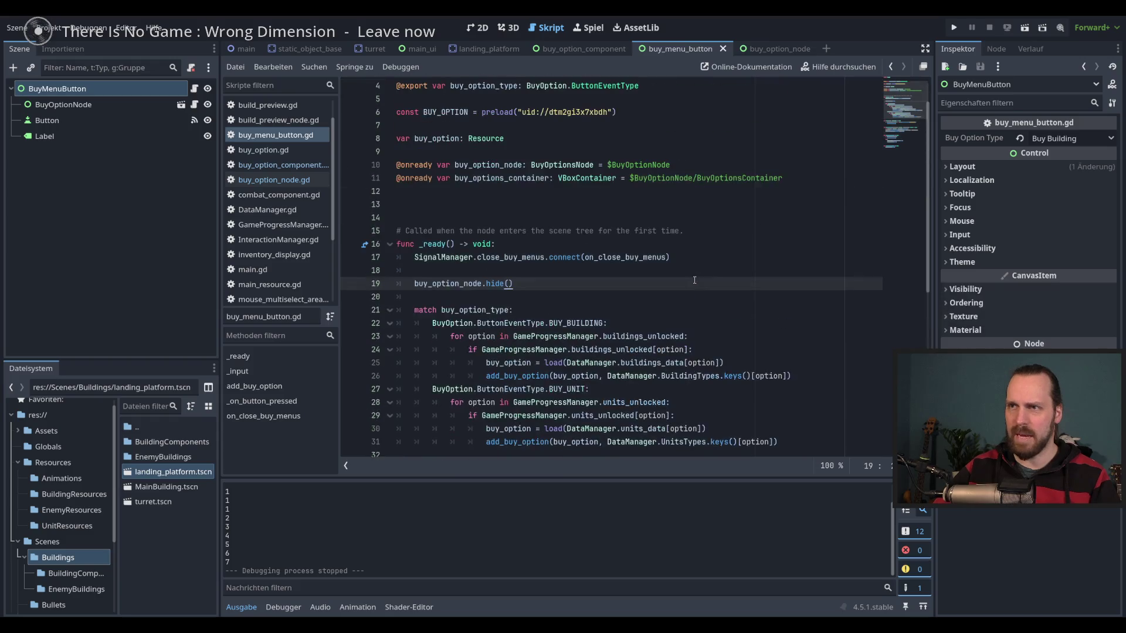
pyautogui.click(702, 258)
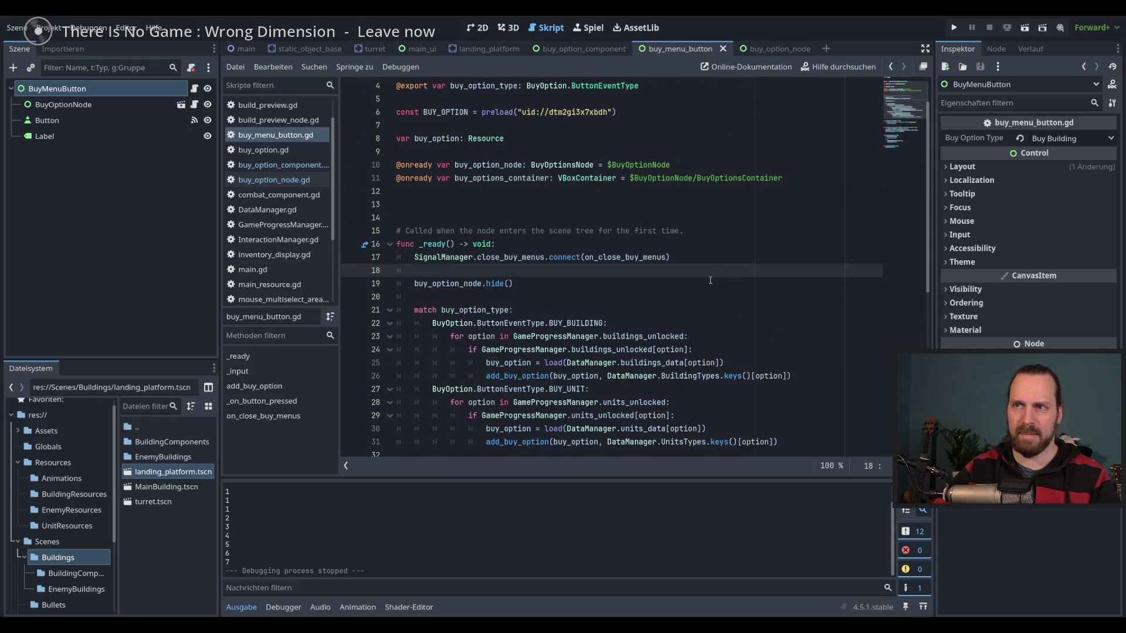
pyautogui.click(710, 279)
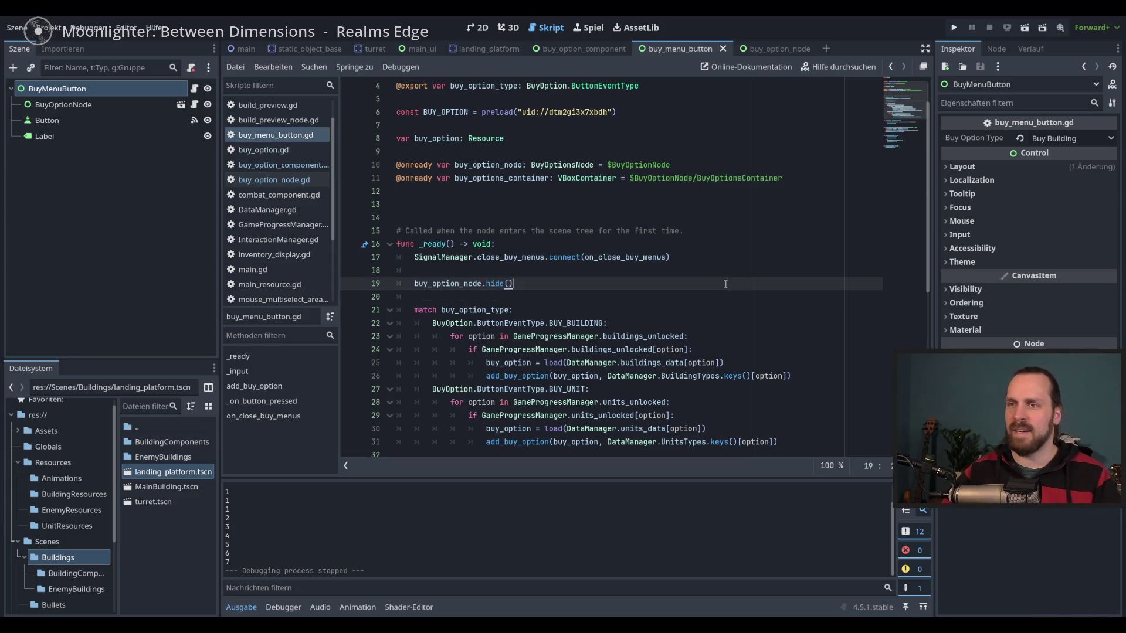
pyautogui.press('Down')
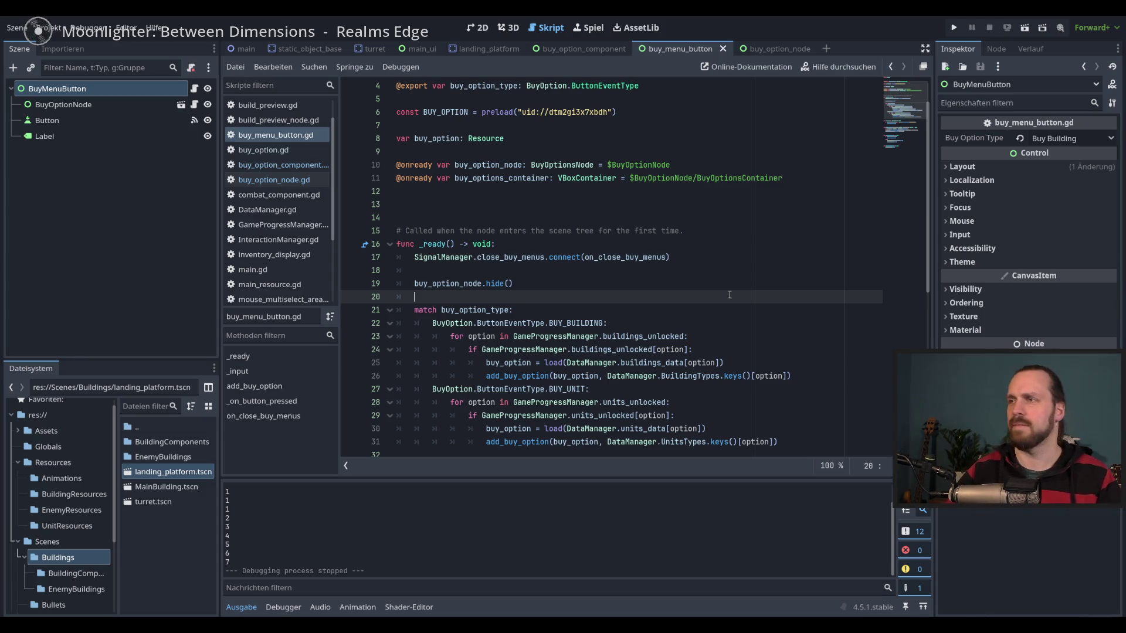
pyautogui.moveTo(627, 229); pyautogui.dragTo(692, 410)
pyautogui.click(695, 350)
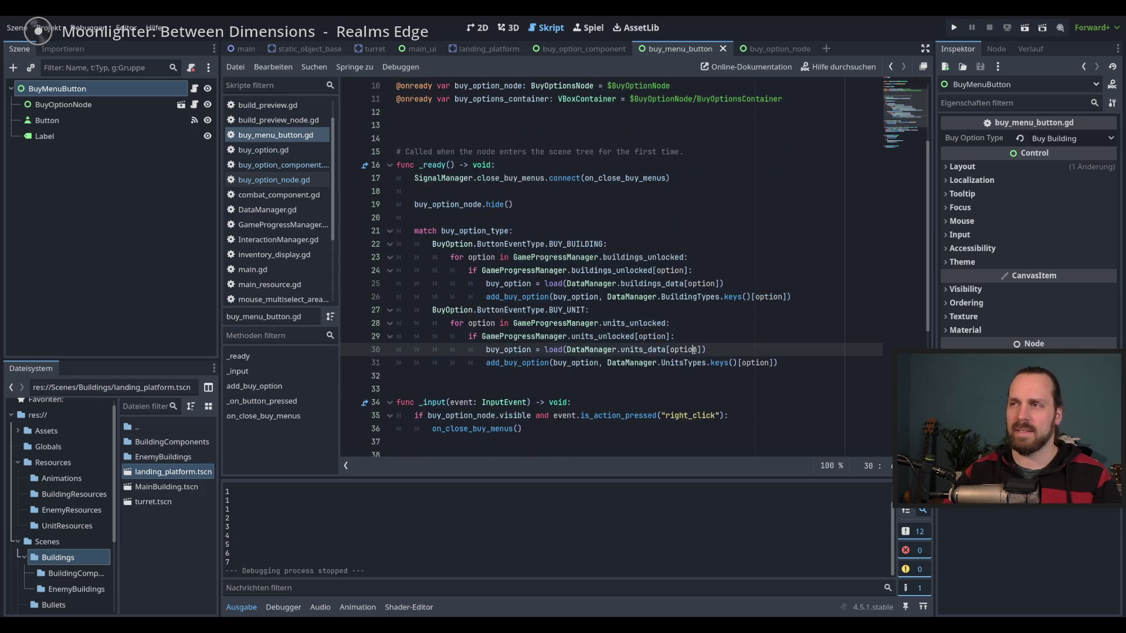
pyautogui.moveTo(339, 352)
pyautogui.mouseDown()
pyautogui.moveTo(321, 353)
pyautogui.moveTo(343, 354)
pyautogui.moveTo(333, 355)
pyautogui.mouseUp()
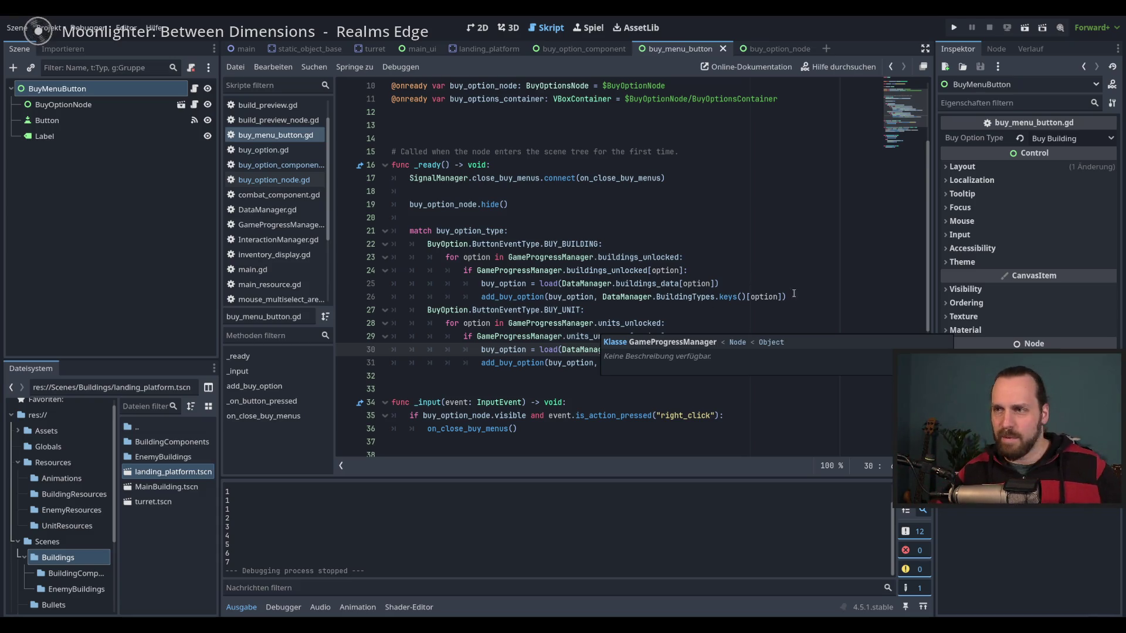
pyautogui.click(724, 329)
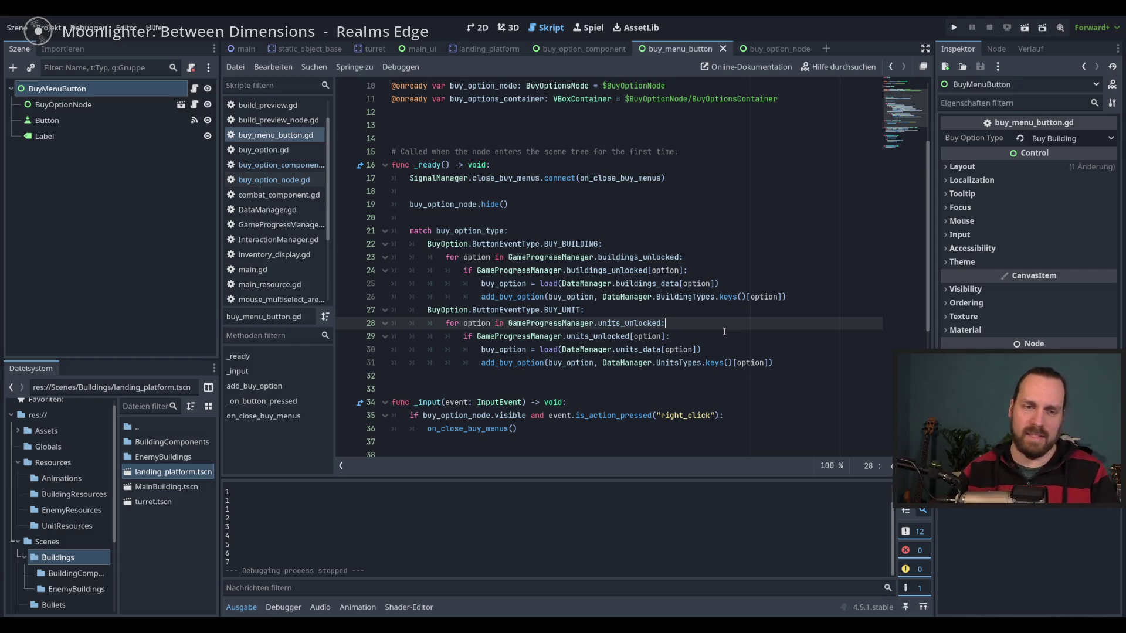
pyautogui.scroll(-5, 731, 332)
pyautogui.click(749, 233)
pyautogui.click(746, 220)
pyautogui.scroll(-1, 749, 235)
pyautogui.scroll(9, 903, 188)
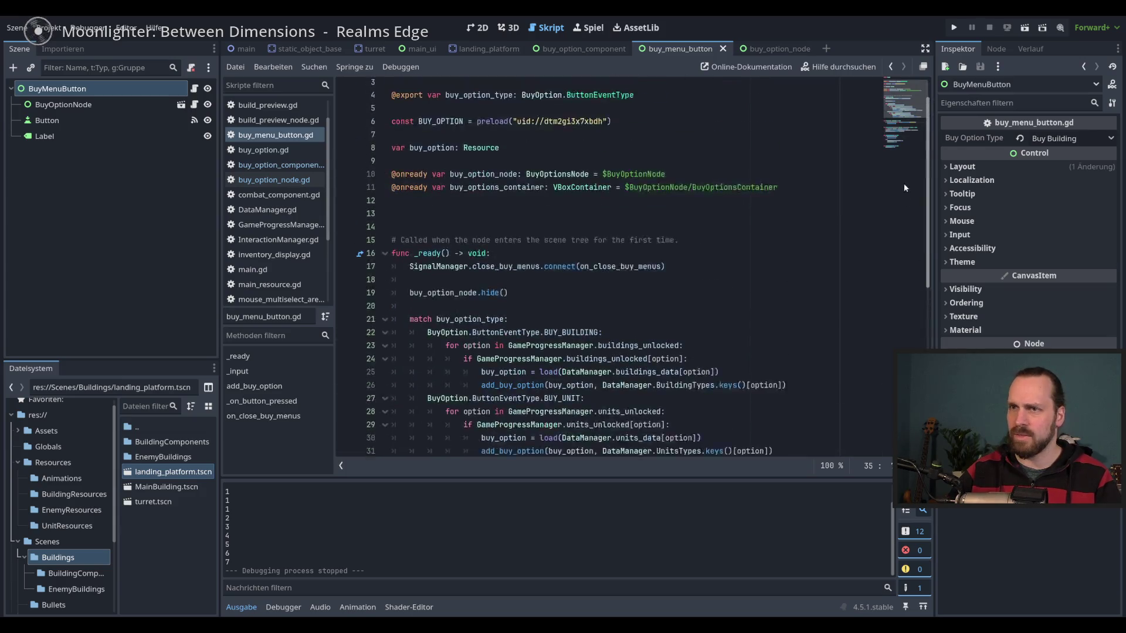
pyautogui.click(736, 307)
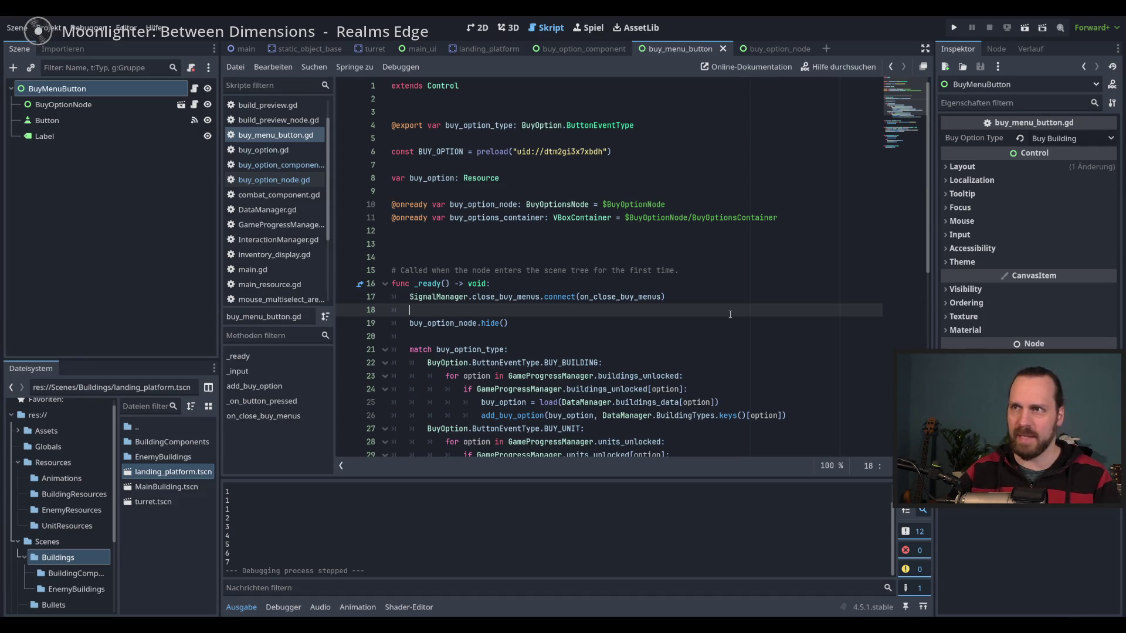
pyautogui.click(734, 299)
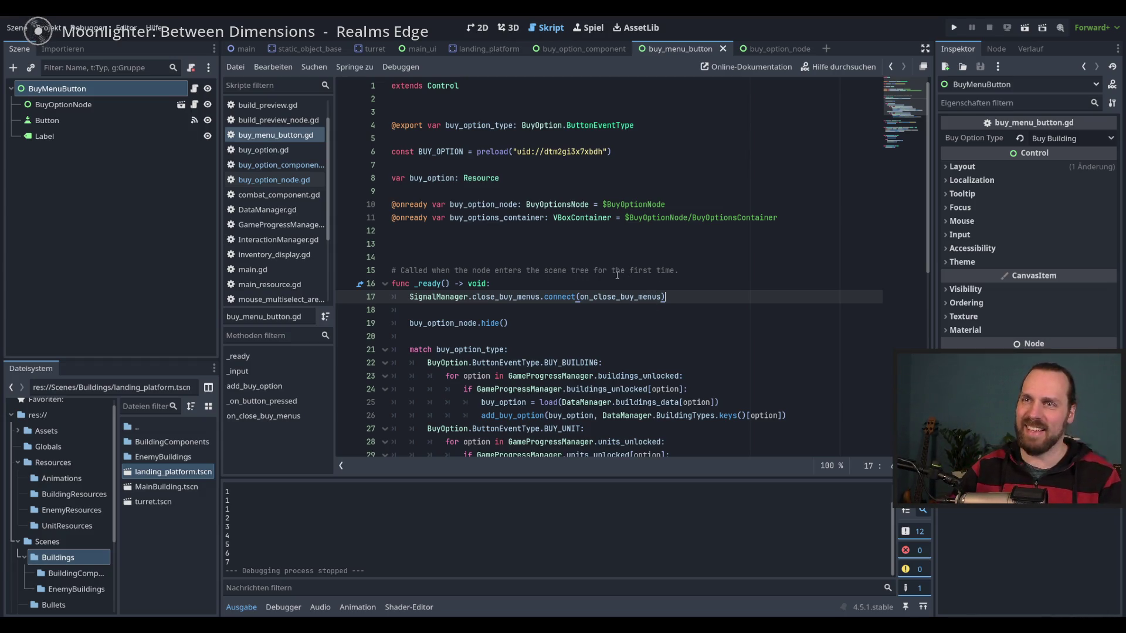
pyautogui.click(731, 287)
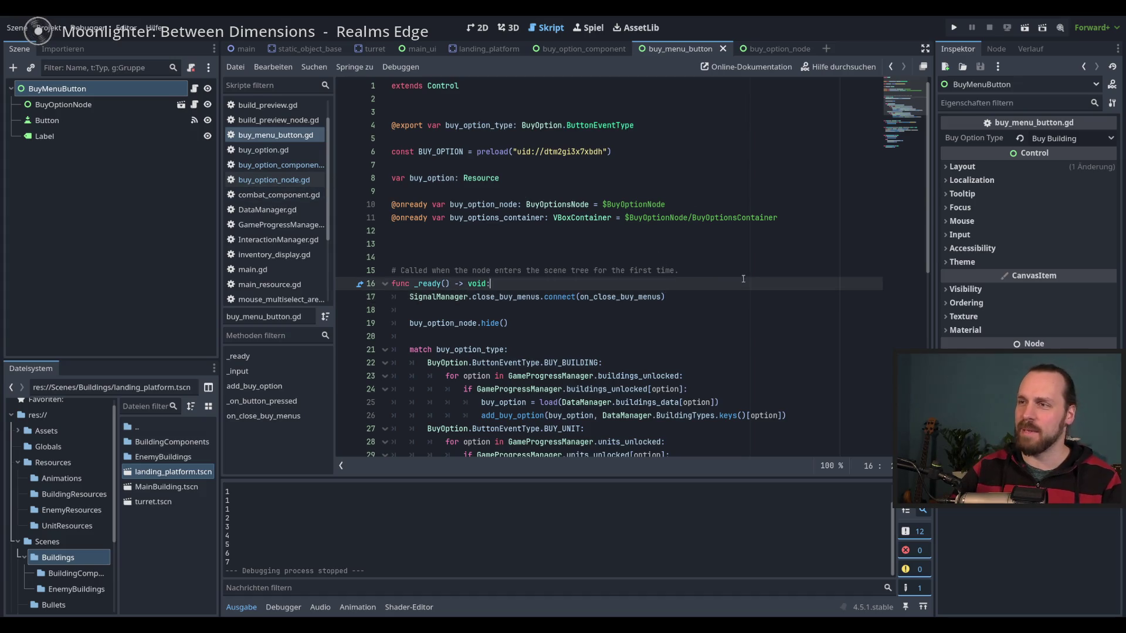
# From buy_option_node.gd, run the game, toggle the build menu repeatedly, then stop.
pyautogui.click(255, 165)
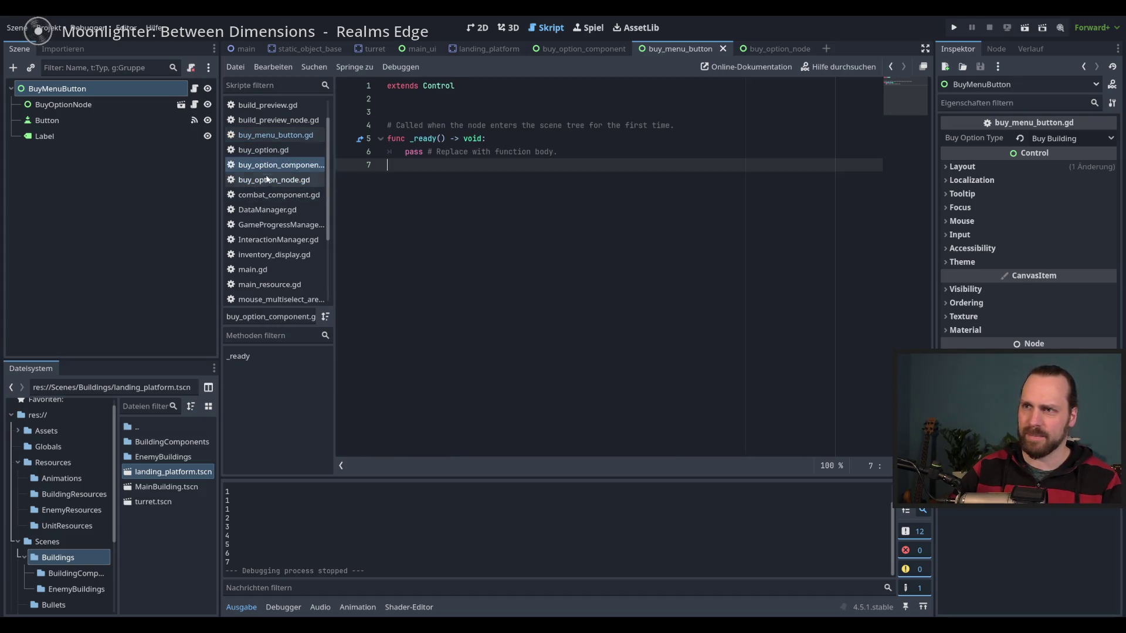
pyautogui.click(267, 180)
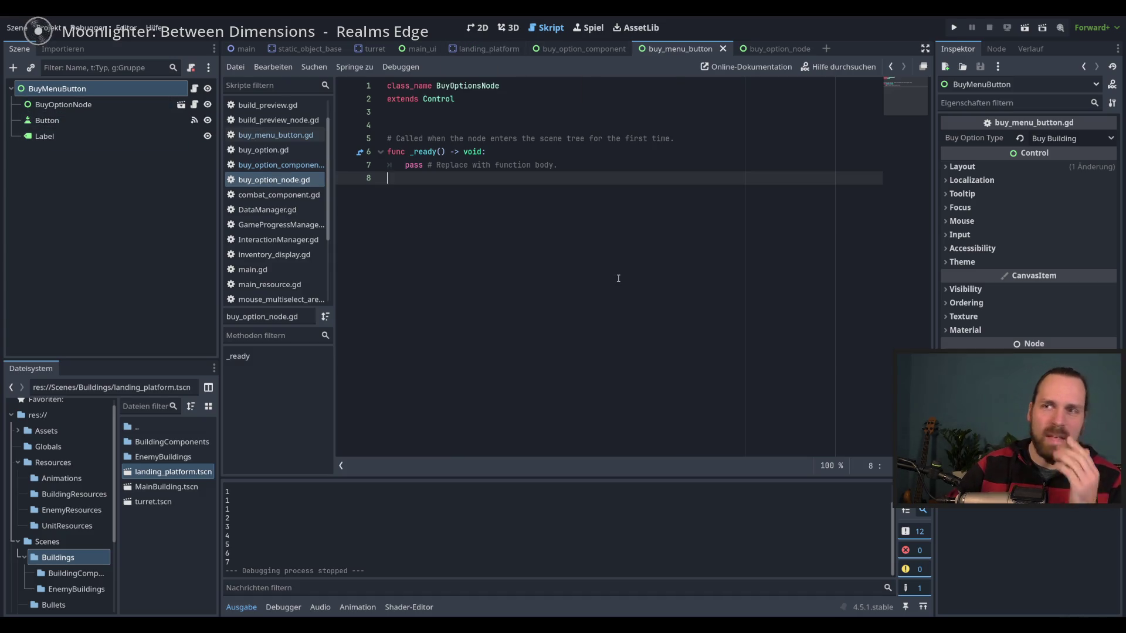
pyautogui.press('F5')
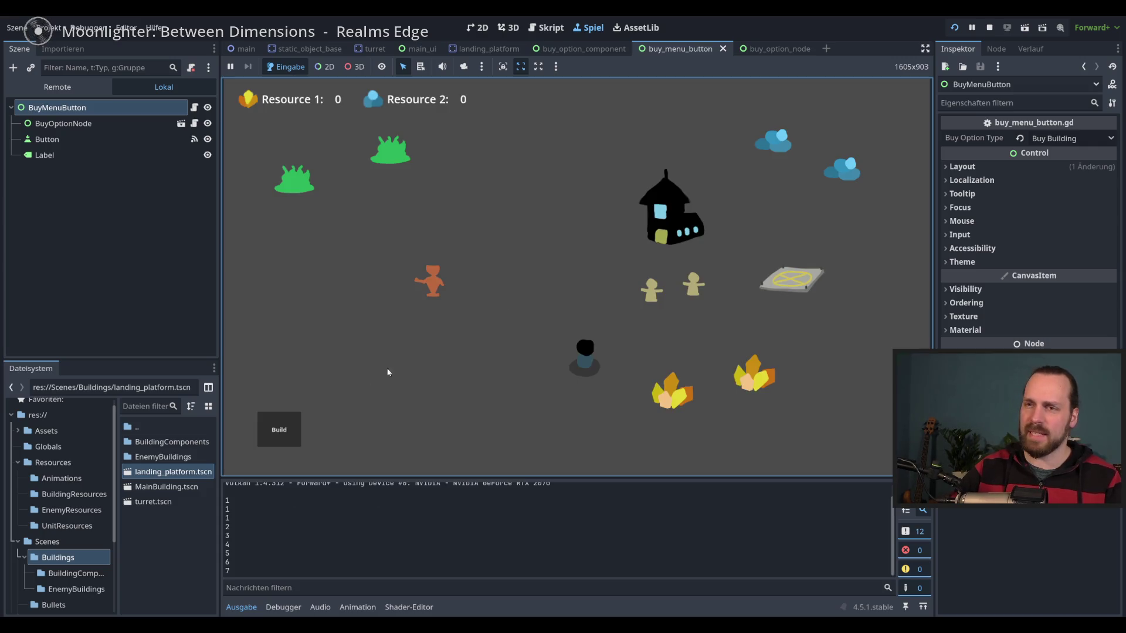
pyautogui.click(296, 431)
pyautogui.click(299, 430)
pyautogui.click(298, 431)
pyautogui.click(297, 432)
pyautogui.click(297, 431)
pyautogui.click(279, 431)
pyautogui.click(279, 431)
pyautogui.click(281, 436)
pyautogui.click(281, 436)
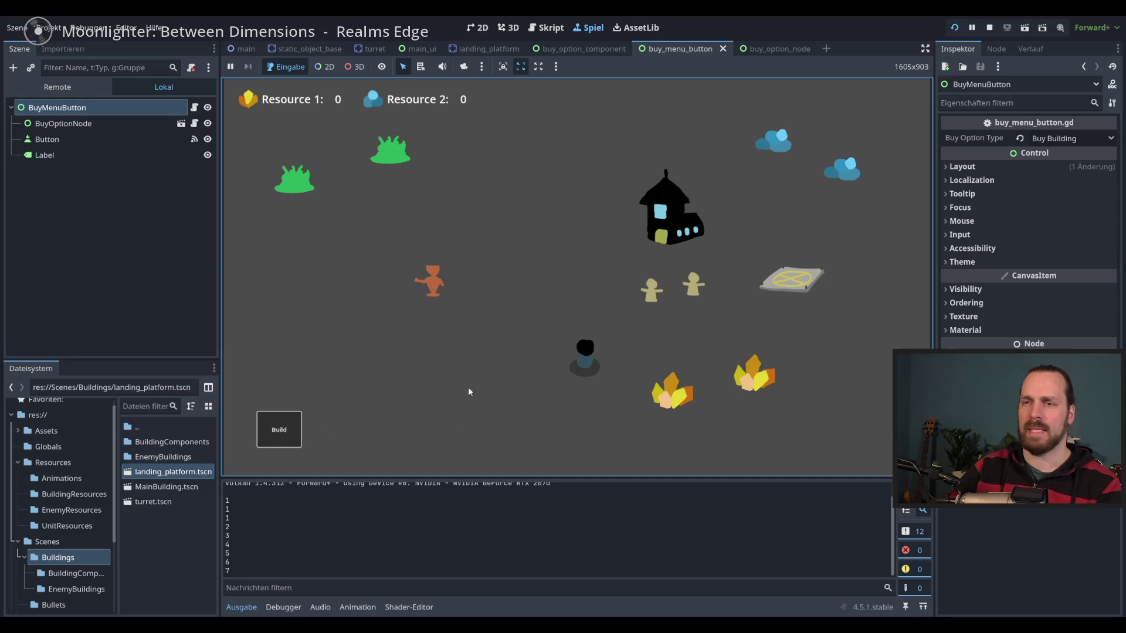
pyautogui.press('F8')
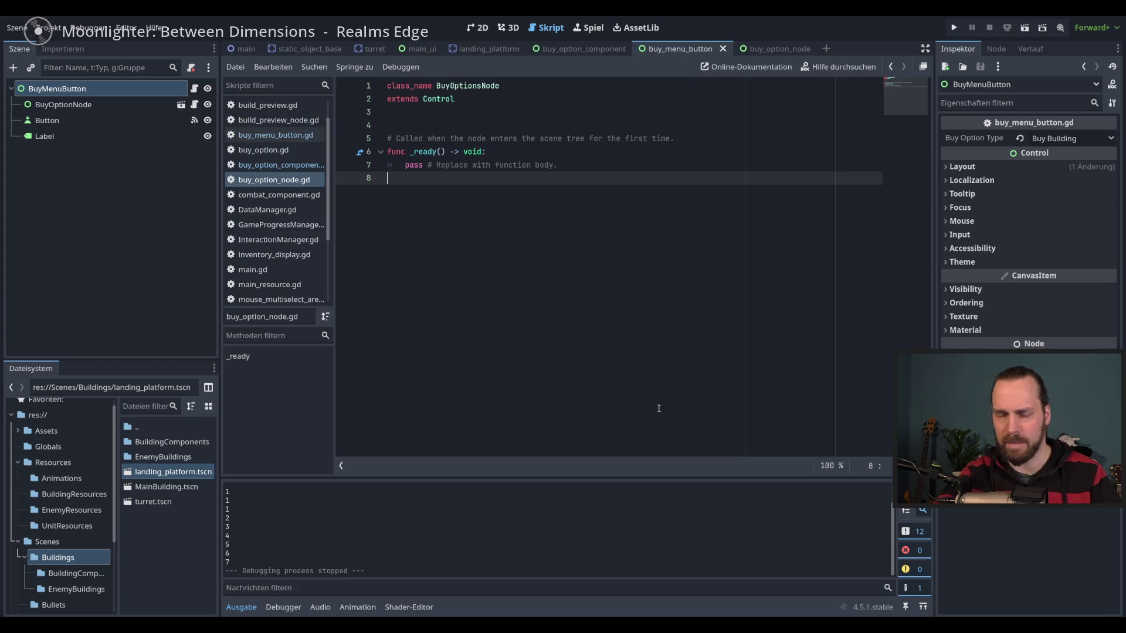
# Run and stop the game once more, leaving the caret on line 7 of buy_option_node.gd.
pyautogui.click(669, 156)
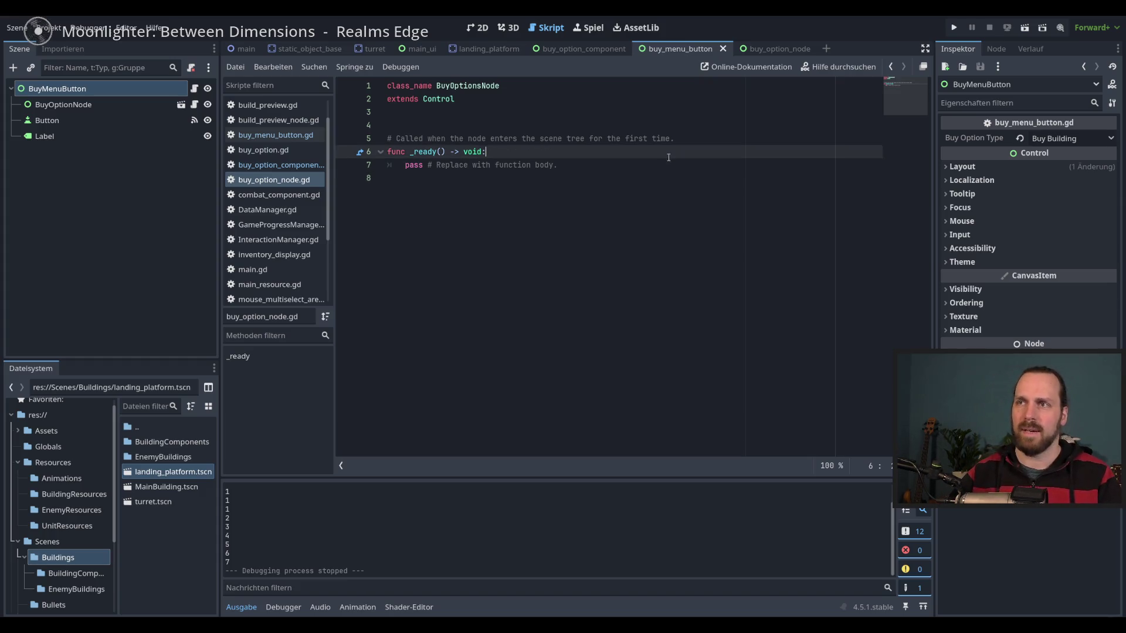
pyautogui.click(733, 253)
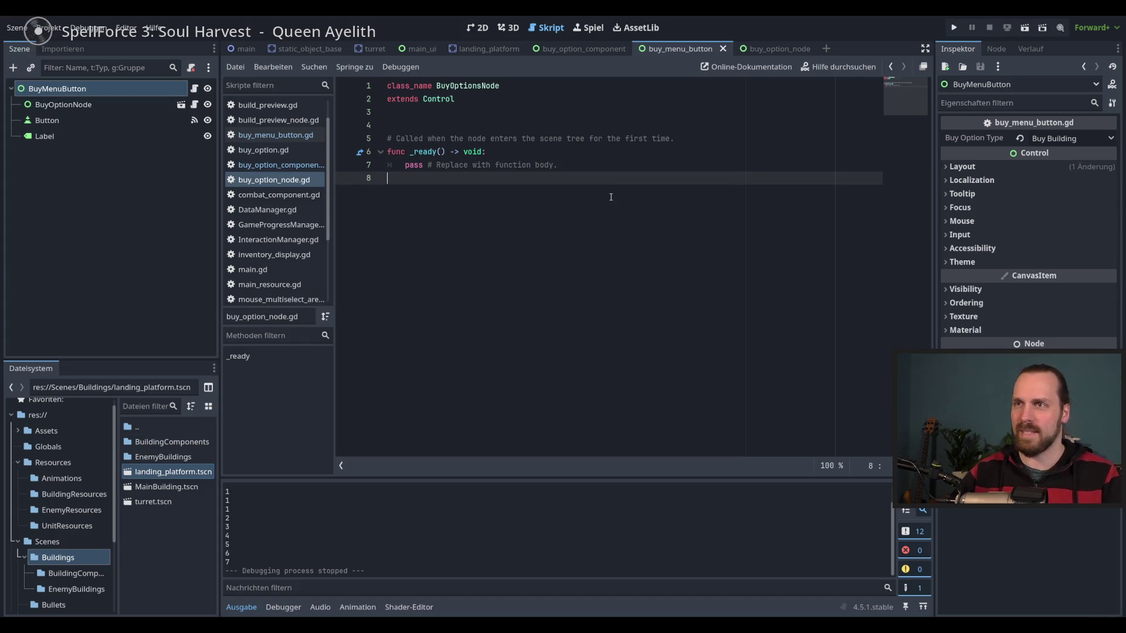
pyautogui.press('F5')
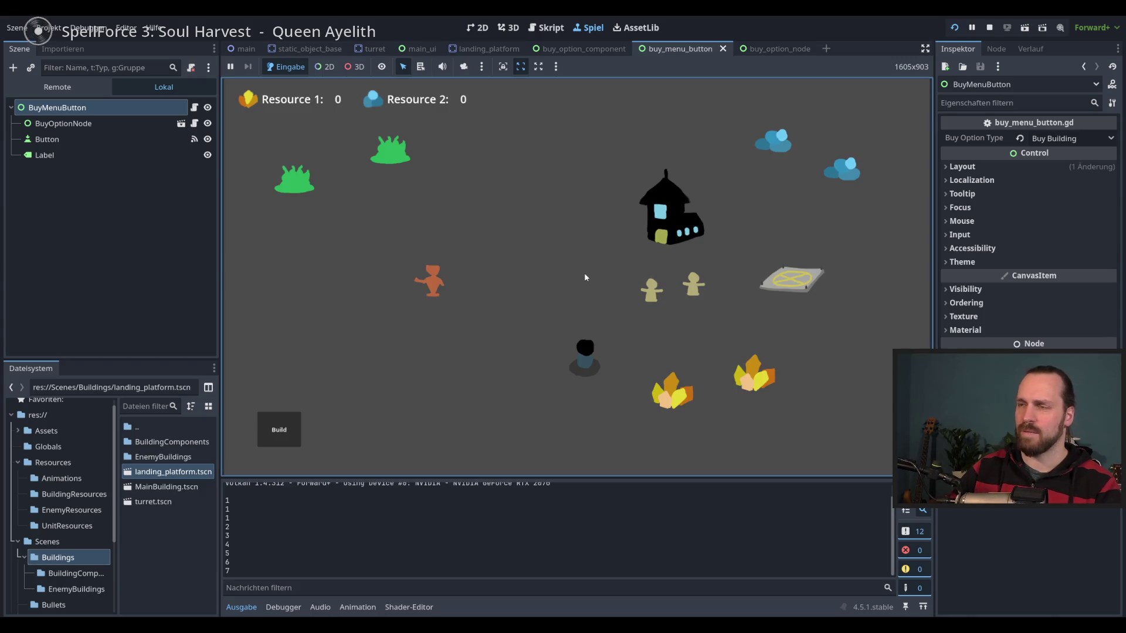
pyautogui.press('F8')
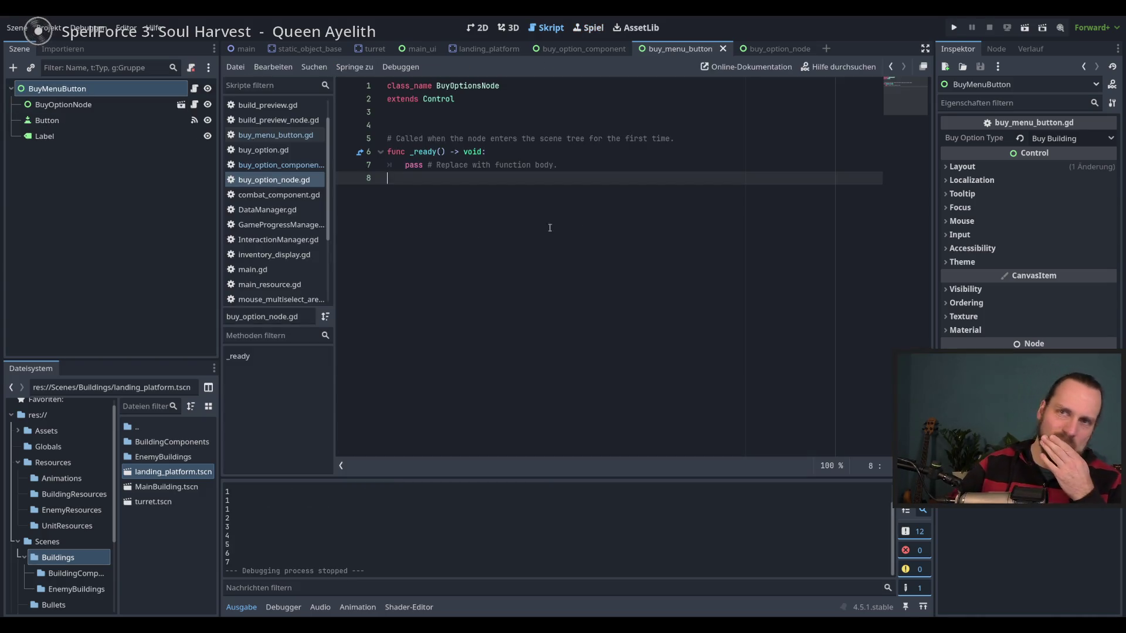
pyautogui.click(630, 164)
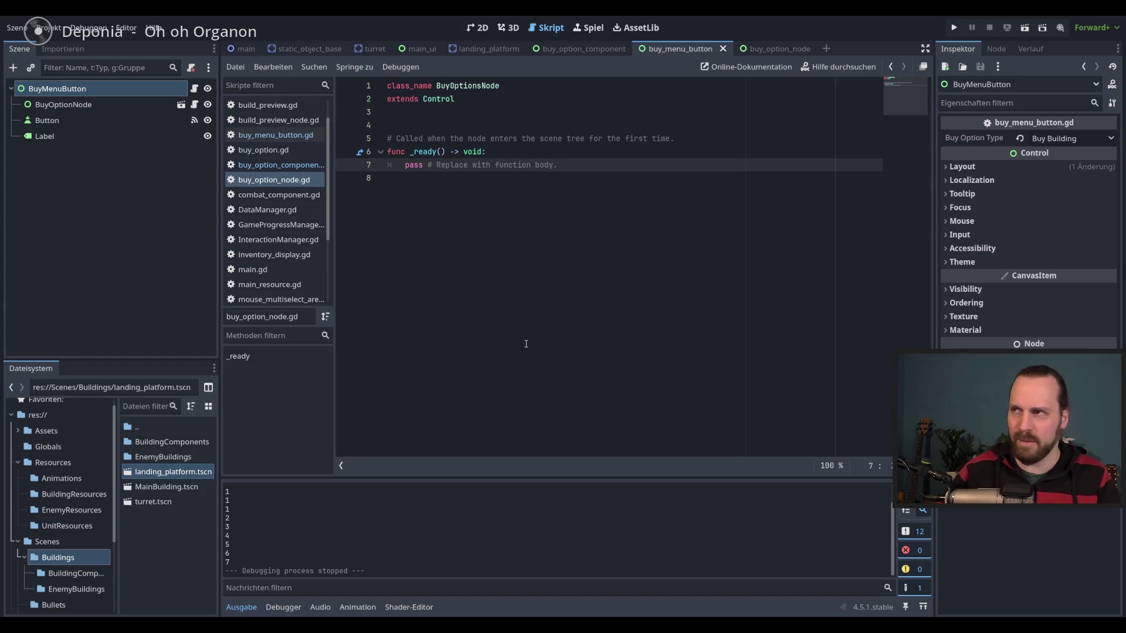
# Test-run the game with F5 and stop it with F8.
pyautogui.click(485, 218)
pyautogui.press('Up')
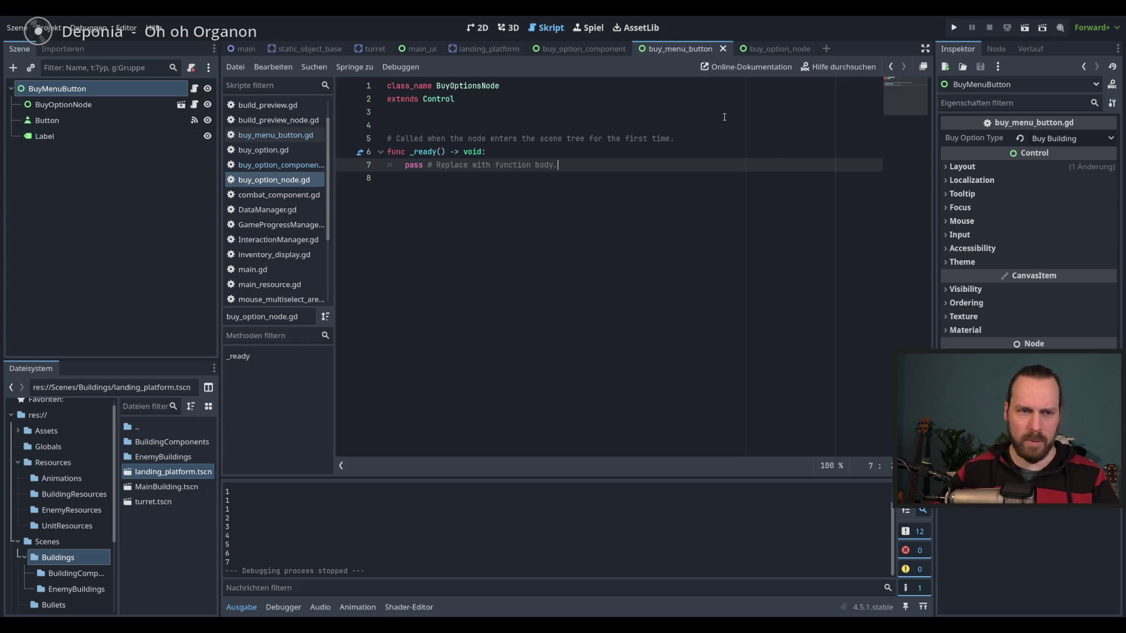
pyautogui.press('F5')
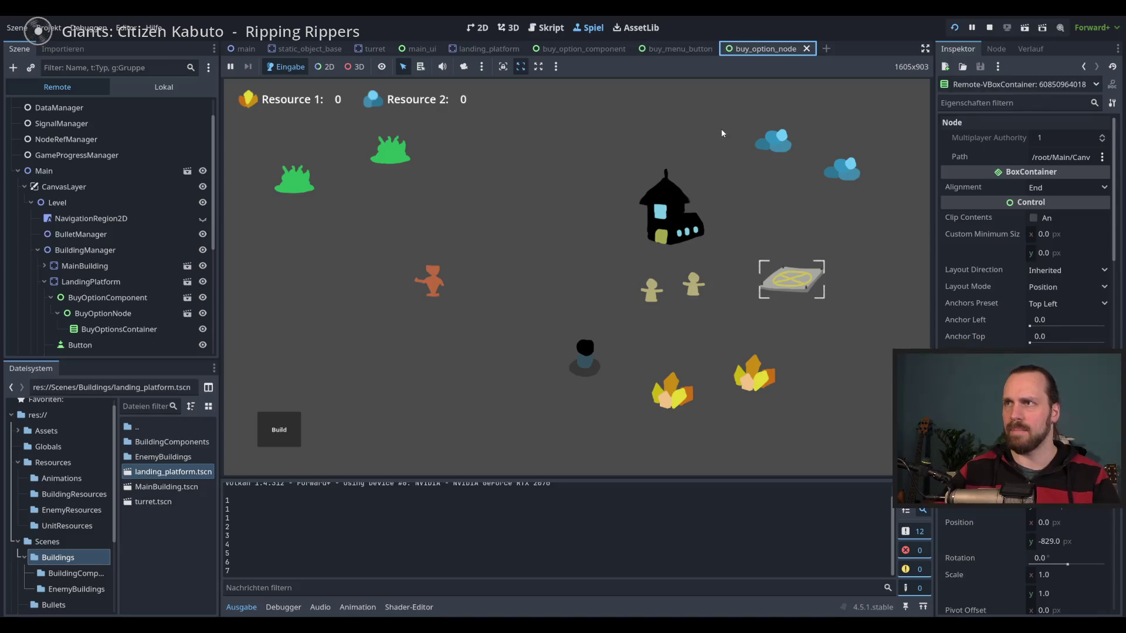
pyautogui.press('F8')
# Look through the buy_option_component and buy_option_node scenes and their BuyOptionNode.
pyautogui.click(680, 49)
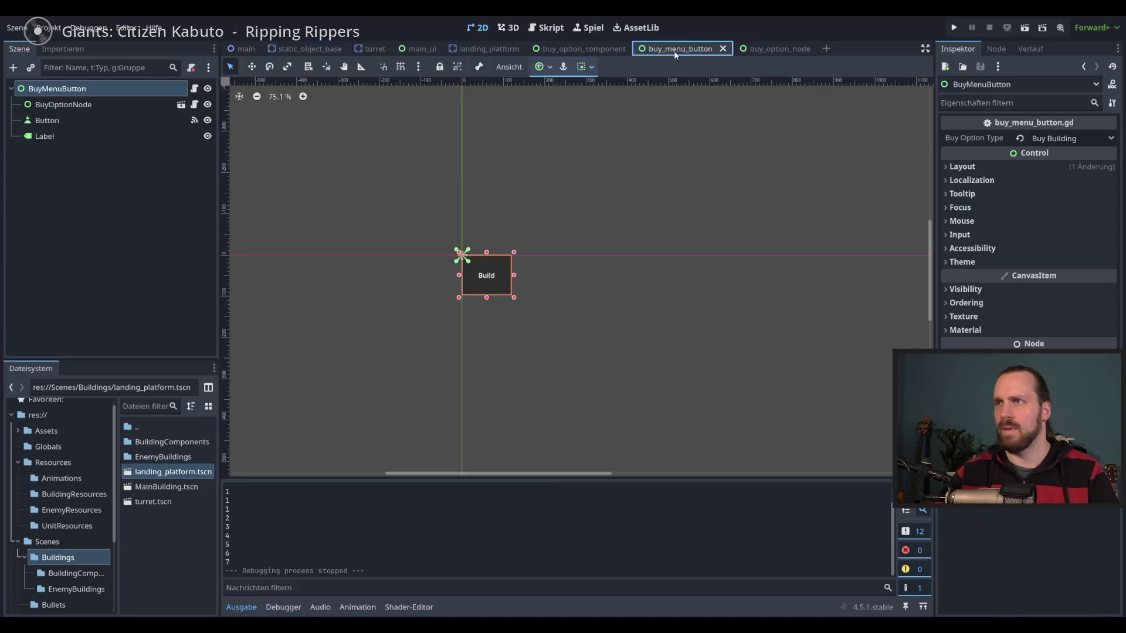
pyautogui.click(574, 48)
pyautogui.click(88, 105)
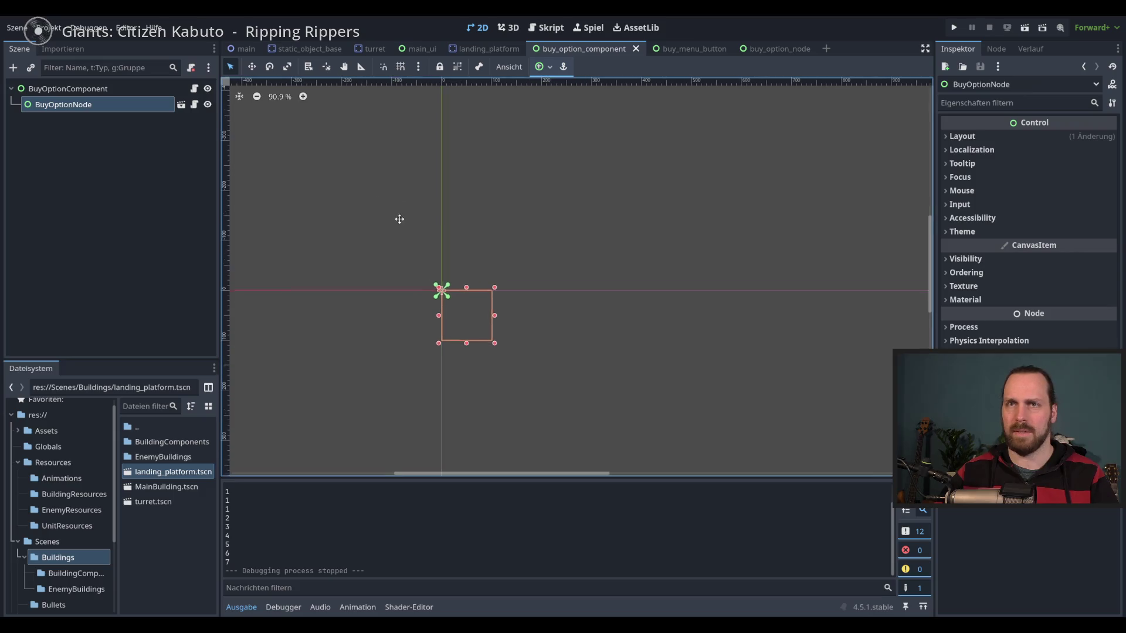
pyautogui.click(766, 48)
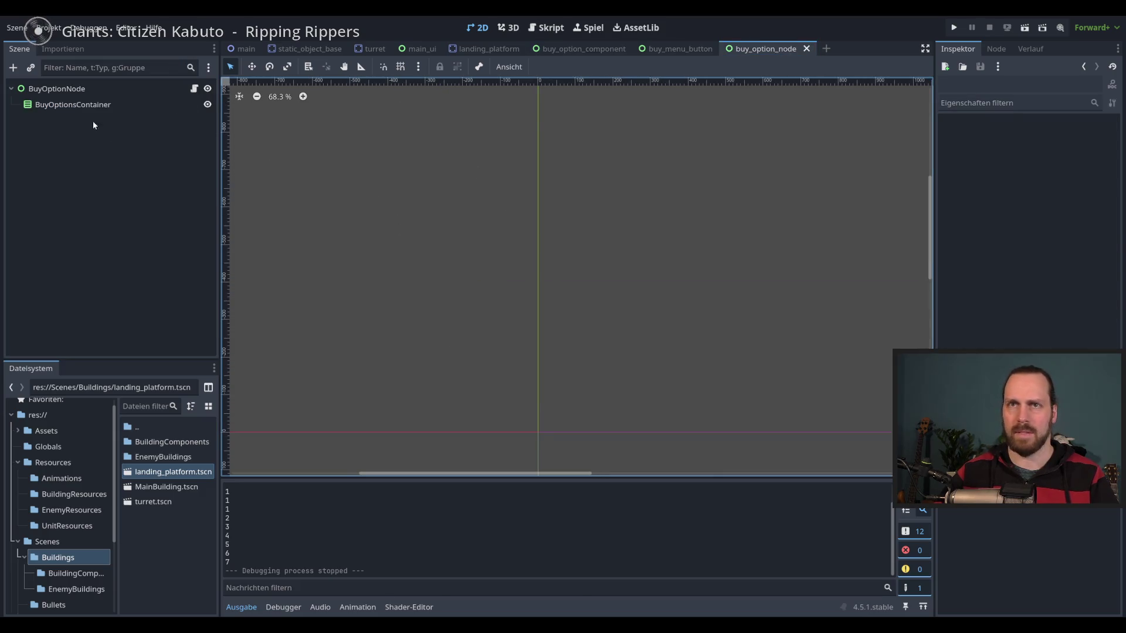
pyautogui.click(87, 105)
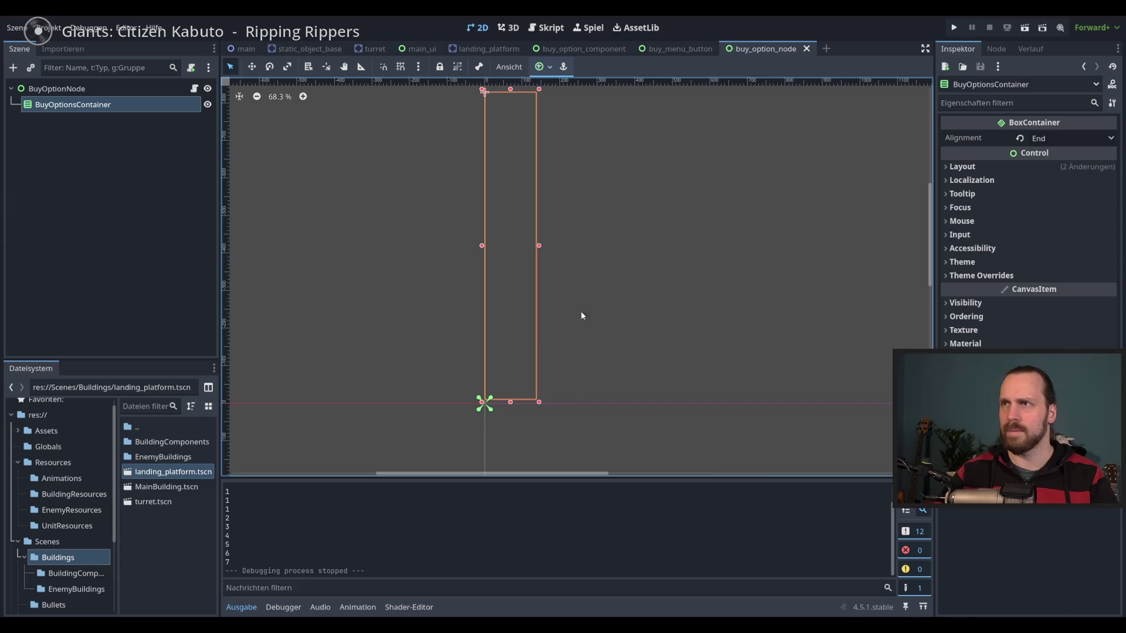
pyautogui.click(184, 89)
pyautogui.click(194, 88)
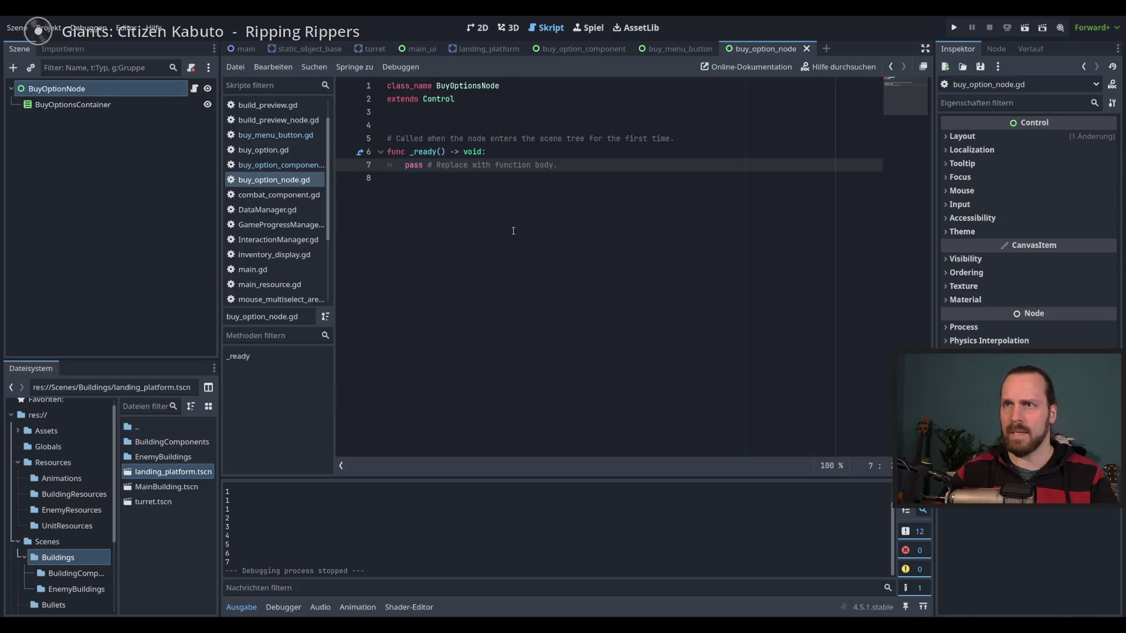
pyautogui.click(571, 49)
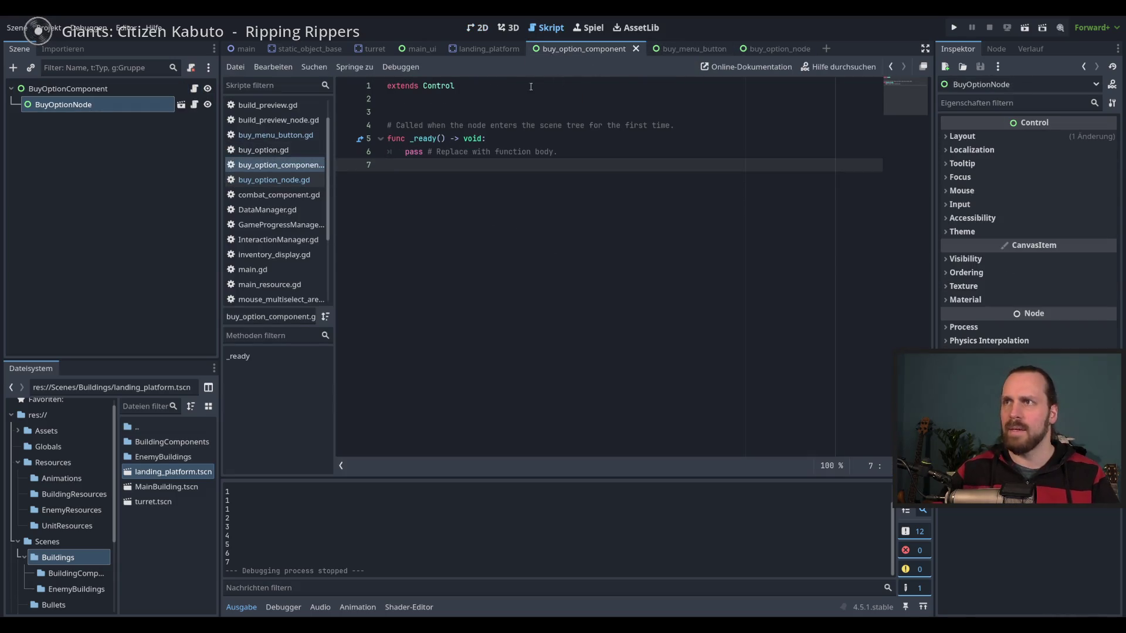
# Open buy_menu_button.gd and highlight its match block, then return to buy_option_node.gd.
pyautogui.click(273, 179)
pyautogui.click(275, 134)
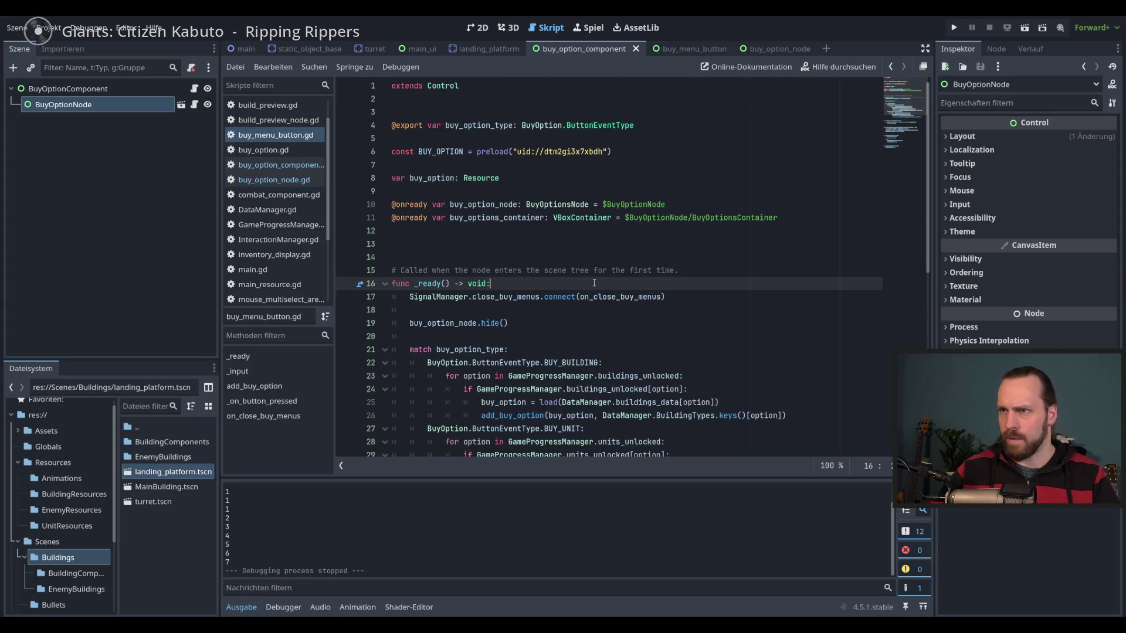
pyautogui.scroll(-4, 594, 283)
pyautogui.moveTo(410, 191)
pyautogui.mouseDown()
pyautogui.moveTo(645, 231)
pyautogui.moveTo(745, 315)
pyautogui.moveTo(774, 325)
pyautogui.mouseUp()
pyautogui.scroll(1, 768, 322)
pyautogui.click(763, 296)
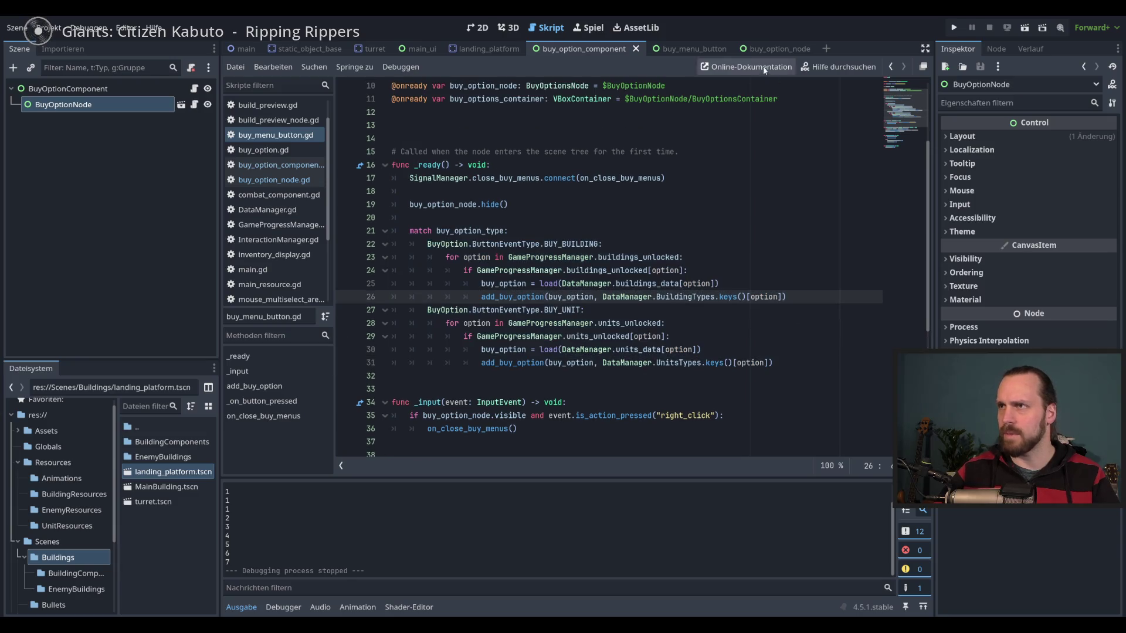
pyautogui.click(194, 104)
# Add a 'func add_buy_options() -> void: pass' stub to buy_option_node.gd and save.
pyautogui.press('Return')
pyautogui.press('Return')
pyautogui.write('func')
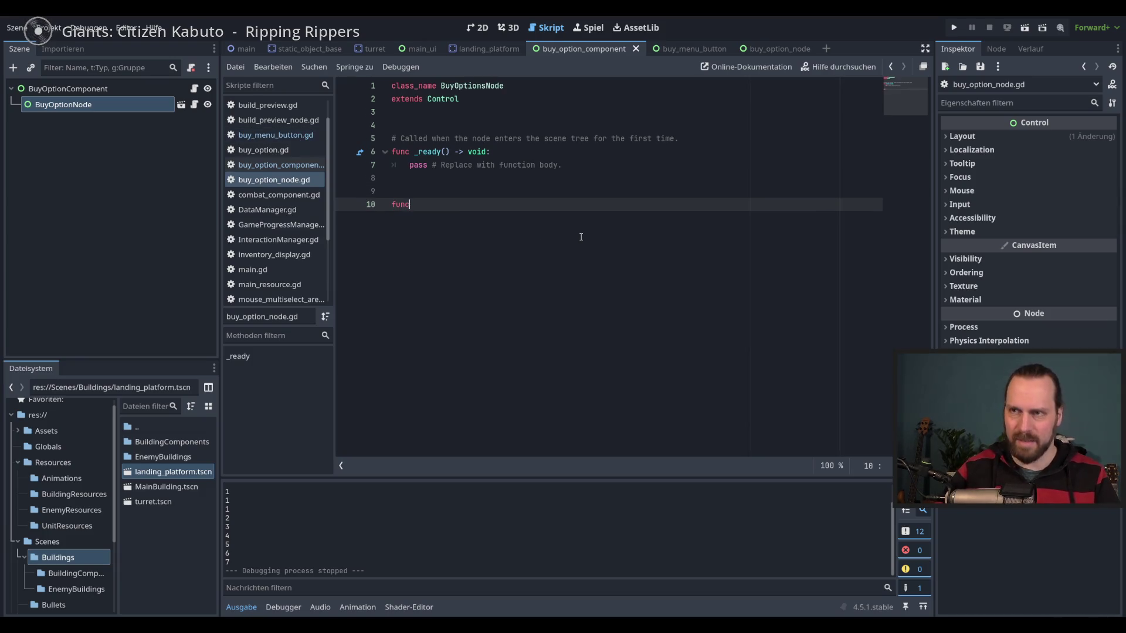
pyautogui.write(' add')
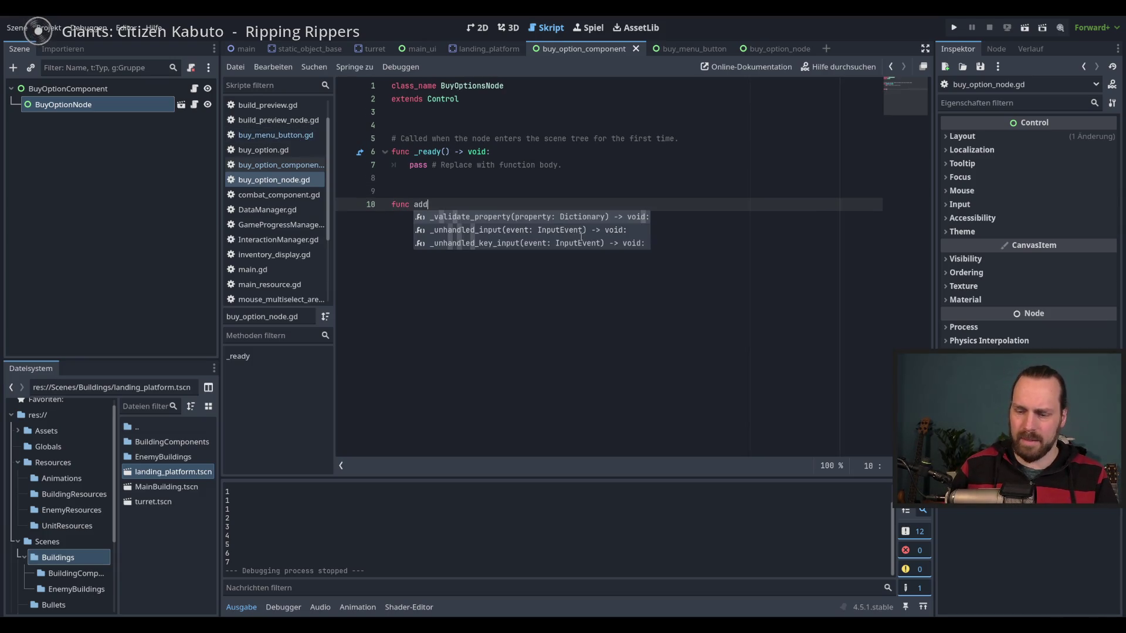
pyautogui.write('_buy_options() -> ')
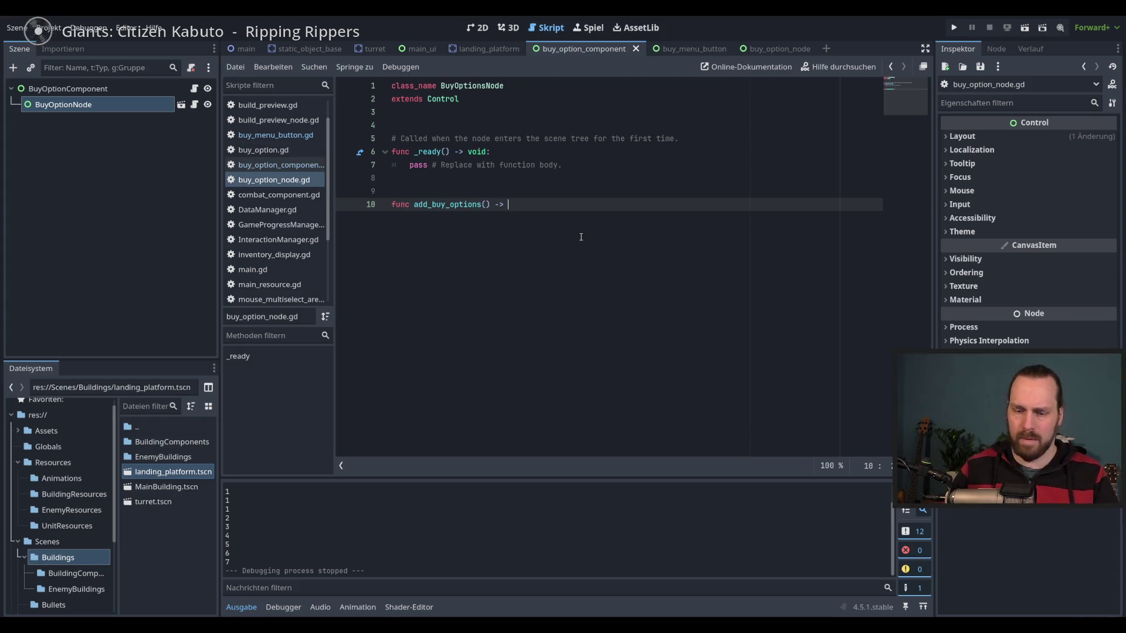
pyautogui.write('void:')
pyautogui.press('Return')
pyautogui.write('pass')
pyautogui.hotkey('ctrl', 's')
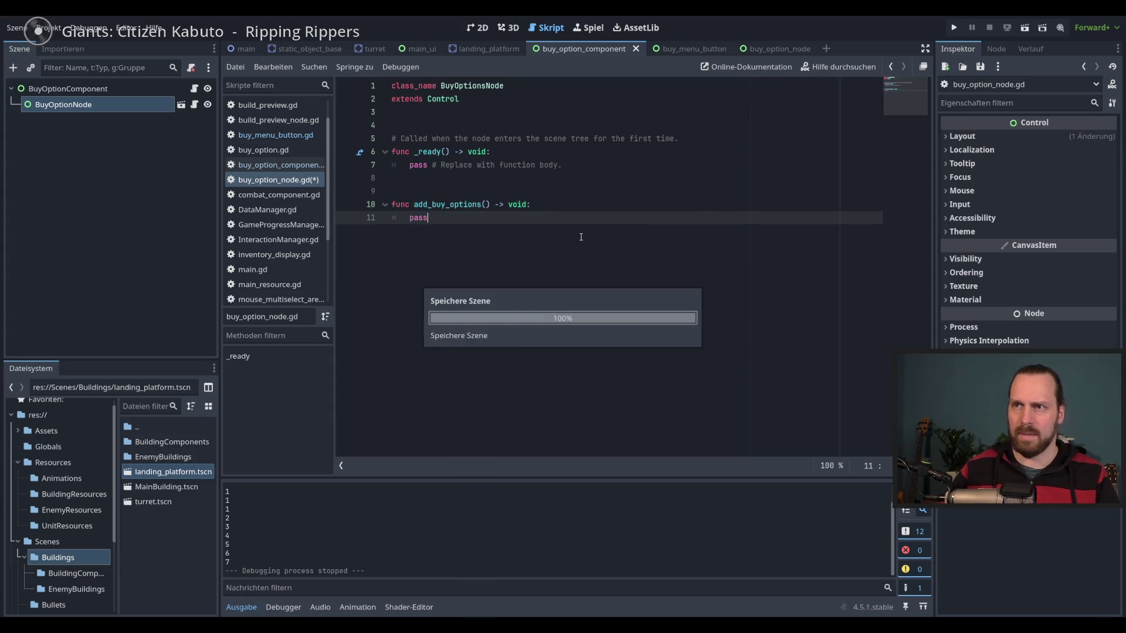
# Select the match block, lines 21–31, in buy_menu_button.gd.
pyautogui.click(768, 51)
pyautogui.click(662, 49)
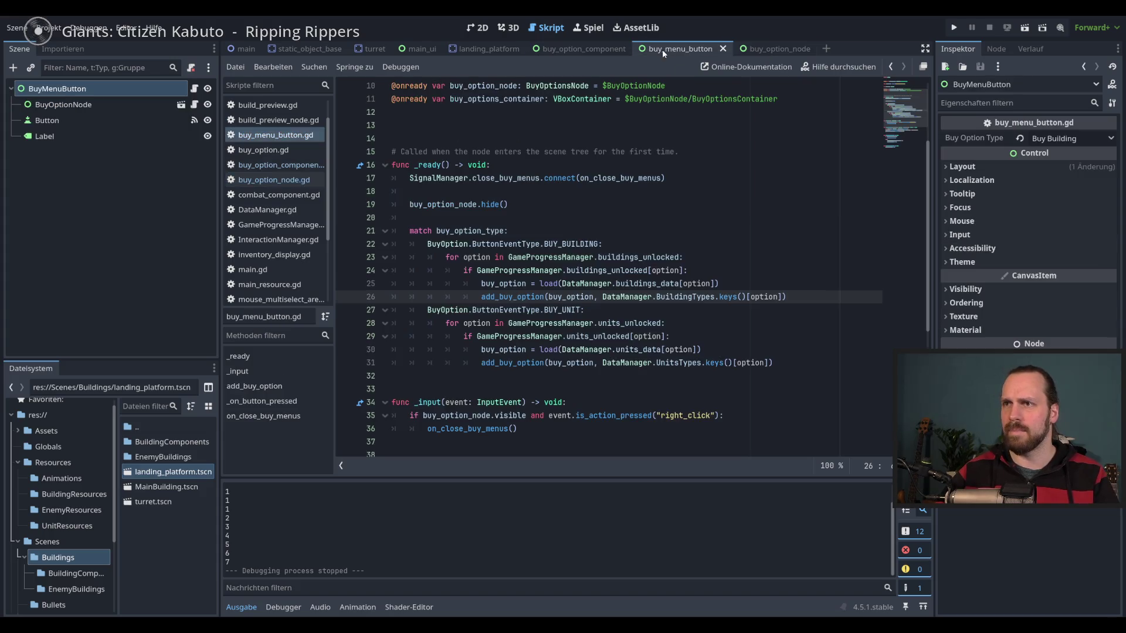
pyautogui.click(433, 230)
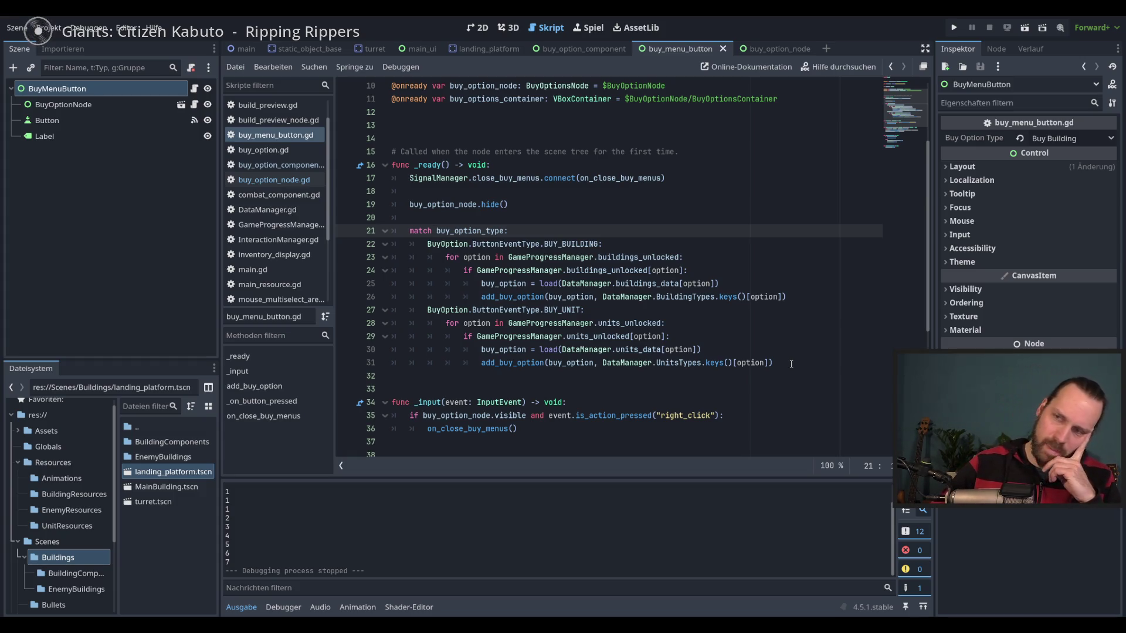
pyautogui.moveTo(791, 364)
pyautogui.mouseDown()
pyautogui.moveTo(405, 296)
pyautogui.moveTo(364, 234)
pyautogui.mouseUp()
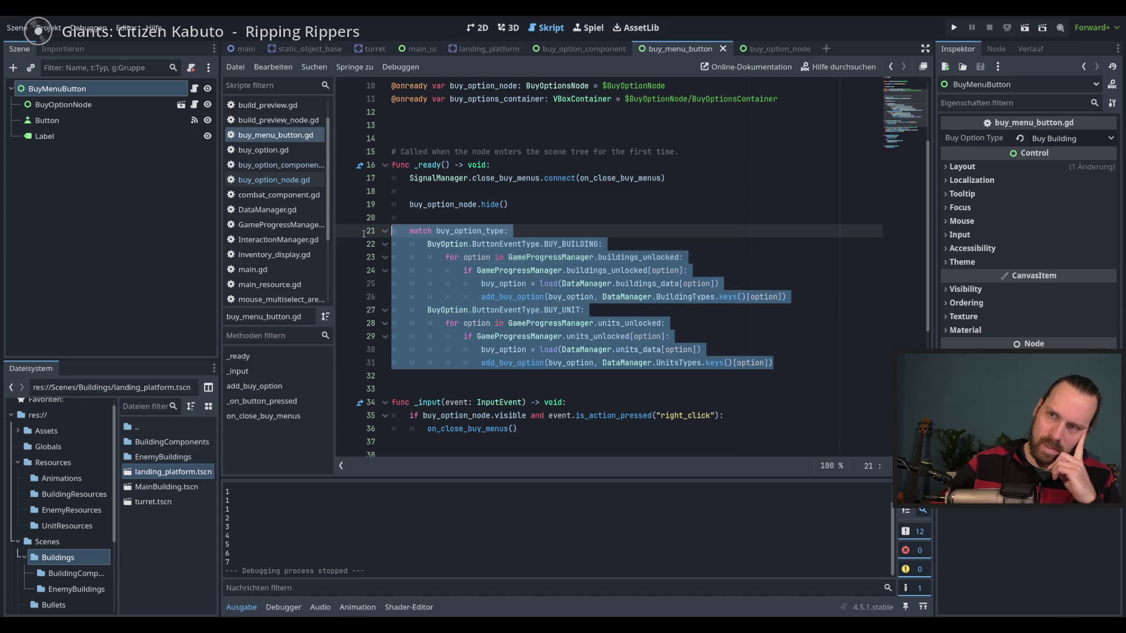
# Rename add_buy_options to setup_buy_options, then go back to buy_menu_button.gd.
pyautogui.click(768, 50)
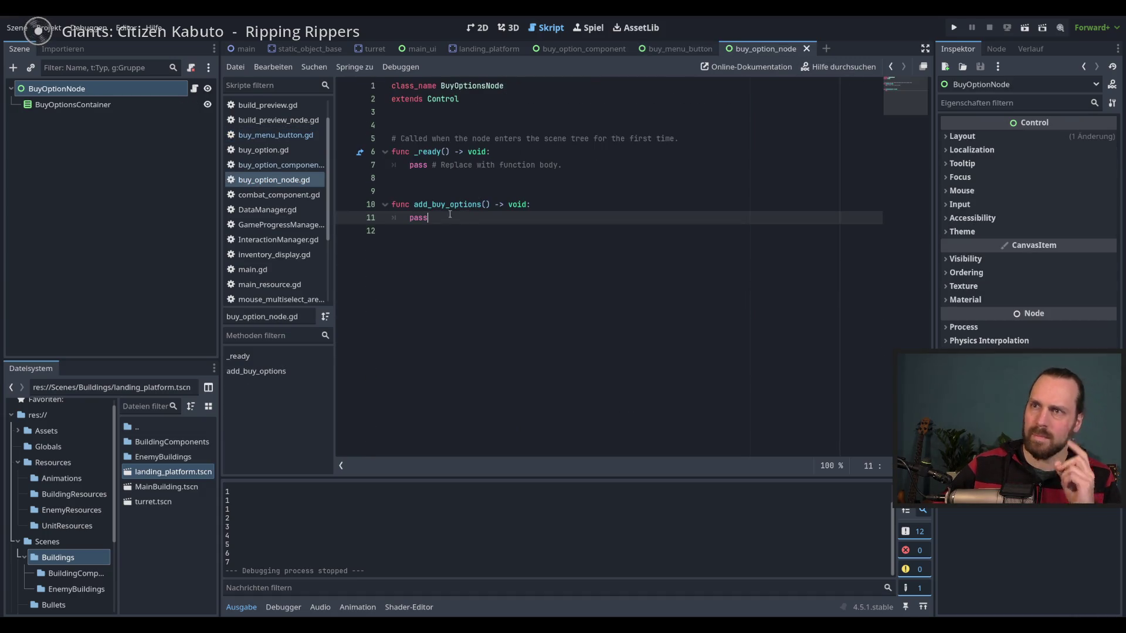
pyautogui.click(423, 205)
pyautogui.moveTo(445, 204); pyautogui.dragTo(414, 204)
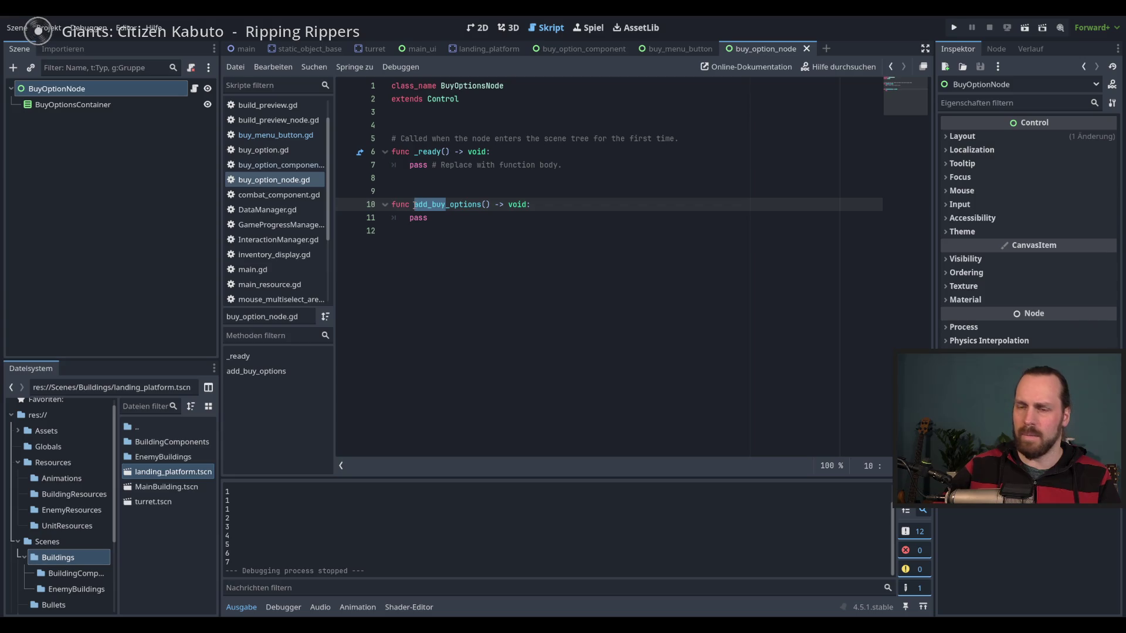
pyautogui.write('setup_buy')
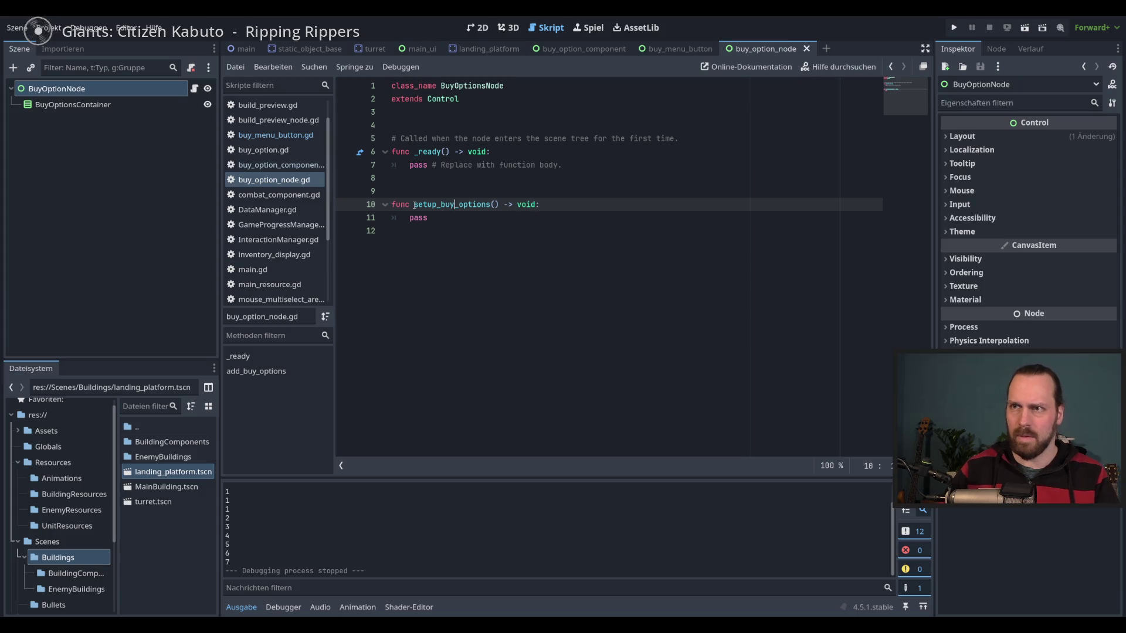
pyautogui.click(564, 199)
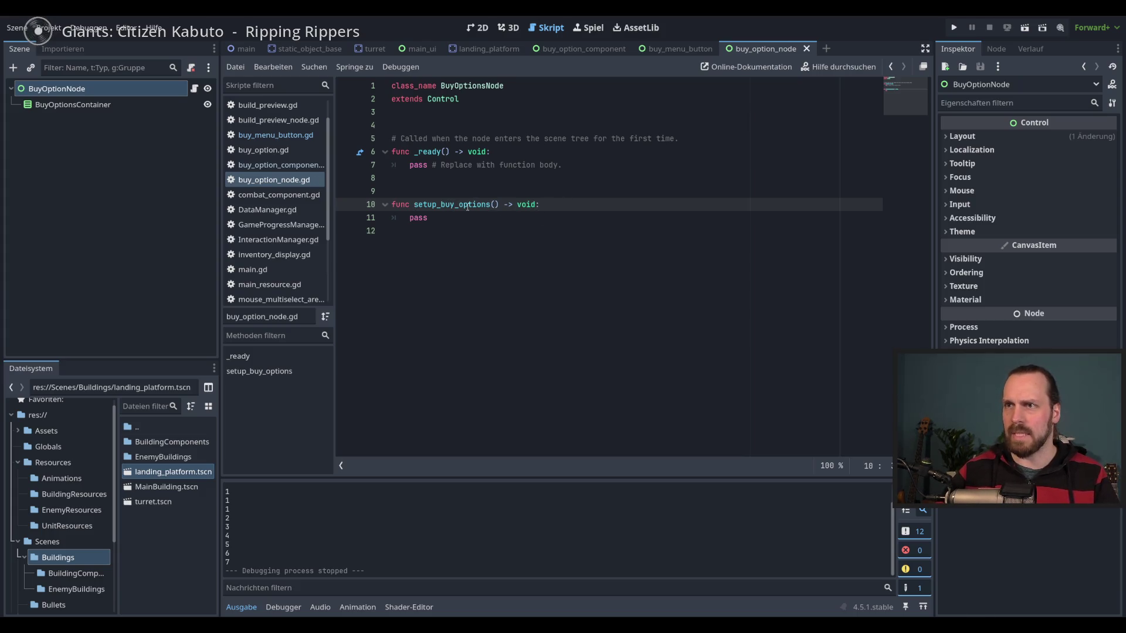
pyautogui.doubleClick(452, 204)
pyautogui.click(657, 48)
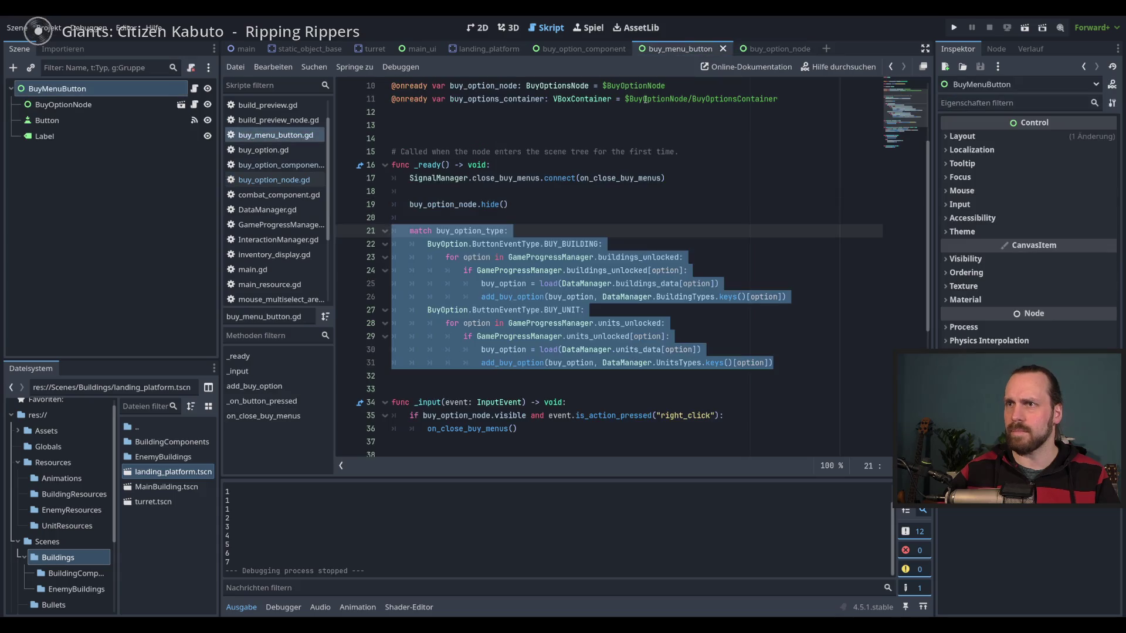
# Insert a buy_option_node.setup_buy_options() call on a new line 20 above the match block.
pyautogui.click(490, 216)
pyautogui.press('Down')
pyautogui.press('Up')
pyautogui.write('buiy_o')
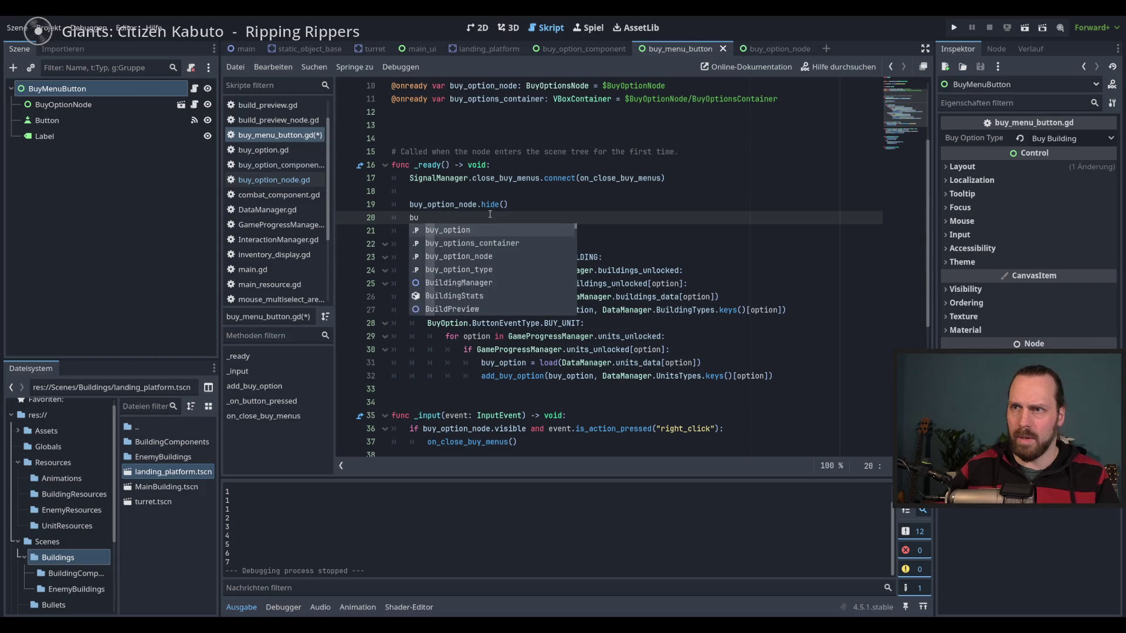
pyautogui.press('Down')
pyautogui.press('Return')
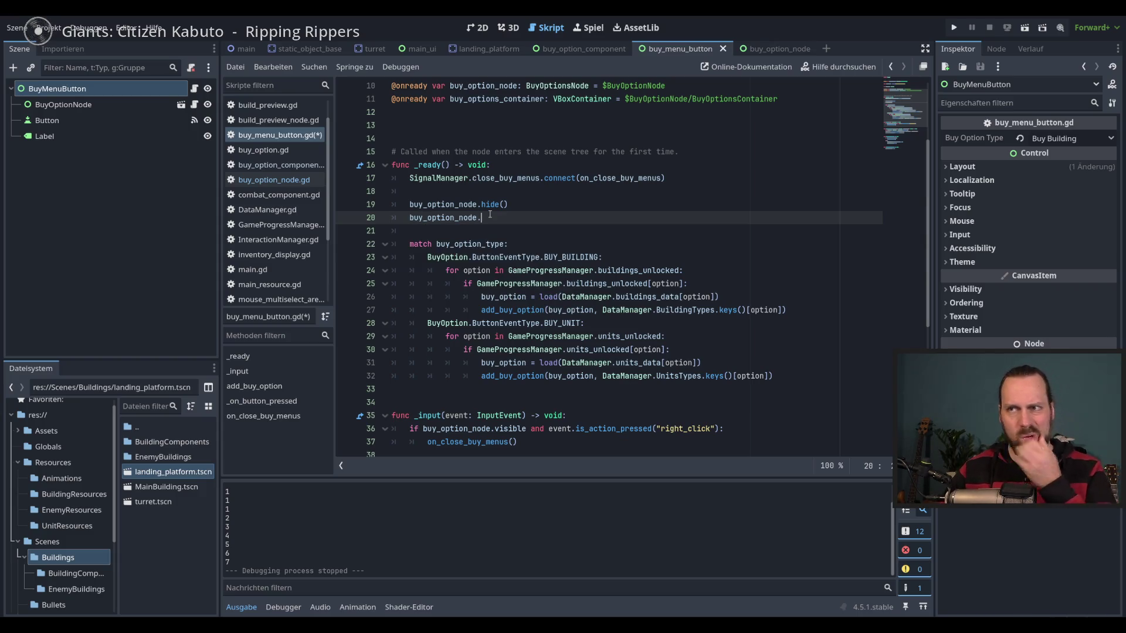
pyautogui.write('.sse')
pyautogui.press('BackSpace')
pyautogui.press('BackSpace')
pyautogui.write('etz')
pyautogui.press('BackSpace')
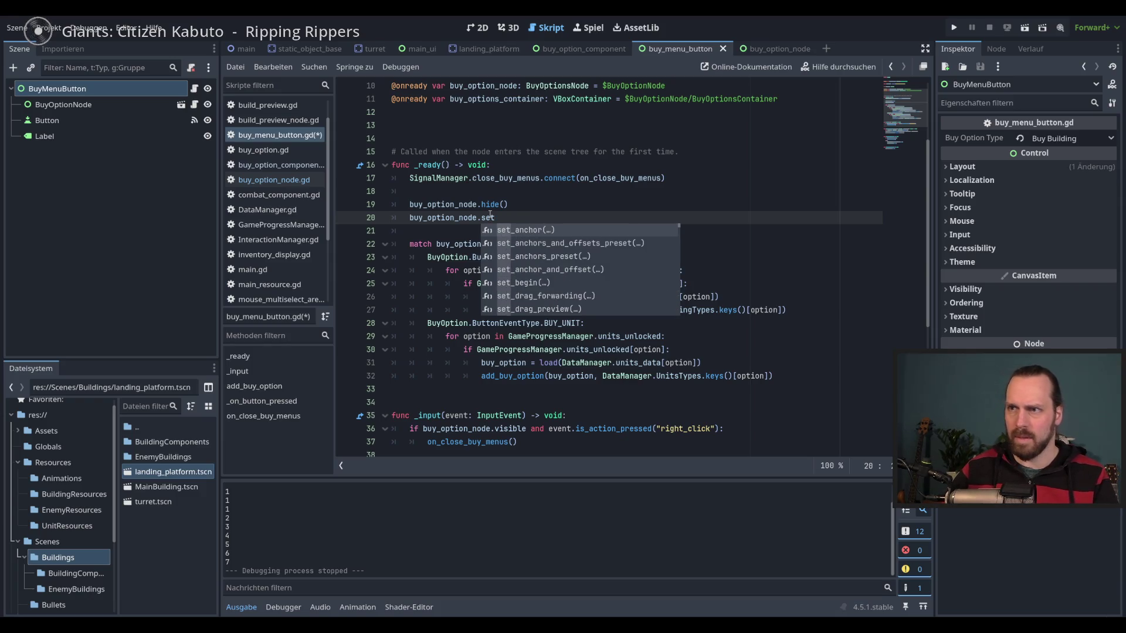
pyautogui.write('up')
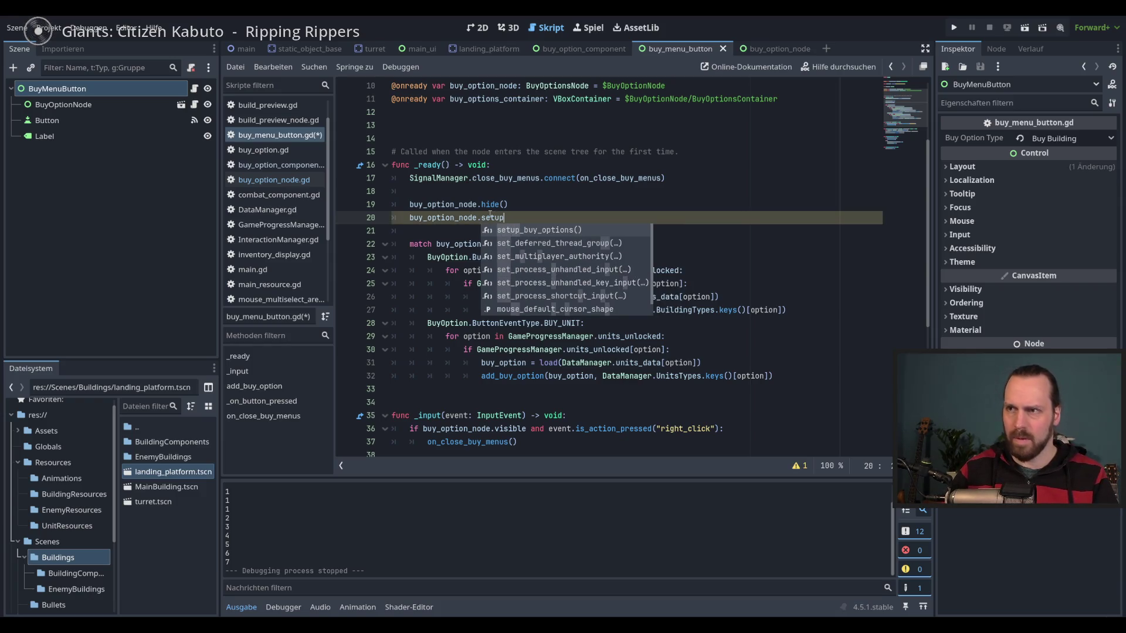
pyautogui.press('Return')
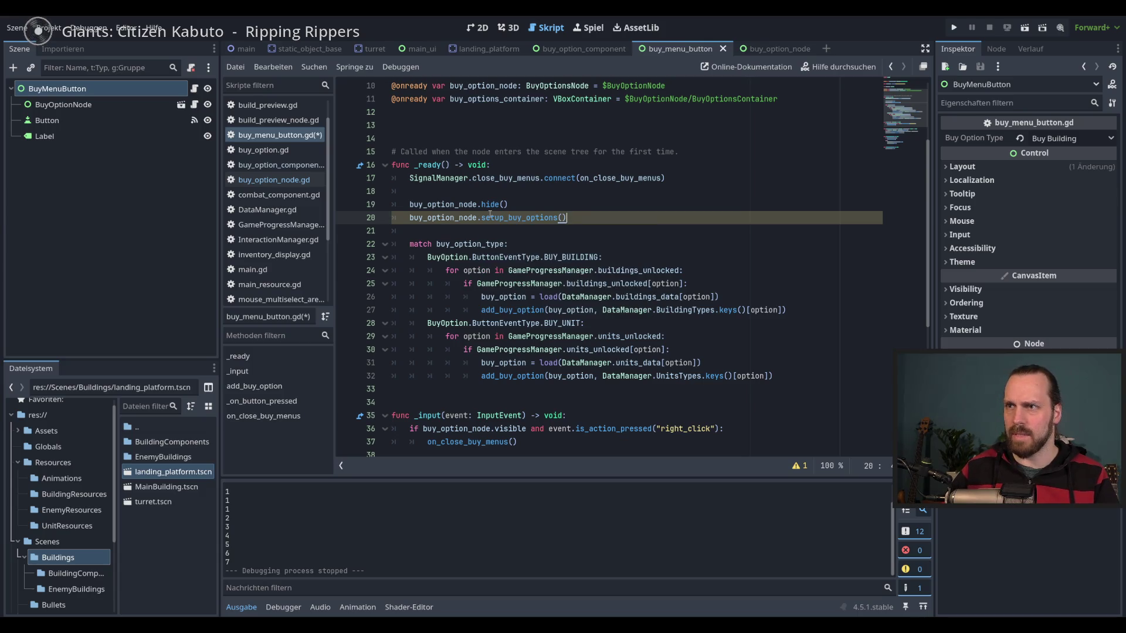
# Pass buy_option_type as the call's argument and save buy_menu_button.gd.
pyautogui.scroll(3, 504, 187)
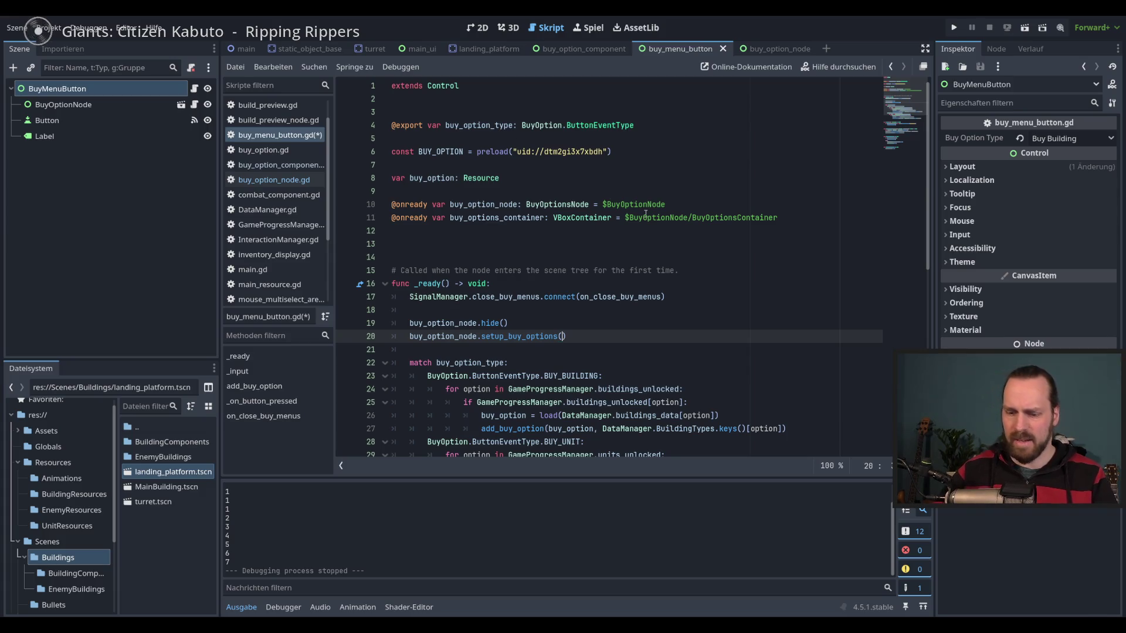
pyautogui.write('buy')
pyautogui.press('Down')
pyautogui.press('Down')
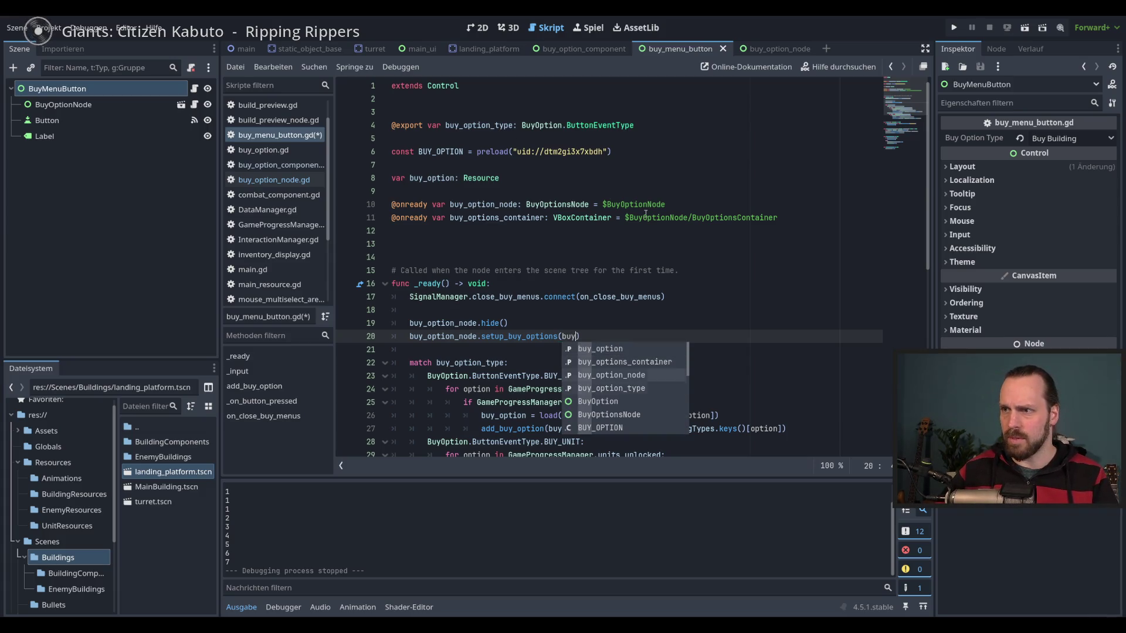
pyautogui.press('Down')
pyautogui.press('Return')
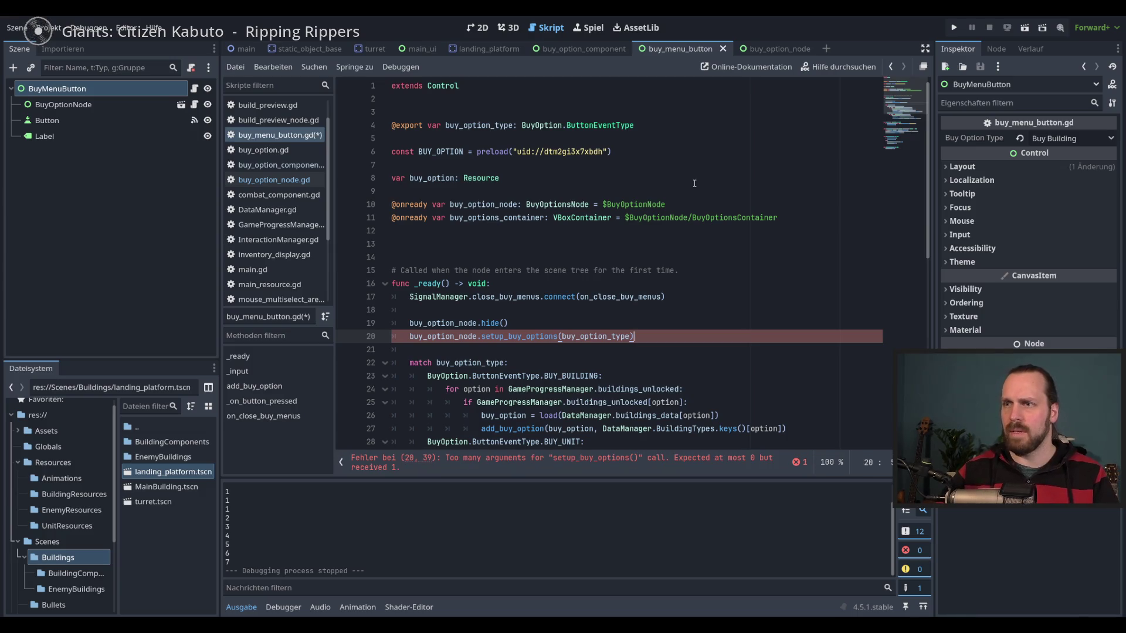
pyautogui.hotkey('ctrl', 's')
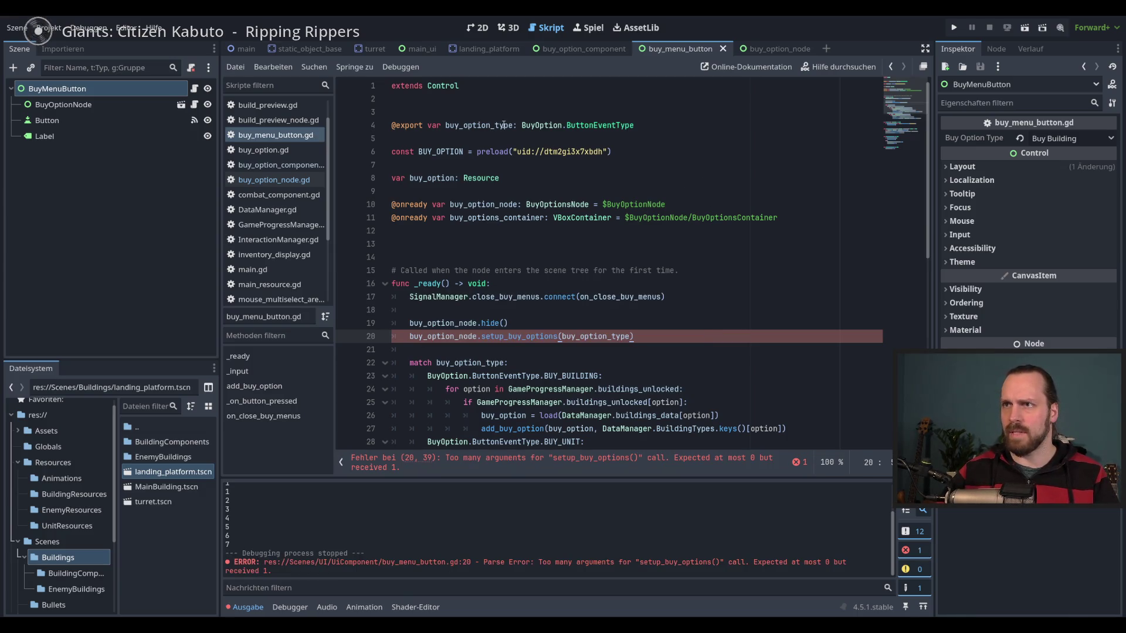
# Give setup_buy_options in buy_option_node.gd a 'type: String' parameter and save.
pyautogui.click(604, 338)
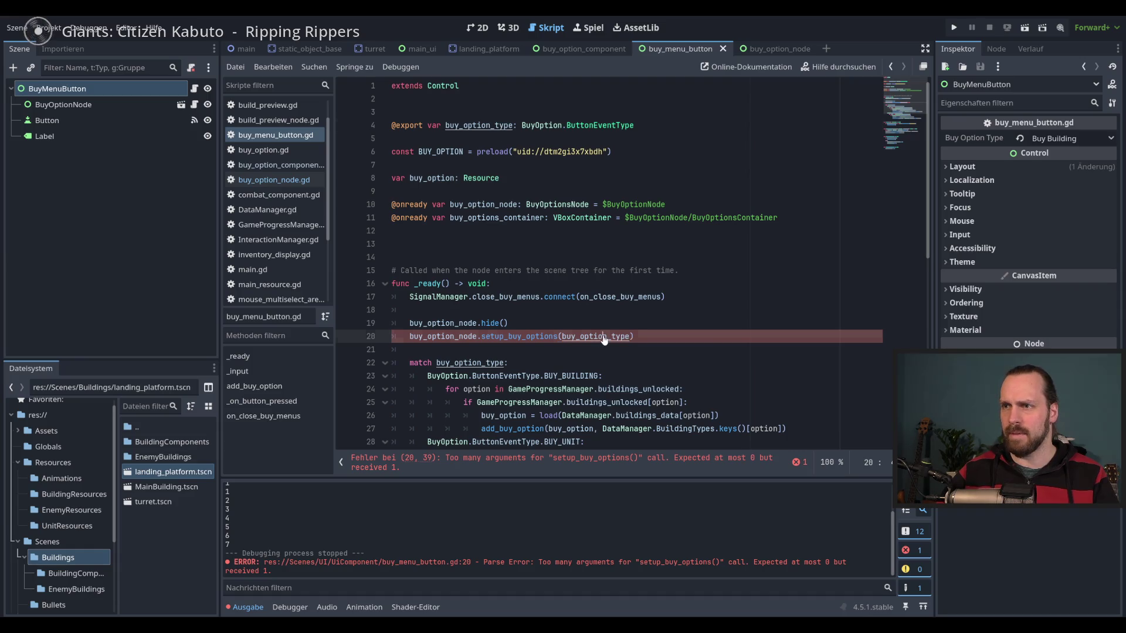
pyautogui.keyDown('ctrl'); pyautogui.click(545, 336); pyautogui.keyUp('ctrl')
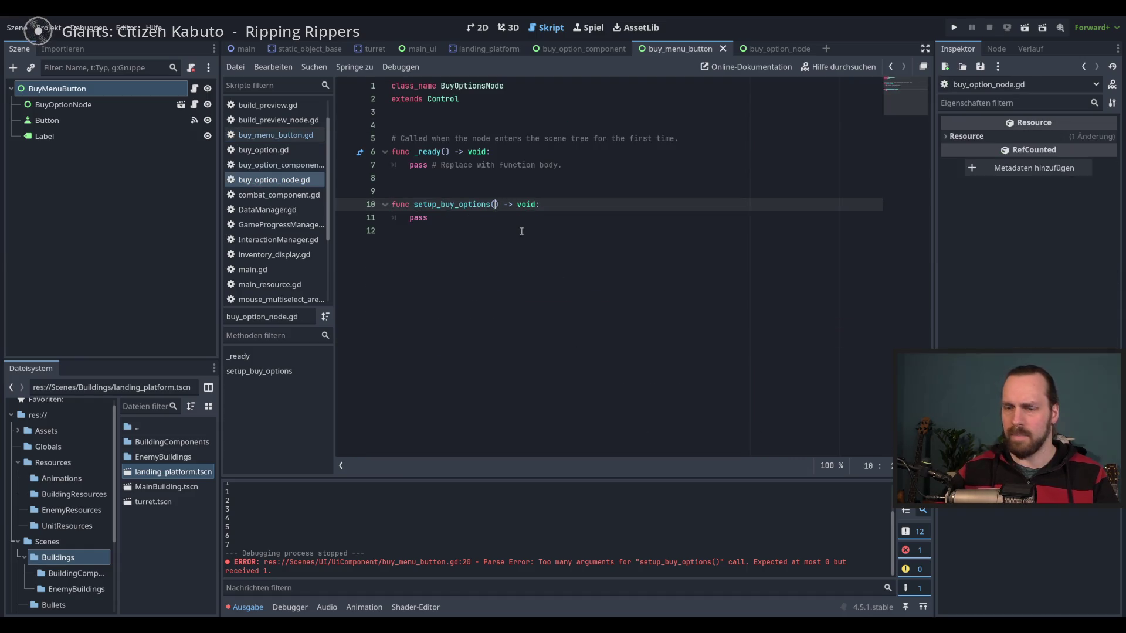
pyautogui.write('type:')
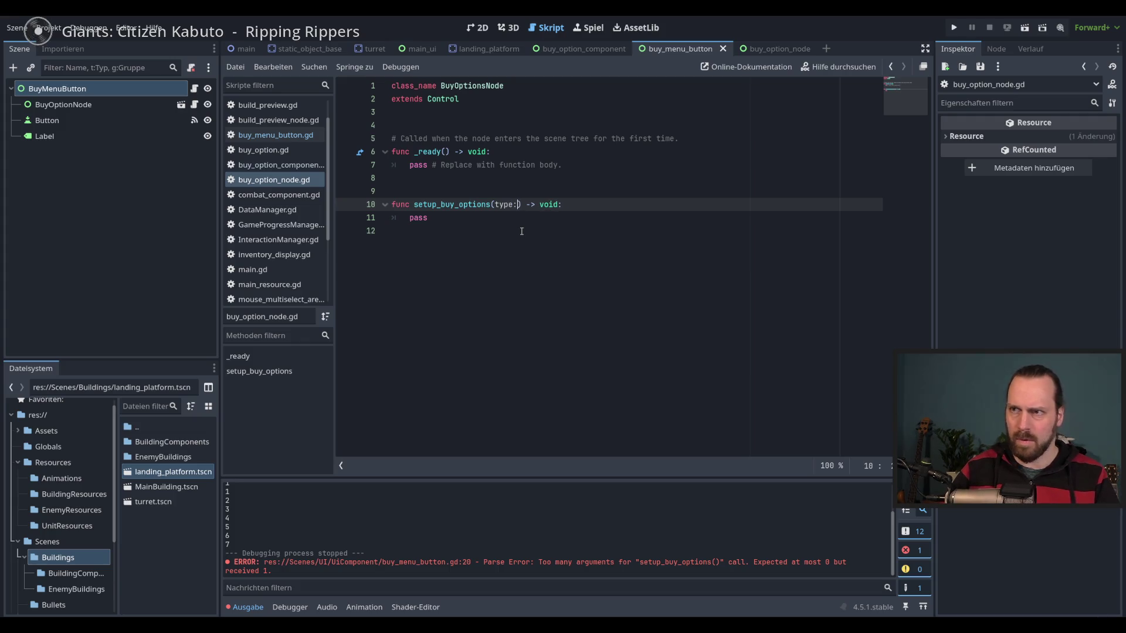
pyautogui.press('BackSpace')
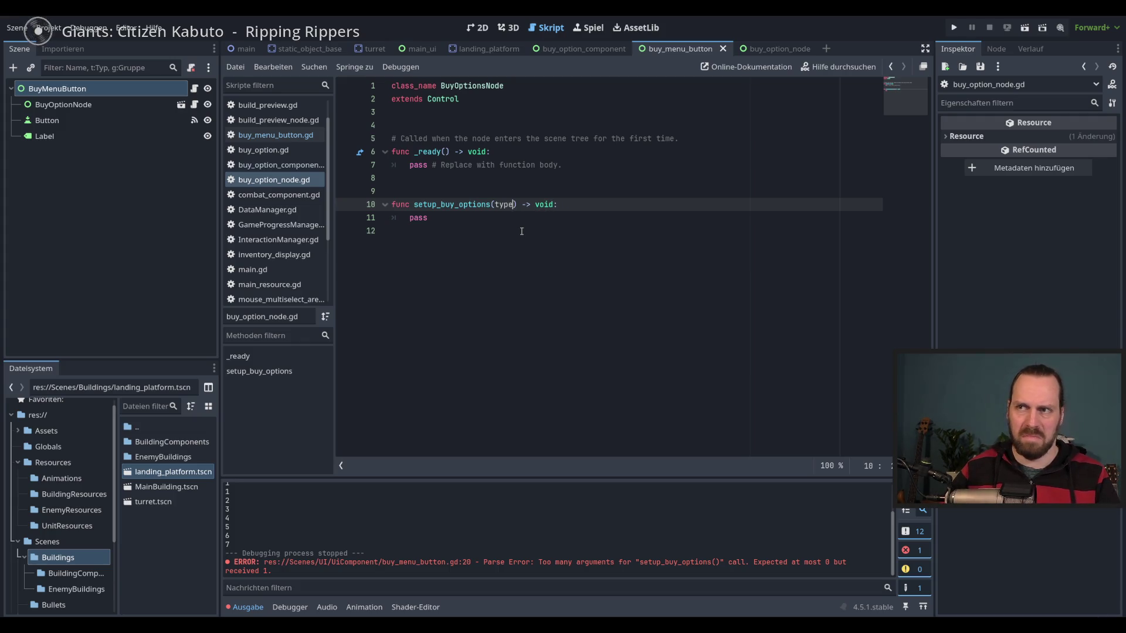
pyautogui.write(': String')
pyautogui.hotkey('ctrl', 's')
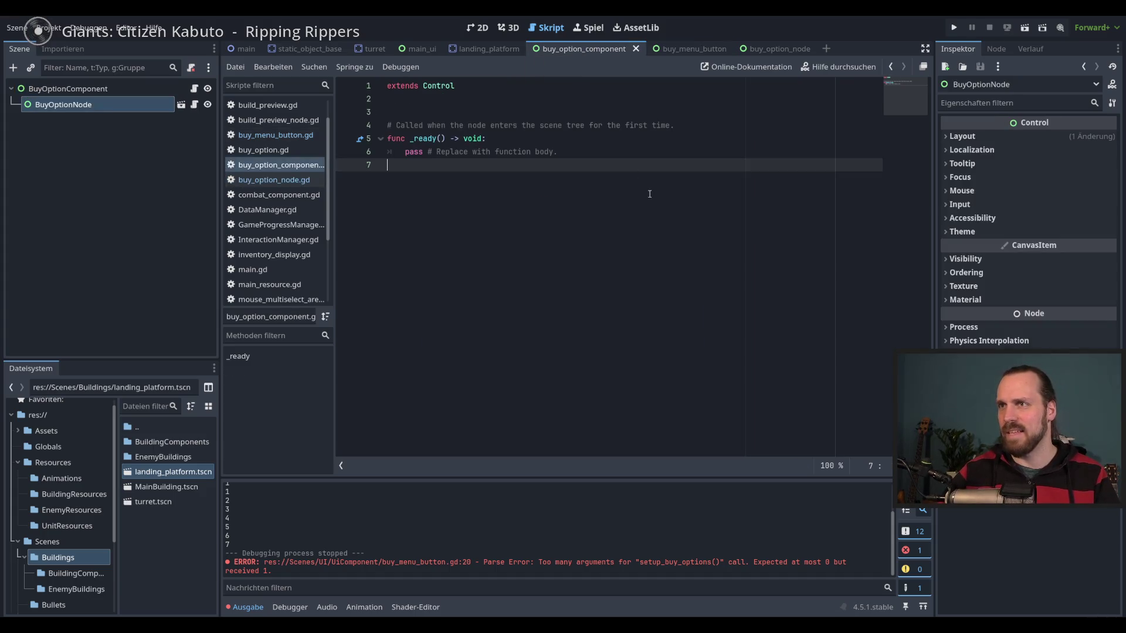
# Copy BuyOption.ButtonEventType from line 4 of buy_menu_button.gd and select String in the parameter.
pyautogui.click(761, 52)
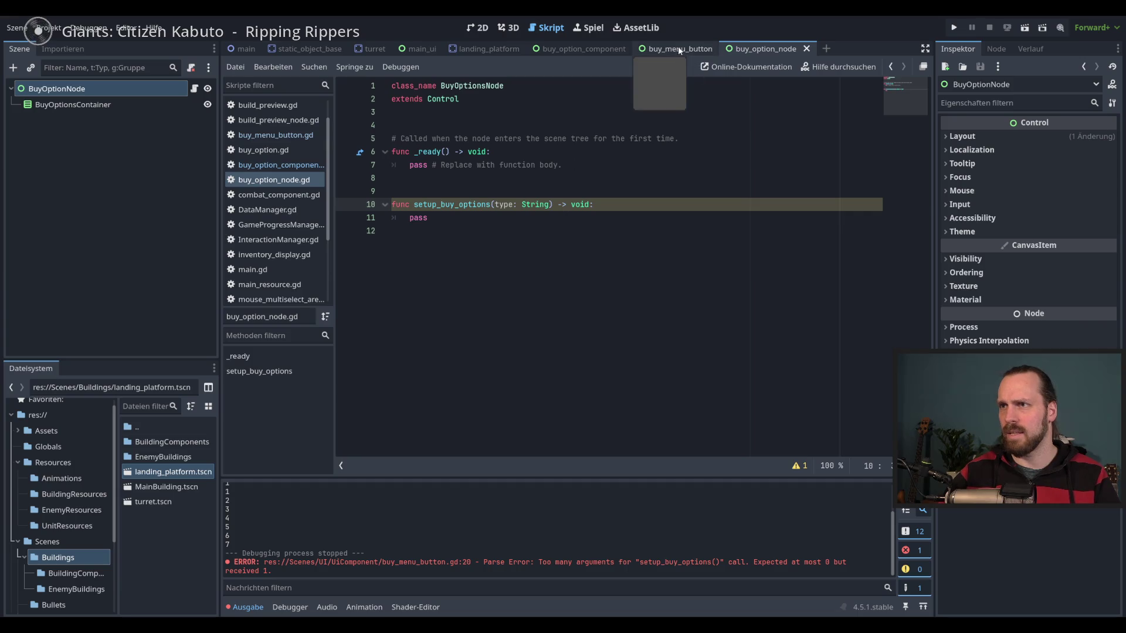
pyautogui.click(678, 51)
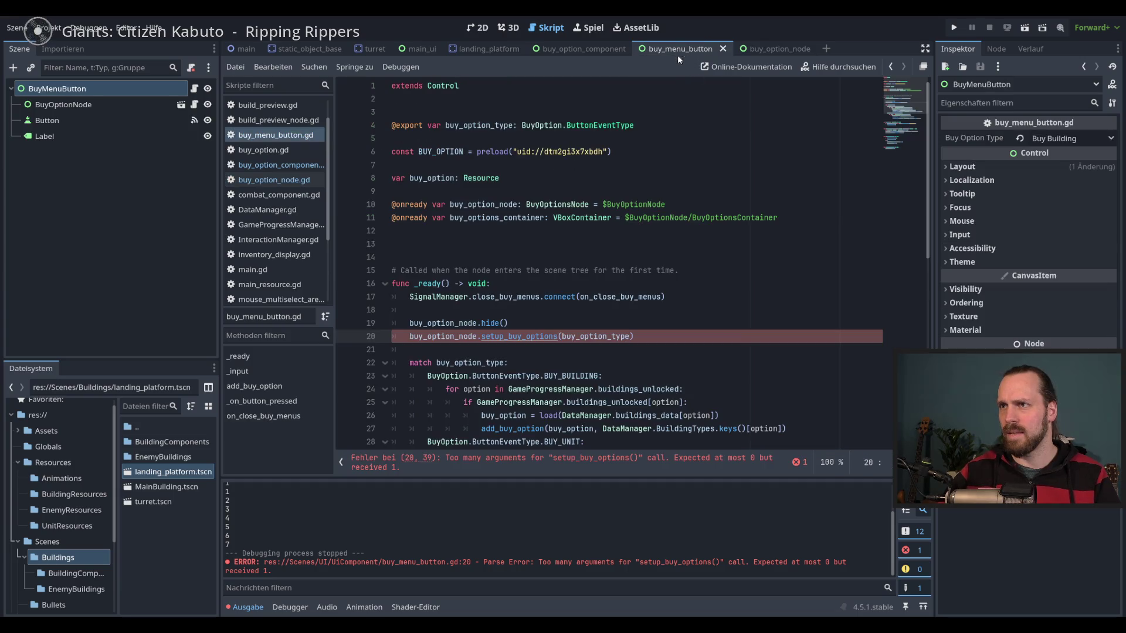
pyautogui.doubleClick(472, 126)
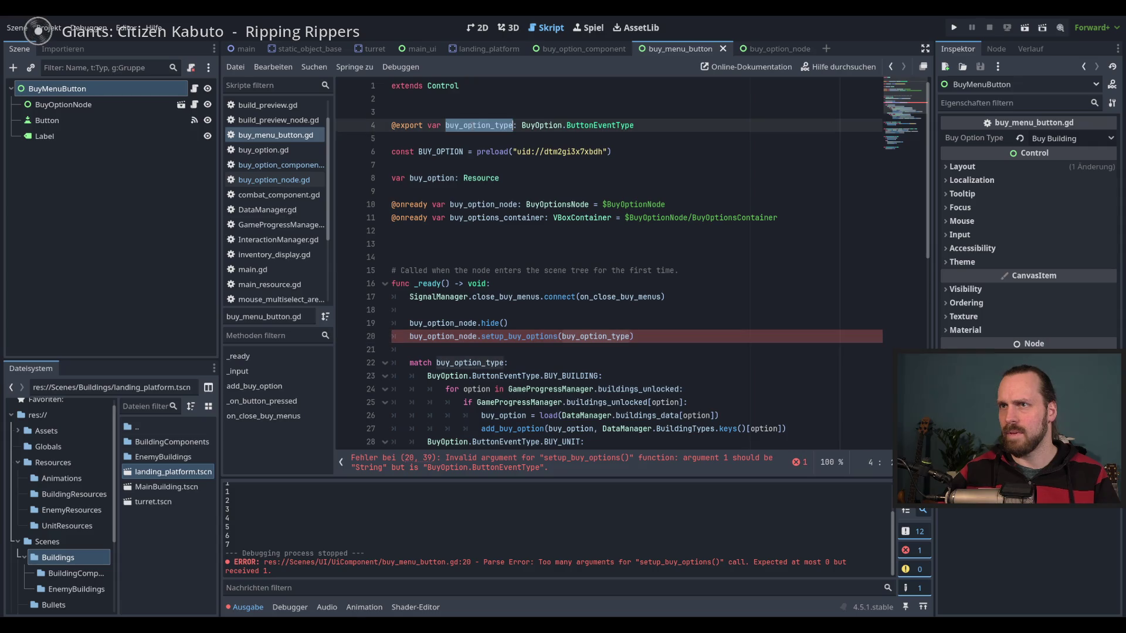
pyautogui.doubleClick(604, 126)
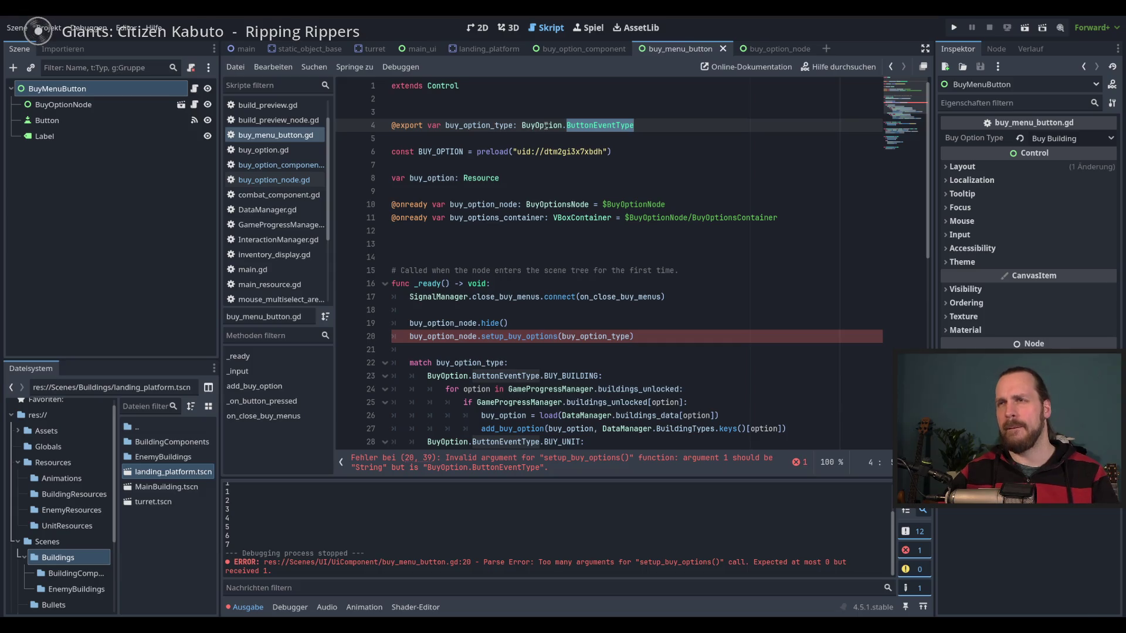
pyautogui.click(545, 126)
pyautogui.doubleClick(603, 126)
pyautogui.click(655, 127)
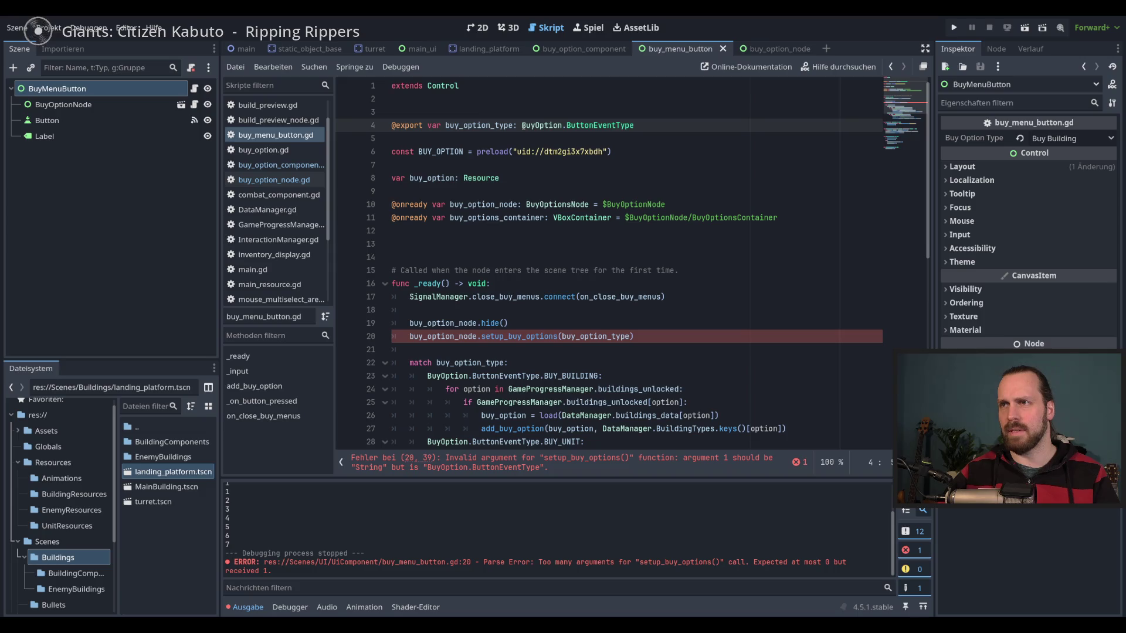
pyautogui.moveTo(522, 125); pyautogui.dragTo(633, 126)
pyautogui.hotkey('ctrl', 'c')
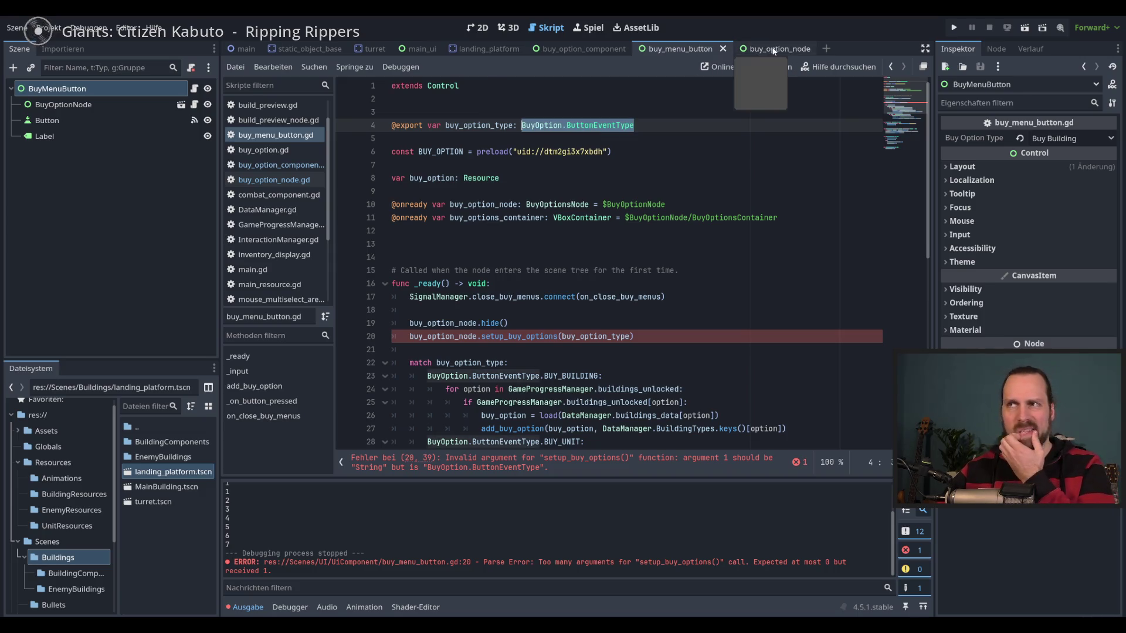
pyautogui.click(774, 49)
pyautogui.doubleClick(531, 204)
# Retype the setup_buy_options parameter as BuyOption.ButtonEventType and save.
pyautogui.hotkey('ctrl', 'v')
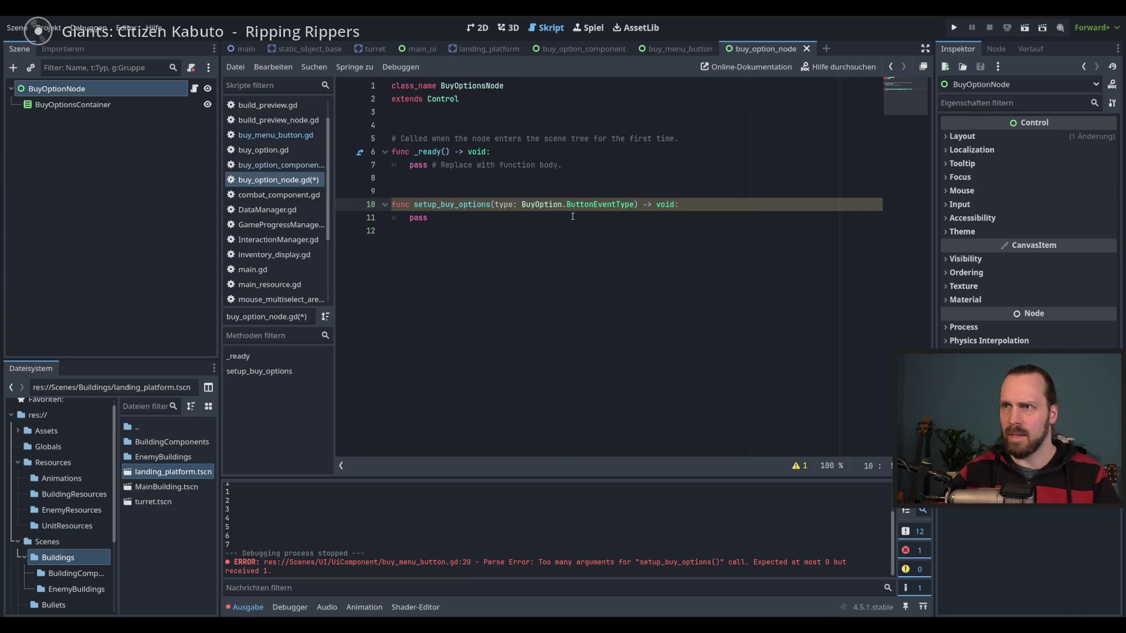
pyautogui.click(598, 222)
pyautogui.hotkey('ctrl', 's')
# Replace pass with print(type), save, and bring up the project-wide text search.
pyautogui.moveTo(427, 218); pyautogui.dragTo(418, 218)
pyautogui.press('BackSpace')
pyautogui.write('rint')
pyautogui.press('Return')
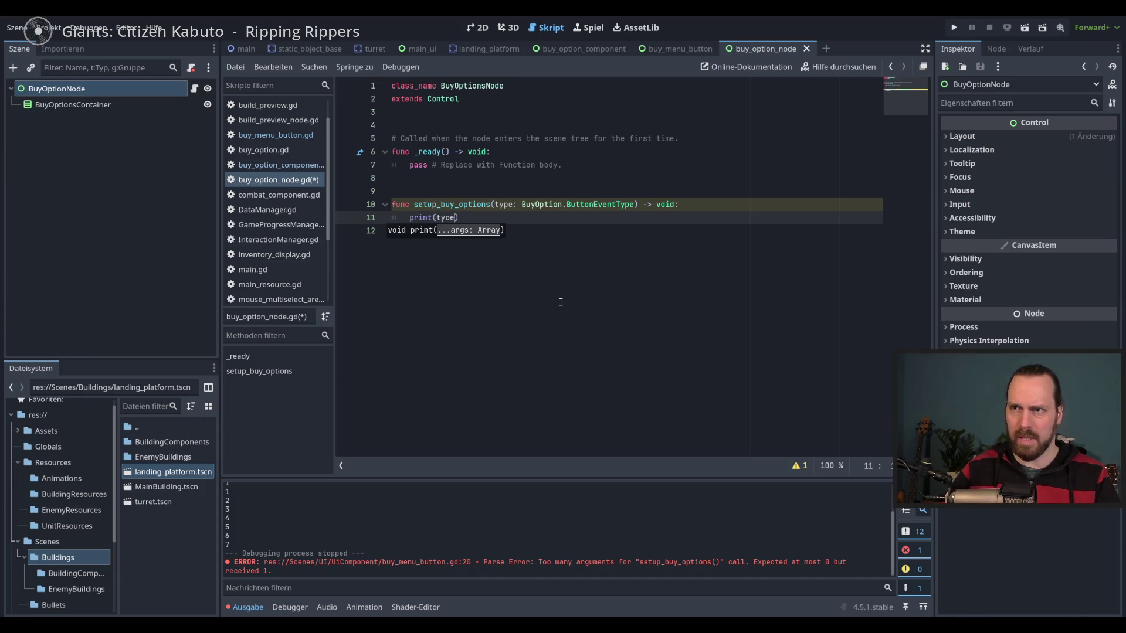
pyautogui.press('BackSpace')
pyautogui.press('BackSpace')
pyautogui.write('pe')
pyautogui.hotkey('ctrl', 's')
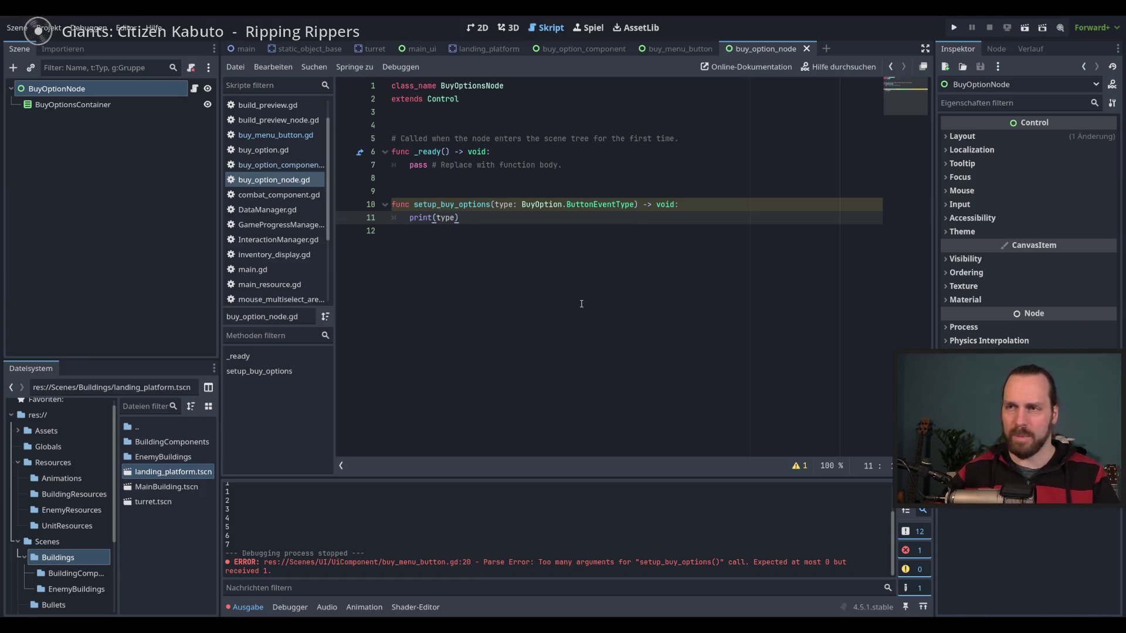
pyautogui.click(581, 303)
pyautogui.hotkey('ctrl', 'shift', 'f')
# Search all files for 'print' and comment out line 40 in static_object_base.gd.
pyautogui.write('print')
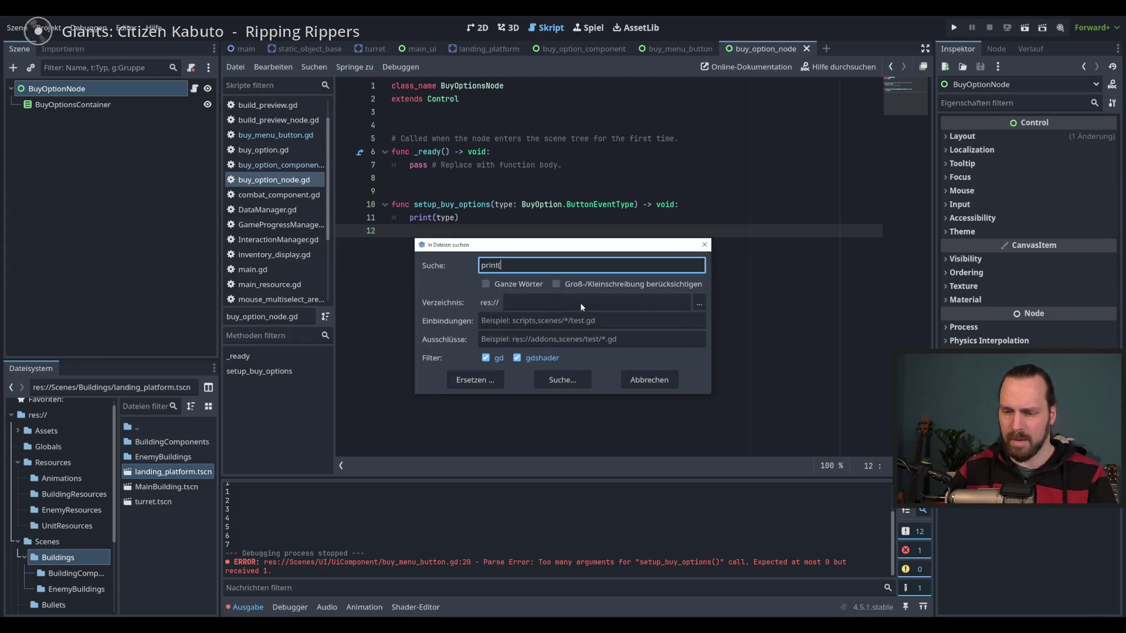
pyautogui.click(536, 378)
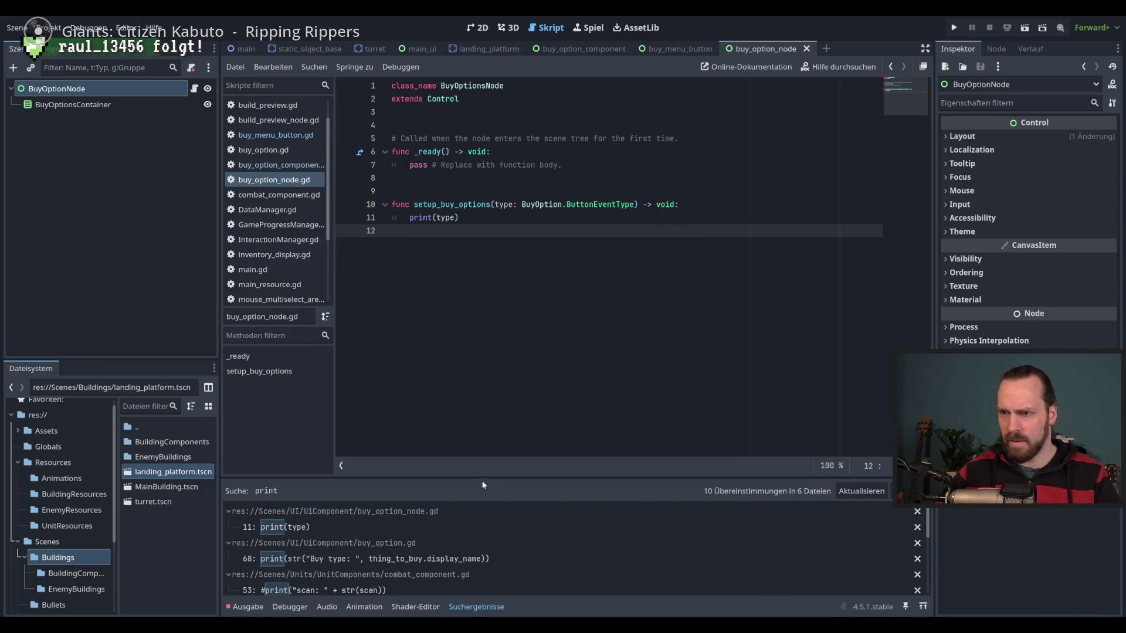
pyautogui.moveTo(496, 479)
pyautogui.mouseDown()
pyautogui.moveTo(497, 247)
pyautogui.moveTo(495, 303)
pyautogui.mouseUp()
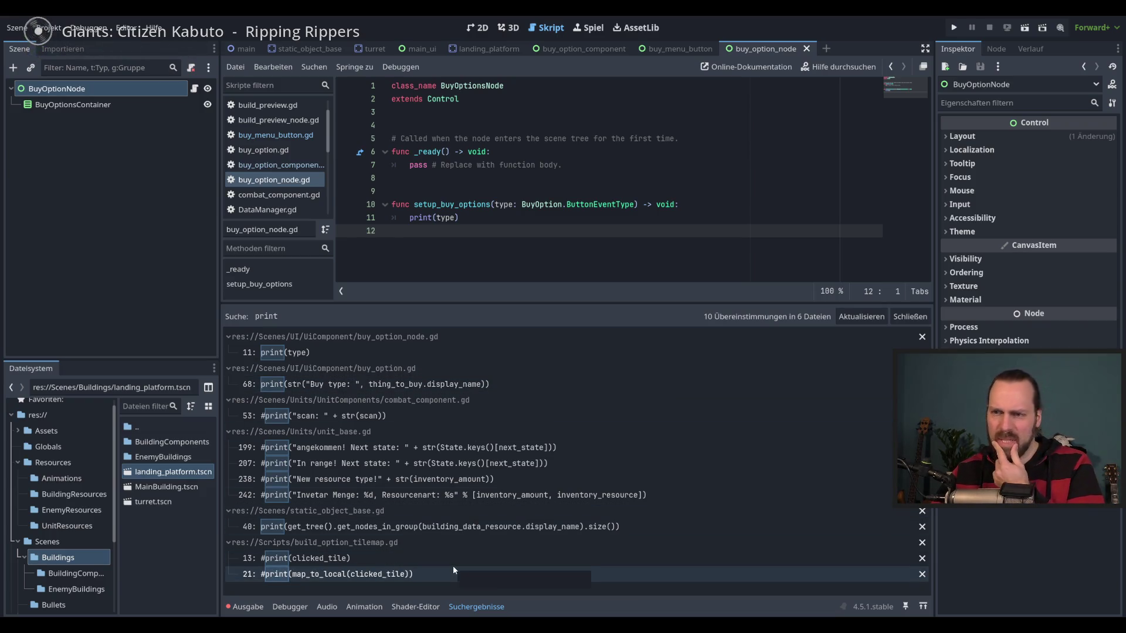
pyautogui.click(453, 527)
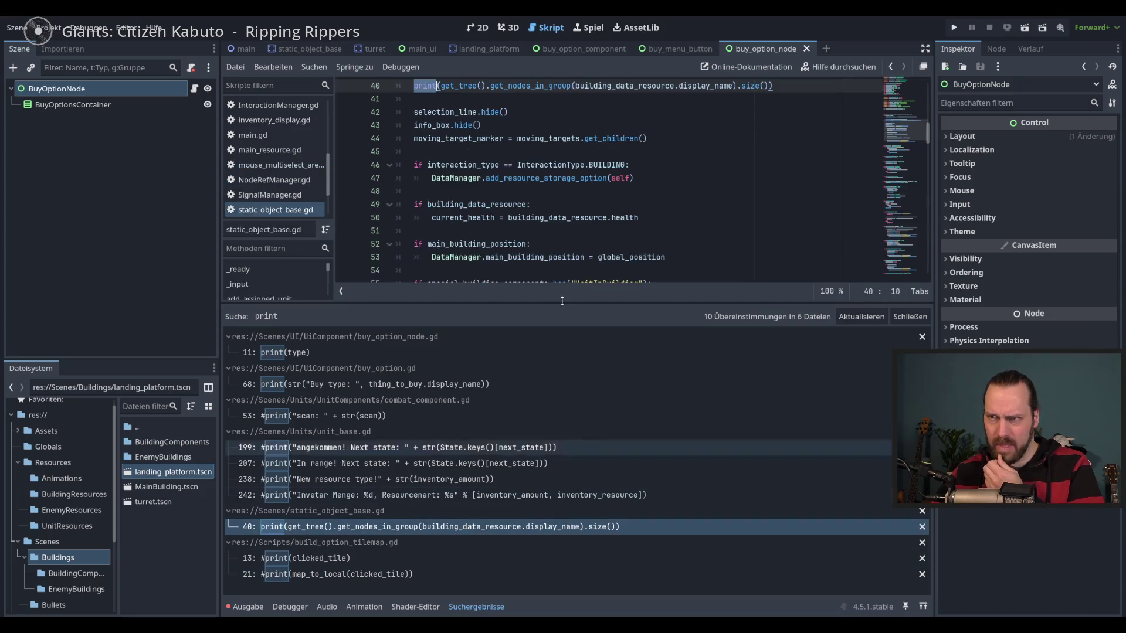
pyautogui.click(564, 164)
pyautogui.hotkey('ctrl', 'k')
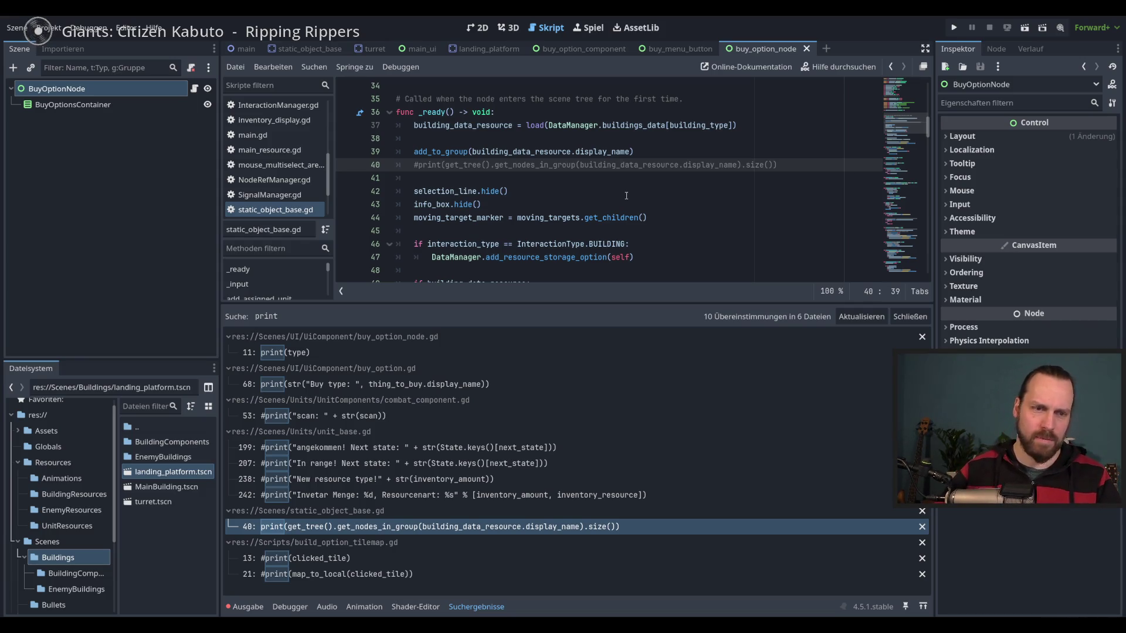
# Enlarge the code editor and run the project with F5.
pyautogui.moveTo(720, 304); pyautogui.dragTo(733, 480)
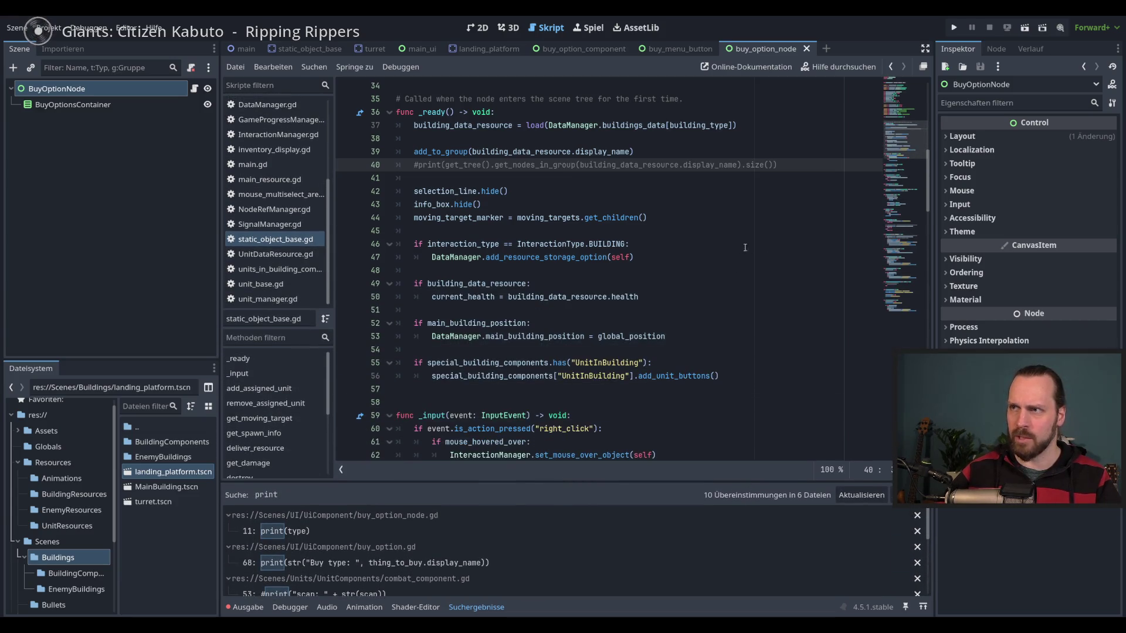
pyautogui.click(628, 188)
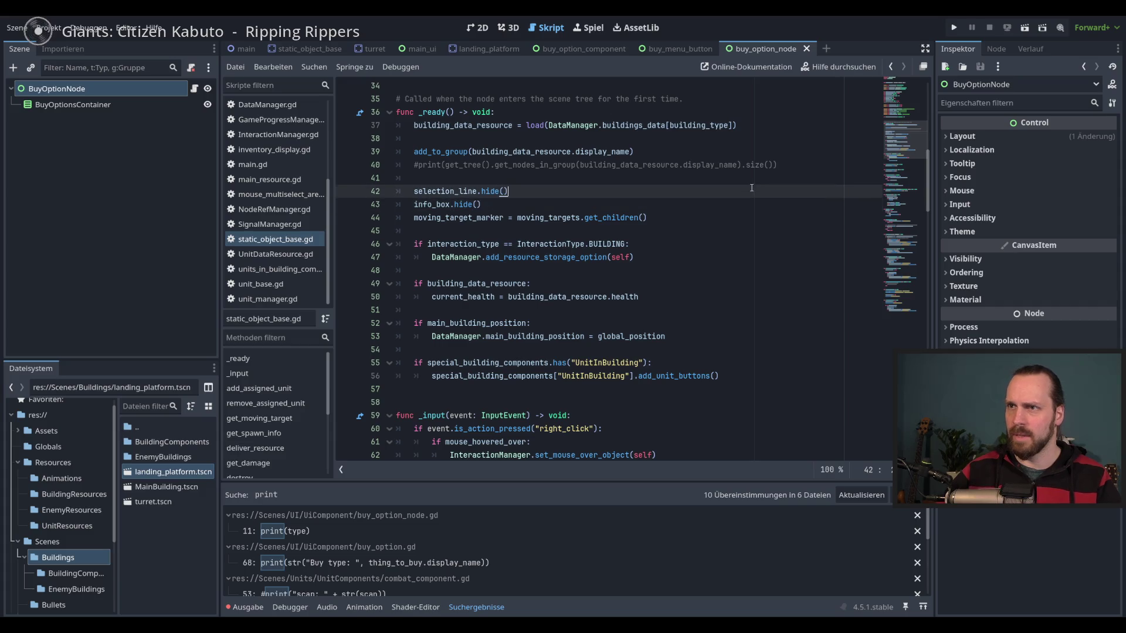
pyautogui.press('F5')
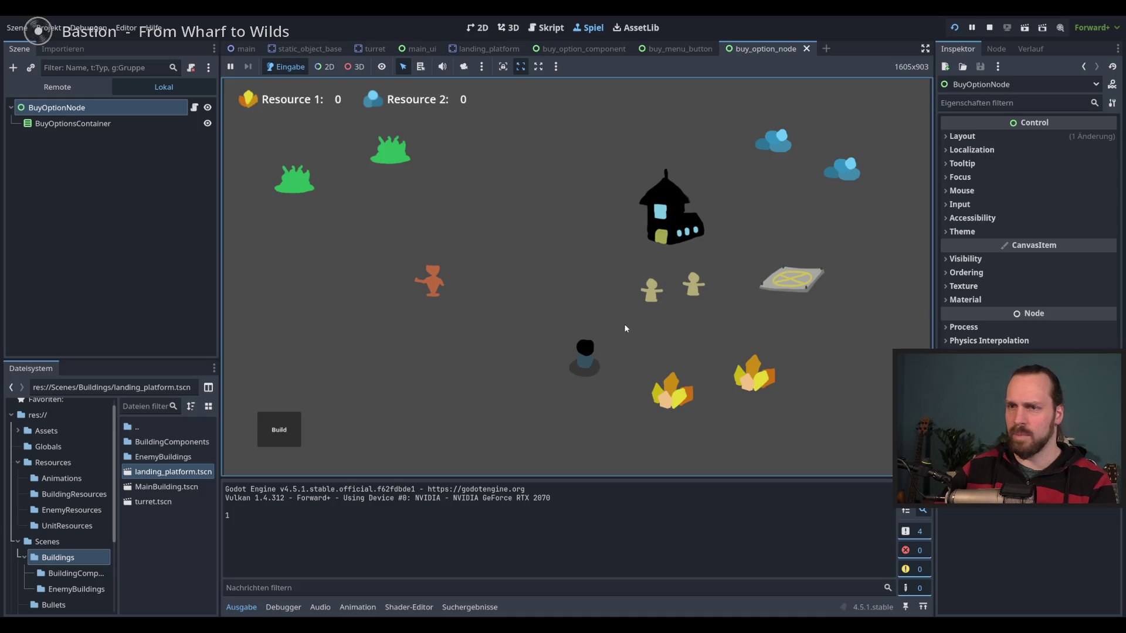
# Move a worker onto the landing platform and back off, then stop the game.
pyautogui.click(696, 294)
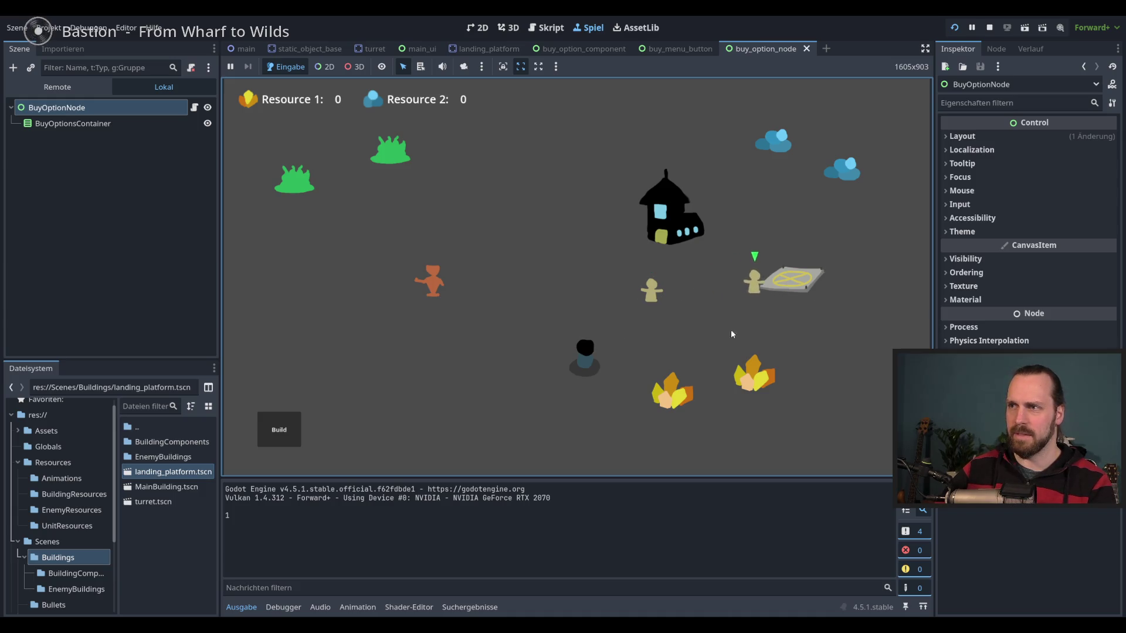
pyautogui.click(758, 257)
pyautogui.click(719, 300)
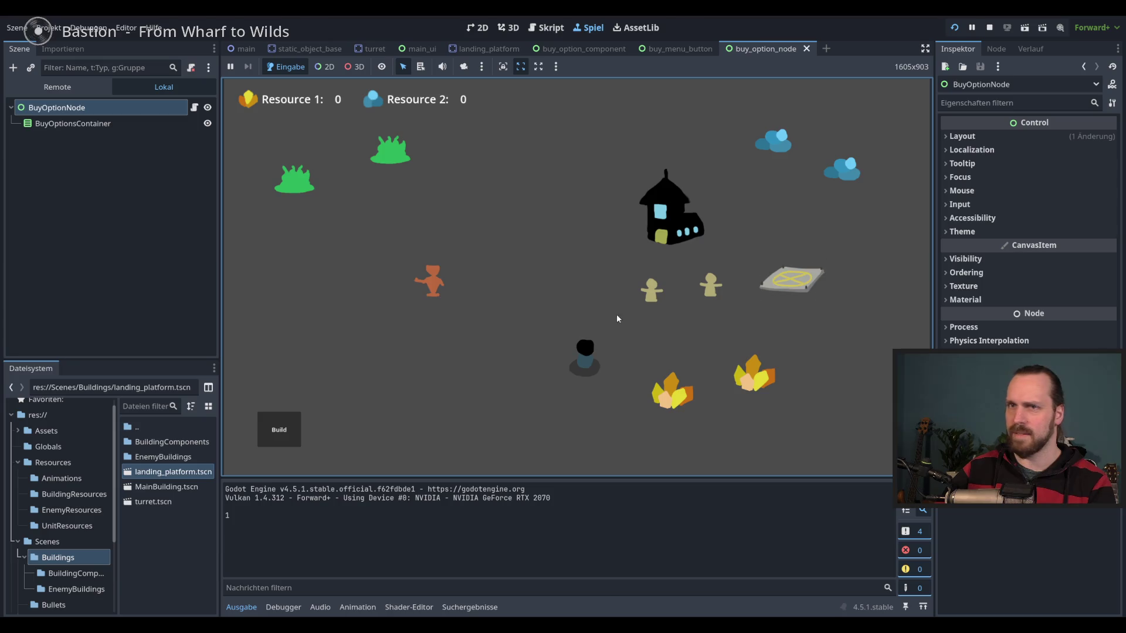
pyautogui.press('F8')
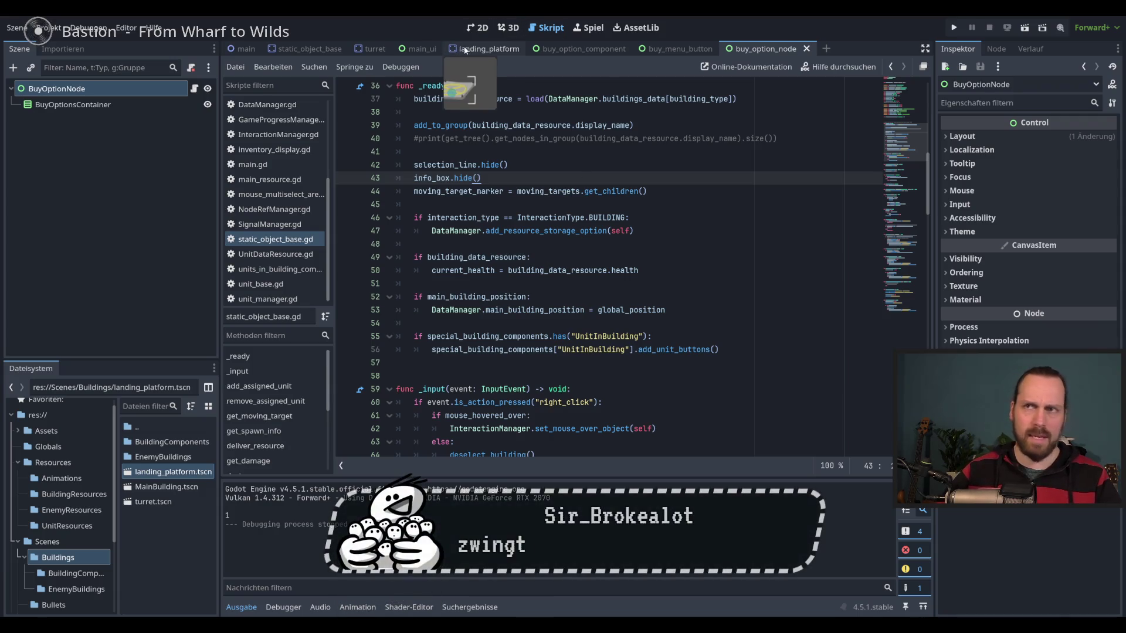
# Open the landing_platform scene and select its BuyOptionComponent and LandingPlatform nodes.
pyautogui.click(475, 28)
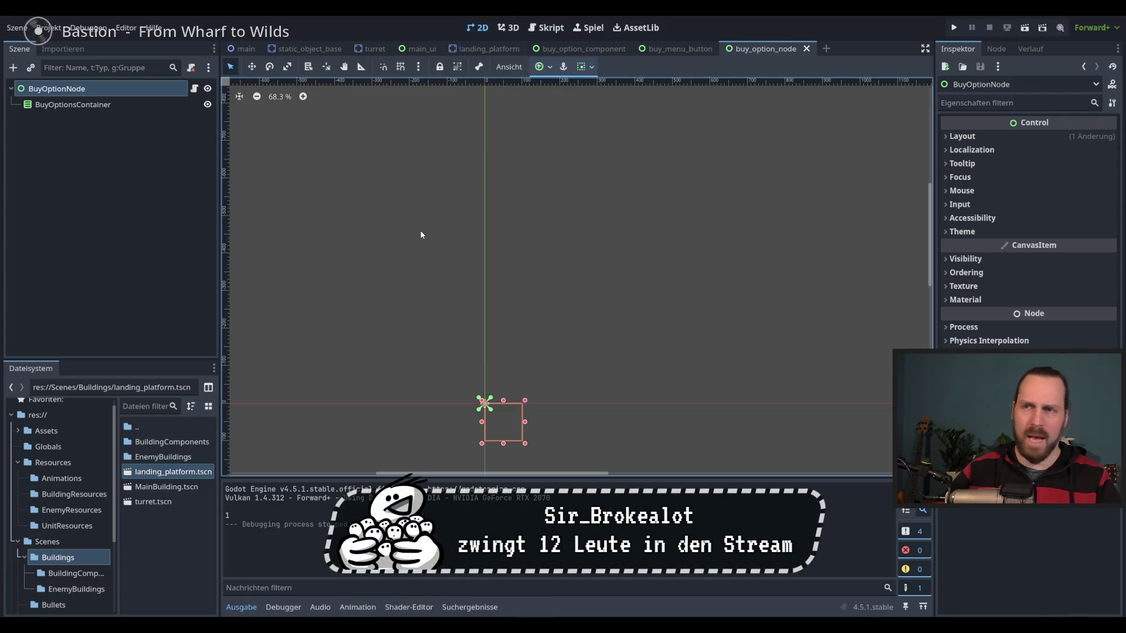
pyautogui.click(251, 49)
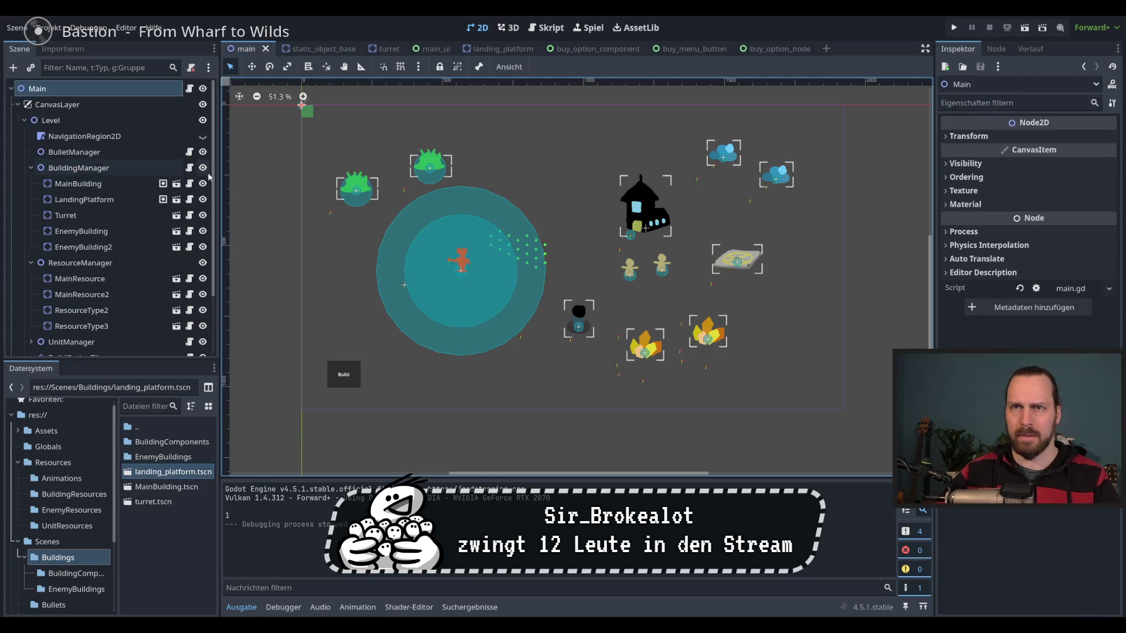
pyautogui.click(492, 49)
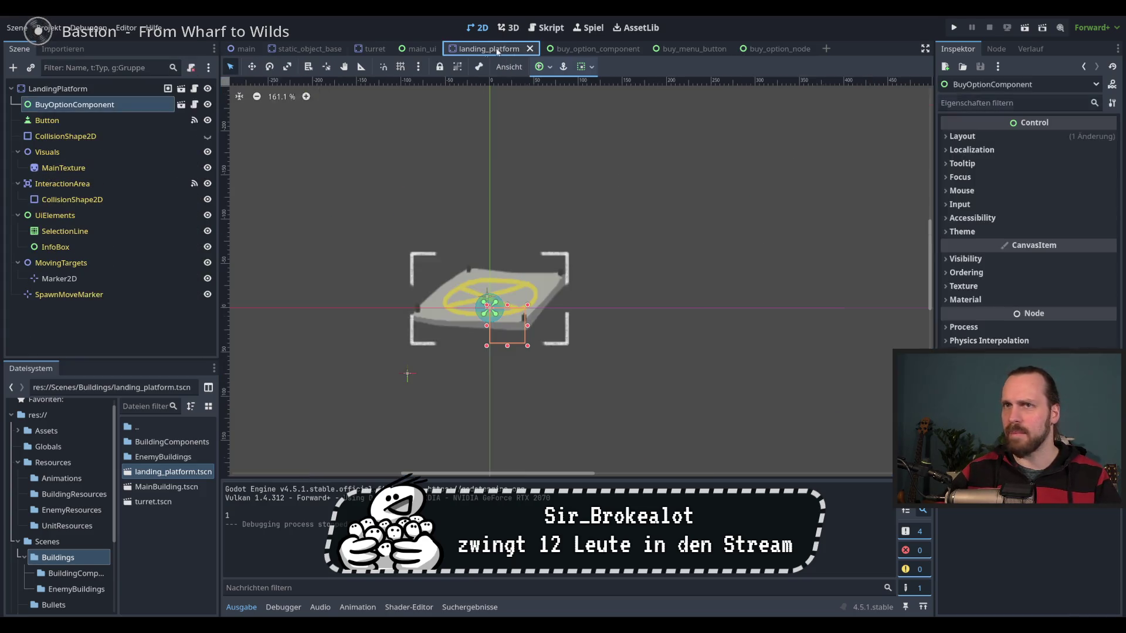
pyautogui.click(75, 103)
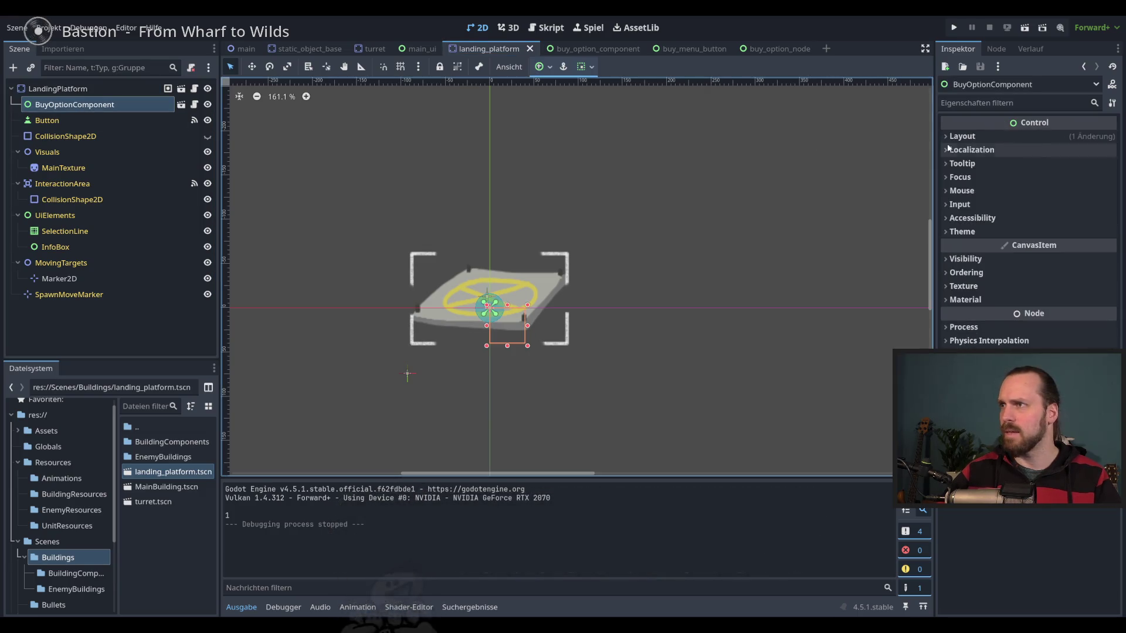
pyautogui.click(58, 88)
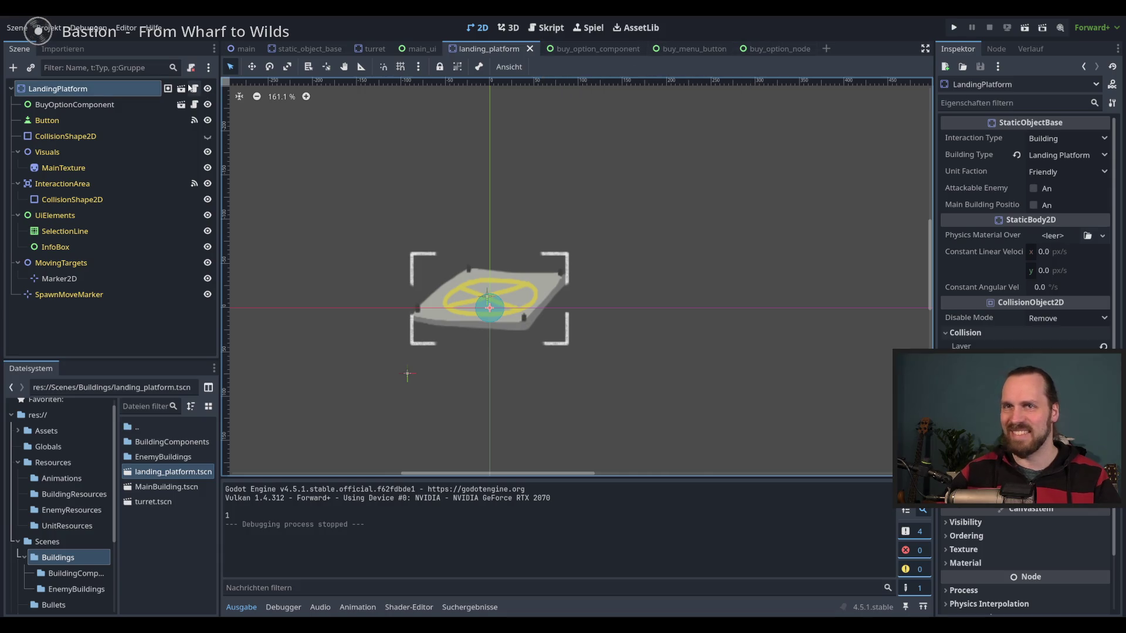
# Switch to the buy_option_component scene and open BuyOptionComponent's script.
pyautogui.click(181, 104)
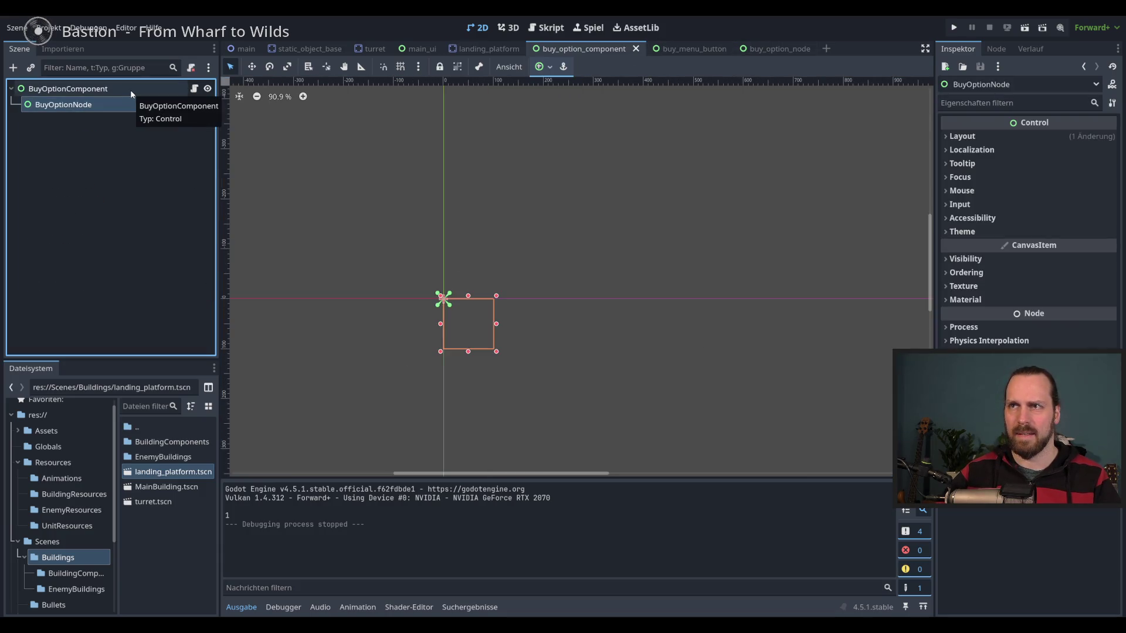
pyautogui.click(96, 92)
pyautogui.click(95, 103)
pyautogui.click(94, 91)
pyautogui.click(94, 104)
pyautogui.click(94, 93)
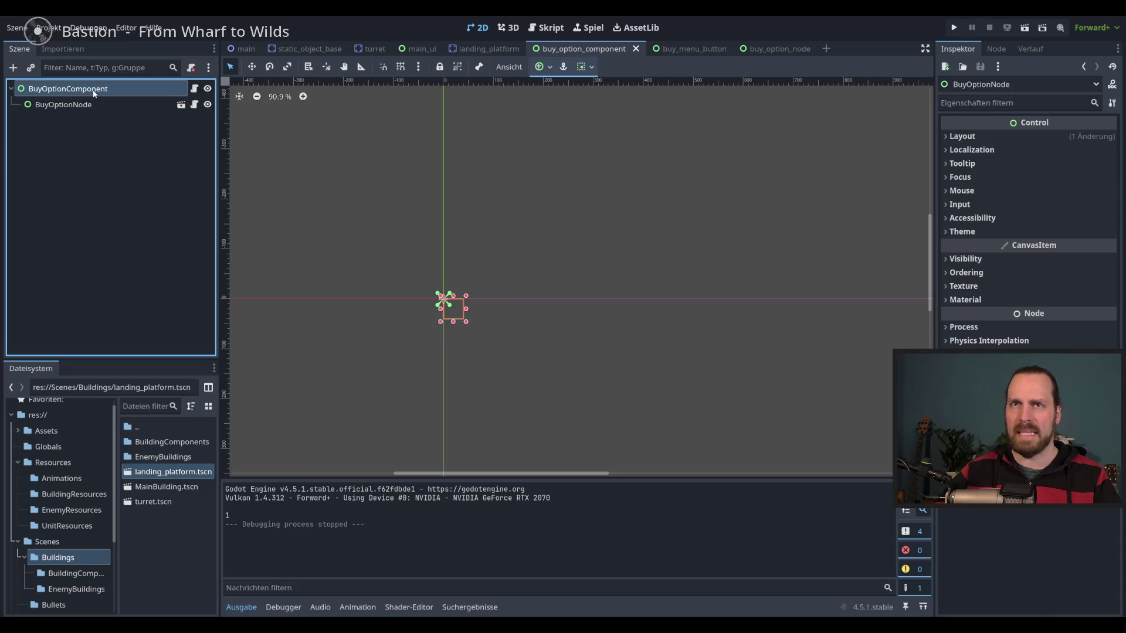
pyautogui.click(194, 90)
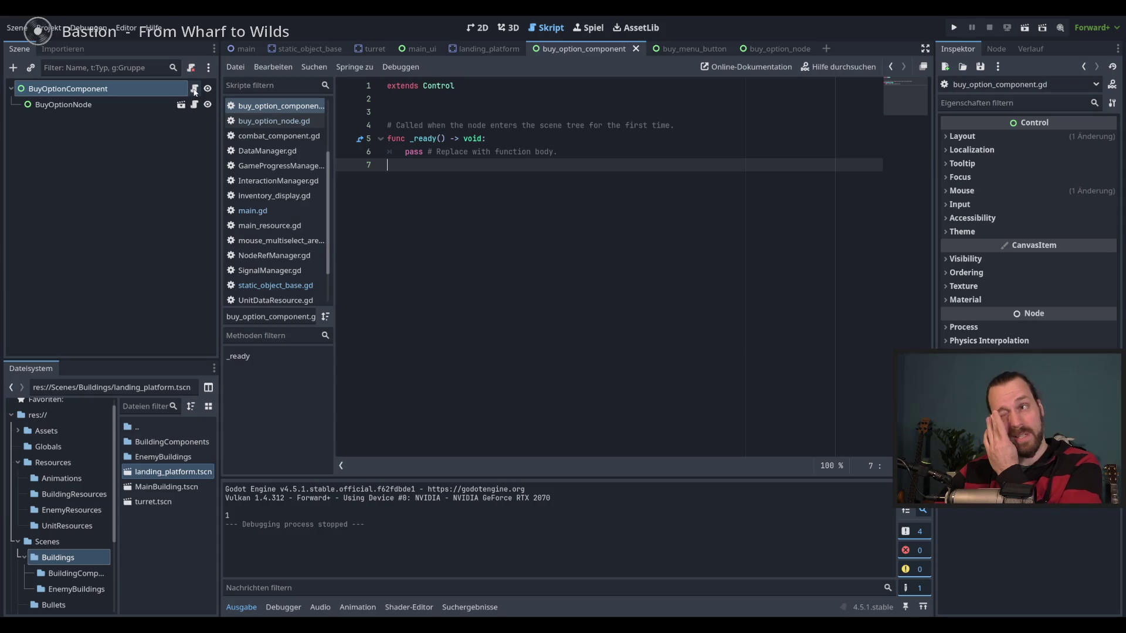
# Insert blank lines below extends Control in buy_option_component.gd and run the game.
pyautogui.click(456, 112)
pyautogui.press('Return')
pyautogui.press('Return')
pyautogui.press('Return')
pyautogui.click(459, 124)
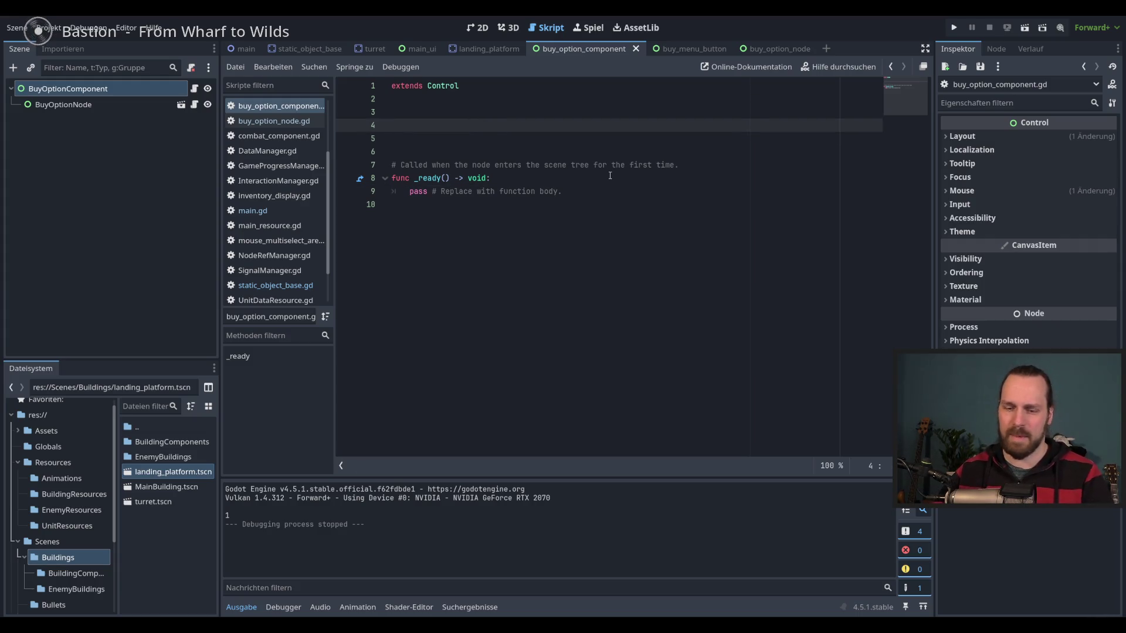
pyautogui.press('F5')
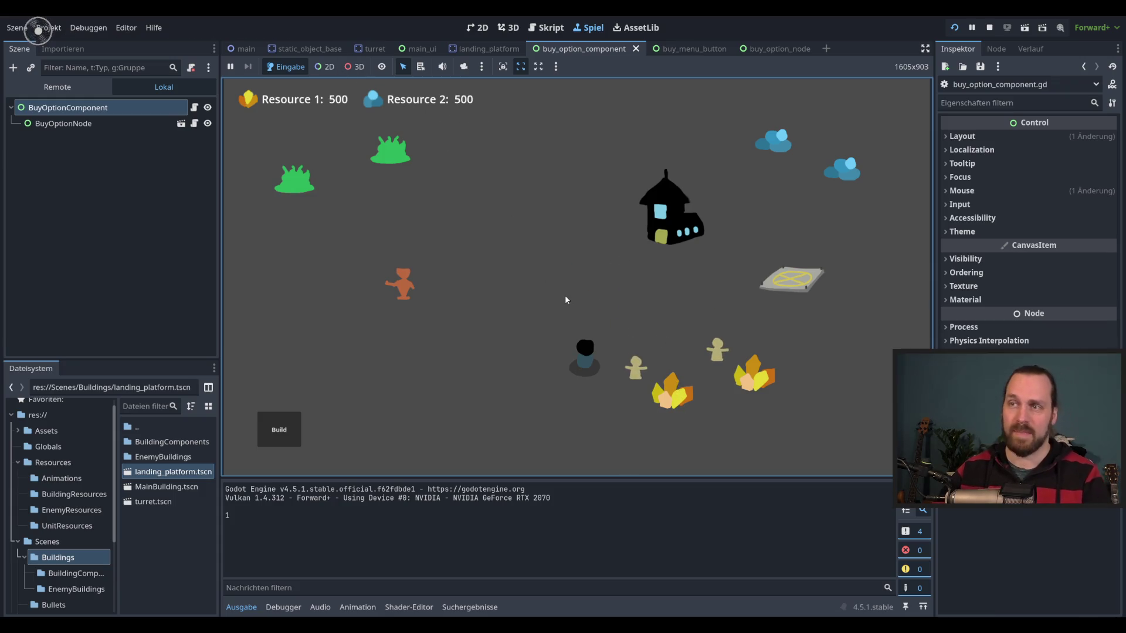
# Build a Landing Platform and two Laser Turrets from the build menu.
pyautogui.click(286, 431)
pyautogui.click(286, 320)
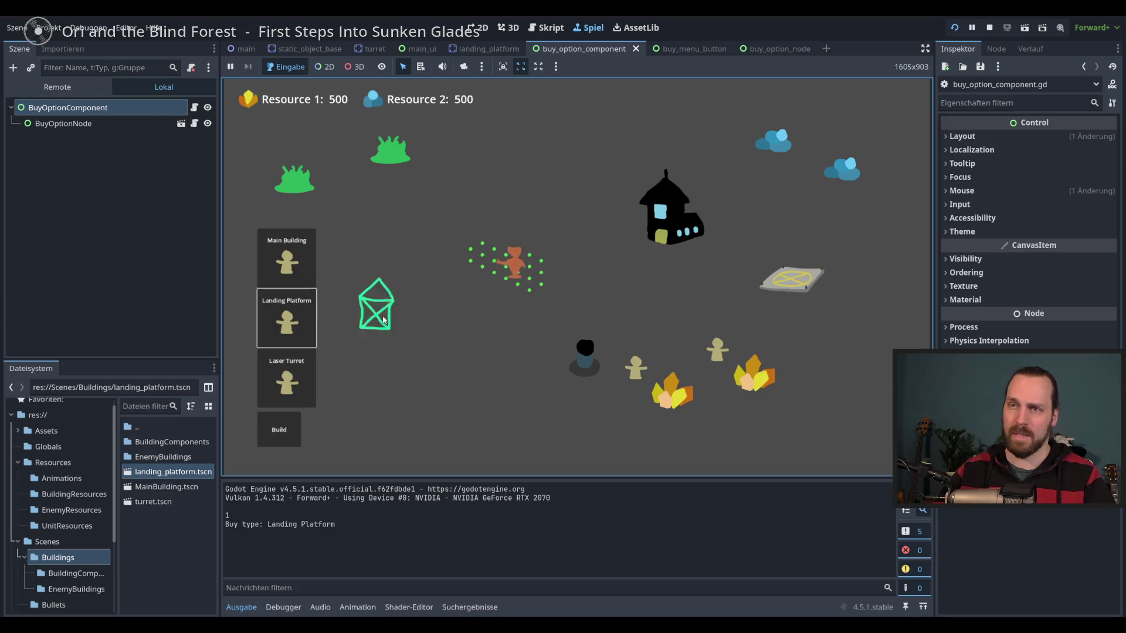
pyautogui.click(462, 299)
pyautogui.click(296, 387)
pyautogui.click(362, 276)
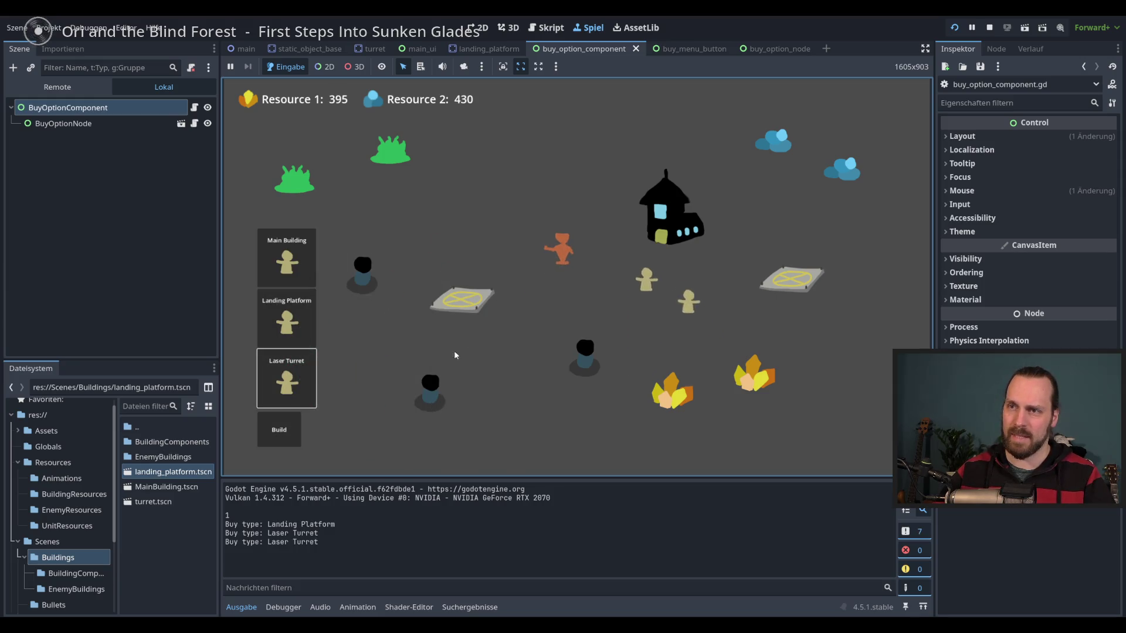
pyautogui.click(578, 297)
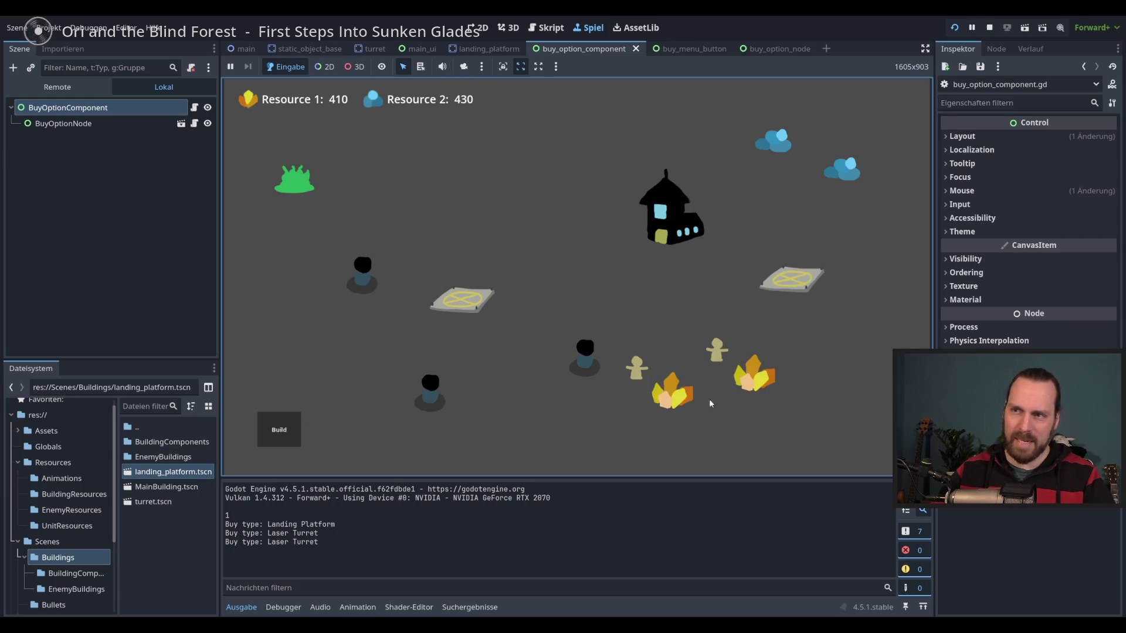
pyautogui.click(574, 346)
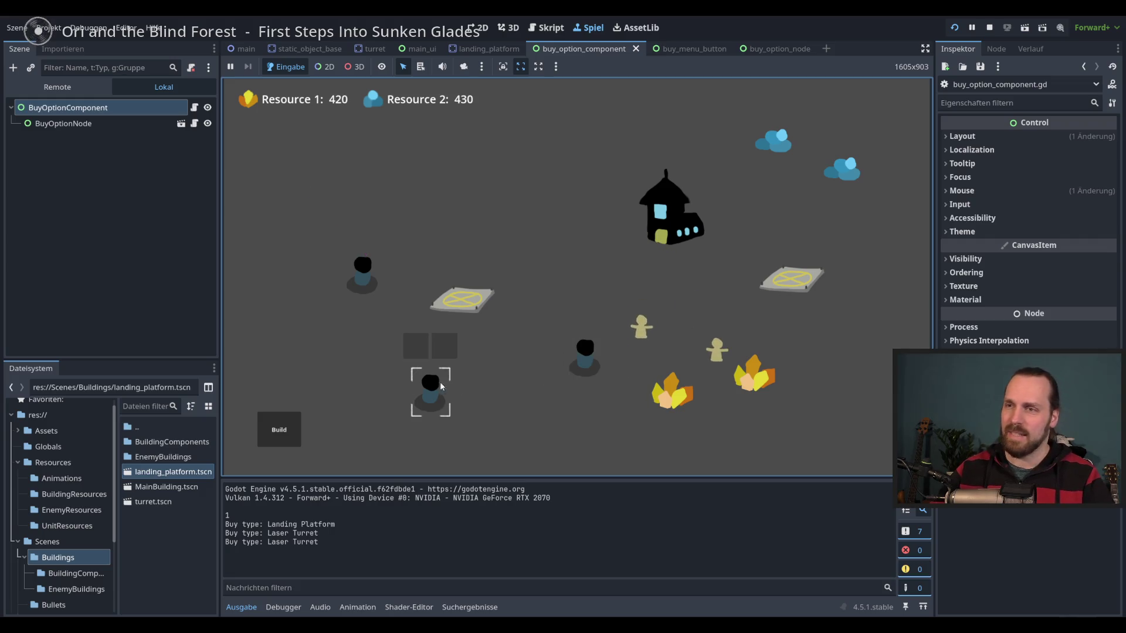
# Place a third Laser Turret, send two workers toward the landing platform, then stop.
pyautogui.click(288, 431)
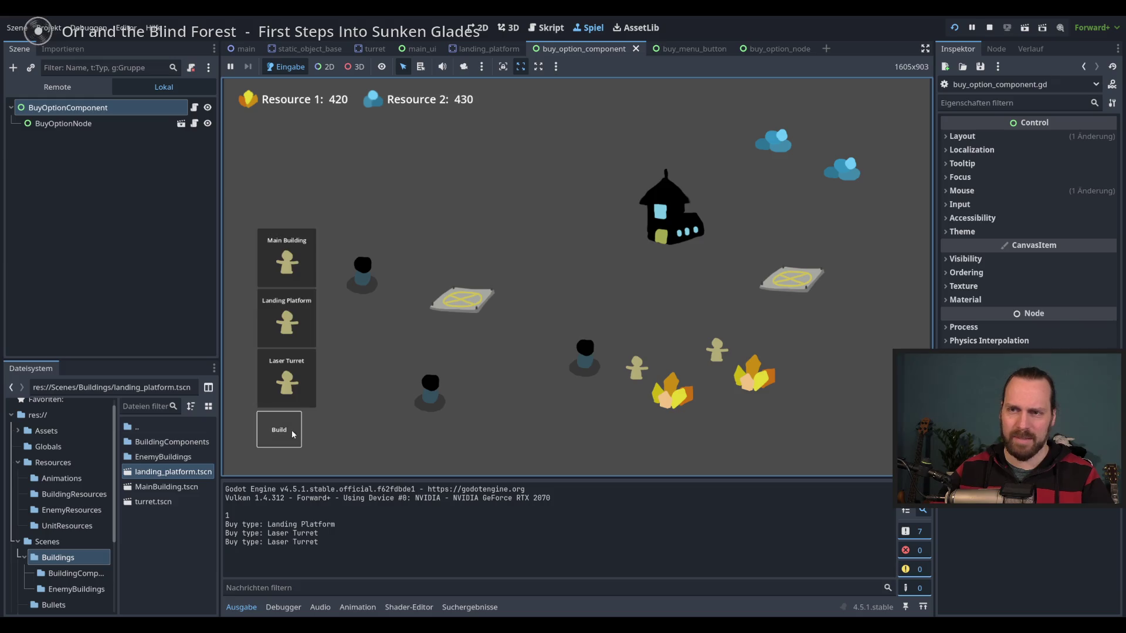
pyautogui.click(307, 395)
pyautogui.click(449, 217)
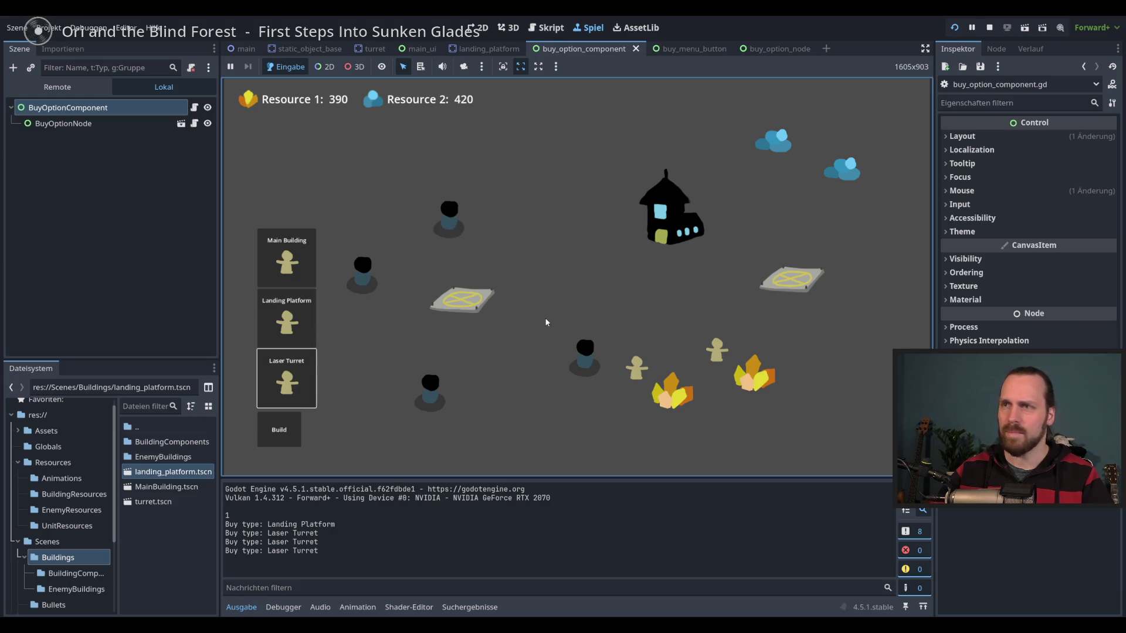
pyautogui.click(588, 170)
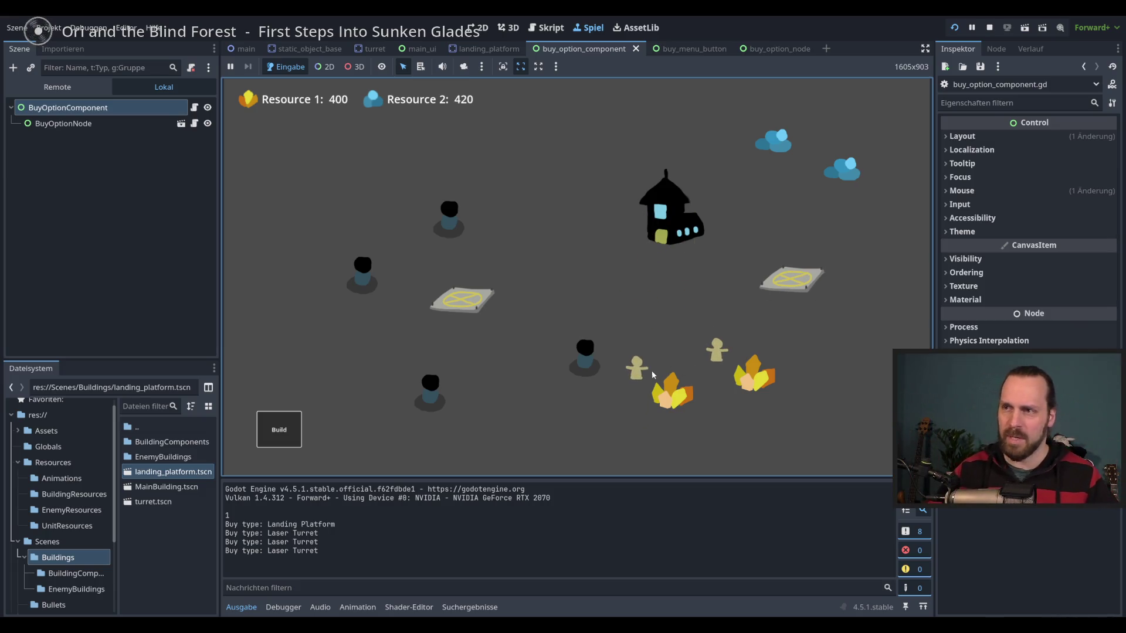
pyautogui.moveTo(646, 370); pyautogui.dragTo(732, 335)
pyautogui.rightClick(792, 278)
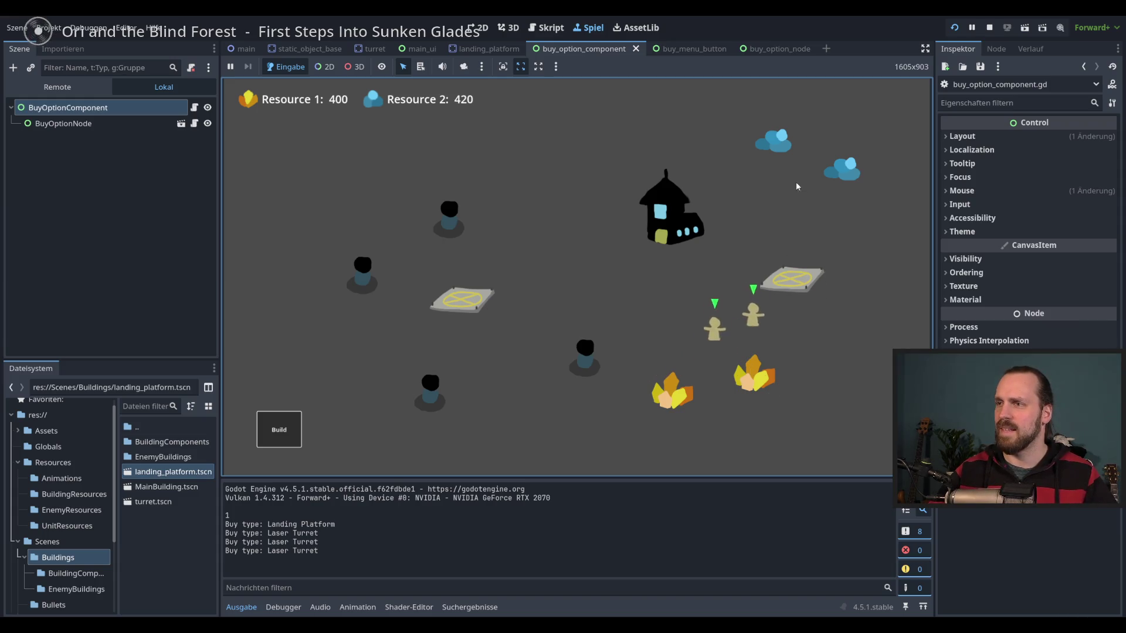
pyautogui.click(745, 363)
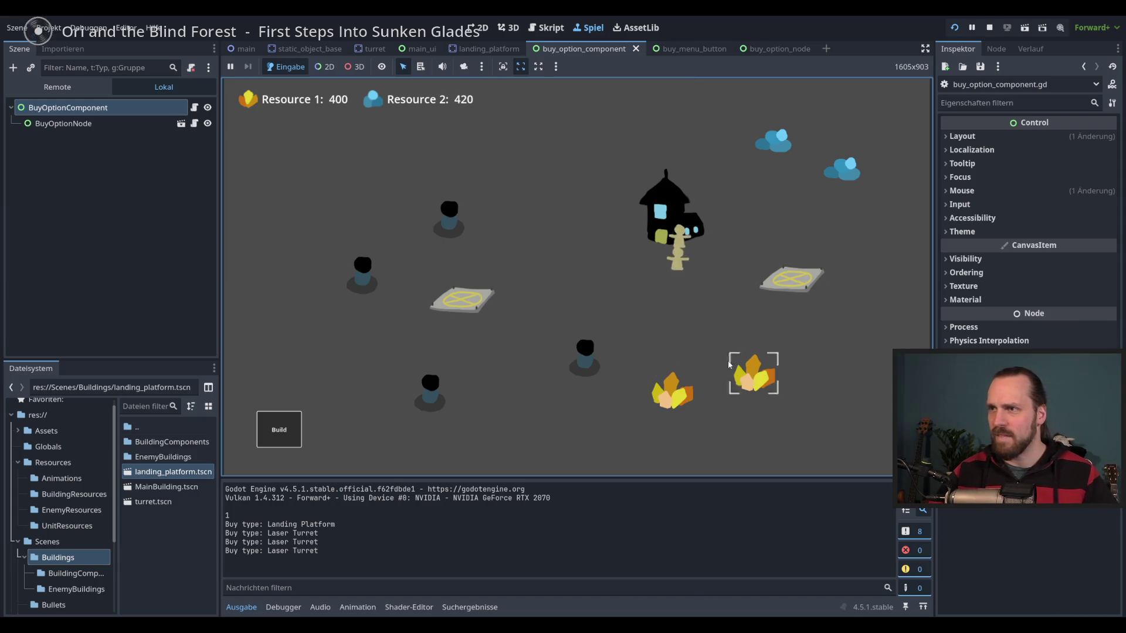
pyautogui.press('F8')
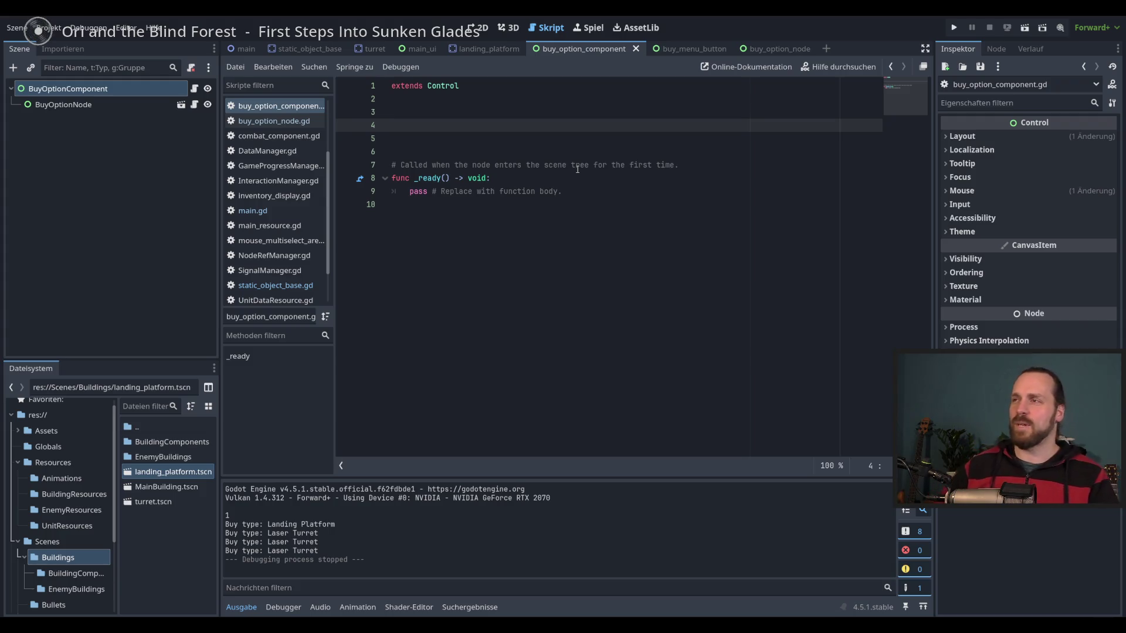
pyautogui.click(616, 182)
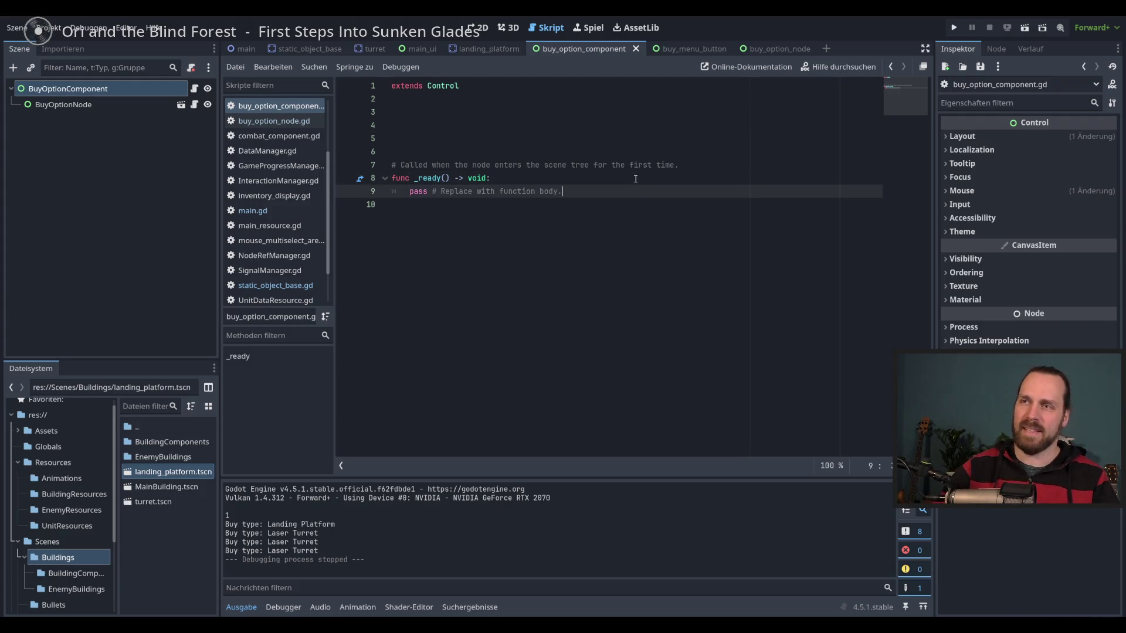
pyautogui.click(646, 193)
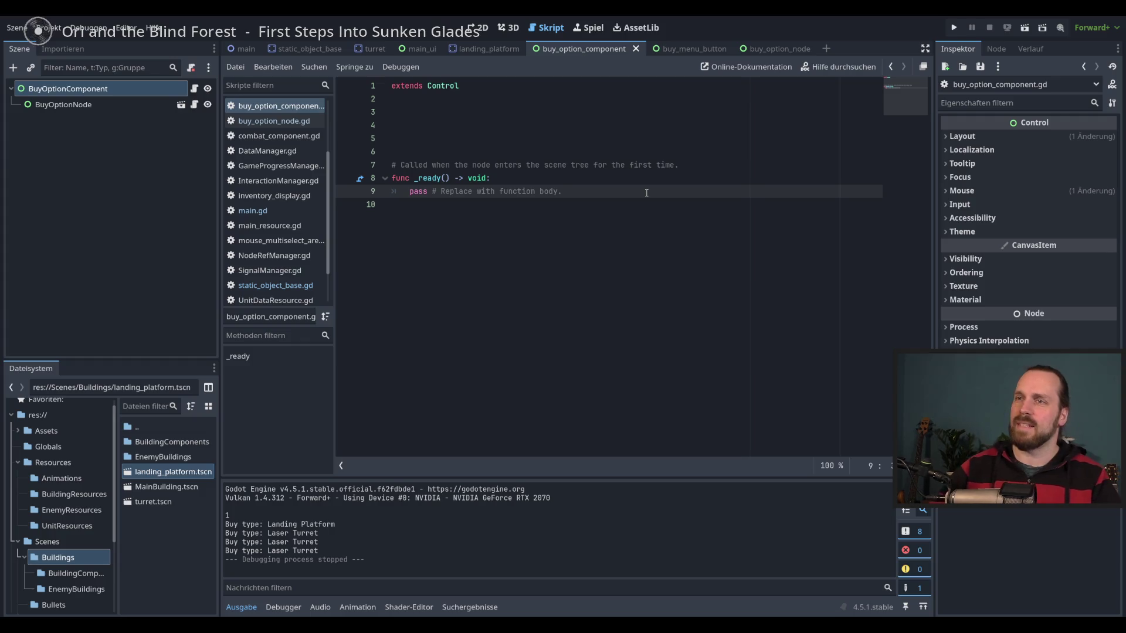
pyautogui.click(639, 179)
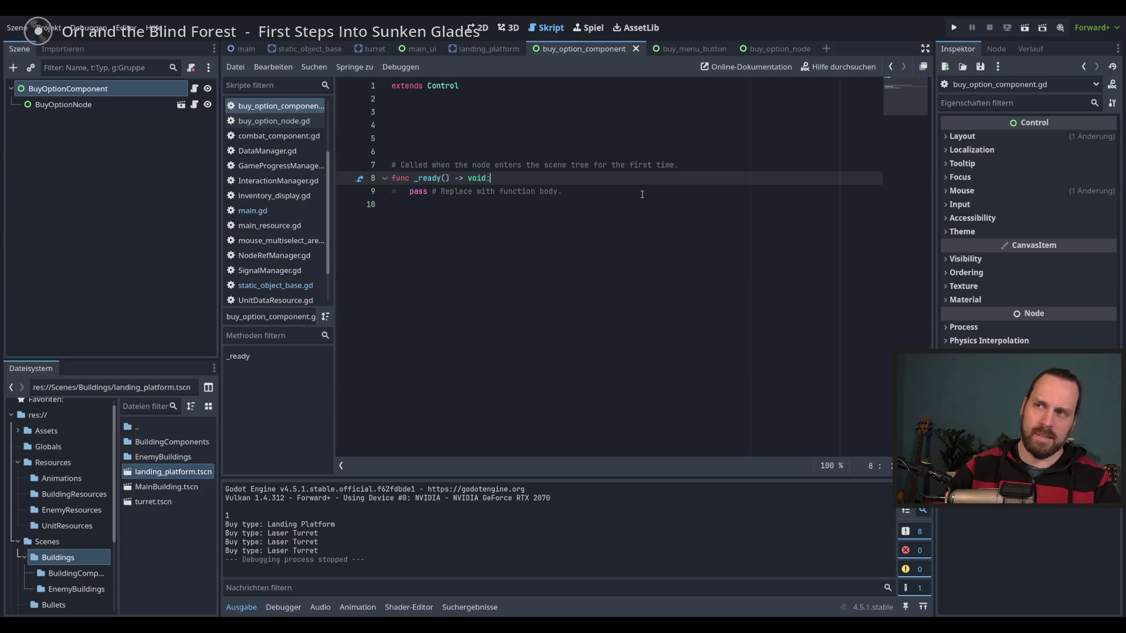
pyautogui.click(642, 195)
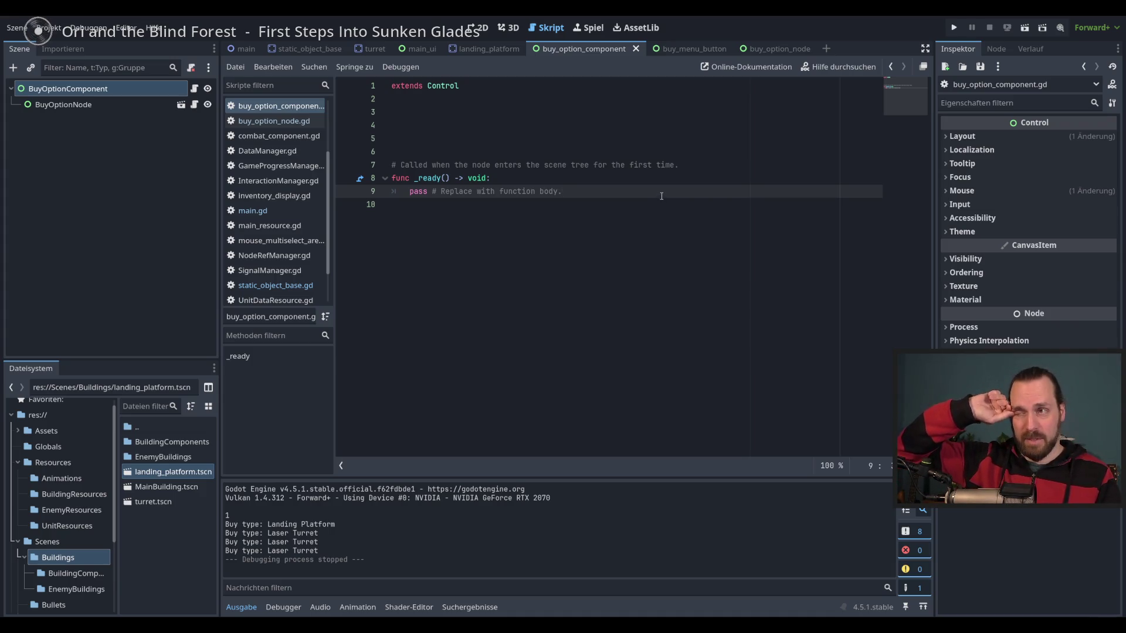
pyautogui.click(525, 141)
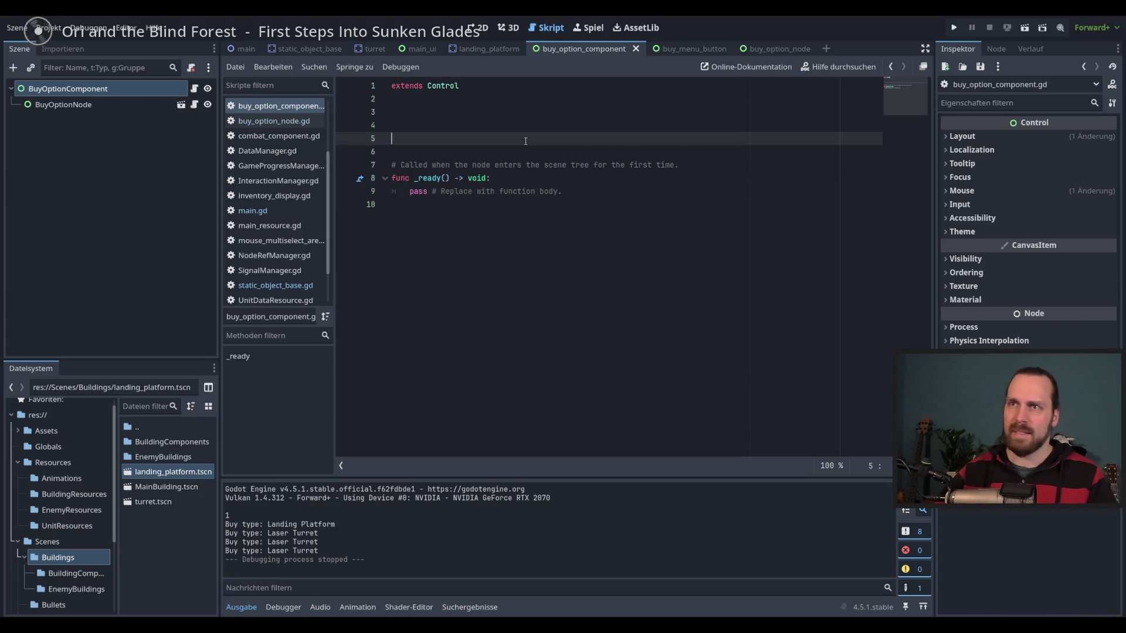
pyautogui.click(534, 129)
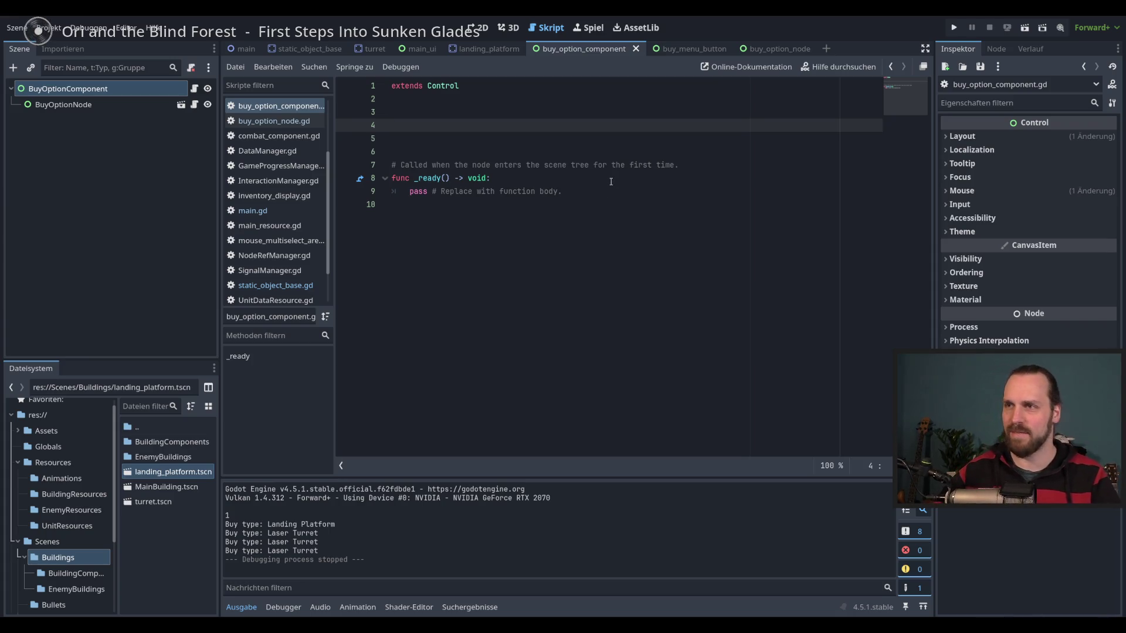
pyautogui.click(611, 181)
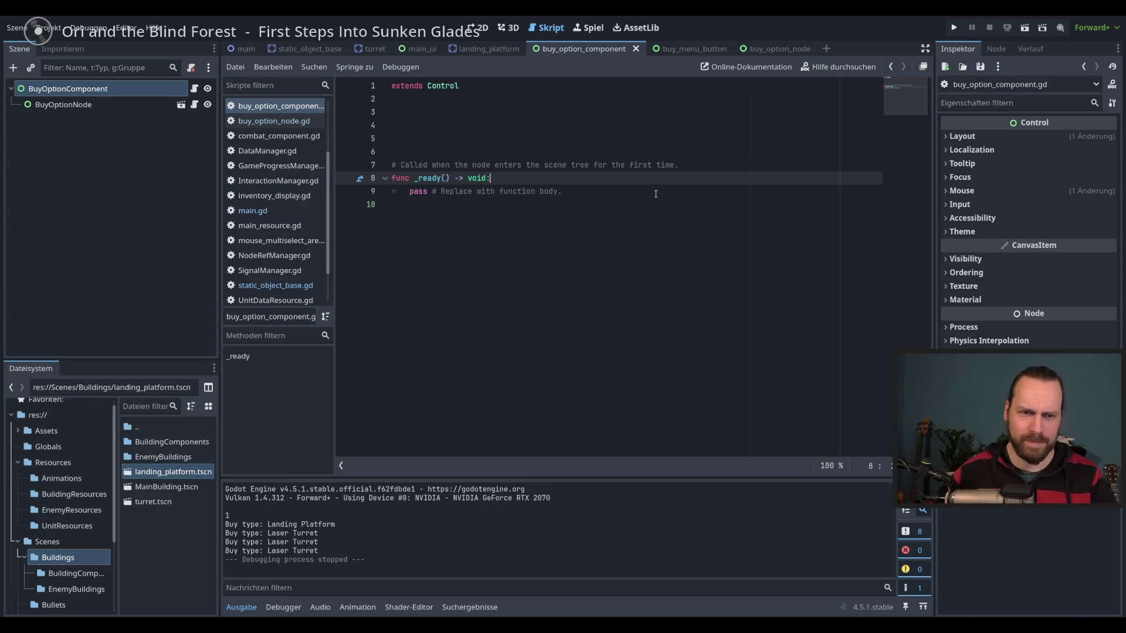
pyautogui.press('Up')
pyautogui.press('Up')
pyautogui.press('Up')
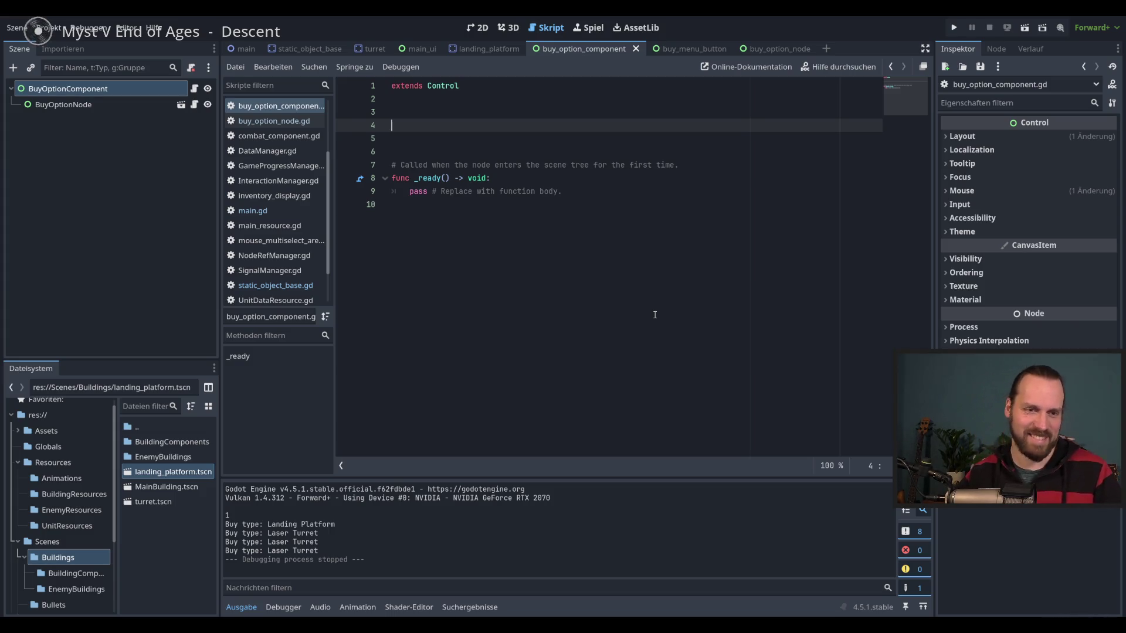
pyautogui.click(657, 179)
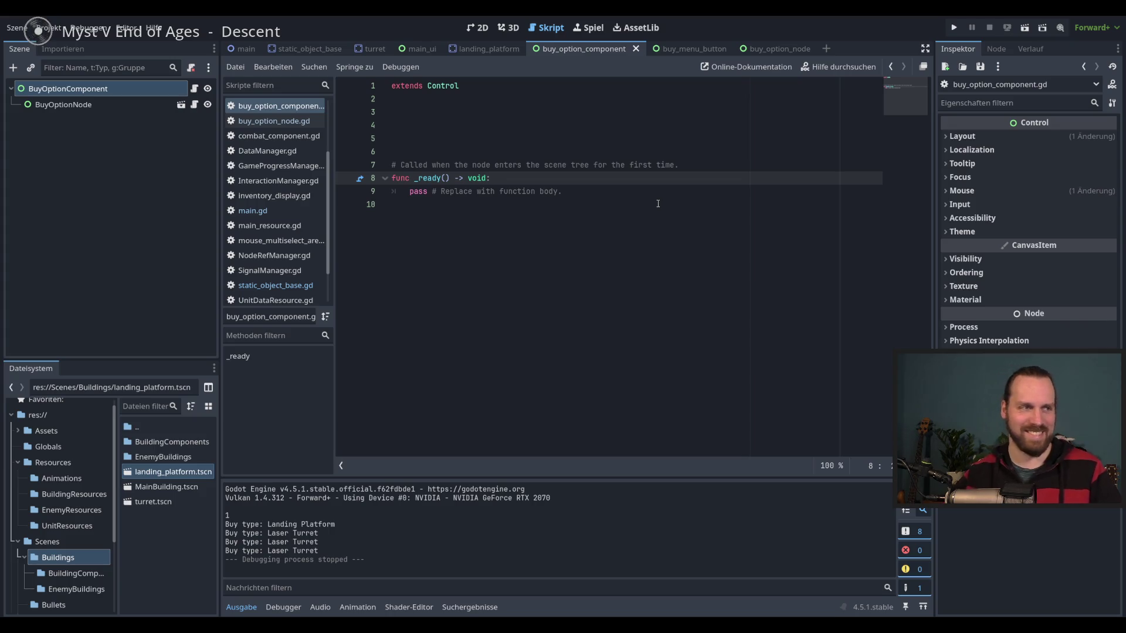
pyautogui.click(652, 138)
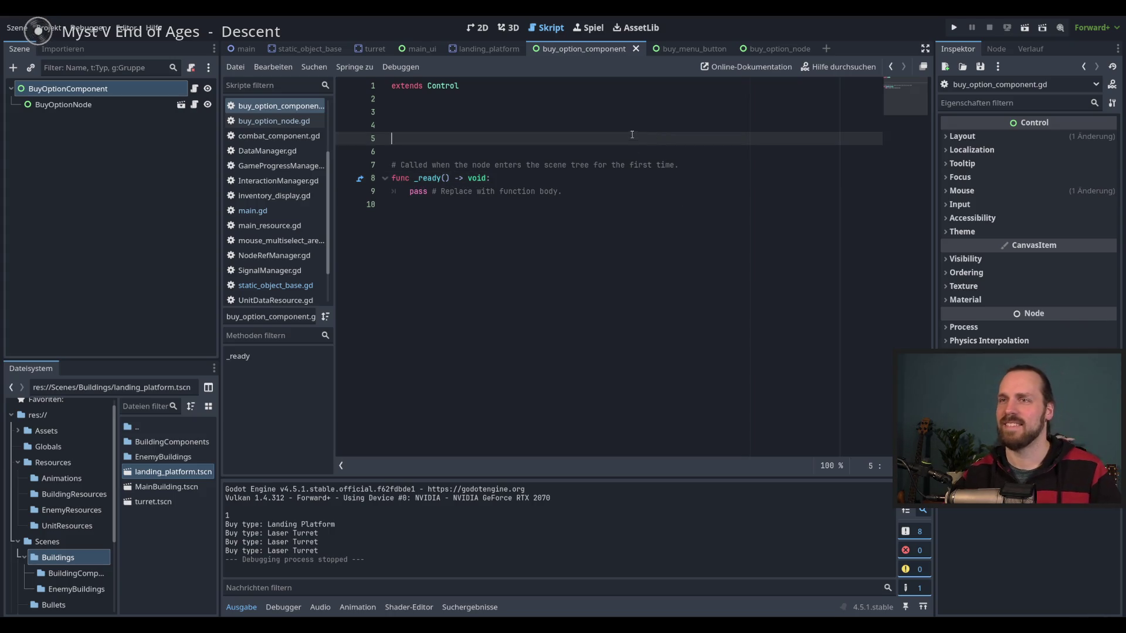
pyautogui.press('Up')
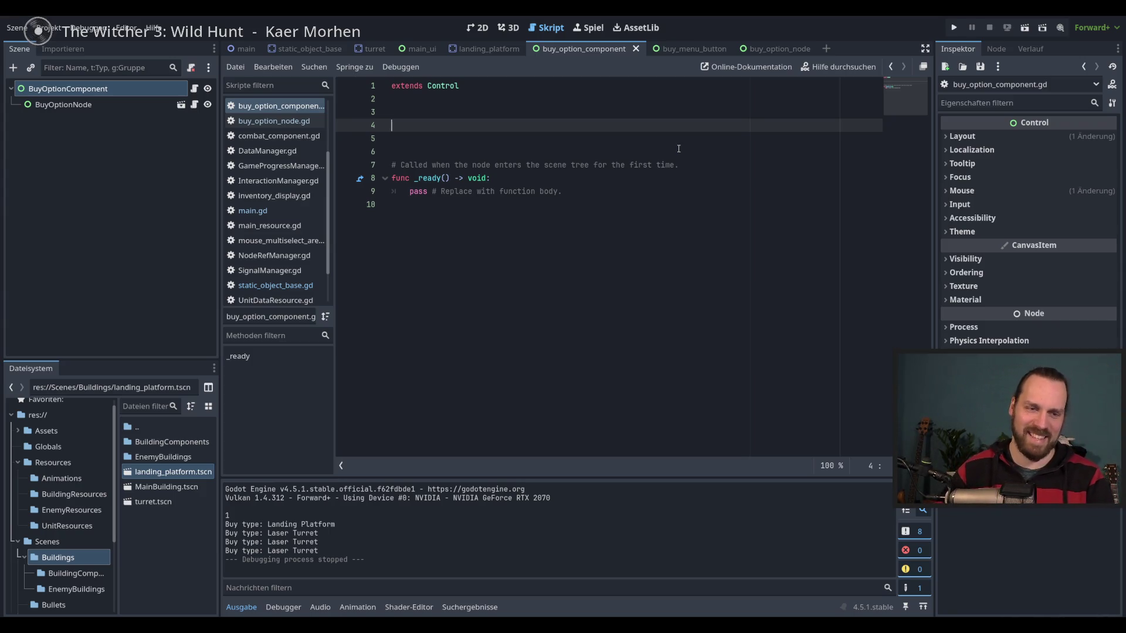
pyautogui.click(680, 190)
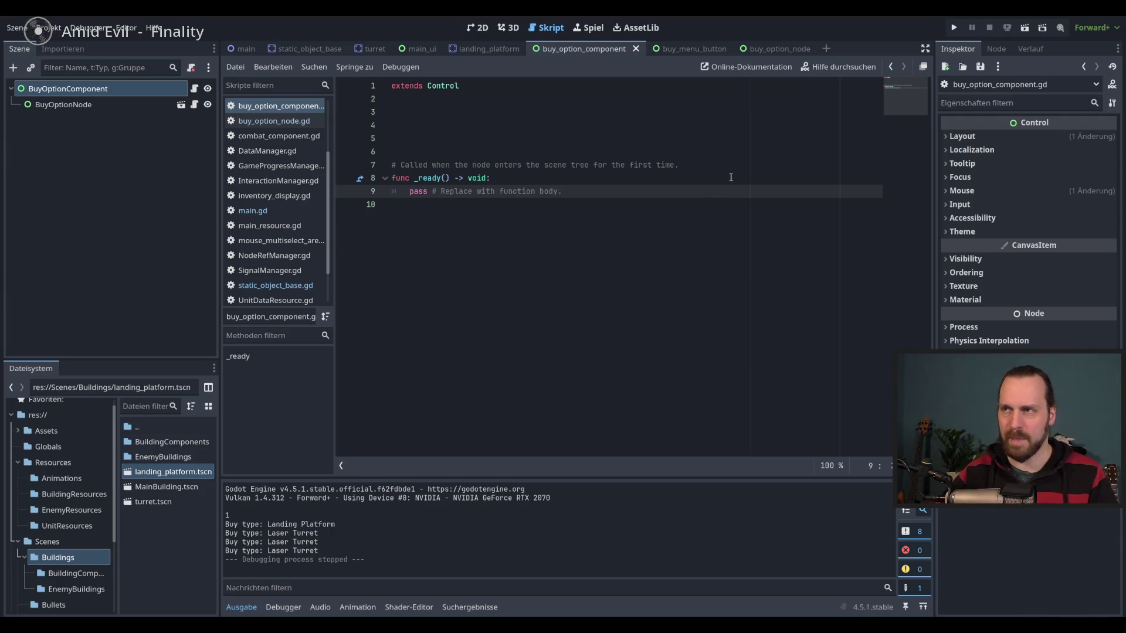
# Review setup_buy_options in buy_option_node.gd, ending at its print(type) line.
pyautogui.click(666, 141)
pyautogui.click(668, 124)
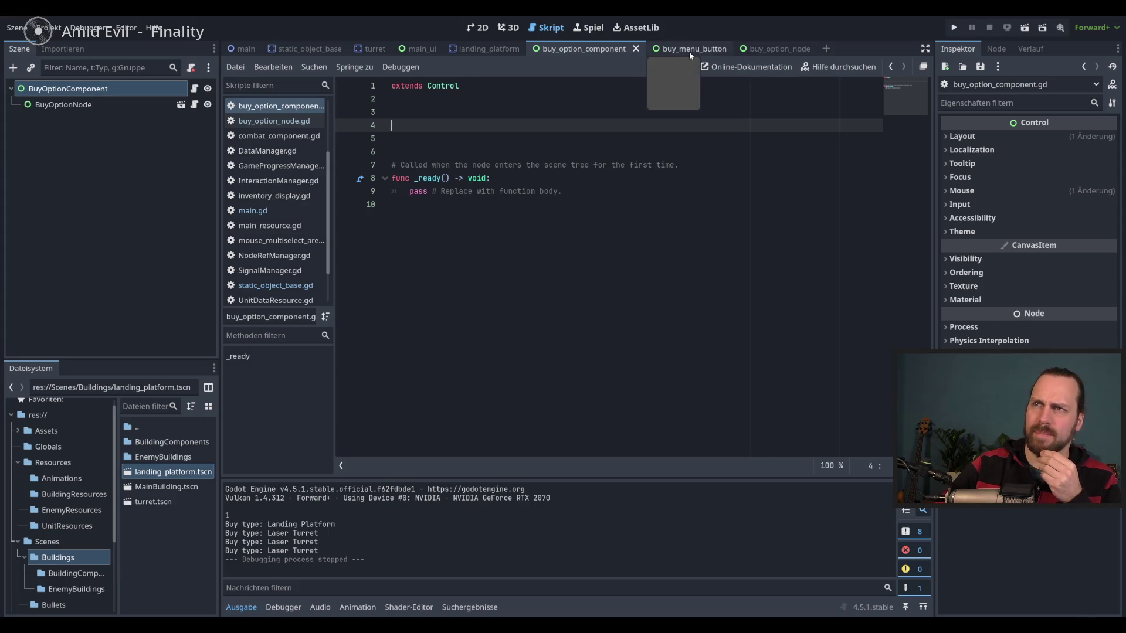
pyautogui.click(95, 105)
pyautogui.click(95, 94)
pyautogui.click(180, 104)
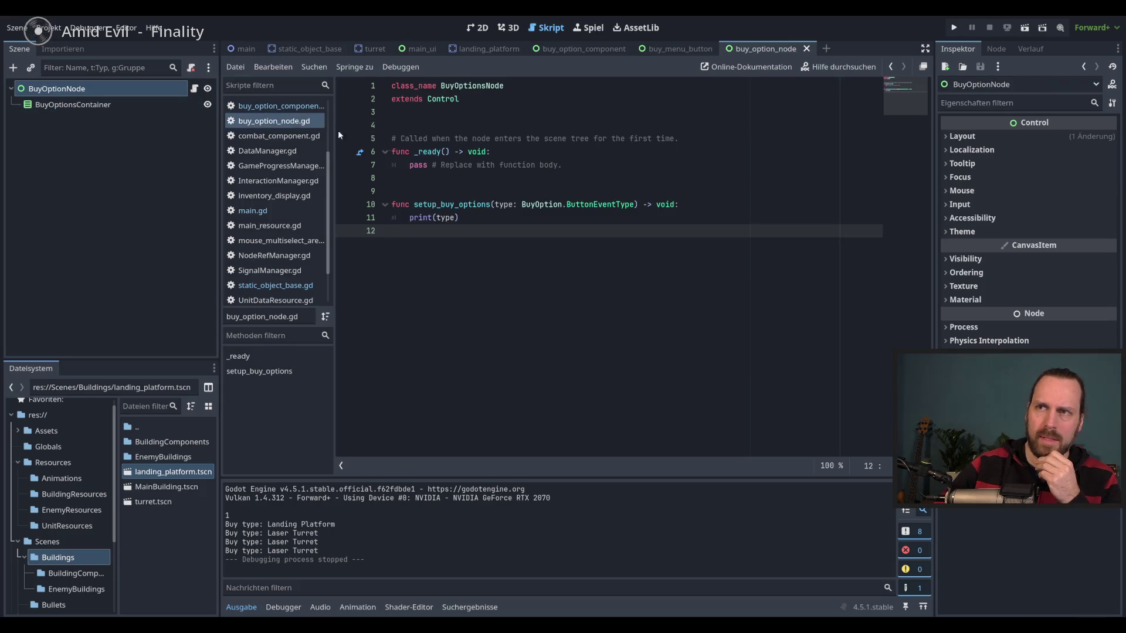
pyautogui.click(478, 219)
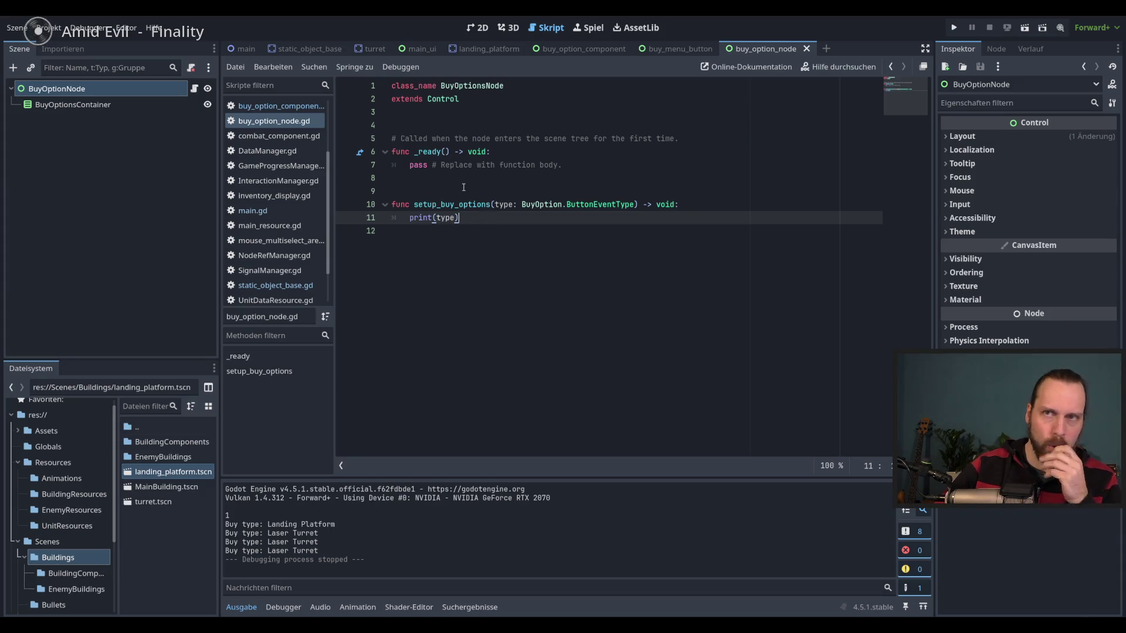
# Show buy_menu_button.gd's _ready at the setup_buy_options call on line 20.
pyautogui.click(674, 49)
pyautogui.scroll(-2, 512, 258)
pyautogui.click(512, 259)
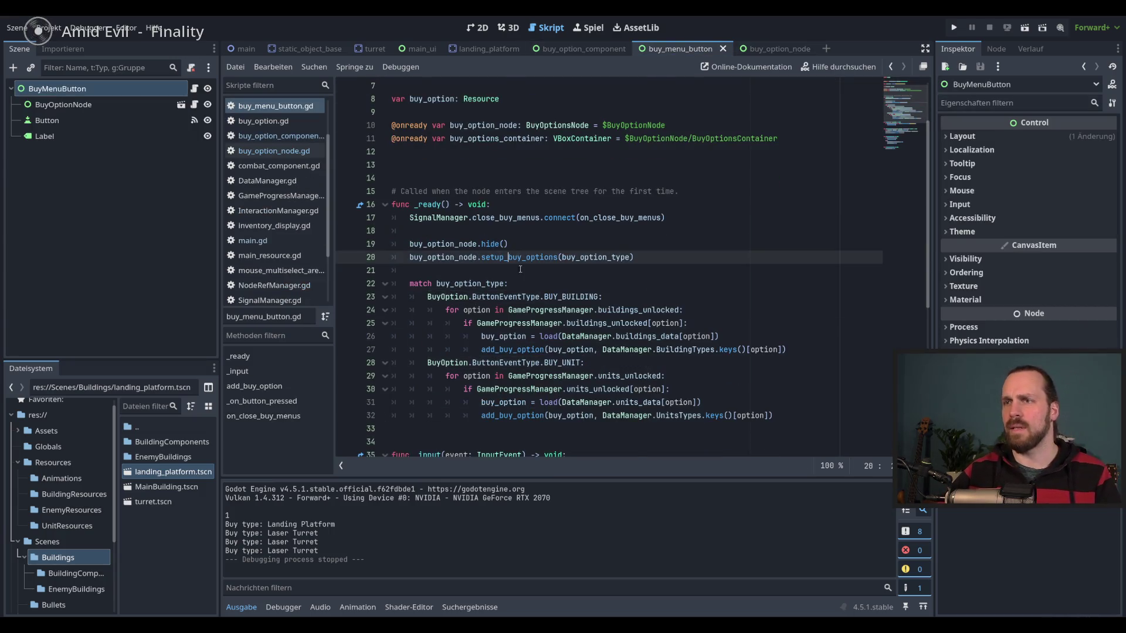
# Cut the match block from buy_menu_button.gd and paste it over print(type) in setup_buy_options.
pyautogui.scroll(-1, 512, 259)
pyautogui.moveTo(774, 376)
pyautogui.mouseDown()
pyautogui.moveTo(446, 340)
pyautogui.moveTo(411, 240)
pyautogui.moveTo(391, 231)
pyautogui.mouseUp()
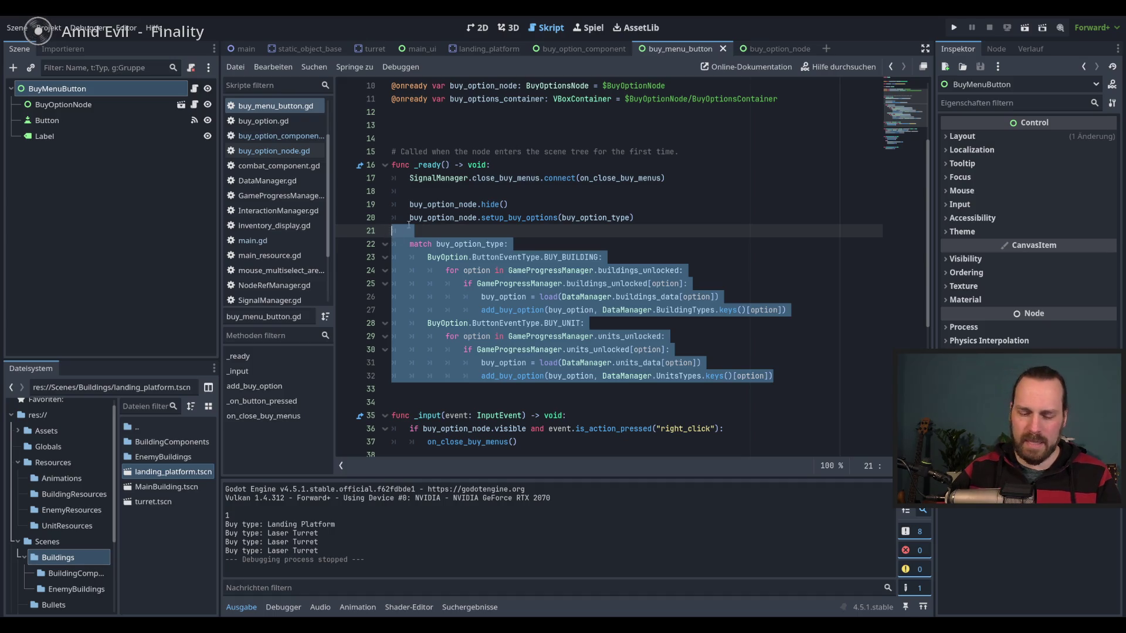
pyautogui.hotkey('ctrl', 'x')
pyautogui.click(765, 49)
pyautogui.click(528, 287)
pyautogui.click(484, 222)
pyautogui.hotkey('shift', 'Home')
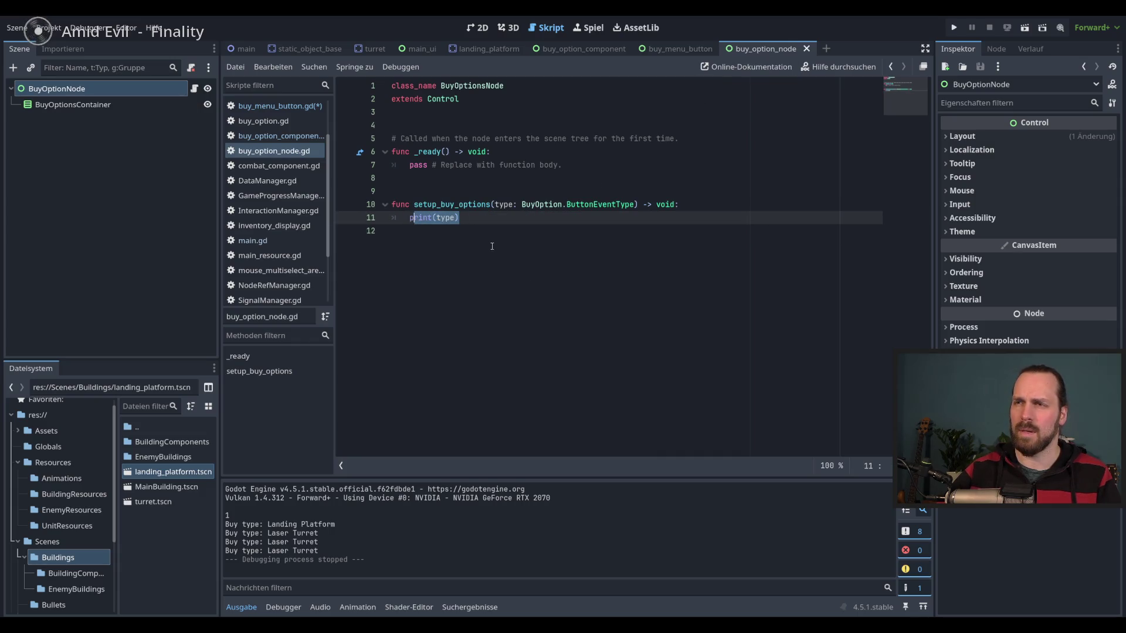
pyautogui.press('BackSpace')
pyautogui.click(493, 246)
pyautogui.click(546, 214)
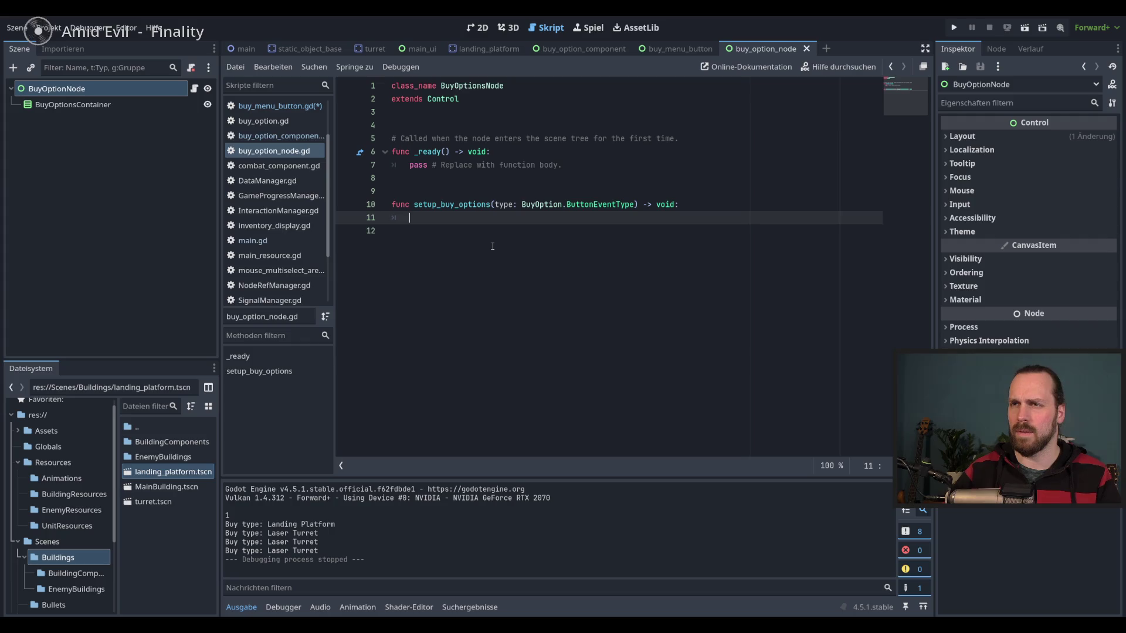
pyautogui.hotkey('ctrl', 'v')
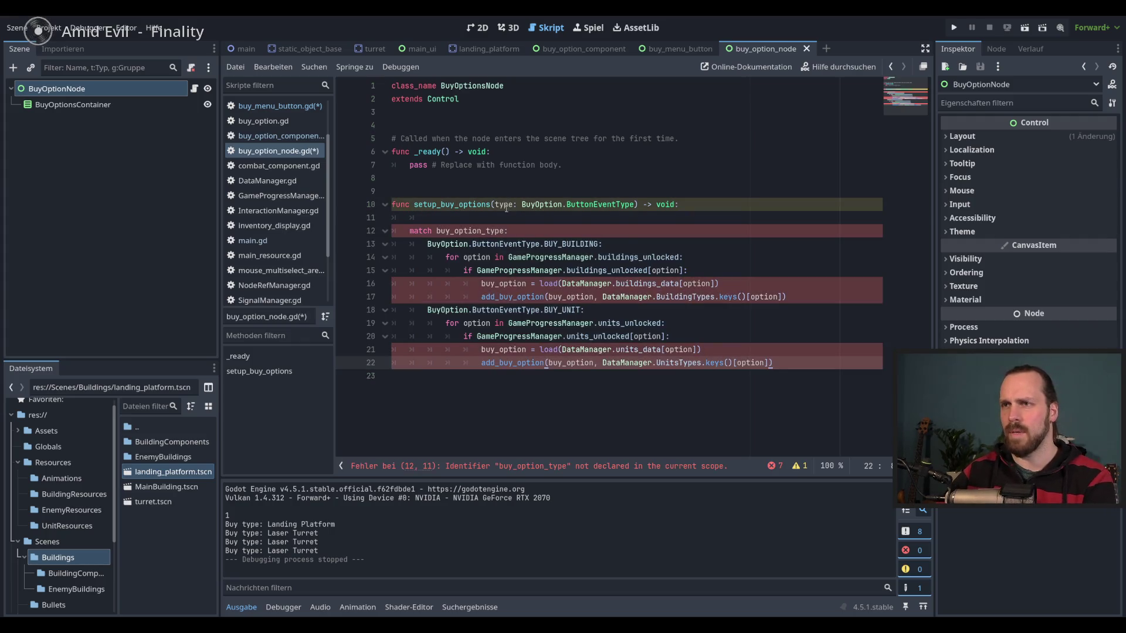
# Rename the setup_buy_options parameter from type to buy_option_type, then go back to buy_menu_button.gd.
pyautogui.doubleClick(503, 205)
pyautogui.press('Down')
pyautogui.press('Down')
pyautogui.hotkey('ctrl', 'shift', 'Left')
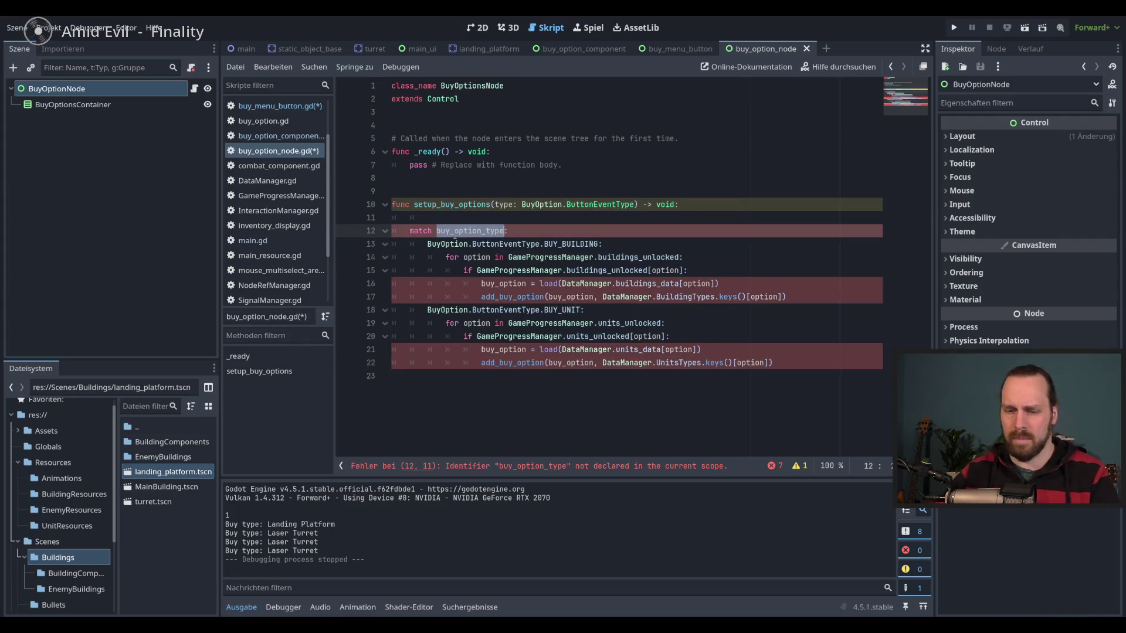
pyautogui.hotkey('ctrl', 'c')
pyautogui.doubleClick(503, 205)
pyautogui.hotkey('ctrl', 'v')
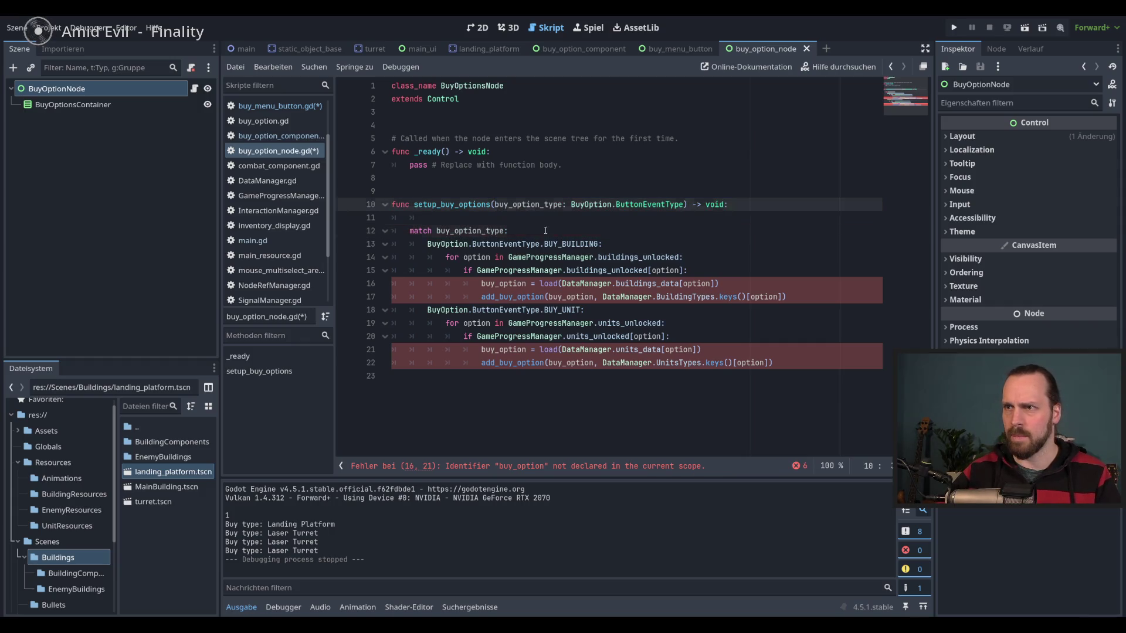
pyautogui.click(551, 230)
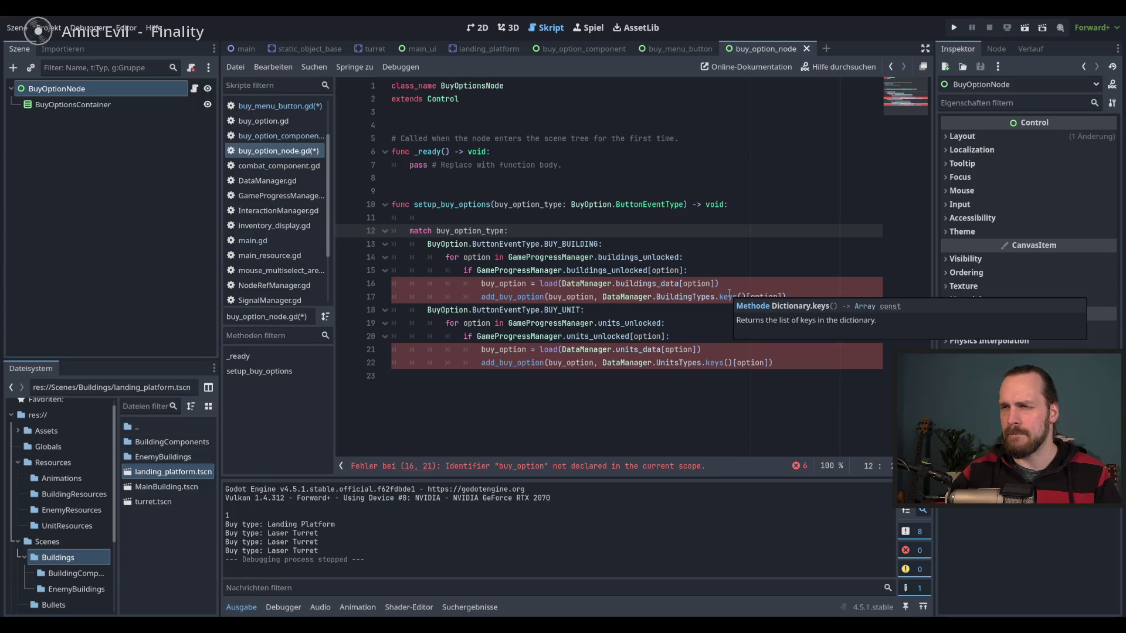
pyautogui.moveTo(729, 293)
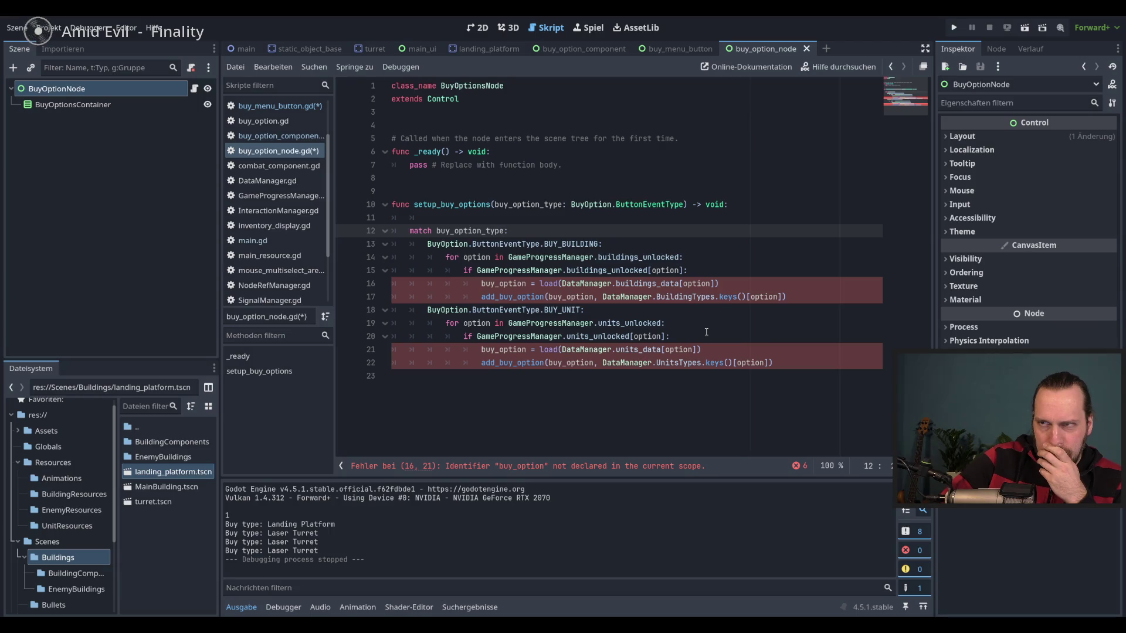
pyautogui.click(276, 106)
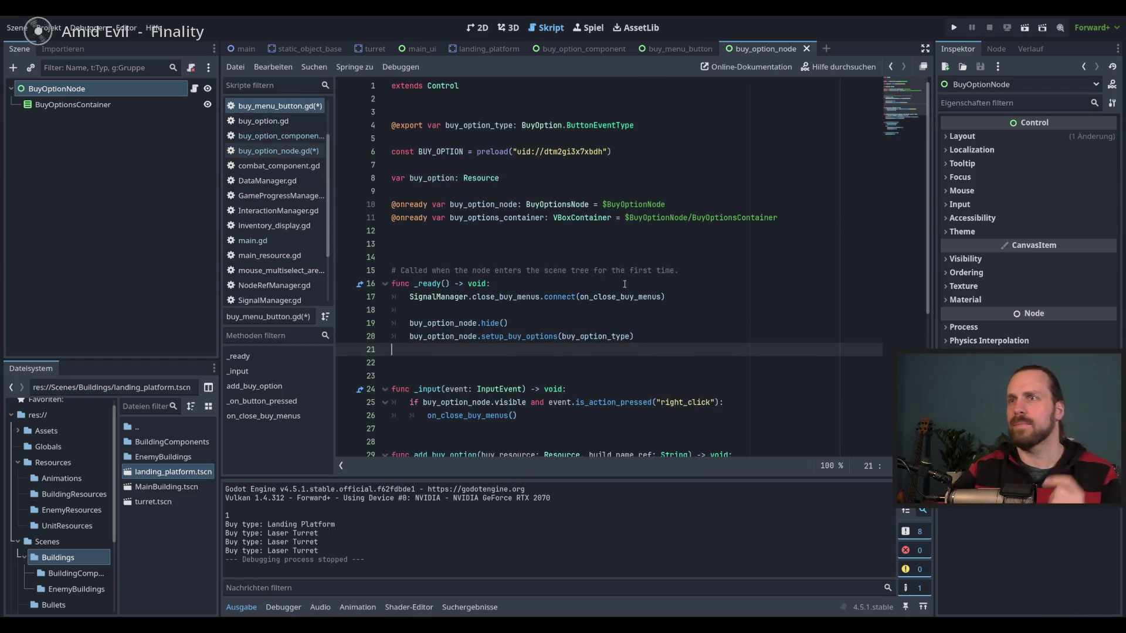
# Select the 'var buy_option: Resource' line and look through the _ready function.
pyautogui.click(479, 177)
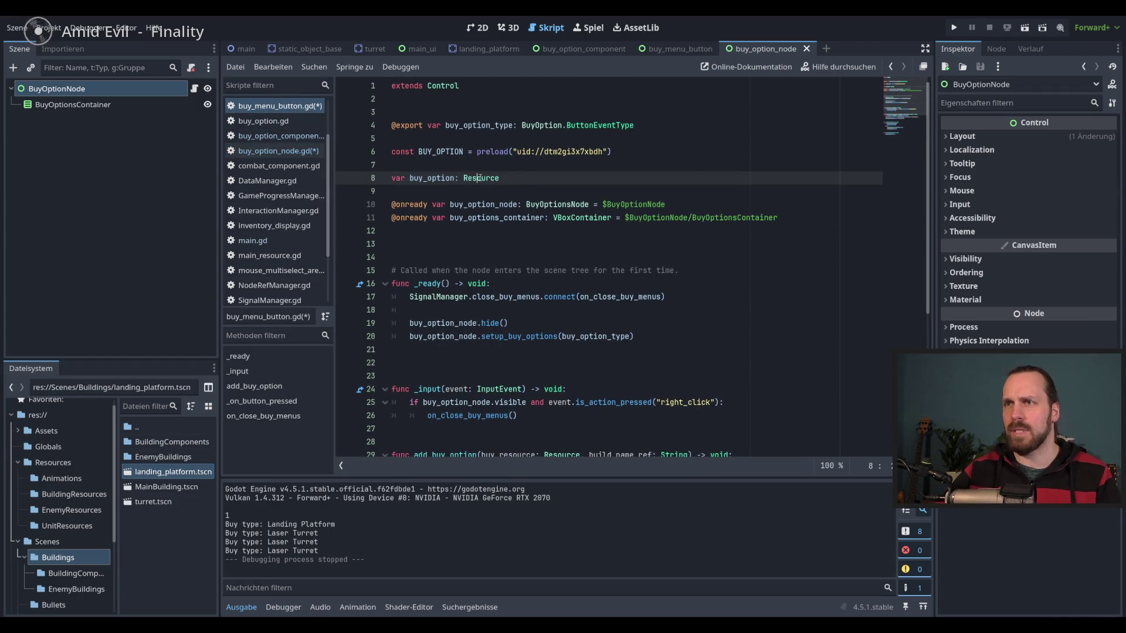
pyautogui.moveTo(499, 178); pyautogui.dragTo(392, 177)
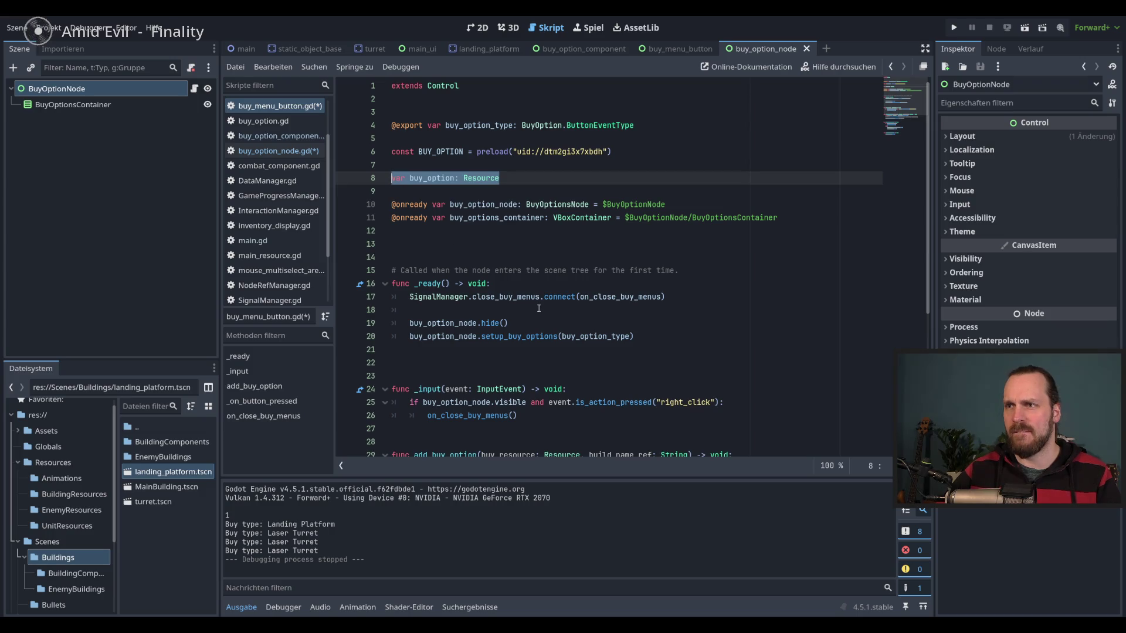
pyautogui.scroll(-3, 536, 303)
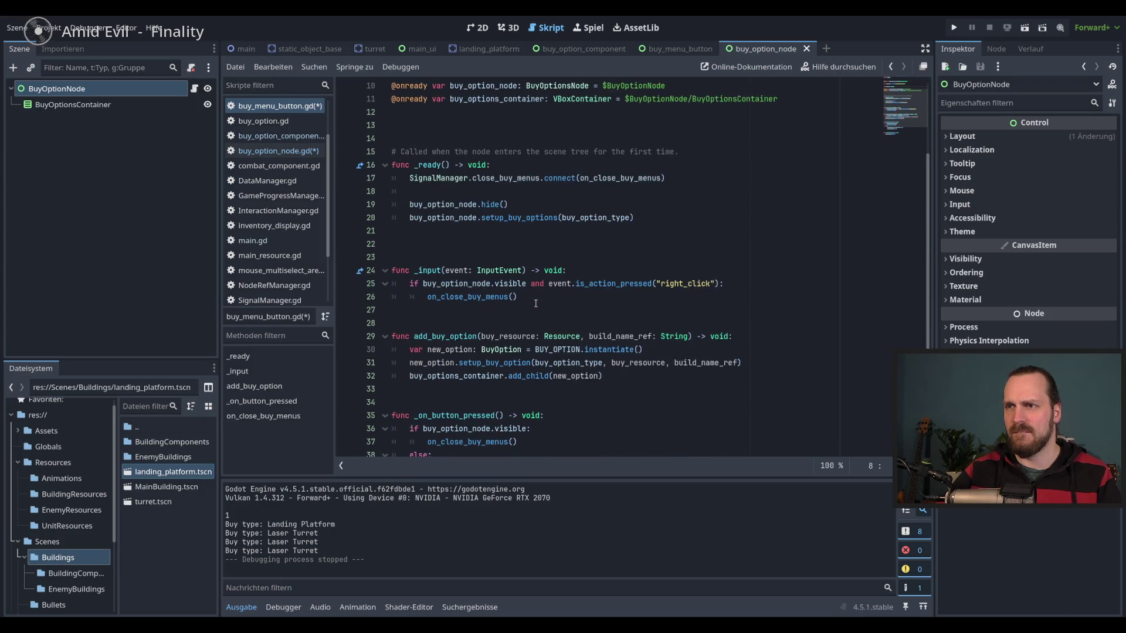
pyautogui.scroll(-3, 536, 303)
pyautogui.scroll(6, 535, 303)
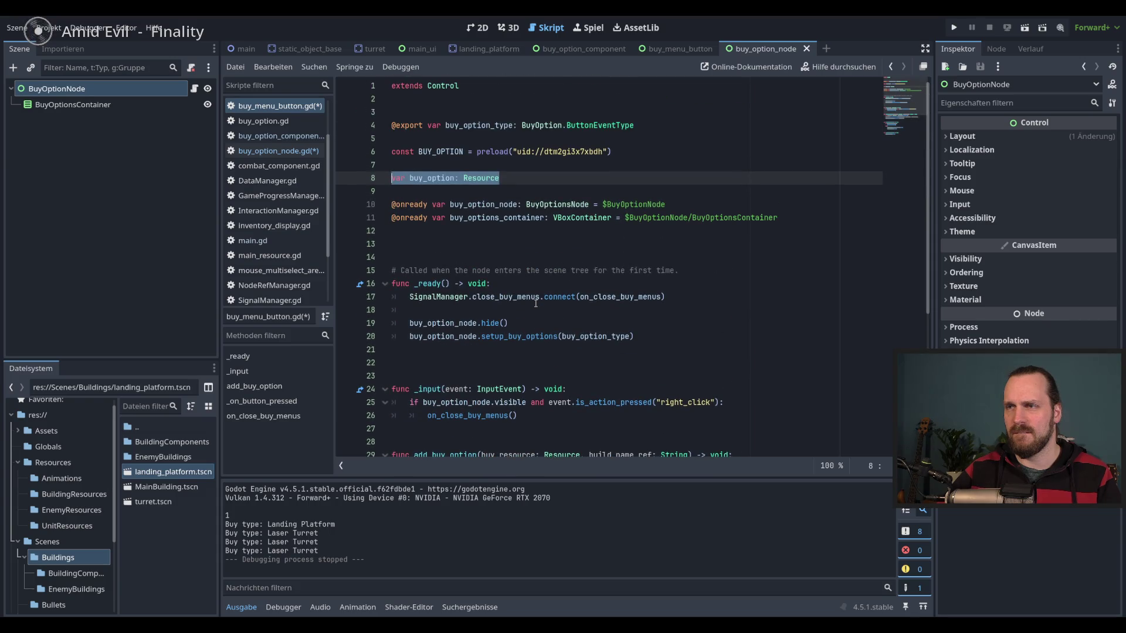
# Delete the extra blank line and undo to restore the match block after setup_buy_options.
pyautogui.click(521, 341)
pyautogui.press('Delete')
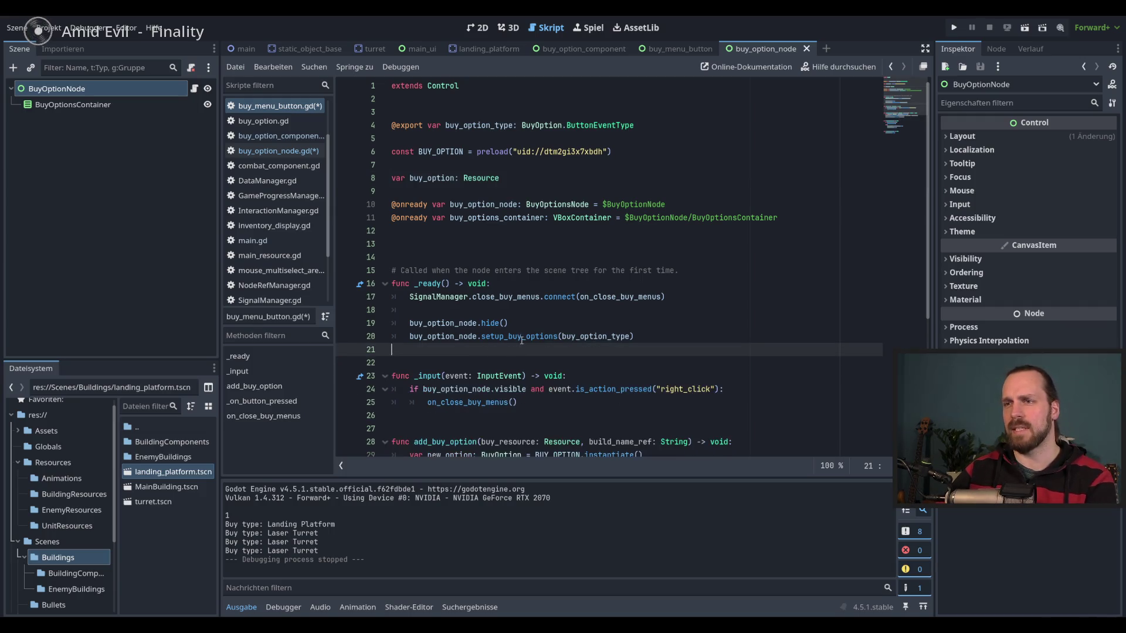
pyautogui.press('Left')
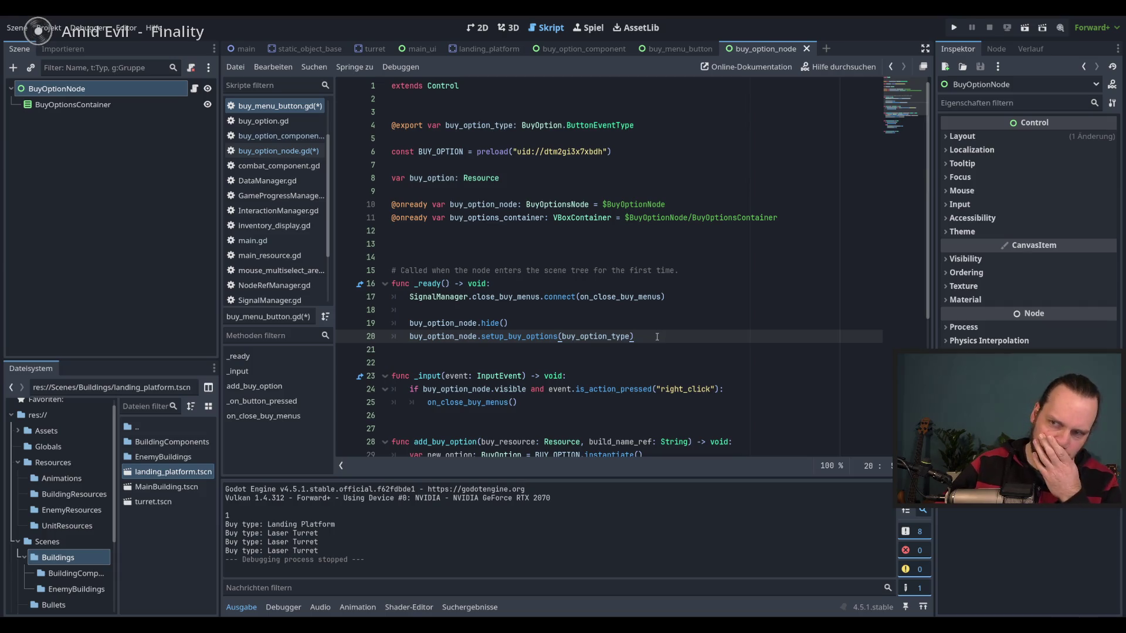
pyautogui.hotkey('ctrl', 'z')
pyautogui.hotkey('ctrl', 'z')
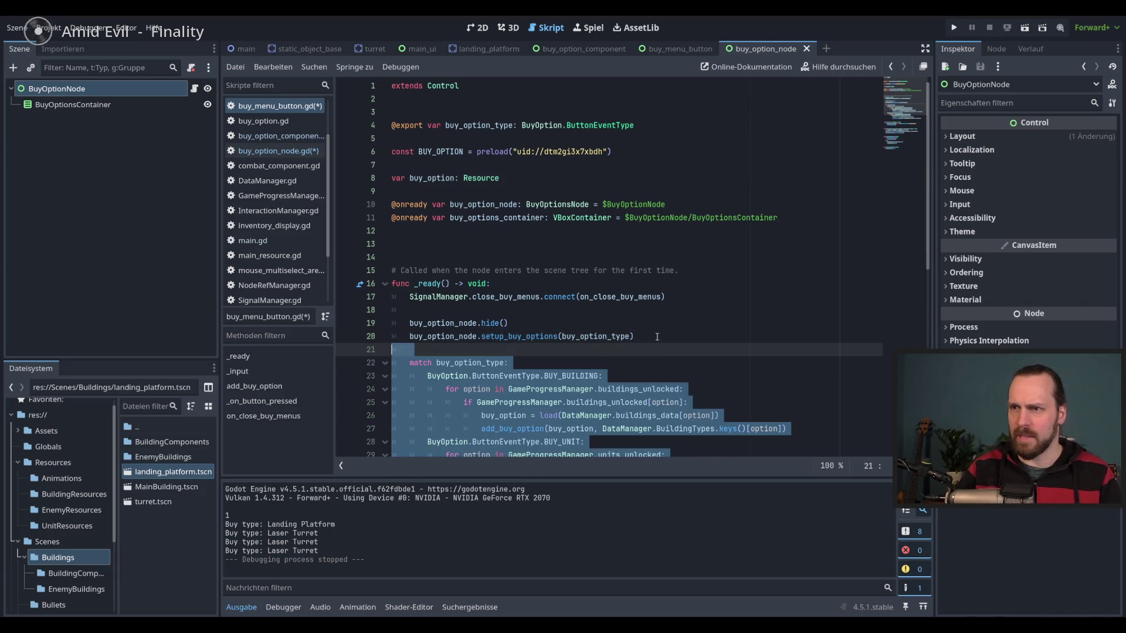
pyautogui.scroll(-3, 657, 337)
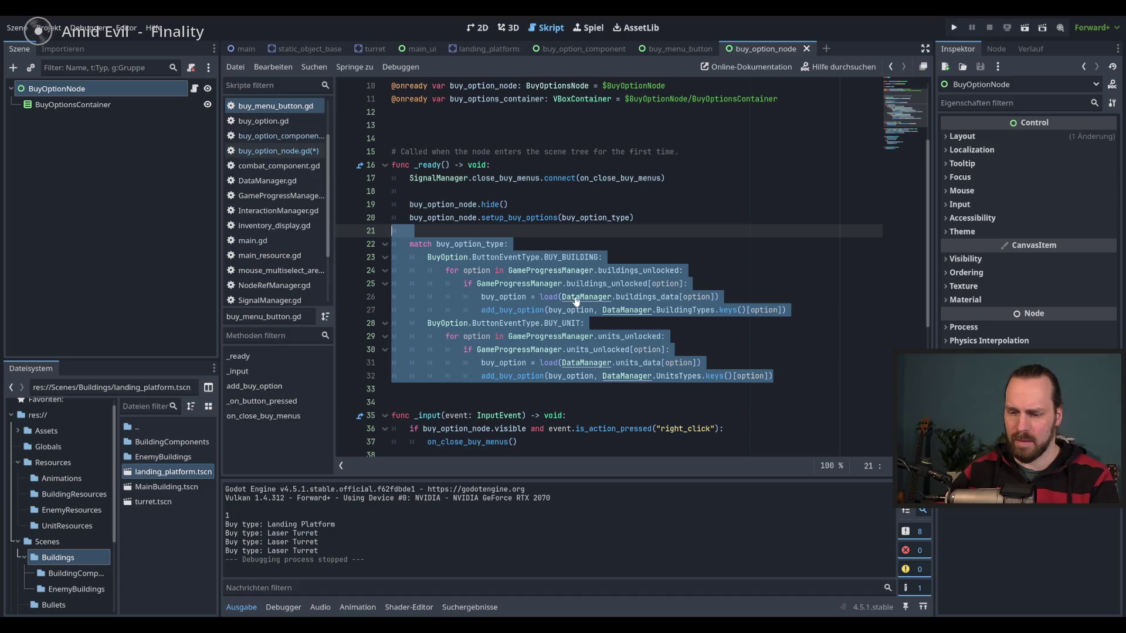
# Comment out lines 21–32, the restored match block in buy_menu_button.gd, with Ctrl+K.
pyautogui.hotkey('ctrl', 'k')
pyautogui.click(645, 271)
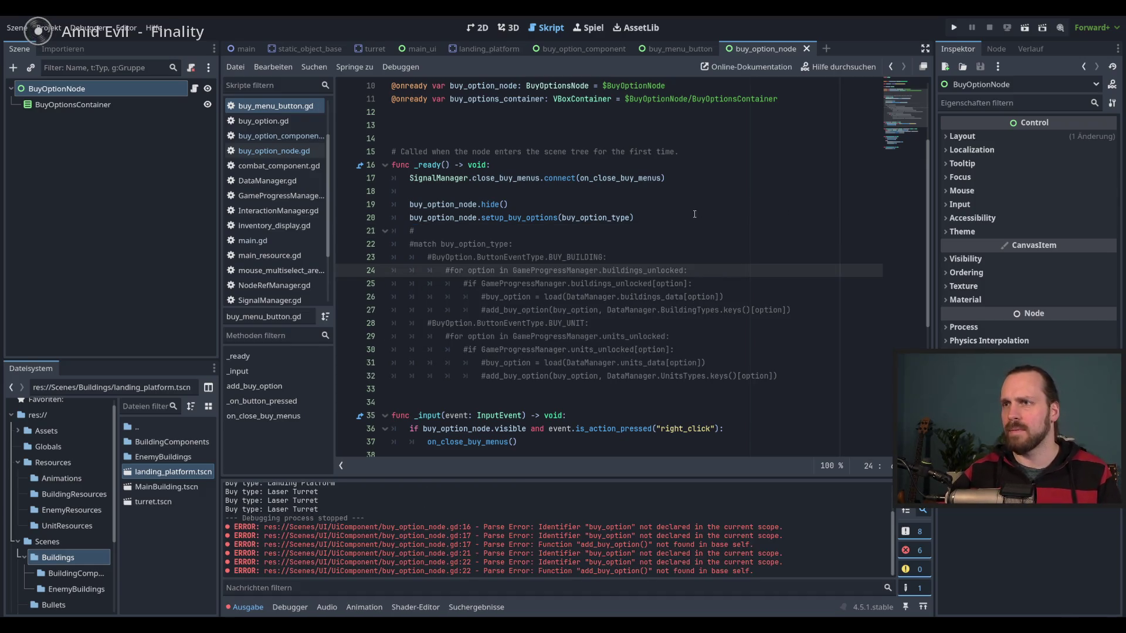
pyautogui.scroll(-5, 674, 352)
pyautogui.scroll(5, 686, 182)
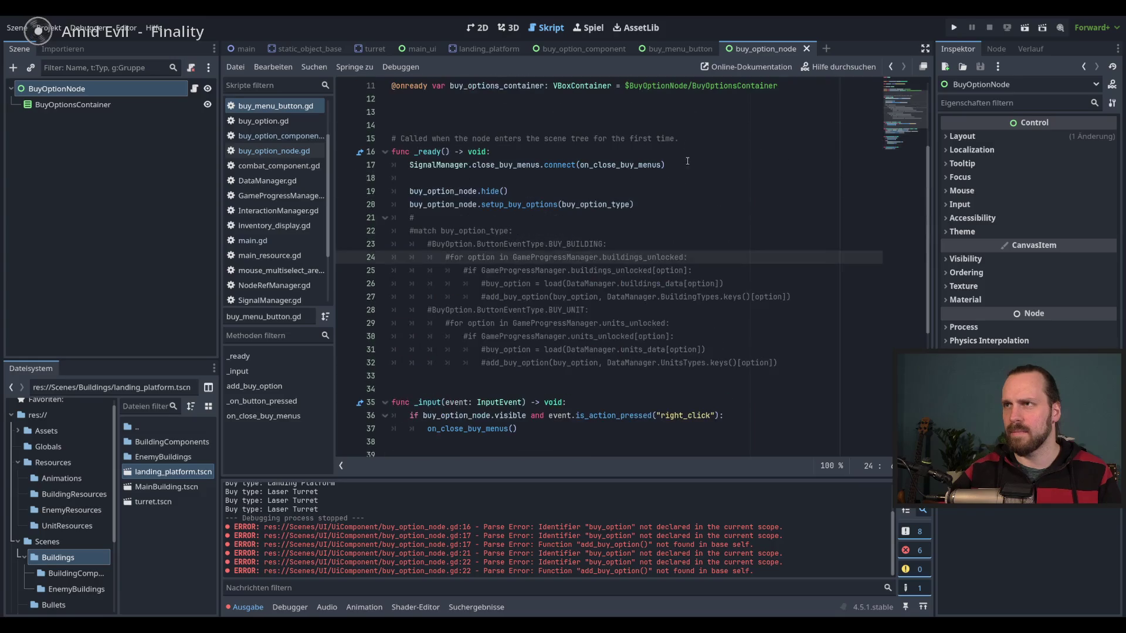
# Compare the buy_menu_button and buy_option_node scenes, ending back on buy_menu_button.
pyautogui.click(681, 49)
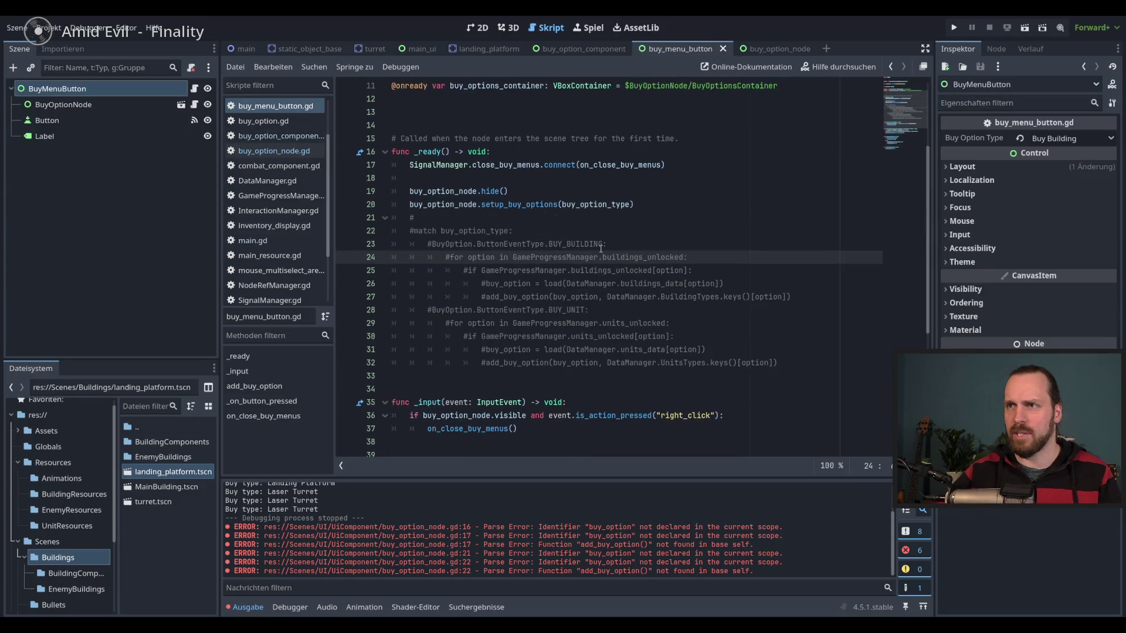
pyautogui.click(773, 49)
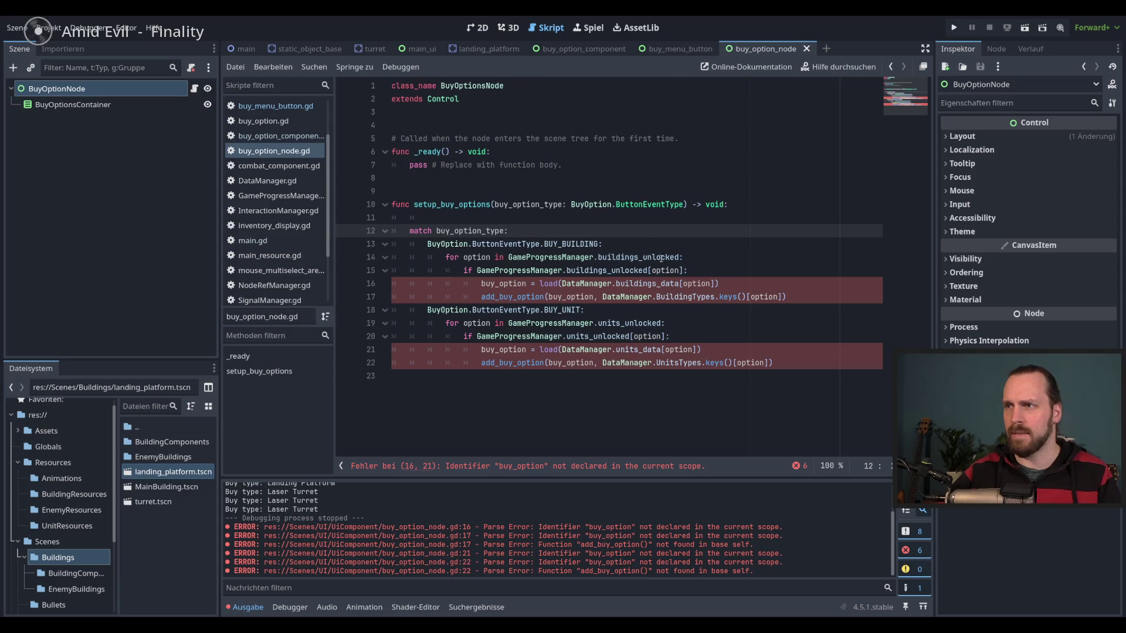
pyautogui.click(677, 49)
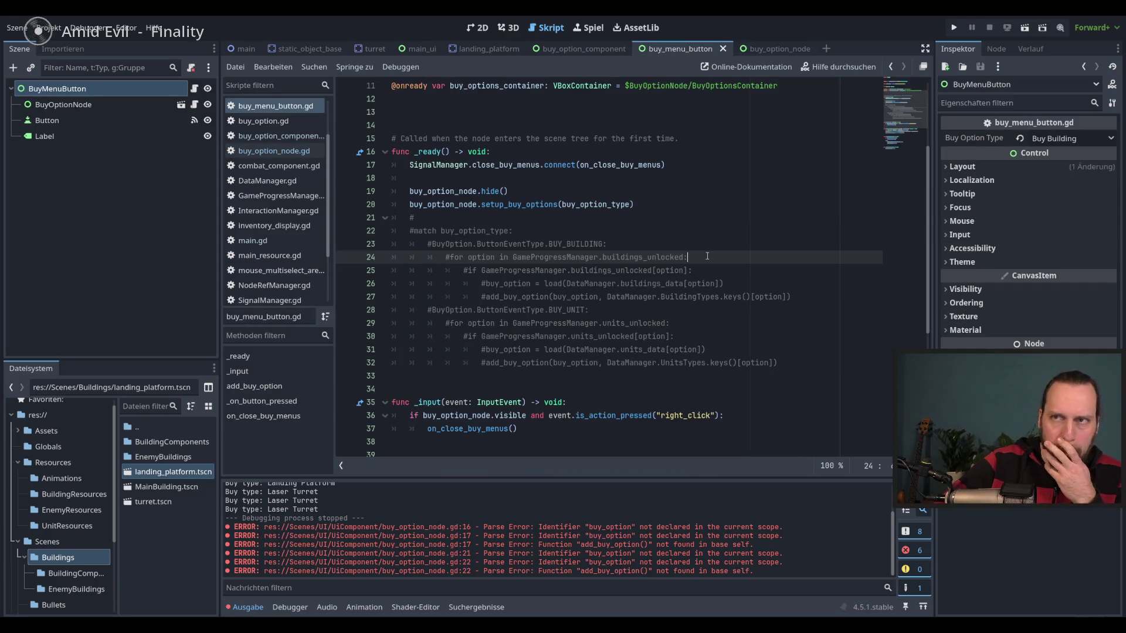